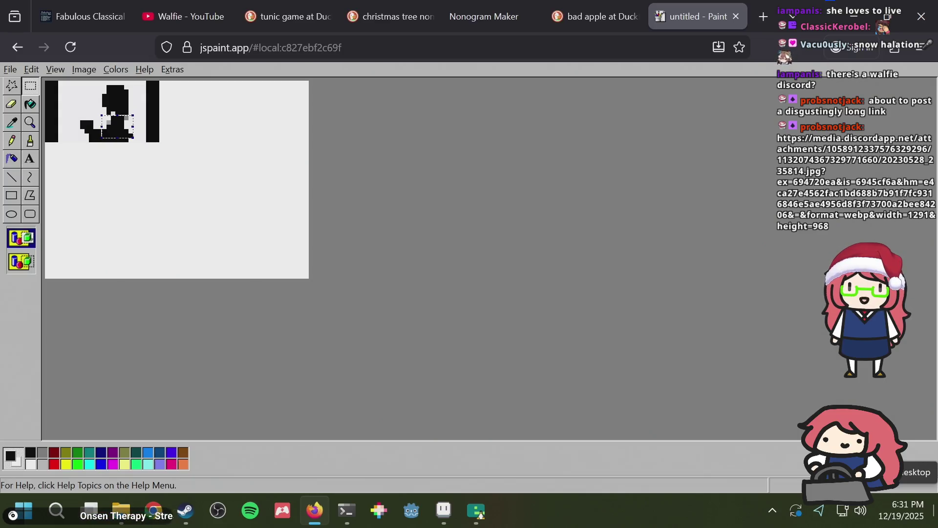
Step: Select the small silhouette figure in JS Paint, copy it, and paste it into puzzle.aseprite
{"action": "left_click", "coordinate": [186, 147]}
{"action": "left_click_drag", "start_coordinate": [133, 143], "coordinate": [76, 80]}
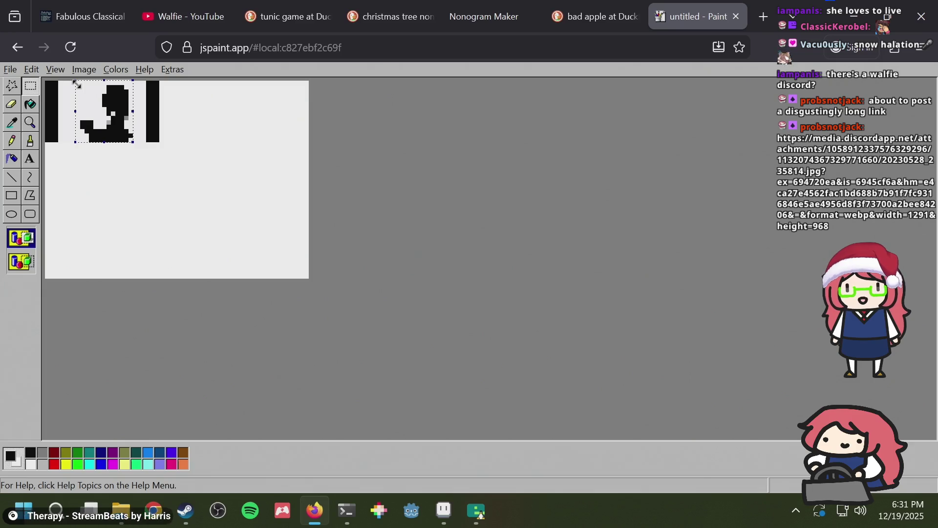
{"action": "key", "text": "alt+Tab"}
{"action": "key", "text": "ctrl+v"}
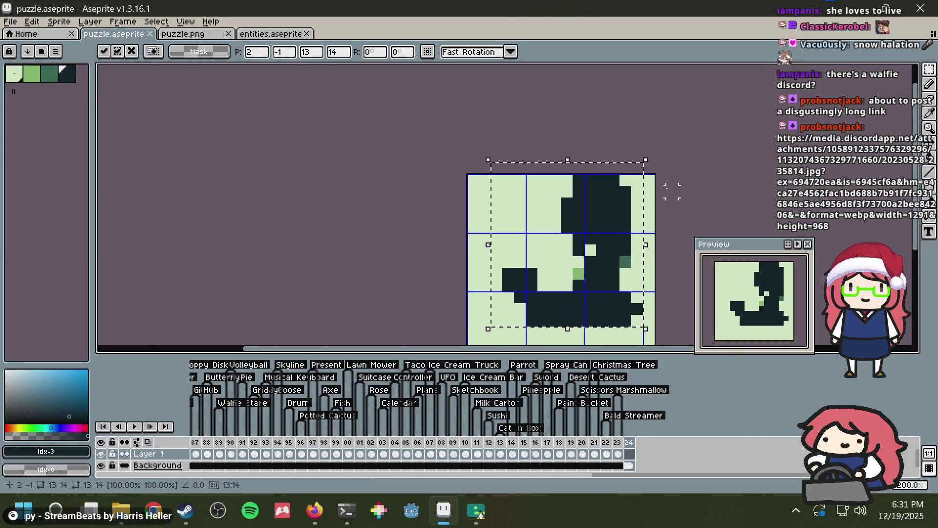
Step: Move the pasted figure down two pixels and stretch it left to fill the 15×15 frame
{"action": "key", "text": "Return"}
{"action": "left_click_drag", "start_coordinate": [741, 215], "coordinate": [676, 167]}
{"action": "left_click_drag", "start_coordinate": [542, 223], "coordinate": [534, 243]}
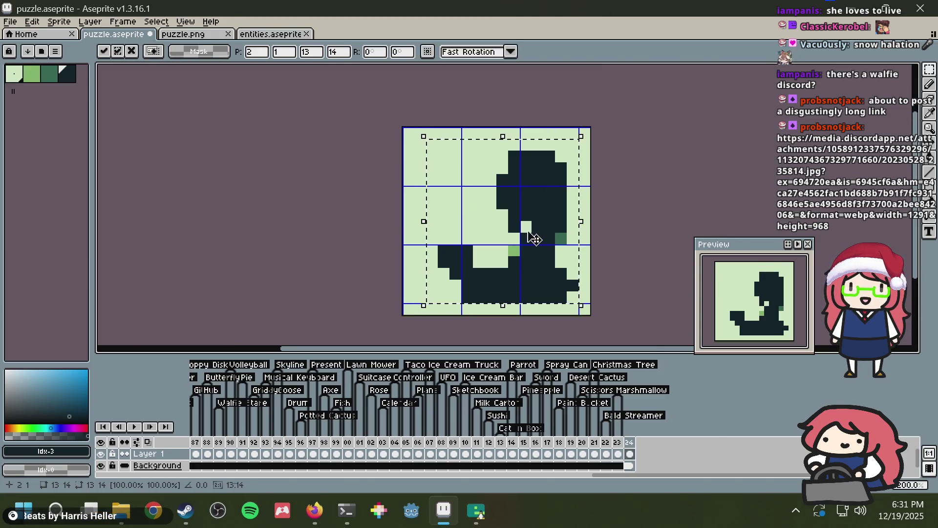
{"action": "mouse_move", "coordinate": [424, 137]}
{"action": "left_mouse_down"}
{"action": "mouse_move", "coordinate": [395, 129]}
{"action": "mouse_move", "coordinate": [394, 109]}
{"action": "mouse_move", "coordinate": [394, 117]}
{"action": "left_mouse_up"}
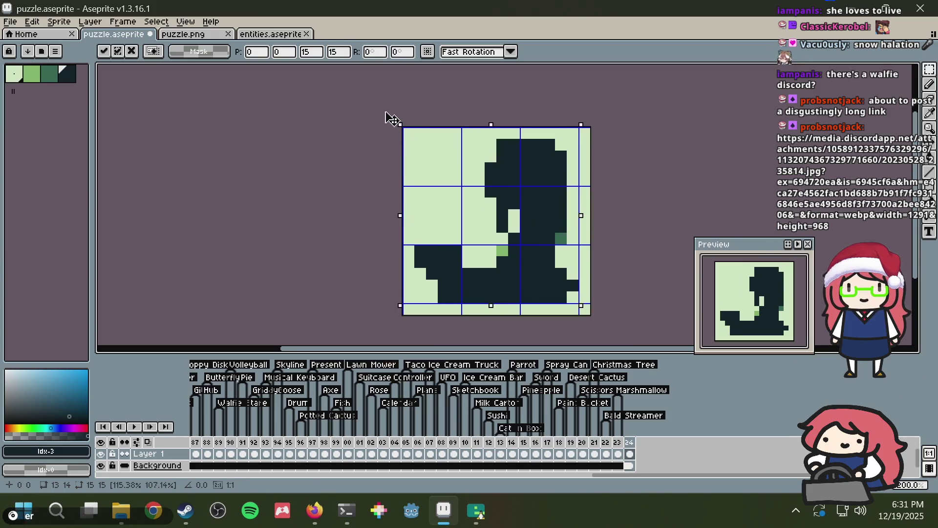
{"action": "key", "text": "Return"}
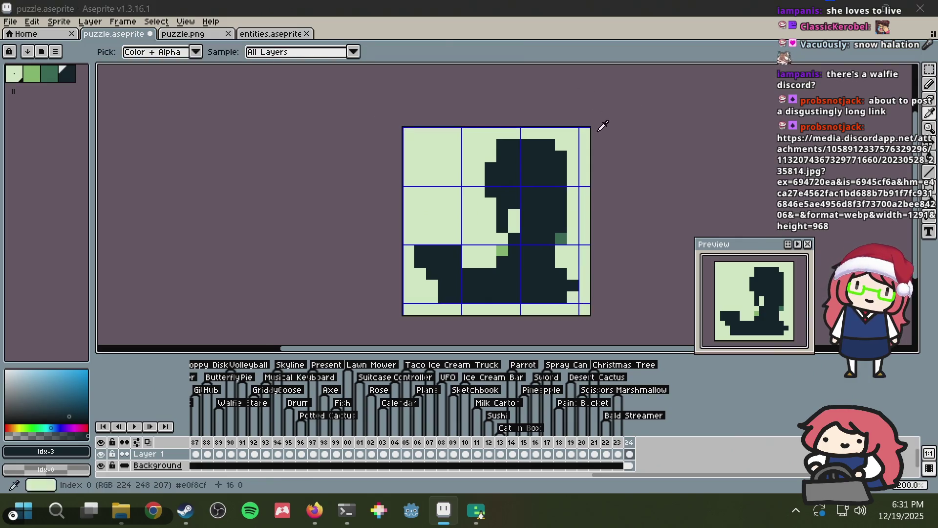
{"action": "key", "text": "alt+Tab"}
{"action": "left_click", "coordinate": [156, 127]}
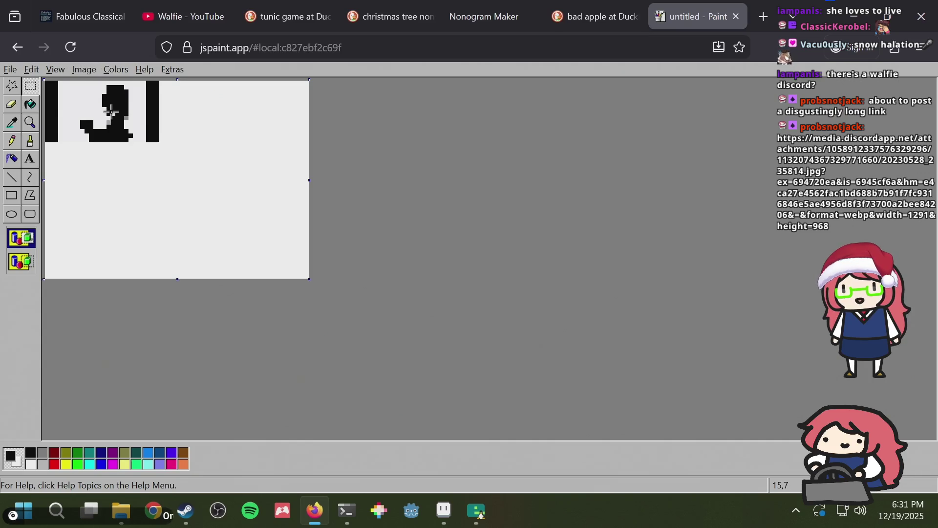
Step: Paste the full-size silhouette frame in JS Paint and stretch it to 25% horizontally and vertically
{"action": "key", "text": "ctrl+v"}
{"action": "left_click", "coordinate": [84, 69]}
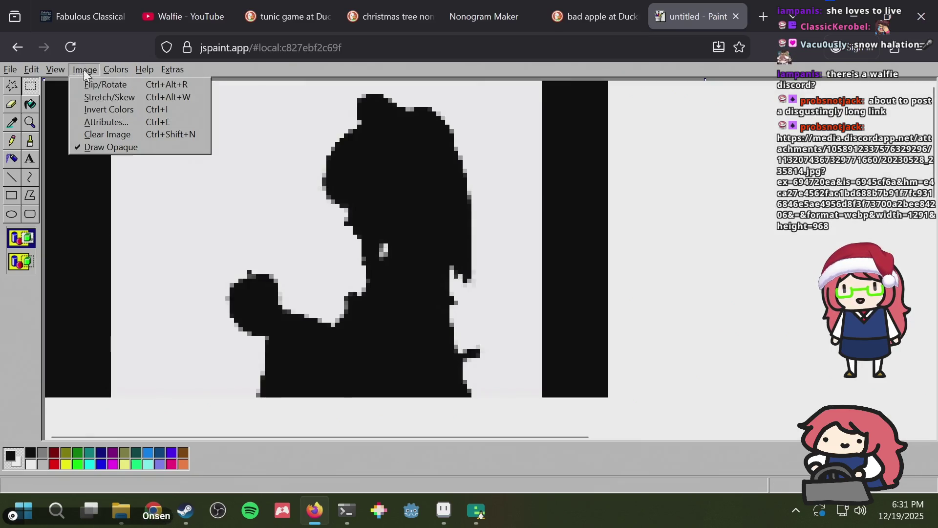
{"action": "left_click", "coordinate": [94, 95]}
{"action": "type", "text": "25"}
{"action": "key", "text": "Tab"}
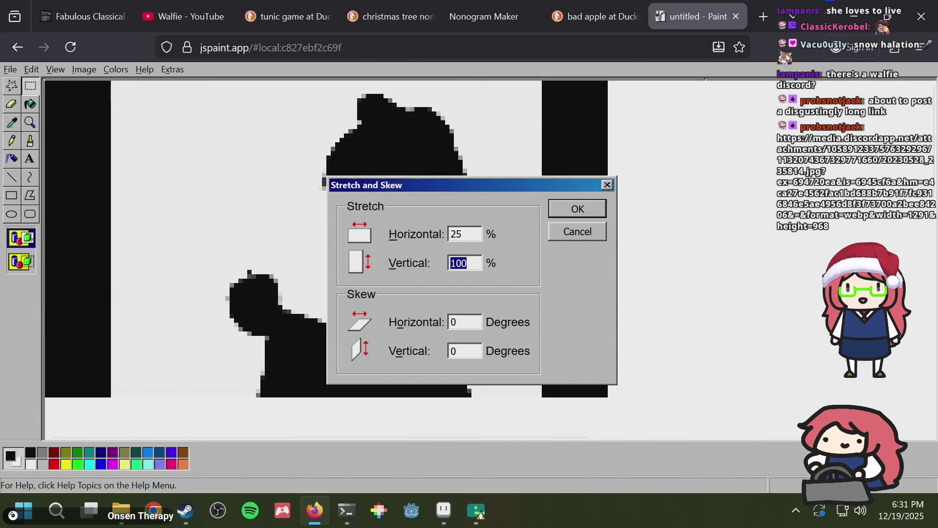
{"action": "type", "text": "25"}
{"action": "key", "text": "Return"}
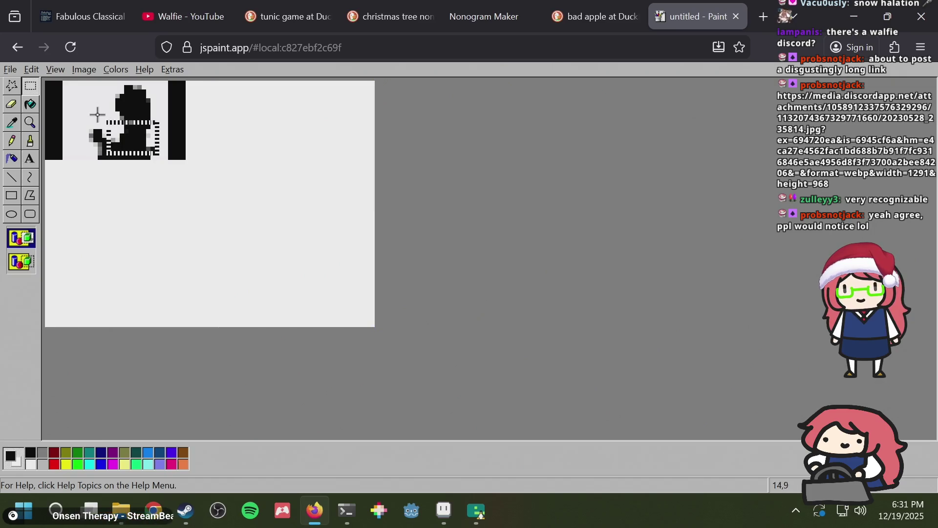
Step: Copy the shrunken figure into the Aseprite sprite, replacing the old one, and shift it left
{"action": "left_click_drag", "start_coordinate": [159, 155], "coordinate": [79, 92]}
{"action": "left_click", "coordinate": [351, 127]}
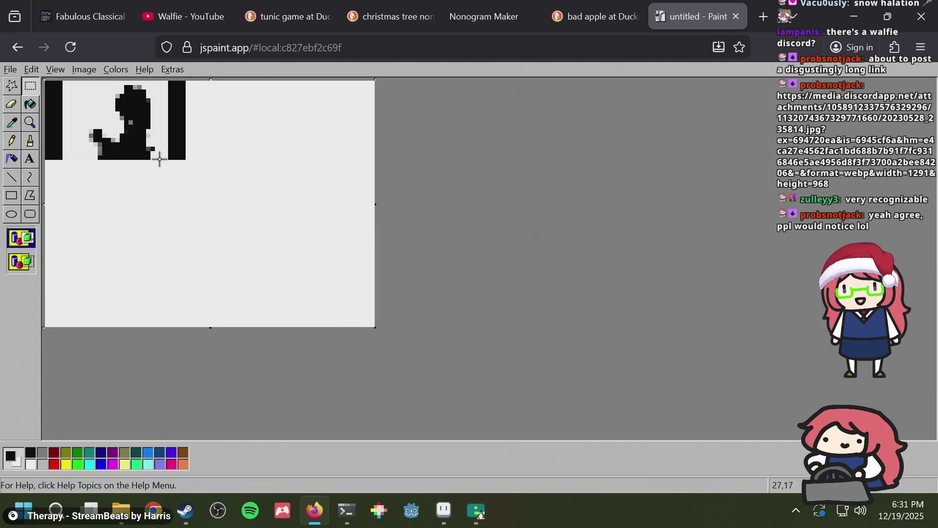
{"action": "left_click_drag", "start_coordinate": [161, 162], "coordinate": [84, 86]}
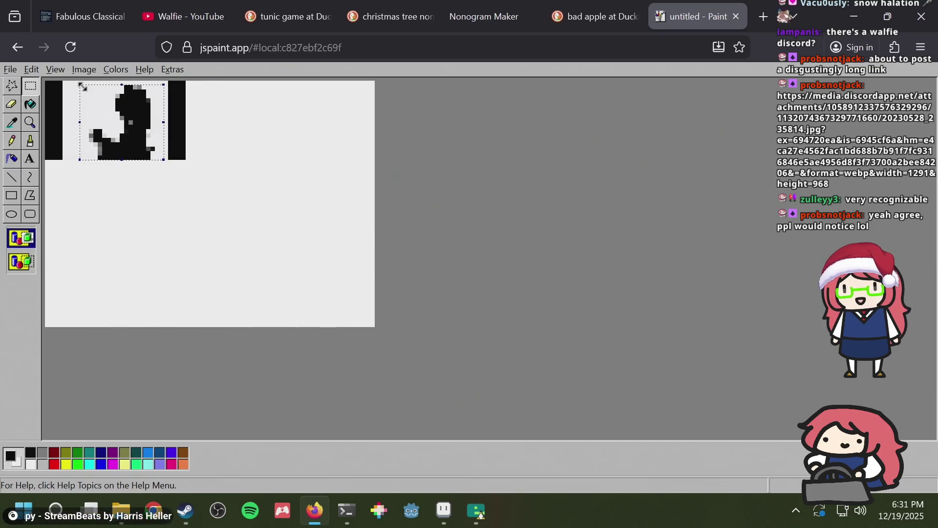
{"action": "key", "text": "alt+Tab"}
{"action": "key", "text": "Delete"}
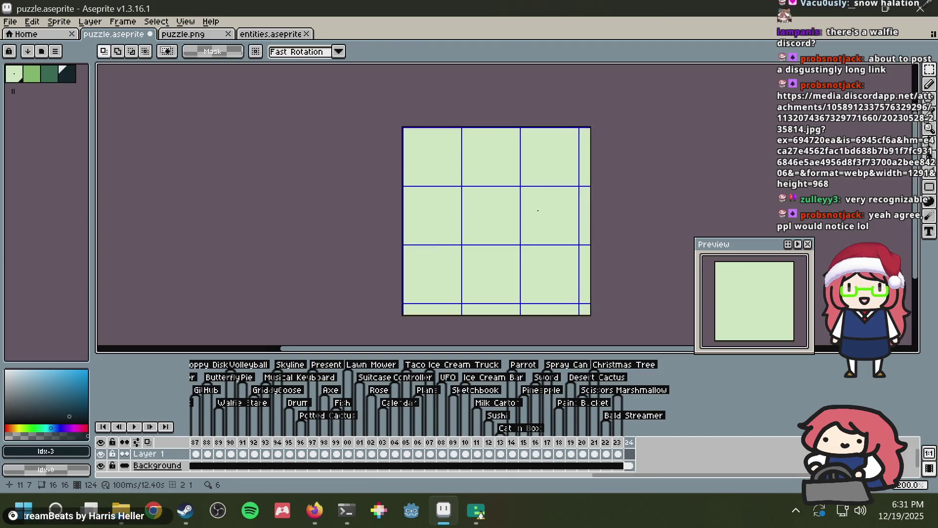
{"action": "key", "text": "ctrl+v"}
{"action": "mouse_move", "coordinate": [538, 217]}
{"action": "left_mouse_down"}
{"action": "mouse_move", "coordinate": [506, 206]}
{"action": "mouse_move", "coordinate": [516, 233]}
{"action": "mouse_move", "coordinate": [512, 224]}
{"action": "left_mouse_up"}
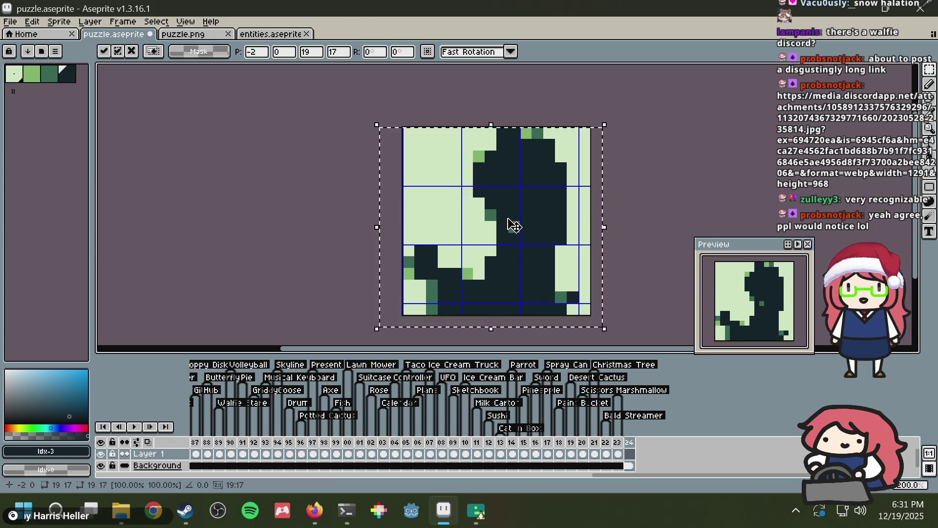
{"action": "key", "text": "alt+Tab"}
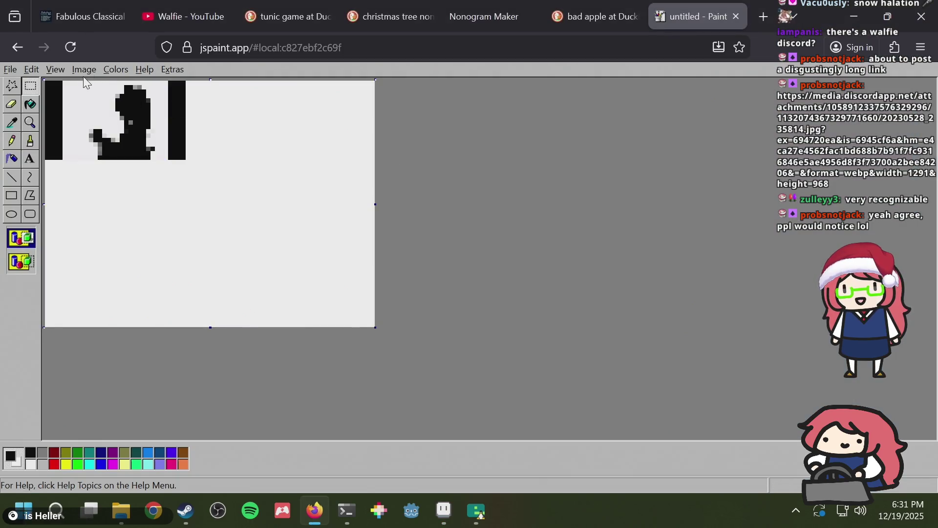
Step: Paste the full-size frame again and shrink it to 22% with Stretch/Skew
{"action": "key", "text": "ctrl+v"}
{"action": "left_click", "coordinate": [84, 69]}
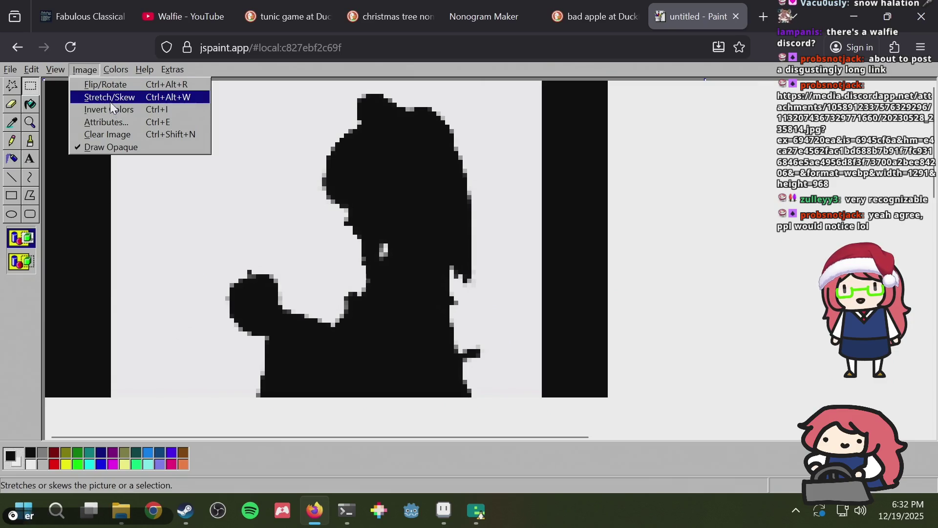
{"action": "left_click", "coordinate": [110, 100]}
{"action": "type", "text": "2"}
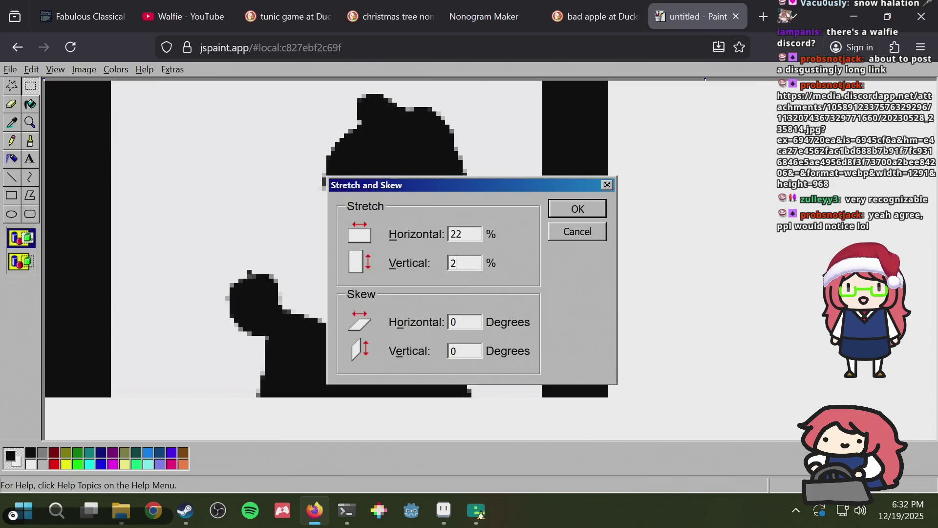
{"action": "type", "text": "2"}
{"action": "key", "text": "Return"}
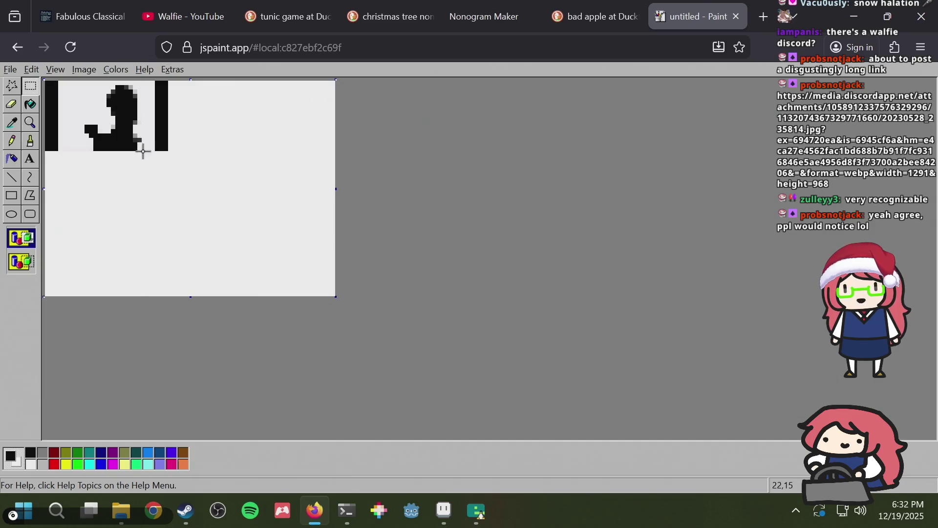
Step: Select and copy the 22% figure, then clear the previous figure from the Aseprite sprite
{"action": "mouse_move", "coordinate": [146, 150]}
{"action": "left_mouse_down"}
{"action": "mouse_move", "coordinate": [58, 86]}
{"action": "mouse_move", "coordinate": [67, 82]}
{"action": "left_mouse_up"}
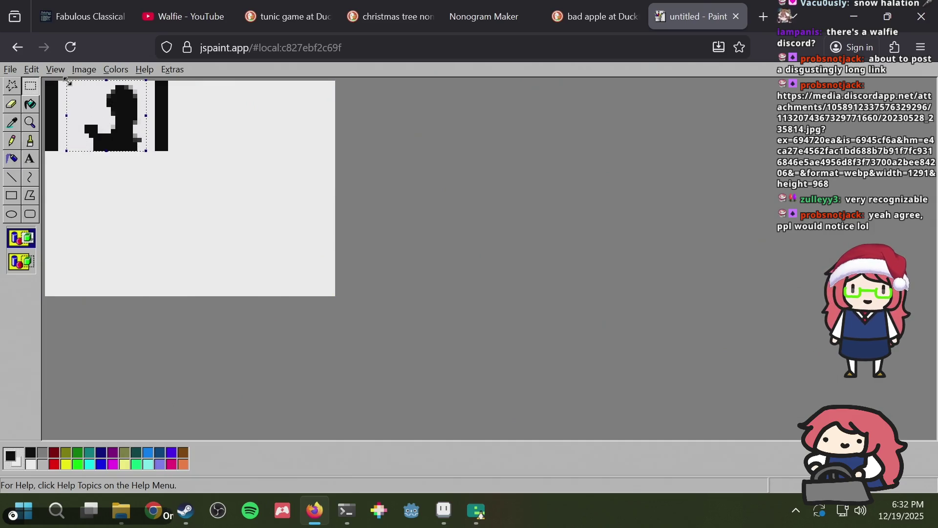
{"action": "key", "text": "alt+Tab"}
{"action": "key", "text": "ctrl+v"}
{"action": "key", "text": "ctrl+z"}
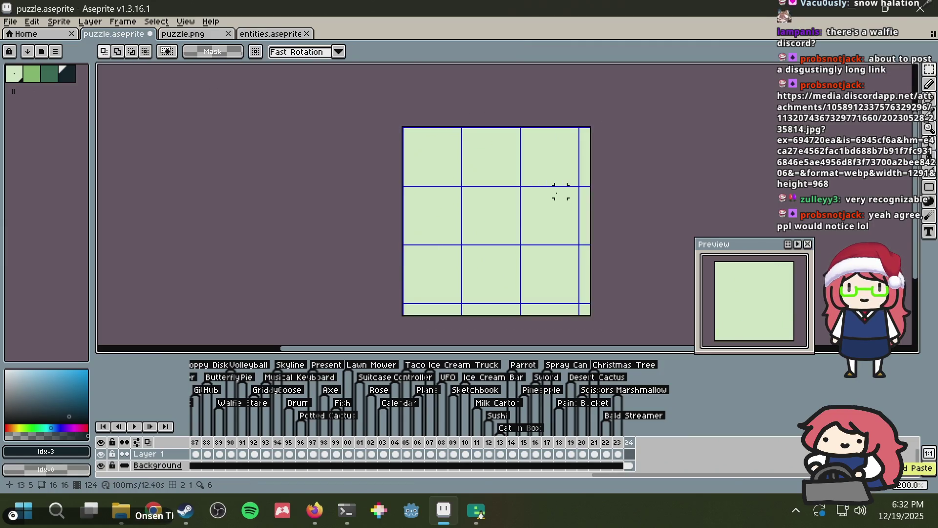
Step: Paste the 22% silhouette into the sprite, shifted up and left, and commit it
{"action": "key", "text": "ctrl+v"}
{"action": "mouse_move", "coordinate": [559, 208]}
{"action": "left_mouse_down"}
{"action": "mouse_move", "coordinate": [503, 203]}
{"action": "mouse_move", "coordinate": [538, 197]}
{"action": "left_mouse_up"}
{"action": "left_click", "coordinate": [702, 144]}
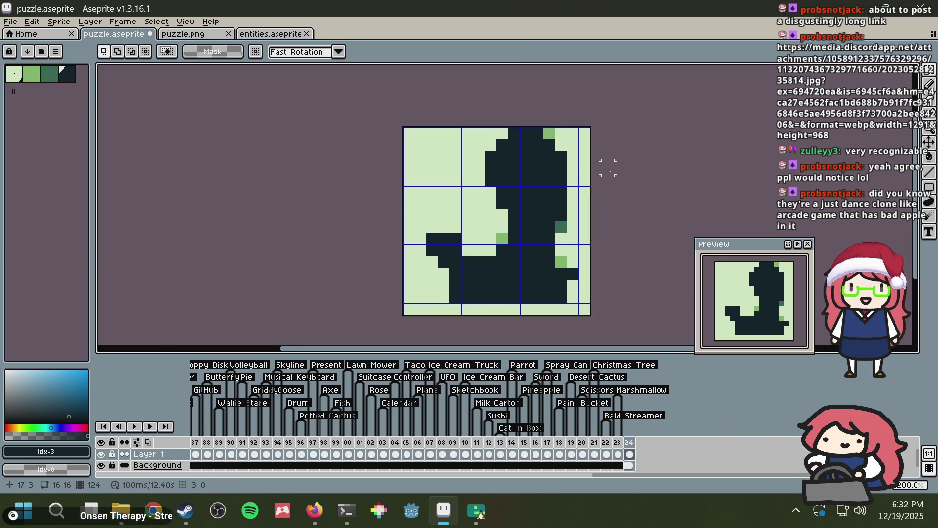
{"action": "scroll", "coordinate": [619, 167], "scroll_direction": "down", "scroll_amount": 2}
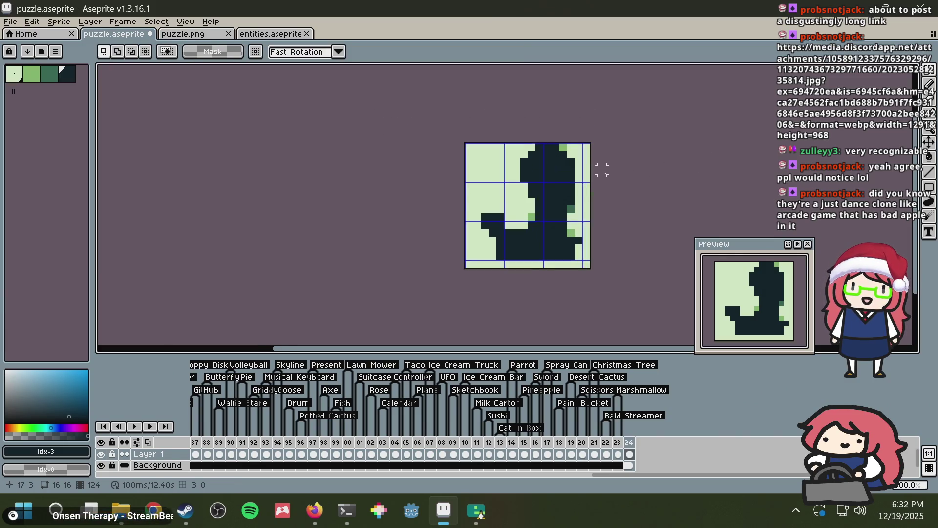
{"action": "scroll", "coordinate": [601, 169], "scroll_direction": "up", "scroll_amount": 2}
{"action": "scroll", "coordinate": [587, 171], "scroll_direction": "down", "scroll_amount": 4}
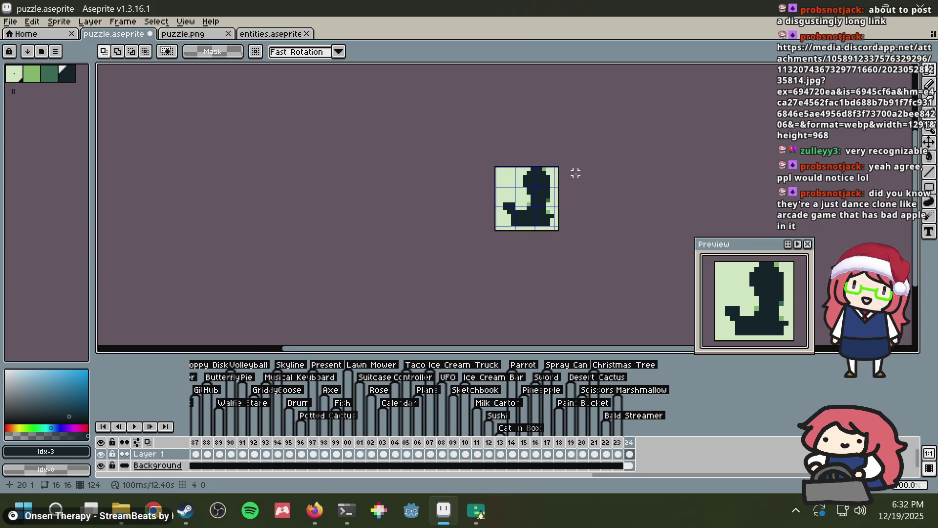
{"action": "scroll", "coordinate": [576, 172], "scroll_direction": "up", "scroll_amount": 2}
Step: Compare the sprite against the original frame in JS Paint
{"action": "key", "text": "alt+Tab"}
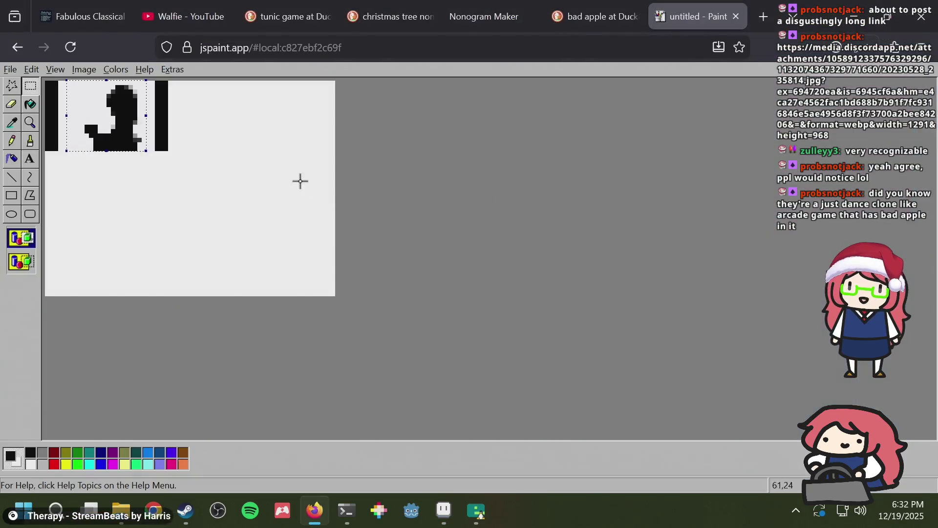
{"action": "scroll", "coordinate": [242, 121], "scroll_direction": "up", "scroll_amount": 2}
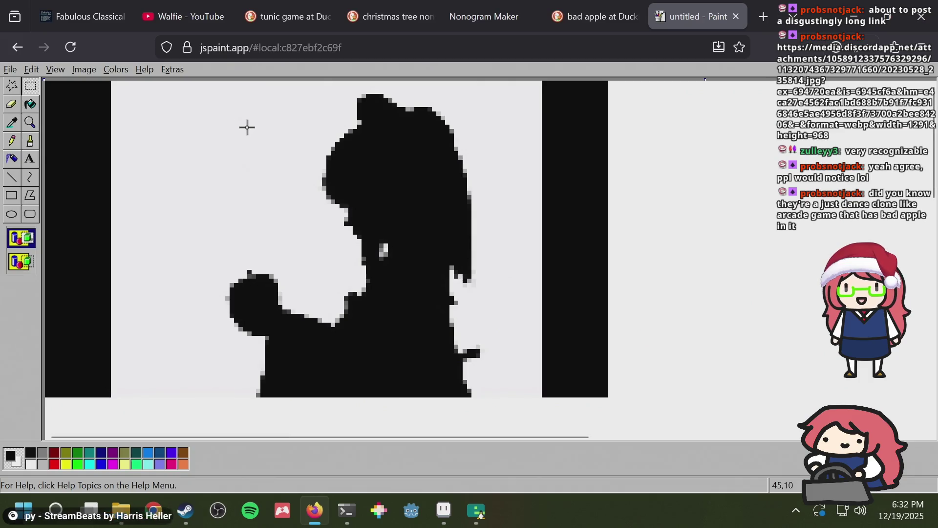
{"action": "key", "text": "alt+Tab"}
{"action": "scroll", "coordinate": [479, 212], "scroll_direction": "up", "scroll_amount": 1}
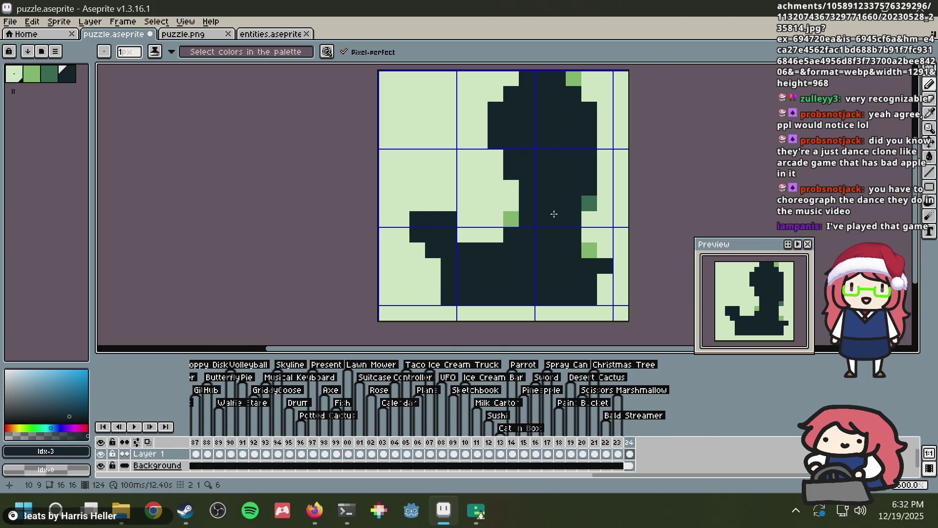
Step: Paint the stray top and right green pixels with the pale background colour
{"action": "left_click", "coordinate": [589, 85], "text": "alt"}
{"action": "left_click", "coordinate": [573, 79]}
{"action": "left_click", "coordinate": [589, 203]}
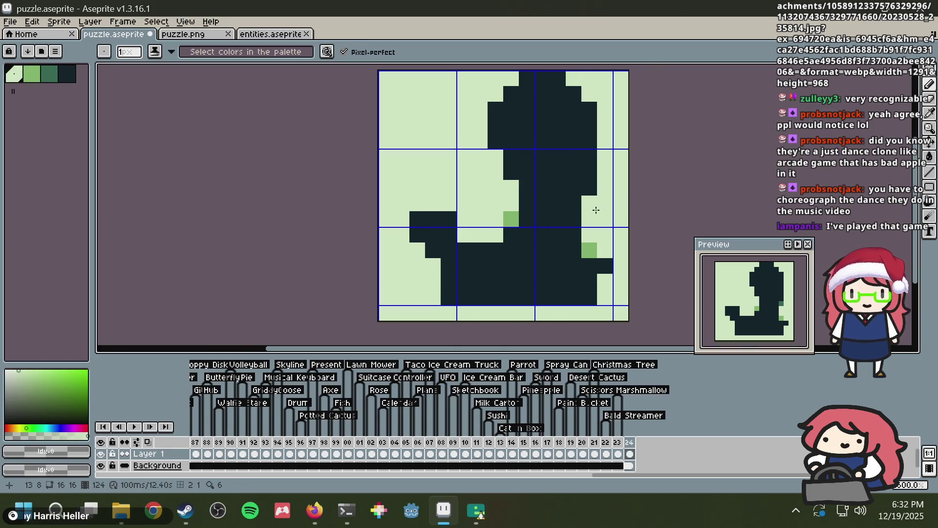
{"action": "left_click", "coordinate": [589, 203], "text": "alt"}
Step: Paint several dark pixels in the top two rows pale after checking the reference
{"action": "key", "text": "alt+Tab"}
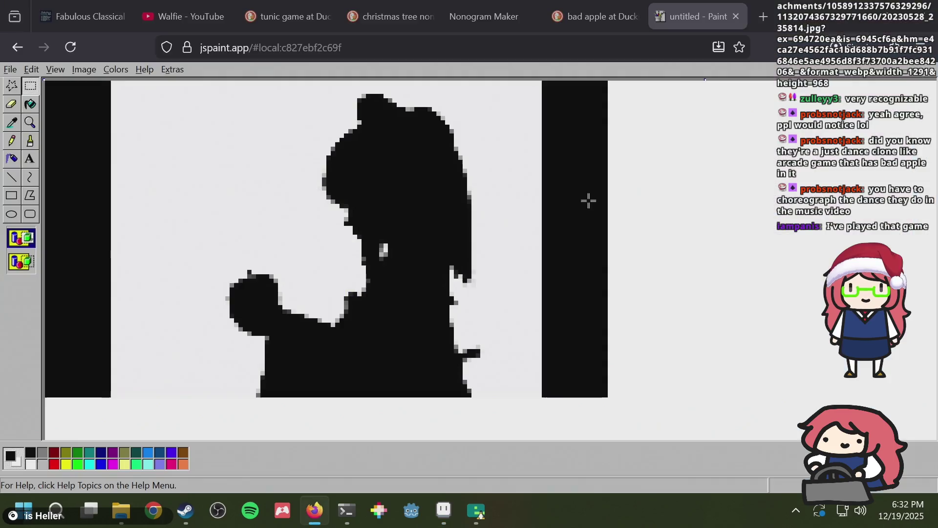
{"action": "key", "text": "alt+Tab"}
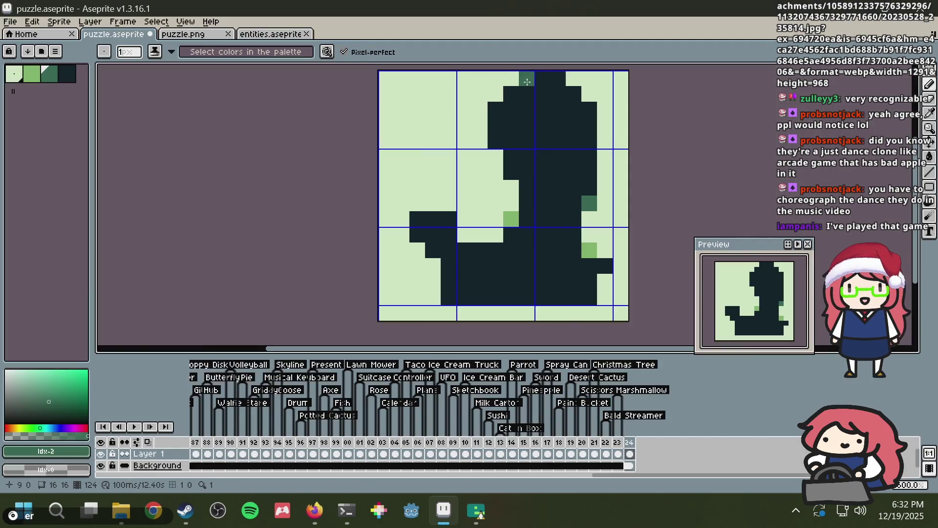
{"action": "left_click", "coordinate": [508, 78], "text": "alt"}
{"action": "left_click", "coordinate": [495, 110]}
{"action": "left_click_drag", "start_coordinate": [570, 85], "coordinate": [556, 97]}
{"action": "left_click", "coordinate": [558, 78]}
Step: Try painting two top pixels dark, then undo those pixel edits
{"action": "key", "text": "alt+Tab"}
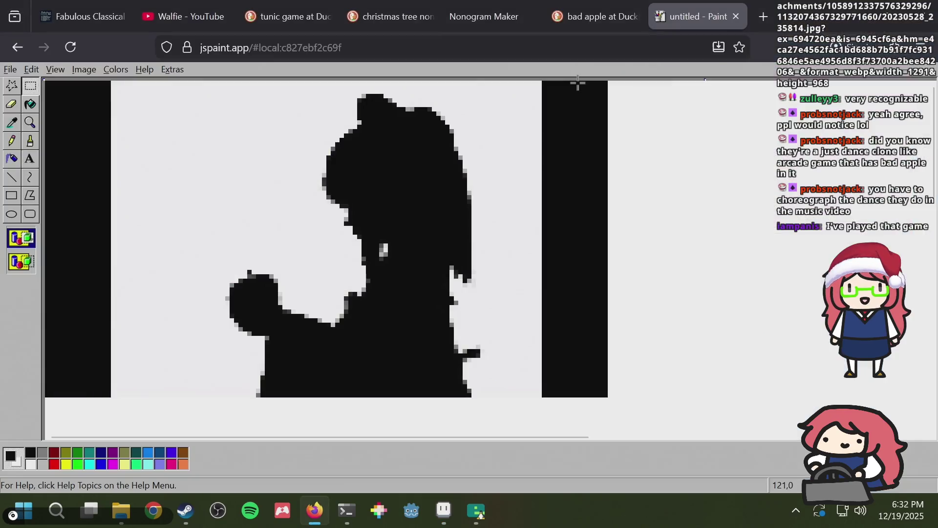
{"action": "key", "text": "alt+Tab"}
{"action": "left_click", "coordinate": [543, 79], "text": "alt"}
{"action": "left_click", "coordinate": [511, 78]}
{"action": "left_click", "coordinate": [558, 95]}
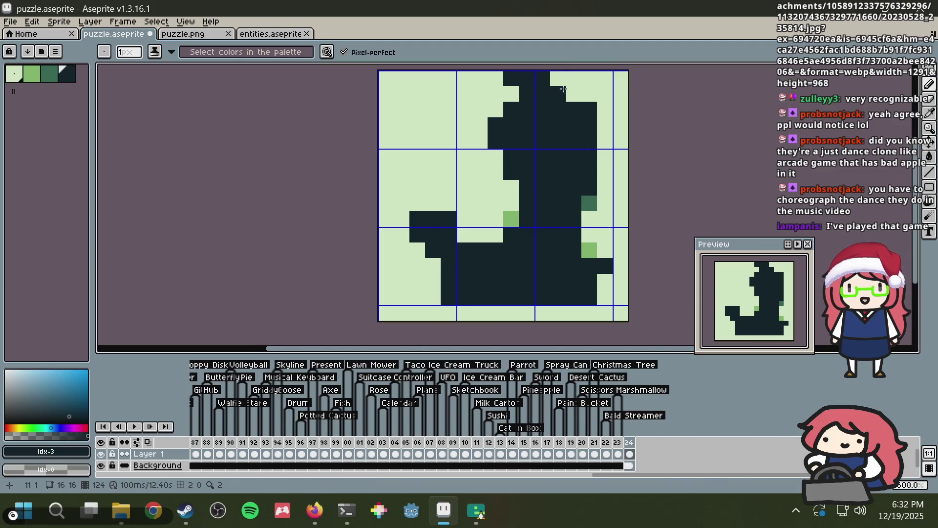
{"action": "key", "text": "ctrl+z"}
{"action": "key", "text": "ctrl+z"}
Step: Paste the Bad Apple frame into JS Paint and invert its colours
{"action": "key", "text": "alt+Tab"}
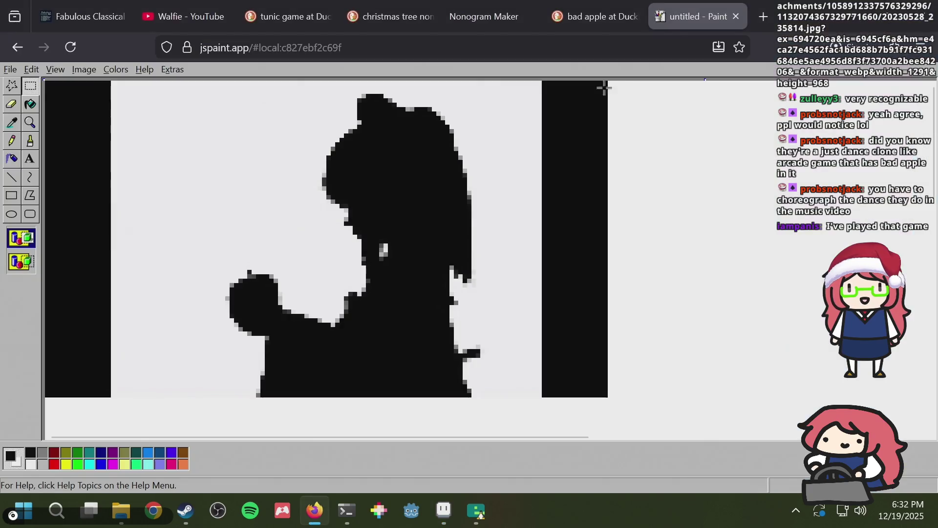
{"action": "key", "text": "ctrl+v"}
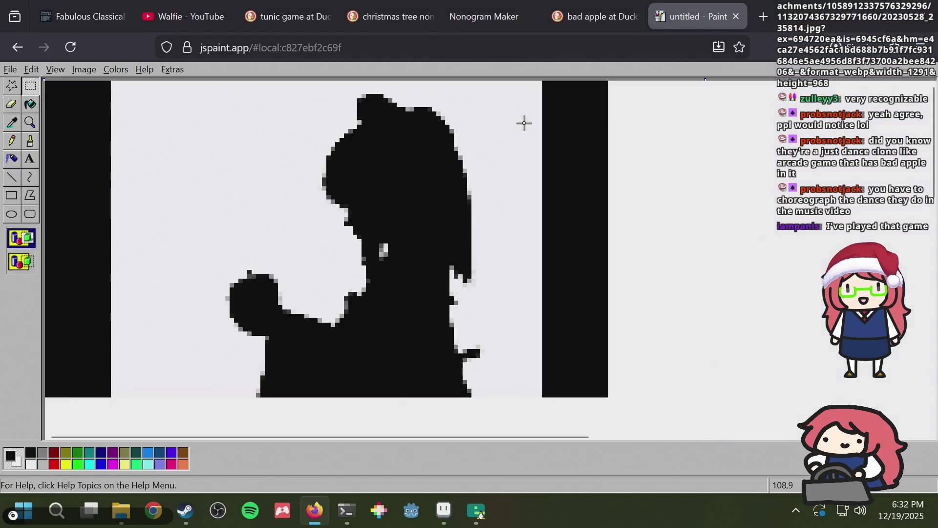
{"action": "key", "text": "ctrl+z"}
{"action": "key", "text": "ctrl+v"}
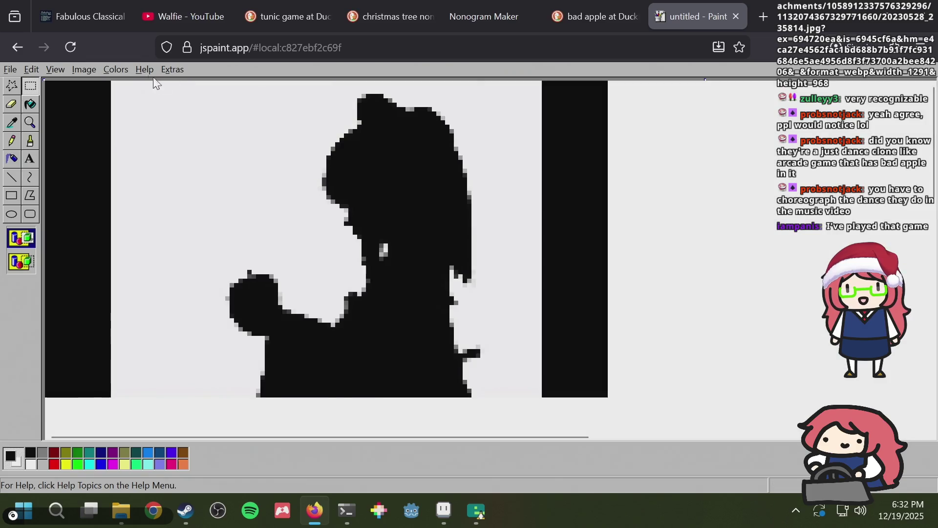
{"action": "left_click", "coordinate": [76, 70]}
{"action": "left_click", "coordinate": [107, 113]}
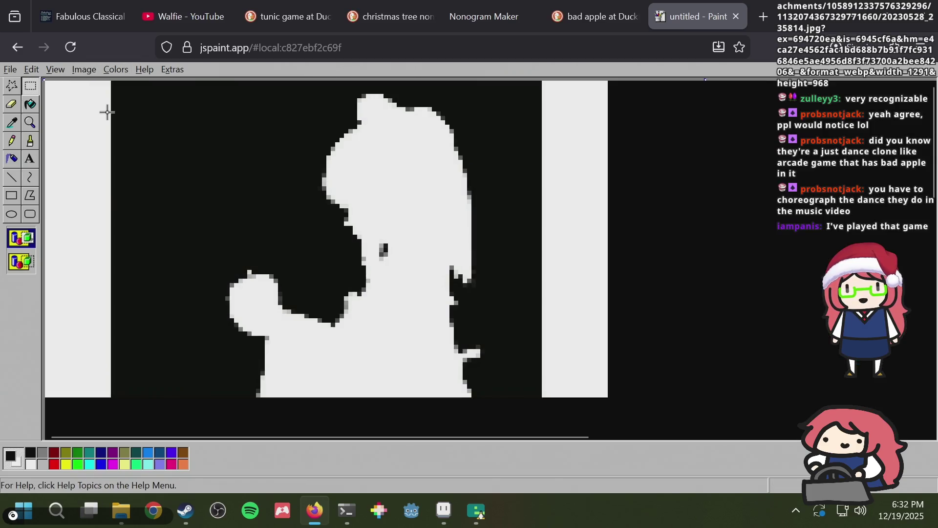
Step: Undo the colour inversion to restore the black-on-white frame
{"action": "key", "text": "ctrl+z"}
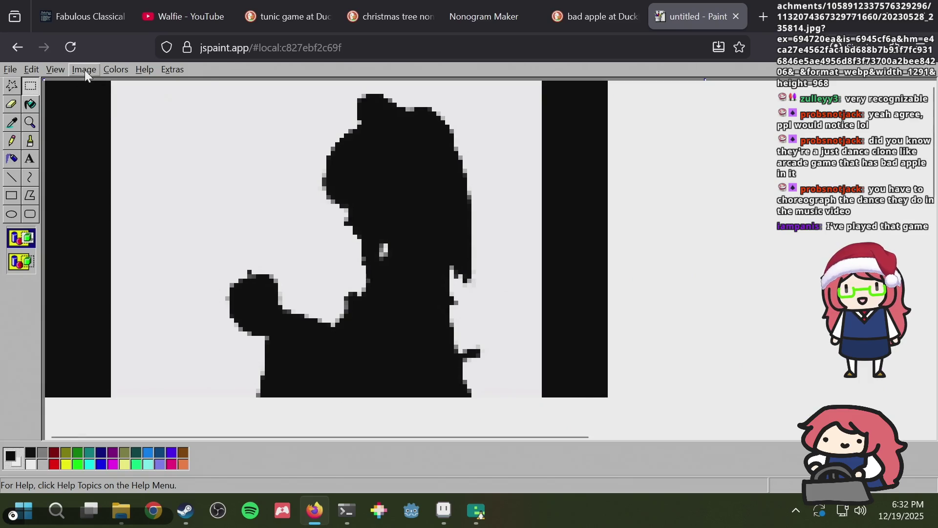
{"action": "left_click", "coordinate": [82, 70]}
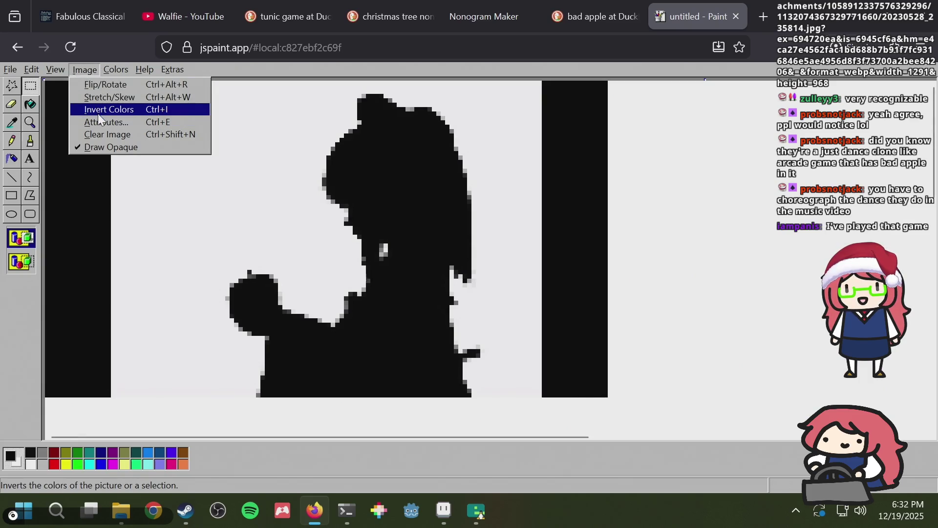
{"action": "left_click", "coordinate": [95, 110]}
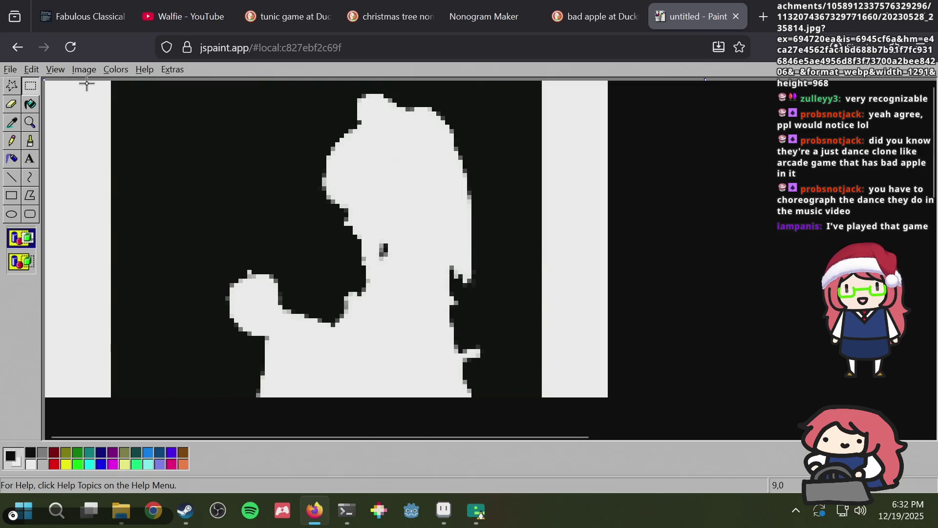
{"action": "key", "text": "ctrl+z"}
Step: Shrink the frame to 20% horizontally and vertically and copy the small silhouette
{"action": "left_click", "coordinate": [87, 68]}
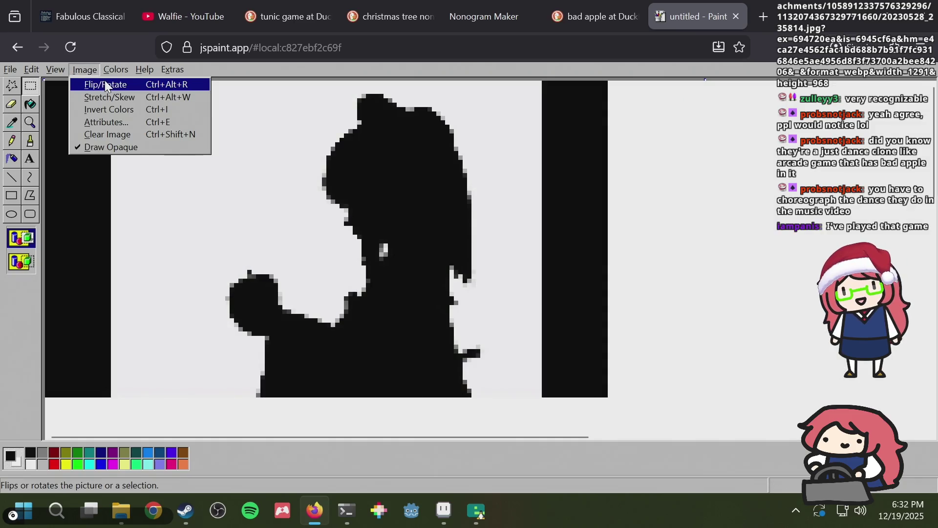
{"action": "left_click", "coordinate": [109, 96]}
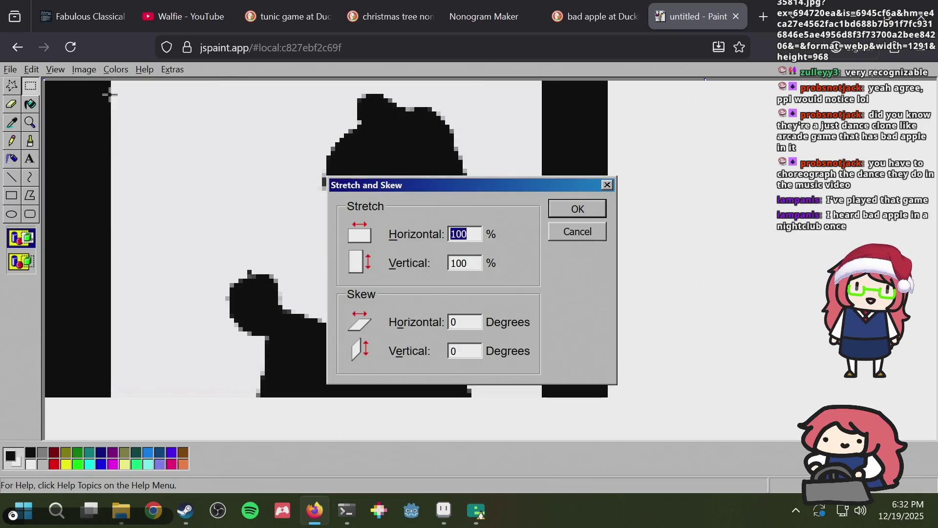
{"action": "type", "text": "20"}
{"action": "key", "text": "Tab"}
{"action": "type", "text": "20"}
{"action": "key", "text": "Return"}
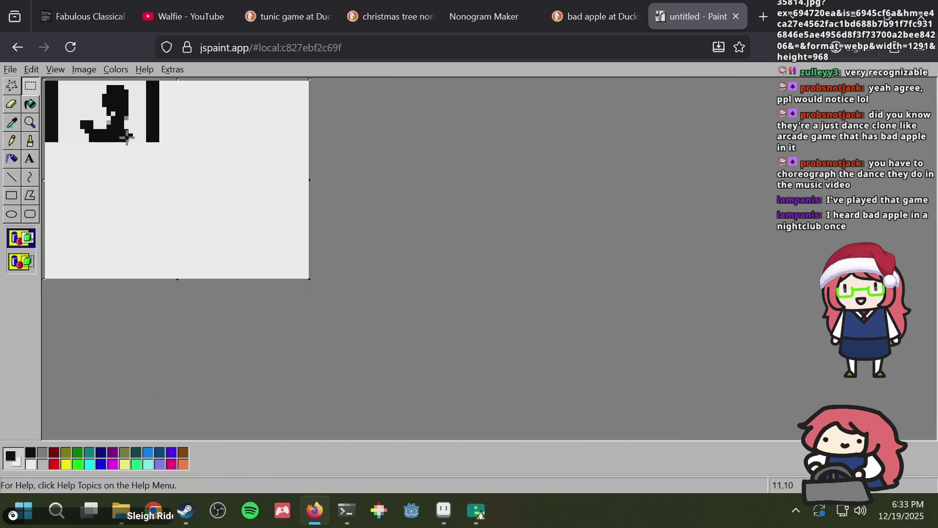
{"action": "left_click_drag", "start_coordinate": [137, 142], "coordinate": [77, 92]}
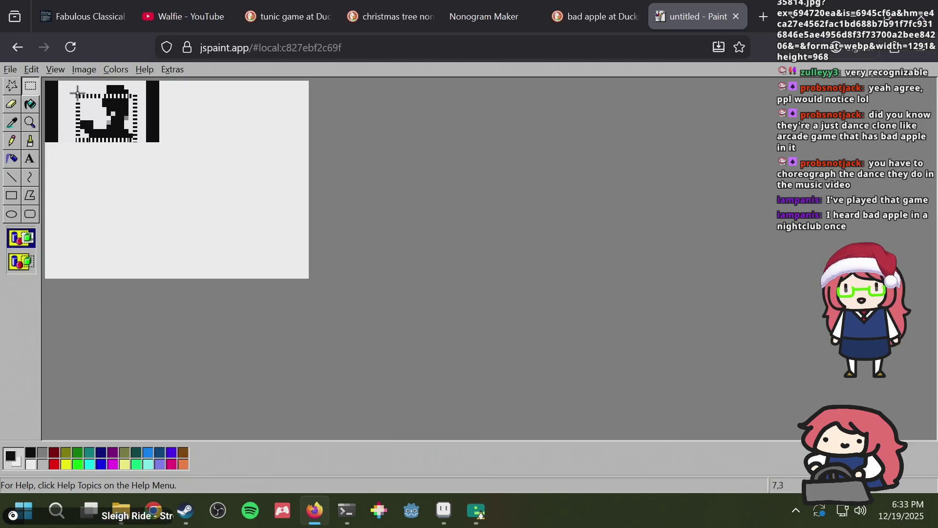
{"action": "key", "text": "alt+Tab"}
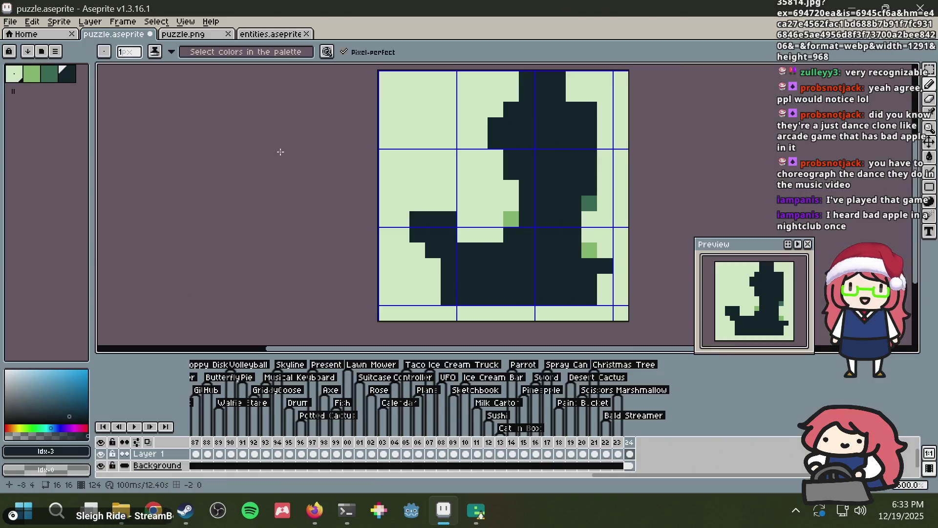
Step: Clear the sprite and paste in the 20% silhouette, committing it in place
{"action": "key", "text": "ctrl+a"}
{"action": "key", "text": "Delete"}
{"action": "key", "text": "ctrl+v"}
{"action": "mouse_move", "coordinate": [520, 191]}
{"action": "left_mouse_down"}
{"action": "mouse_move", "coordinate": [539, 197]}
{"action": "mouse_move", "coordinate": [534, 204]}
{"action": "left_mouse_up"}
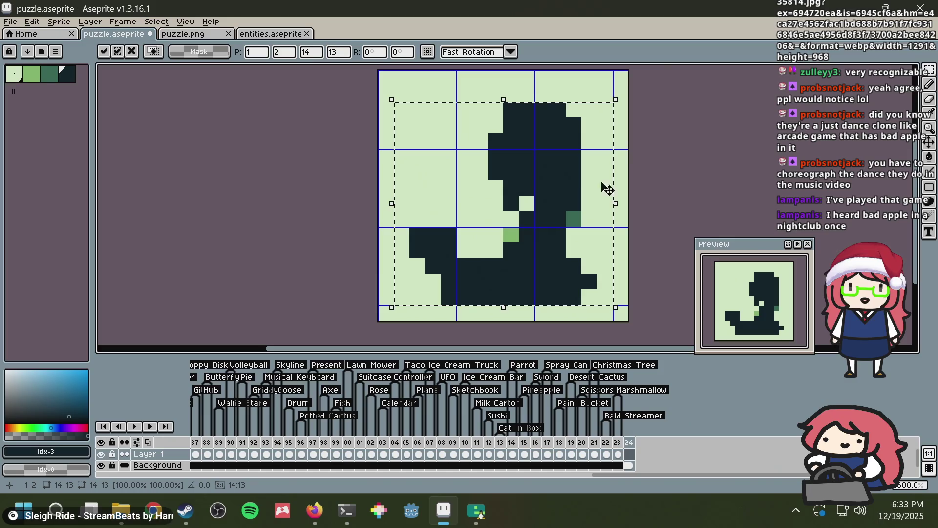
{"action": "left_click", "coordinate": [666, 151]}
{"action": "scroll", "coordinate": [670, 158], "scroll_direction": "down", "scroll_amount": 1}
{"action": "scroll", "coordinate": [667, 157], "scroll_direction": "down", "scroll_amount": 2}
{"action": "scroll", "coordinate": [509, 234], "scroll_direction": "up", "scroll_amount": 4}
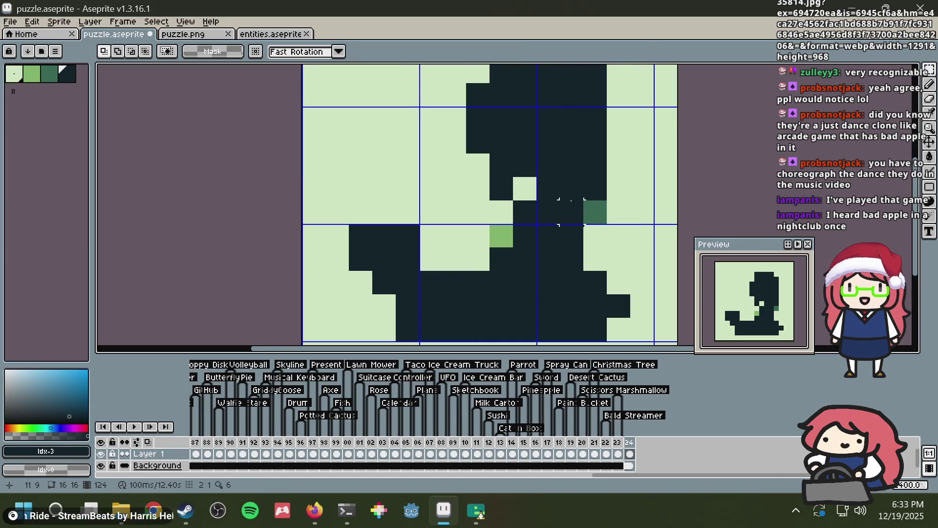
Step: Paint the two stray green pixels dark with the pencil
{"action": "key", "text": "i"}
{"action": "key", "text": "b"}
{"action": "left_click", "coordinate": [510, 234]}
{"action": "left_click", "coordinate": [591, 207]}
{"action": "scroll", "coordinate": [598, 202], "scroll_direction": "down", "scroll_amount": 5}
{"action": "scroll", "coordinate": [601, 201], "scroll_direction": "up", "scroll_amount": 1}
{"action": "scroll", "coordinate": [601, 201], "scroll_direction": "up", "scroll_amount": 2}
Step: Shift the whole drawing one pixel right and save puzzle.aseprite
{"action": "key", "text": "m"}
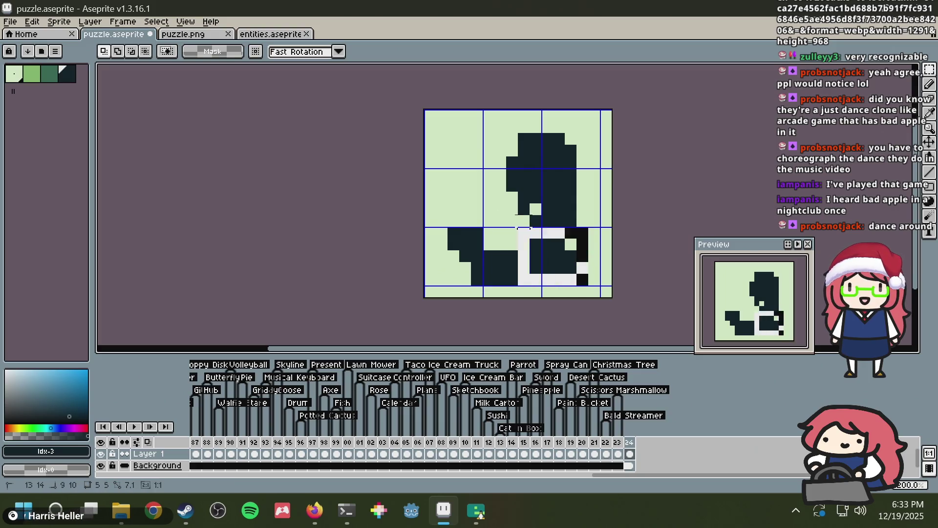
{"action": "mouse_move", "coordinate": [583, 279]}
{"action": "left_mouse_down"}
{"action": "mouse_move", "coordinate": [424, 105]}
{"action": "mouse_move", "coordinate": [428, 115]}
{"action": "mouse_move", "coordinate": [417, 112]}
{"action": "left_mouse_up"}
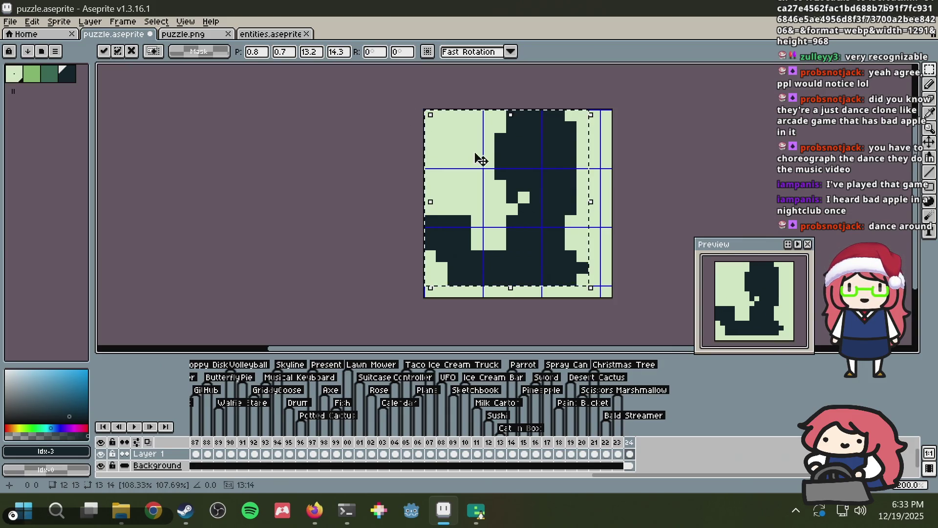
{"action": "left_click_drag", "start_coordinate": [477, 155], "coordinate": [498, 156]}
{"action": "left_click", "coordinate": [617, 141]}
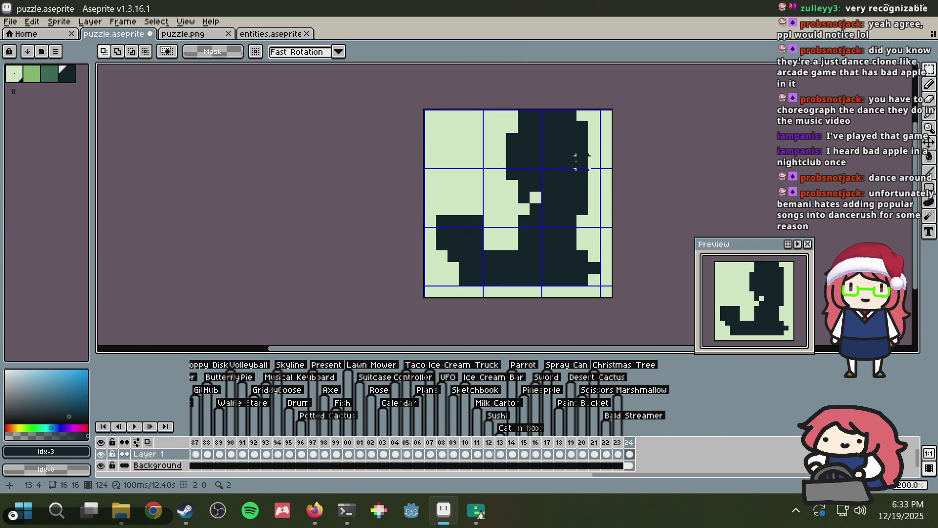
{"action": "key", "text": "ctrl+s"}
{"action": "scroll", "coordinate": [536, 210], "scroll_direction": "down", "scroll_amount": 1}
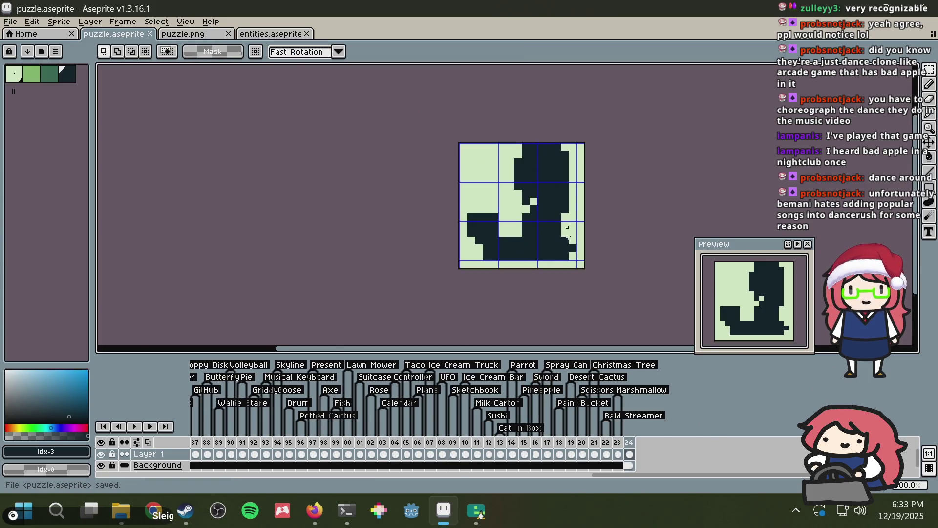
{"action": "scroll", "coordinate": [559, 228], "scroll_direction": "down", "scroll_amount": 1}
{"action": "scroll", "coordinate": [560, 227], "scroll_direction": "up", "scroll_amount": 1}
Step: Check against the full-size reference frame in JS Paint and paint one dark pixel pale
{"action": "key", "text": "alt+Tab"}
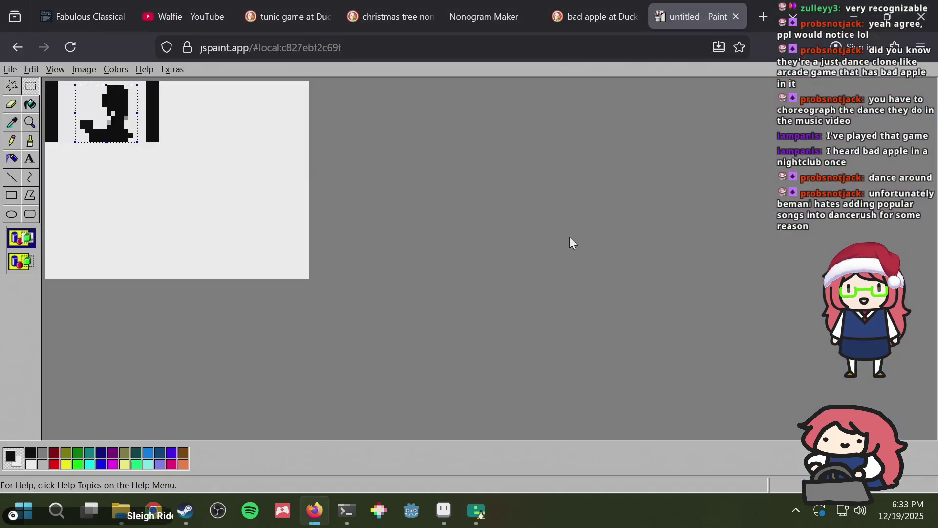
{"action": "key", "text": "alt+Tab"}
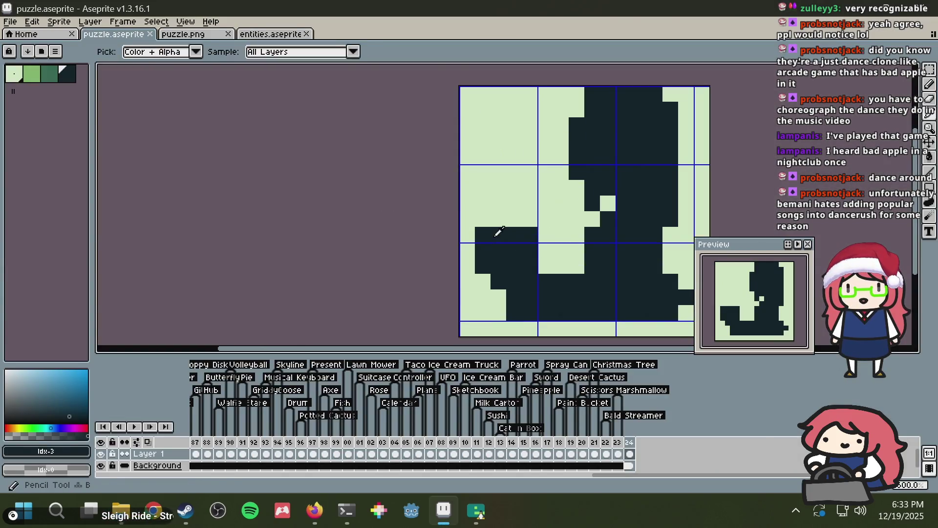
{"action": "key", "text": "alt+Tab"}
{"action": "key", "text": "ctrl+z"}
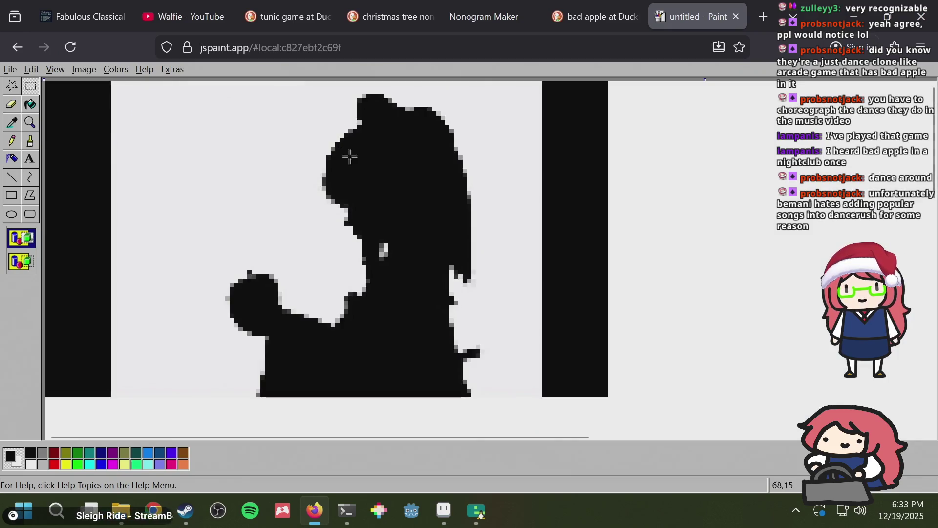
{"action": "key", "text": "alt+Tab"}
{"action": "left_click", "coordinate": [544, 208], "text": "alt"}
{"action": "left_click", "coordinate": [530, 234]}
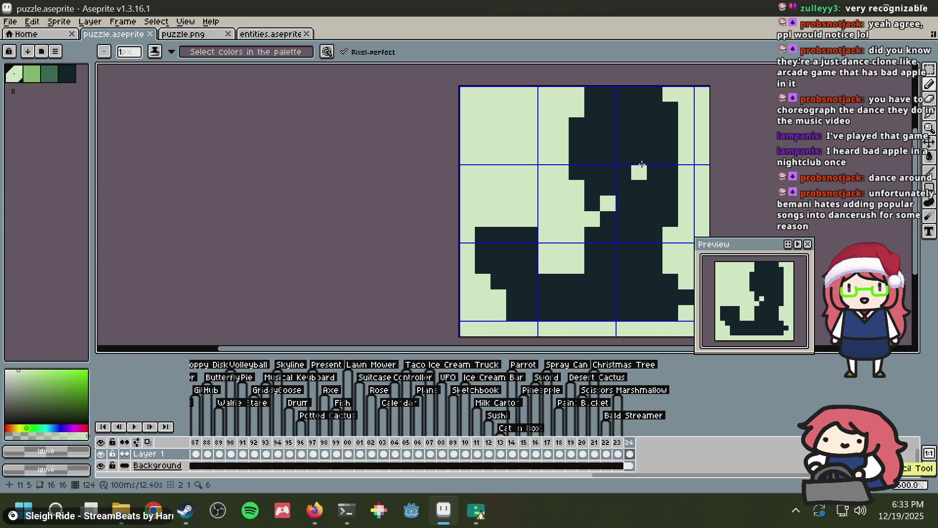
Step: Recentre the sprite in view and save puzzle.aseprite
{"action": "scroll", "coordinate": [642, 164], "scroll_direction": "down", "scroll_amount": 5}
{"action": "scroll", "coordinate": [637, 169], "scroll_direction": "down", "scroll_amount": 5}
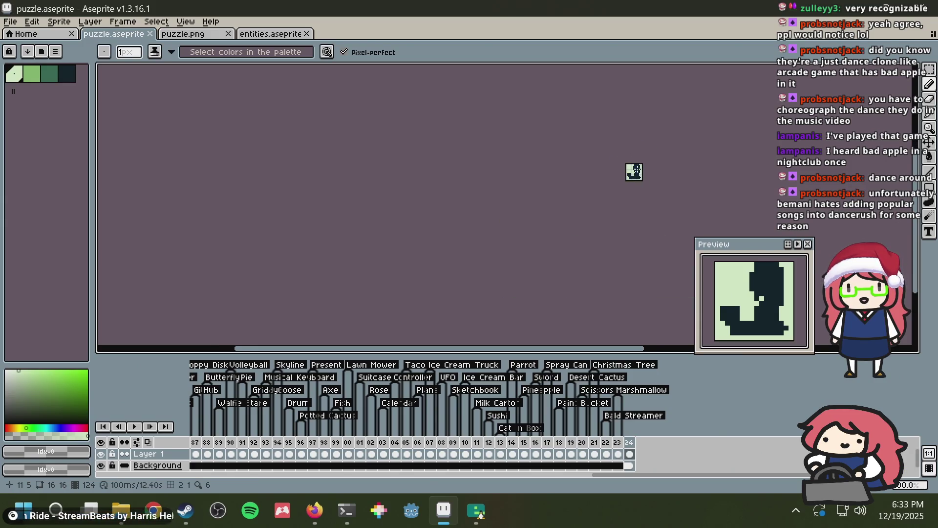
{"action": "left_click_drag", "start_coordinate": [655, 175], "coordinate": [523, 202]}
{"action": "scroll", "coordinate": [525, 208], "scroll_direction": "up", "scroll_amount": 4}
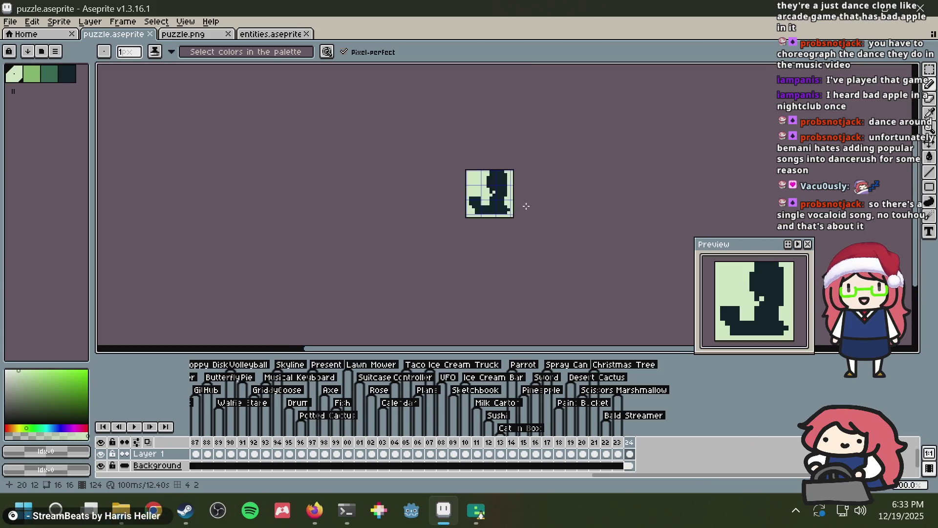
{"action": "key", "text": "v"}
{"action": "key", "text": "ctrl+s"}
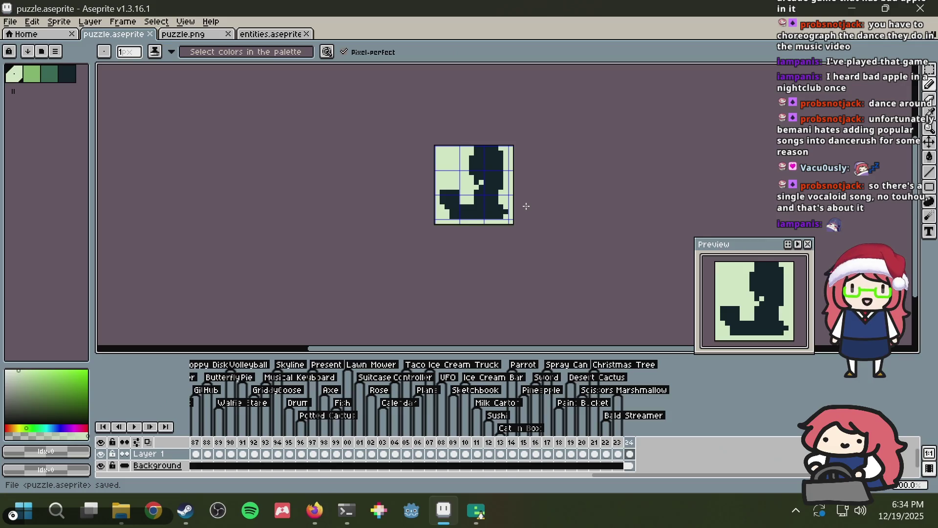
{"action": "scroll", "coordinate": [451, 213], "scroll_direction": "up", "scroll_amount": 2}
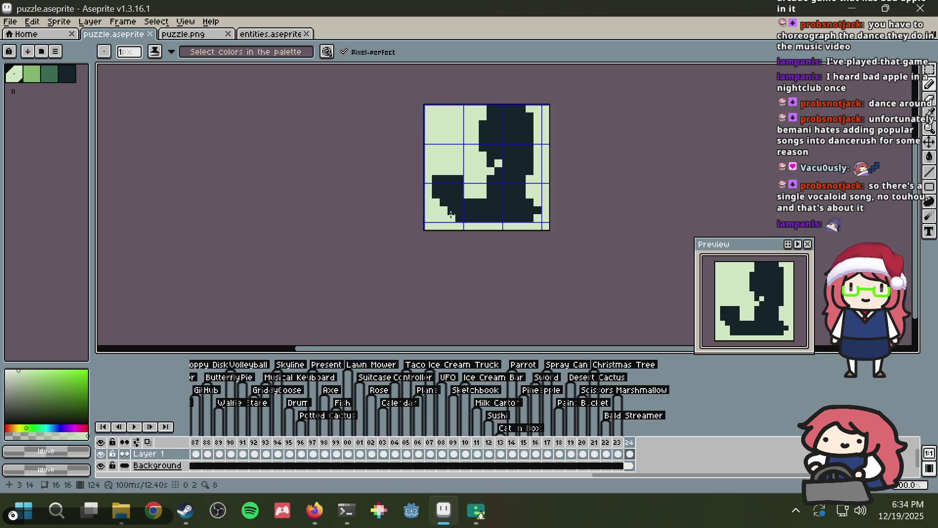
{"action": "scroll", "coordinate": [537, 210], "scroll_direction": "up", "scroll_amount": 1}
{"action": "key", "text": "v"}
{"action": "key", "text": "ctrl+s"}
{"action": "key", "text": "b"}
Step: Save the sprite file once more and recentre it in the view
{"action": "scroll", "coordinate": [576, 215], "scroll_direction": "down", "scroll_amount": 8}
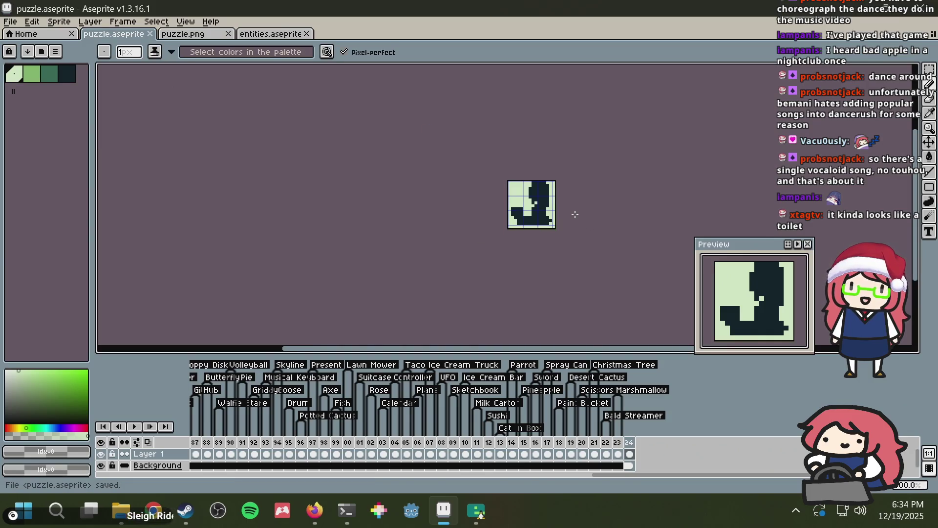
{"action": "scroll", "coordinate": [575, 215], "scroll_direction": "down", "scroll_amount": 2}
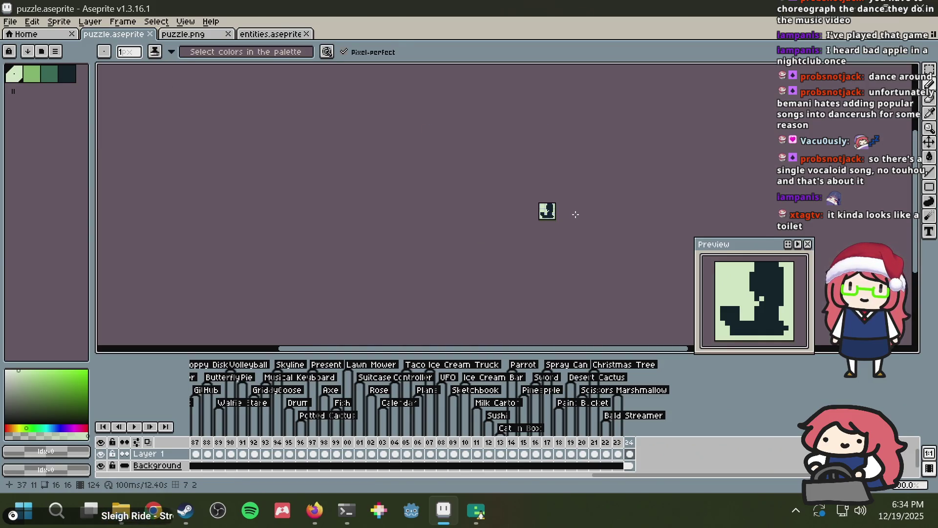
{"action": "scroll", "coordinate": [576, 215], "scroll_direction": "up", "scroll_amount": 10}
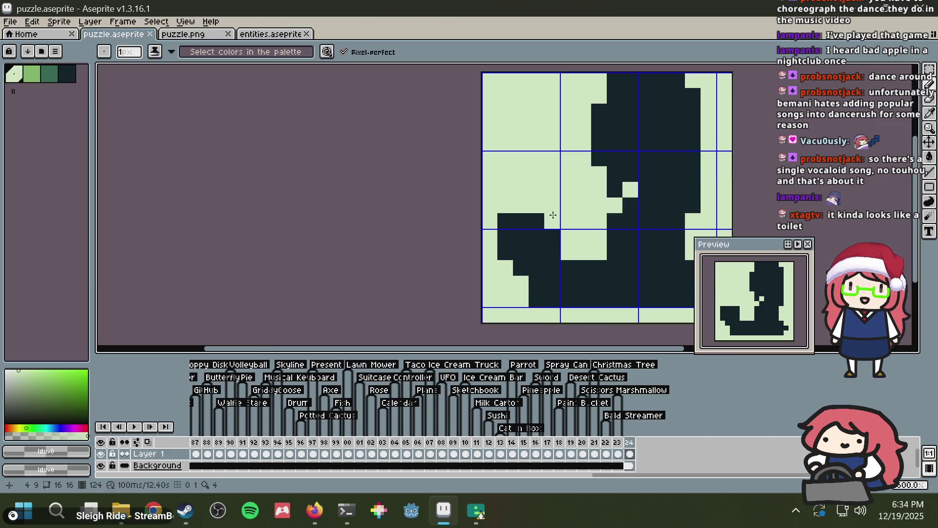
{"action": "key", "text": "ctrl+s"}
{"action": "scroll", "coordinate": [670, 194], "scroll_direction": "down", "scroll_amount": 5}
{"action": "left_click_drag", "start_coordinate": [651, 189], "coordinate": [555, 211]}
{"action": "key", "text": "m"}
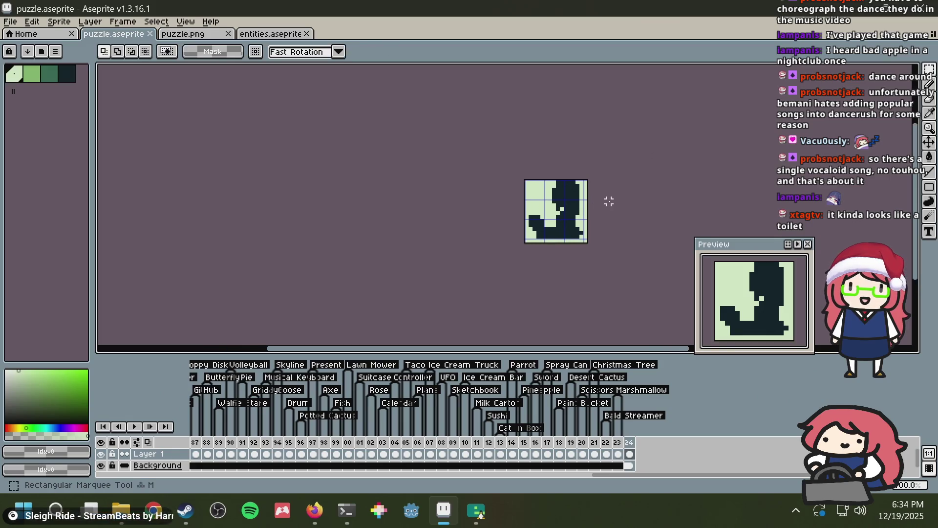
{"action": "key", "text": "ctrl+a"}
{"action": "left_click", "coordinate": [53, 23]}
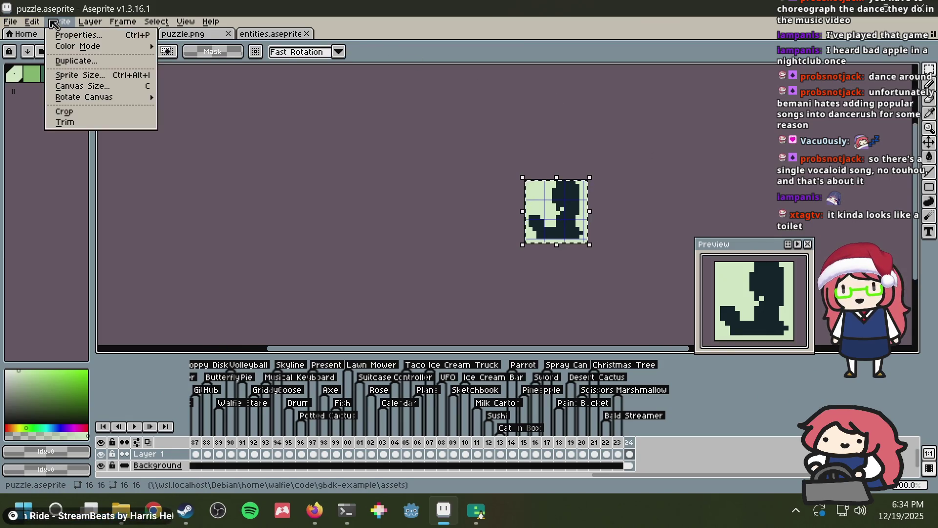
{"action": "mouse_move", "coordinate": [95, 46]}
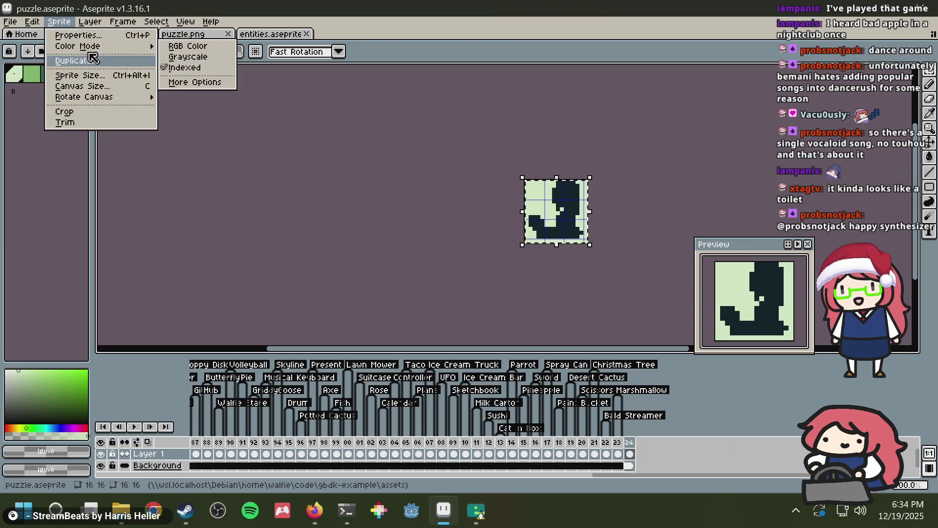
{"action": "mouse_move", "coordinate": [32, 23]}
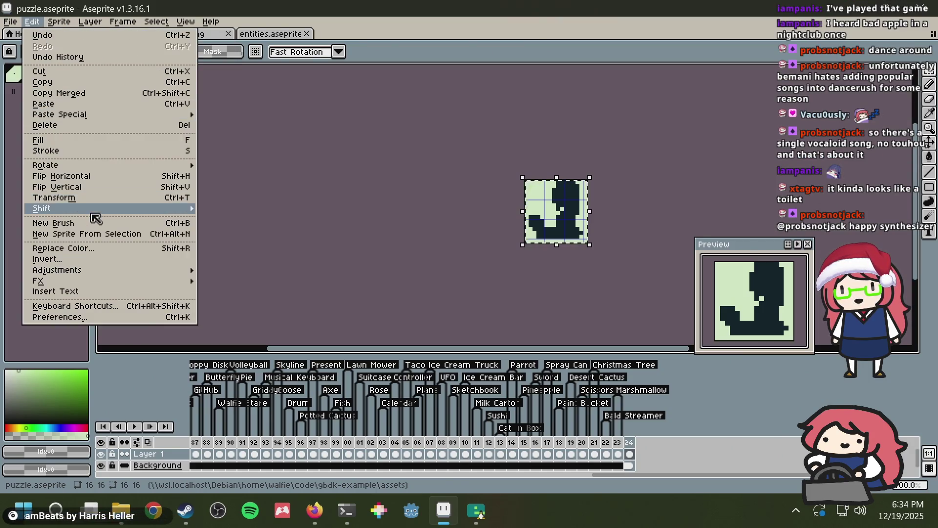
{"action": "left_click", "coordinate": [83, 259]}
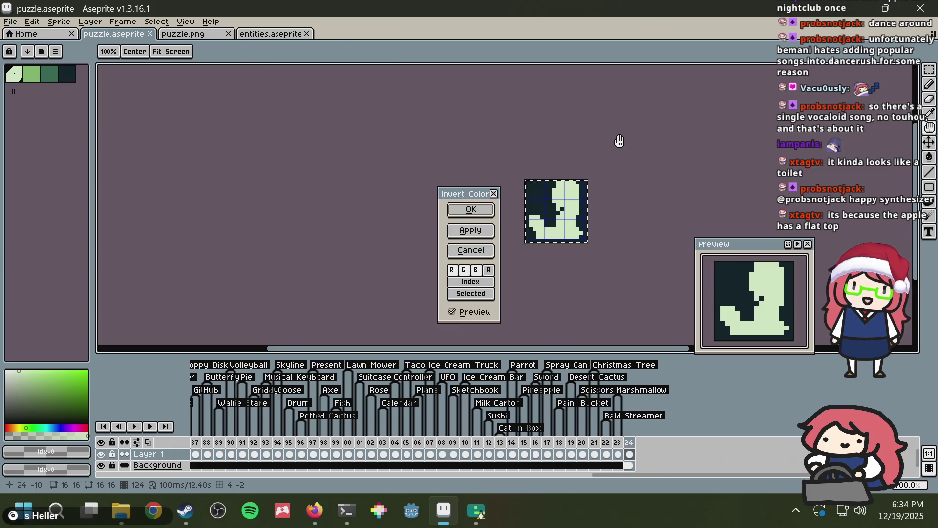
{"action": "key", "text": "Escape"}
{"action": "scroll", "coordinate": [557, 254], "scroll_direction": "up", "scroll_amount": 1}
{"action": "key", "text": "ctrl+d"}
{"action": "key", "text": "b"}
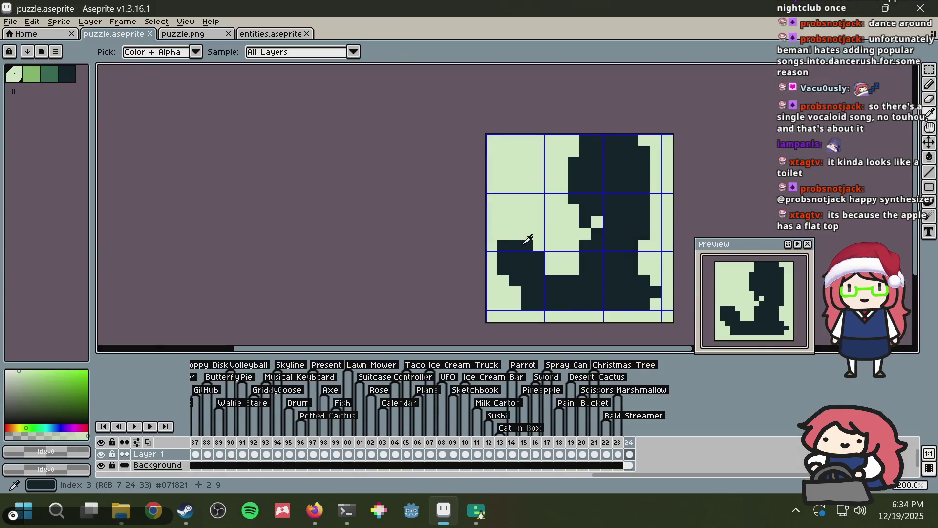
Step: Paint two dark silhouette pixels on the left lump with the Pencil
{"action": "left_click", "coordinate": [508, 259], "text": "alt"}
{"action": "left_click_drag", "start_coordinate": [515, 246], "coordinate": [515, 234]}
{"action": "key", "text": "v"}
{"action": "key", "text": "b"}
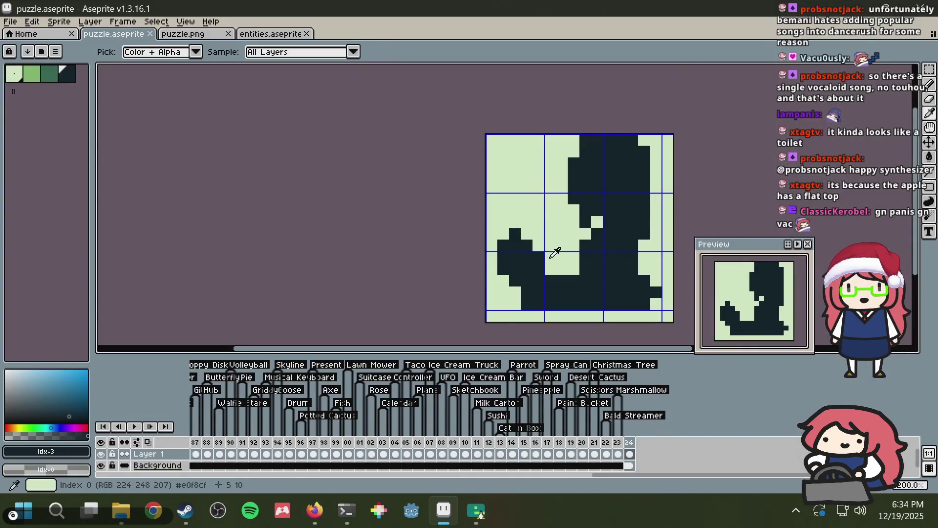
Step: Undo an accidental light repaint, add one more dark pixel to the left lump, and save
{"action": "left_click", "coordinate": [559, 264], "text": "alt"}
{"action": "left_click_drag", "start_coordinate": [539, 269], "coordinate": [540, 257]}
{"action": "key", "text": "v"}
{"action": "key", "text": "ctrl+z"}
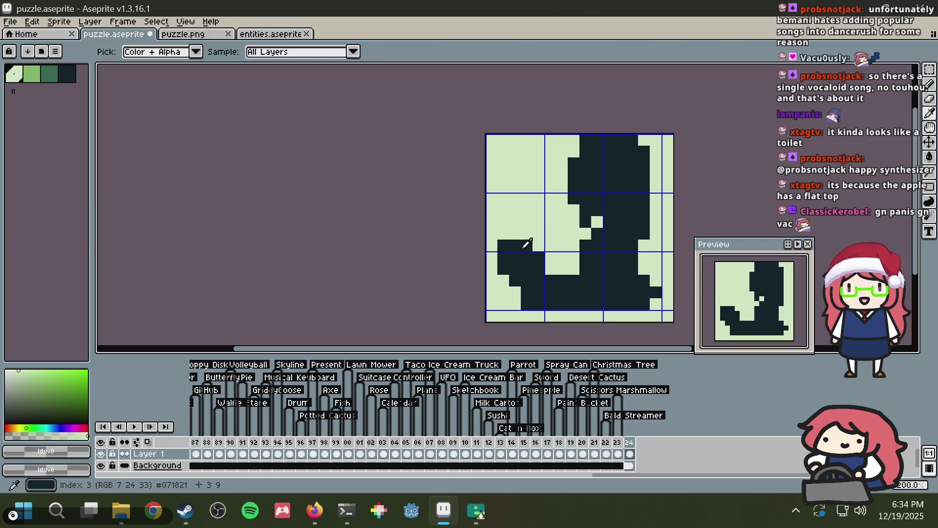
{"action": "left_click", "coordinate": [517, 245], "text": "alt"}
{"action": "left_click", "coordinate": [524, 233]}
{"action": "key", "text": "ctrl+s"}
Step: Paint dark pixels atop the left lump and in the light gap, then save puzzle.aseprite
{"action": "left_click_drag", "start_coordinate": [551, 211], "coordinate": [519, 185]}
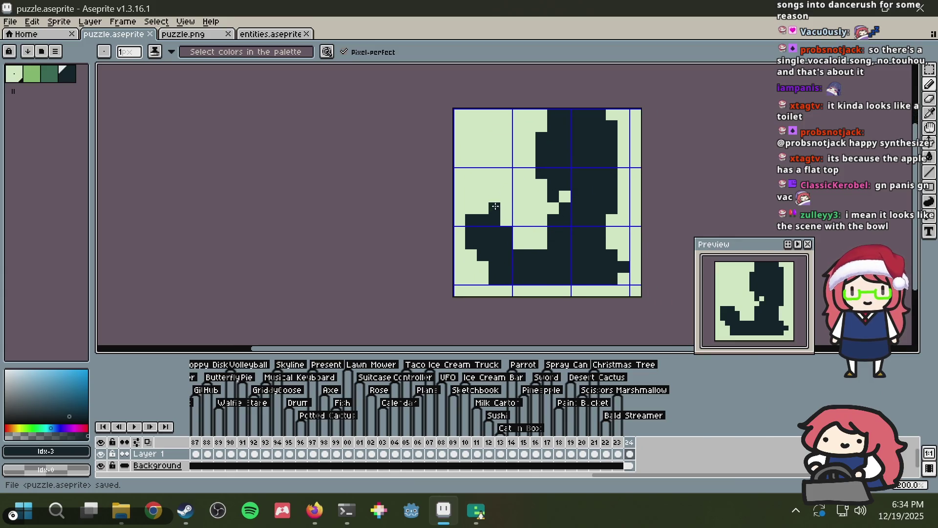
{"action": "left_click", "coordinate": [482, 208]}
{"action": "left_click", "coordinate": [513, 185]}
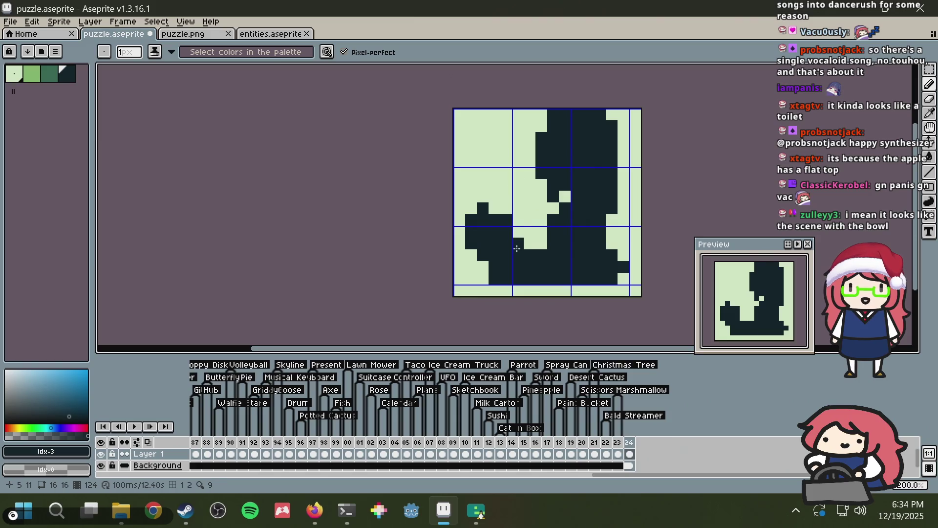
{"action": "scroll", "coordinate": [530, 175], "scroll_direction": "down", "scroll_amount": 5}
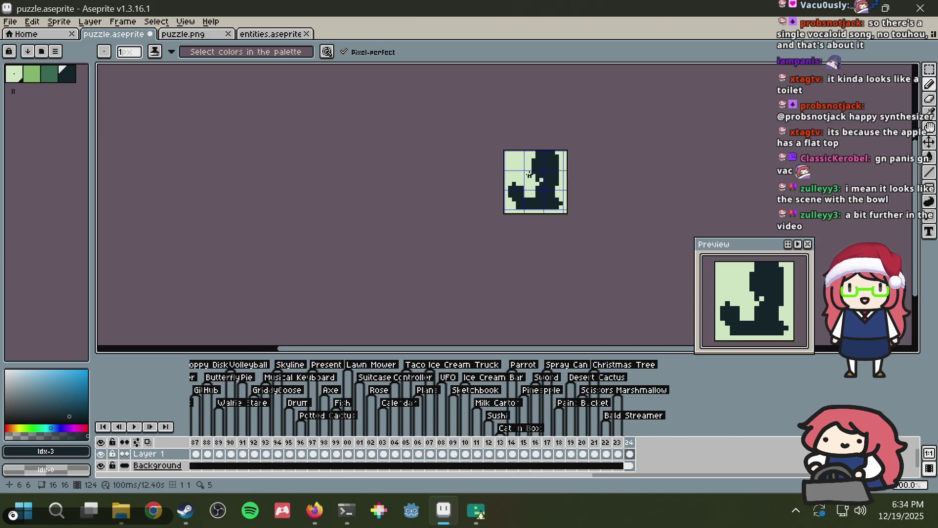
{"action": "scroll", "coordinate": [529, 174], "scroll_direction": "up", "scroll_amount": 5}
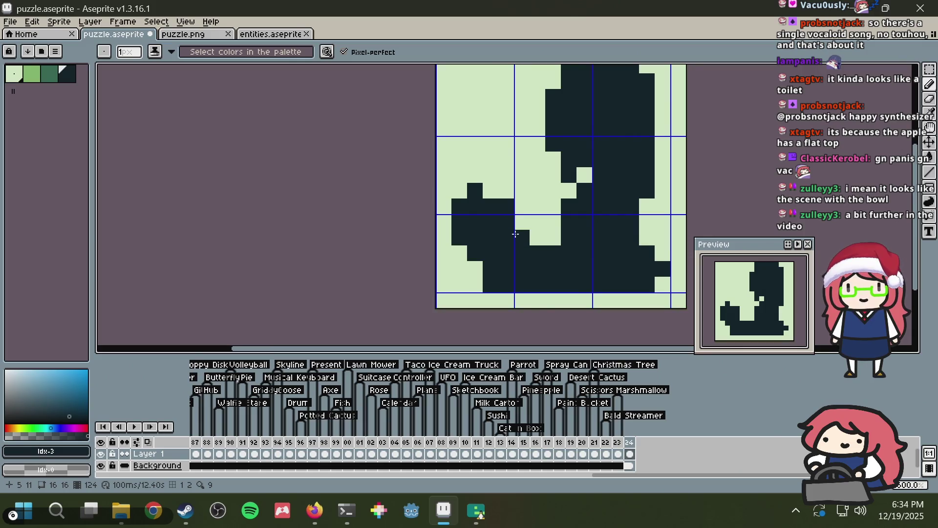
{"action": "scroll", "coordinate": [532, 203], "scroll_direction": "down", "scroll_amount": 1}
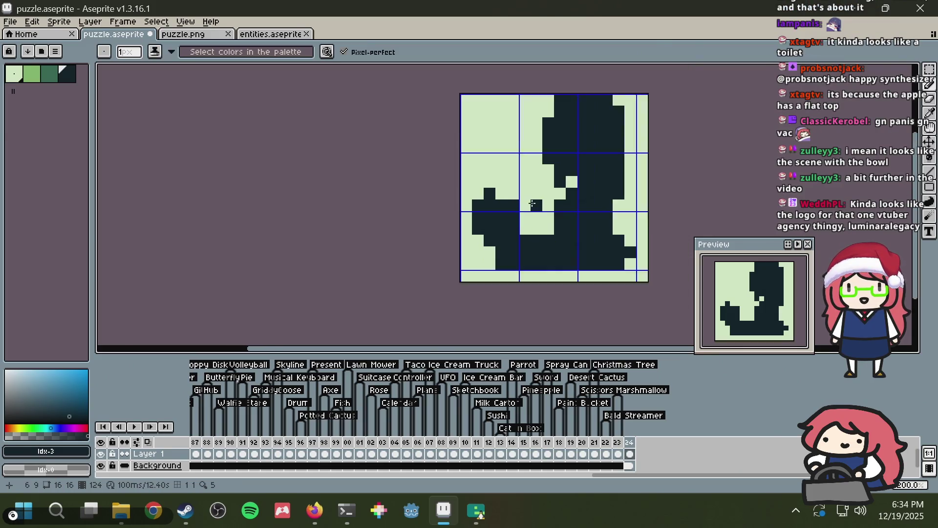
{"action": "scroll", "coordinate": [532, 203], "scroll_direction": "down", "scroll_amount": 3}
{"action": "key", "text": "ctrl+s"}
Step: Zoom around the sprite to inspect it, then pick the light background colour
{"action": "scroll", "coordinate": [532, 203], "scroll_direction": "down", "scroll_amount": 5}
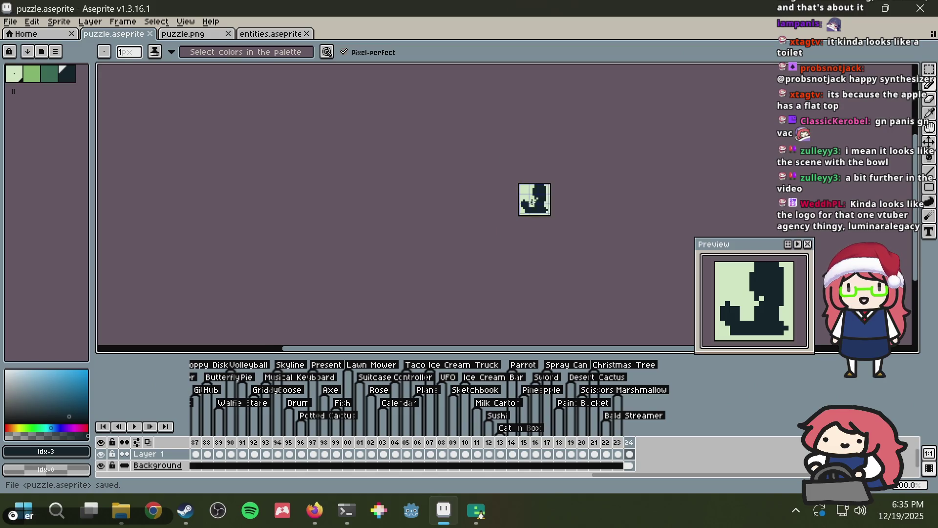
{"action": "scroll", "coordinate": [541, 205], "scroll_direction": "up", "scroll_amount": 1}
{"action": "scroll", "coordinate": [541, 206], "scroll_direction": "up", "scroll_amount": 4}
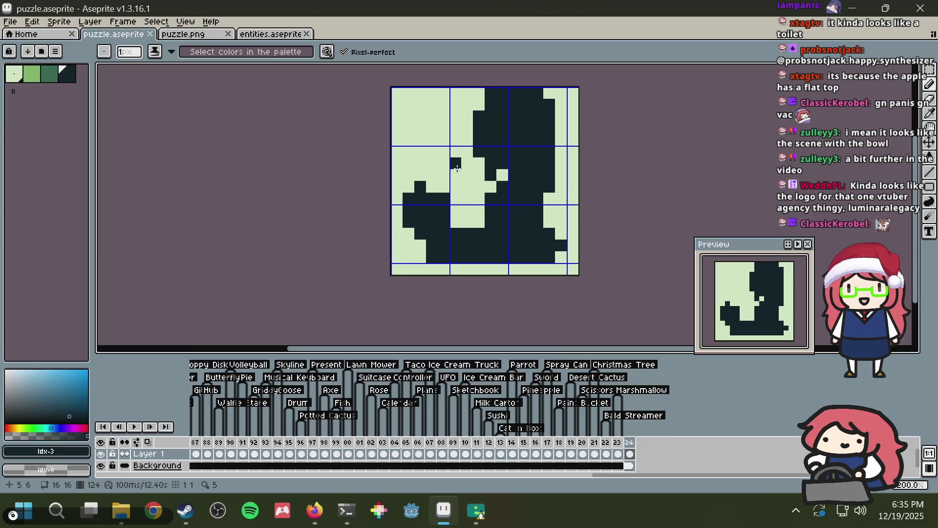
{"action": "scroll", "coordinate": [457, 181], "scroll_direction": "up", "scroll_amount": 1}
{"action": "scroll", "coordinate": [551, 156], "scroll_direction": "down", "scroll_amount": 3}
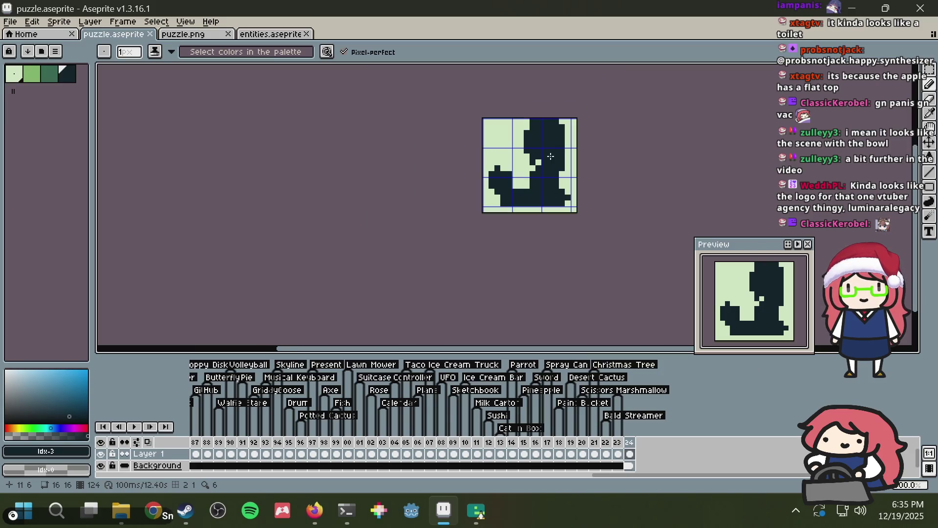
{"action": "scroll", "coordinate": [552, 156], "scroll_direction": "down", "scroll_amount": 1}
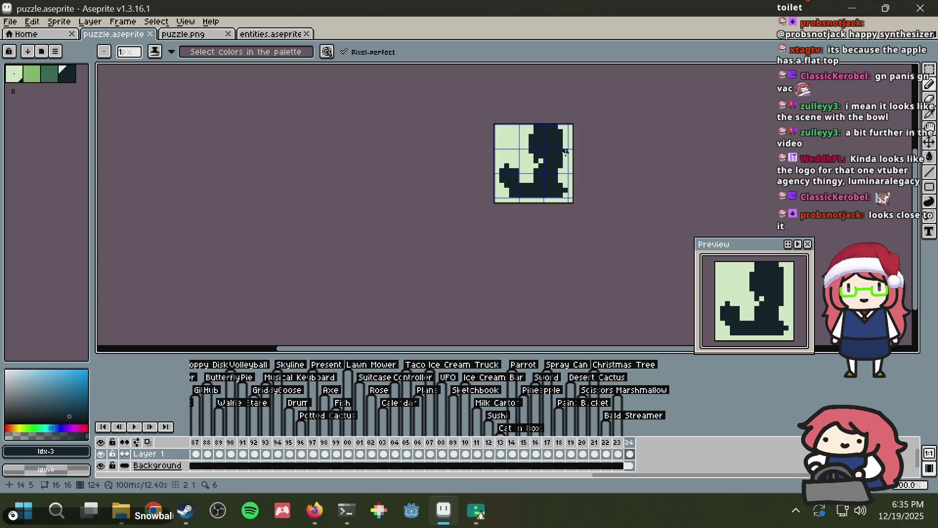
{"action": "scroll", "coordinate": [566, 152], "scroll_direction": "down", "scroll_amount": 2}
{"action": "scroll", "coordinate": [566, 152], "scroll_direction": "down", "scroll_amount": 1}
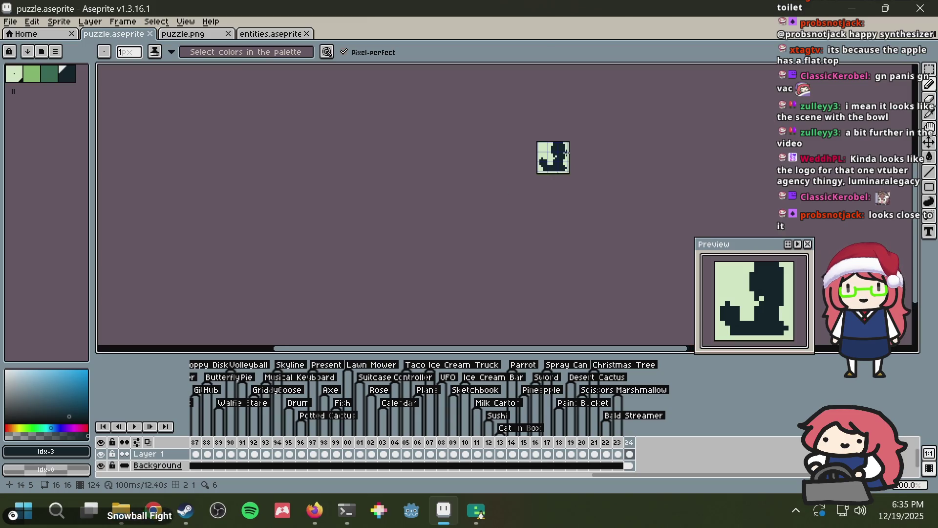
{"action": "scroll", "coordinate": [565, 153], "scroll_direction": "up", "scroll_amount": 4}
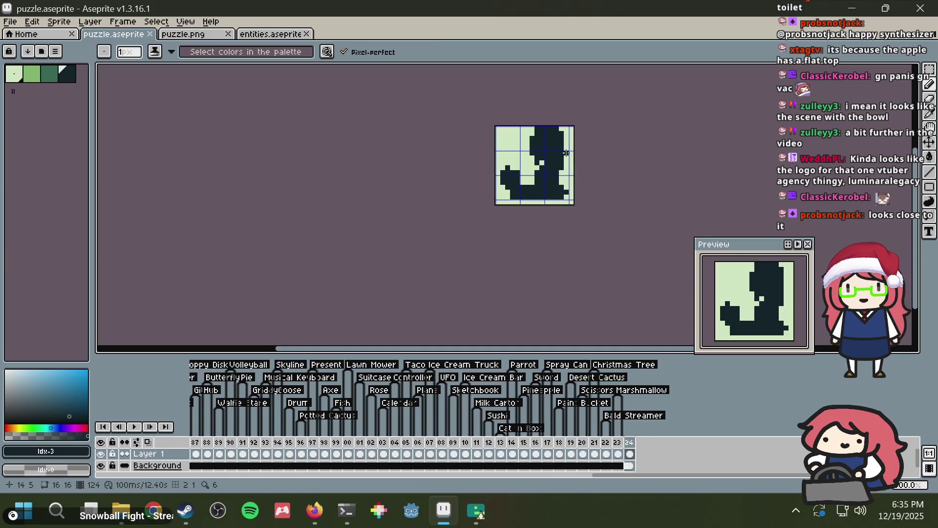
{"action": "key", "text": "alt+Tab"}
{"action": "key", "text": "alt+Tab"}
{"action": "left_click", "coordinate": [482, 90], "text": "alt"}
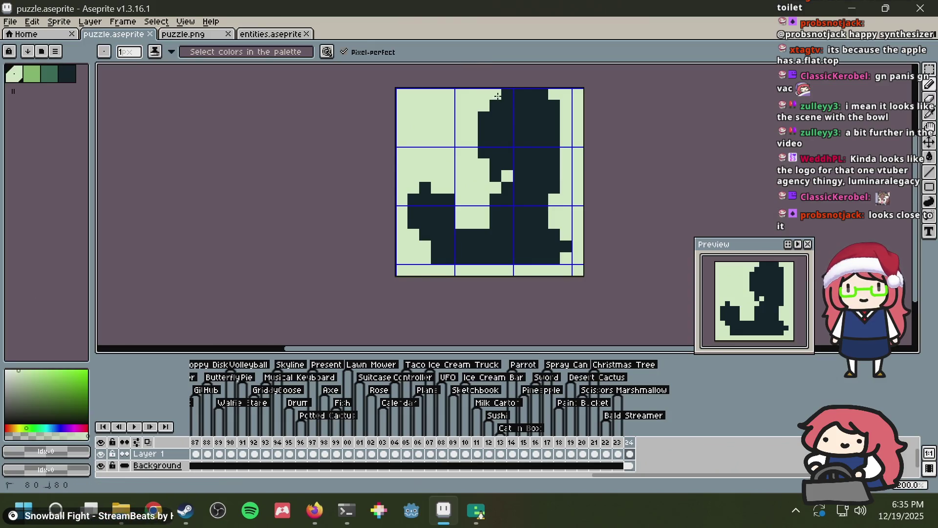
Step: Save, compare against the JS Paint reference, and keep one newly painted light pixel on the silhouette
{"action": "key", "text": "ctrl+s"}
{"action": "key", "text": "alt+Tab"}
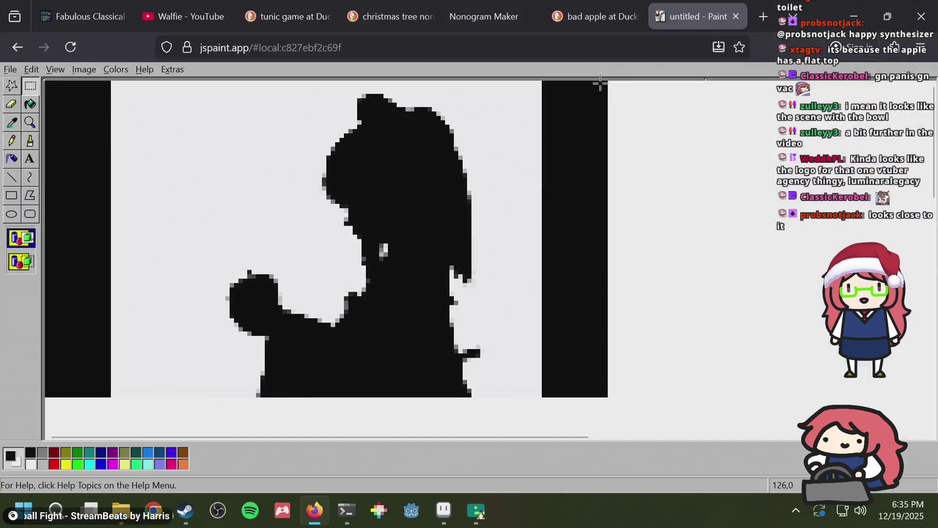
{"action": "key", "text": "alt+Tab"}
{"action": "left_click", "coordinate": [531, 224]}
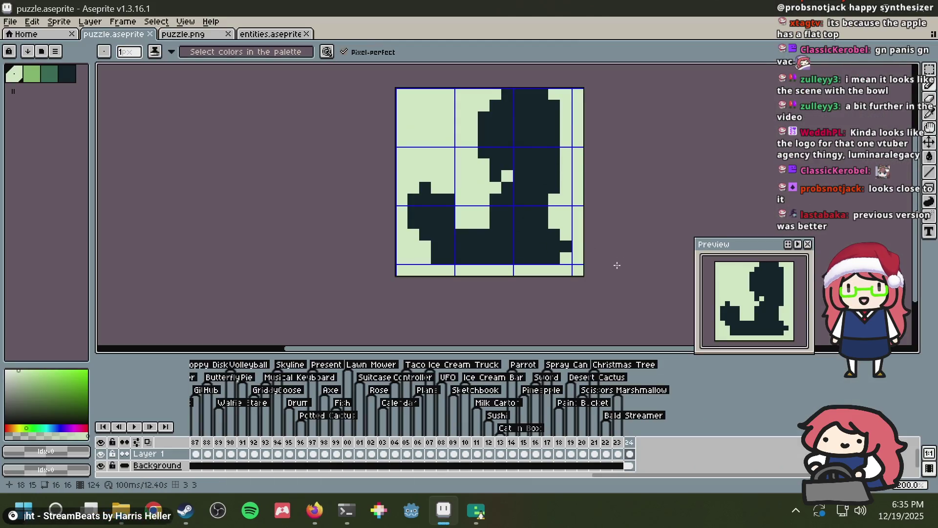
{"action": "key", "text": "ctrl+z"}
{"action": "key", "text": "ctrl+z"}
{"action": "key", "text": "ctrl+z"}
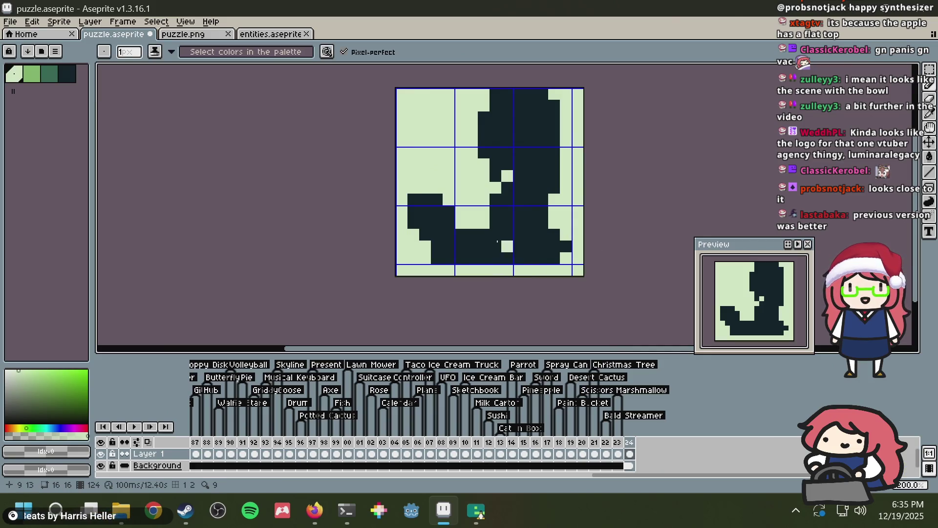
{"action": "key", "text": "ctrl+y"}
{"action": "key", "text": "ctrl+y"}
{"action": "key", "text": "ctrl+y"}
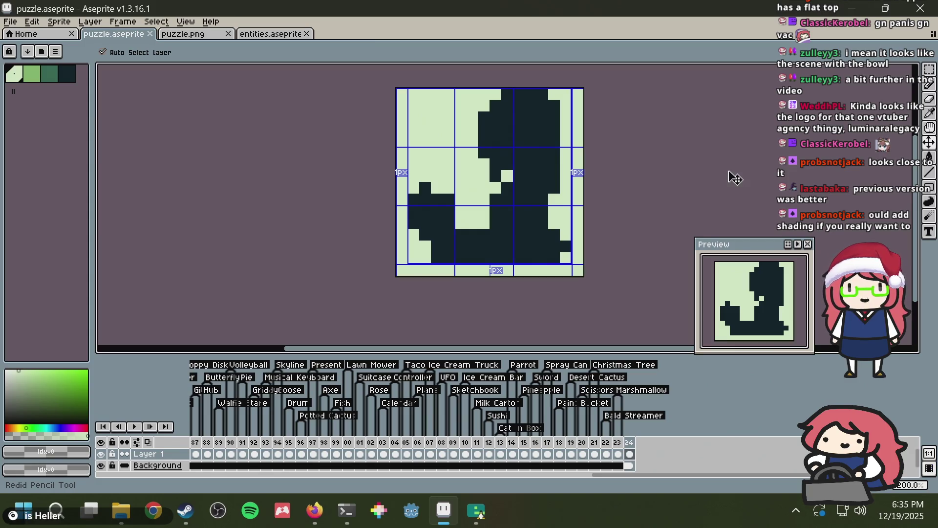
{"action": "key", "text": "alt+Tab"}
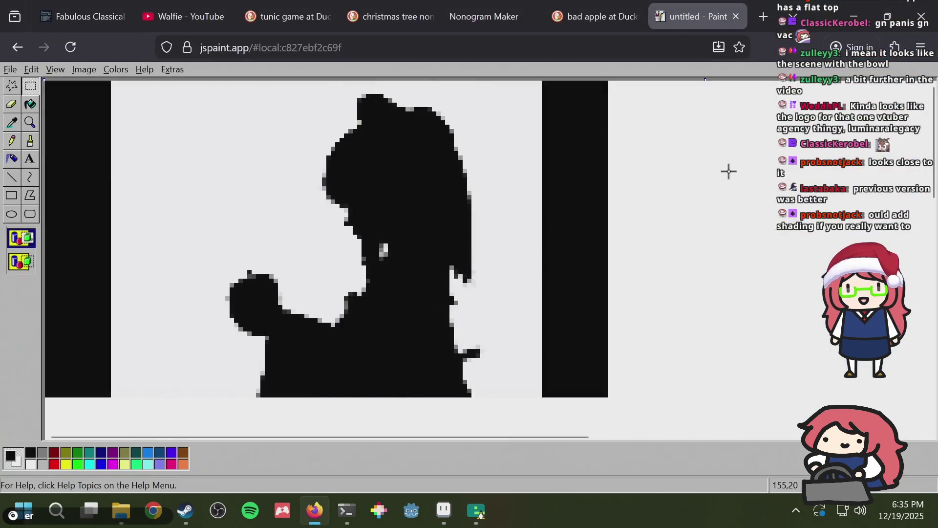
{"action": "key", "text": "alt+Tab"}
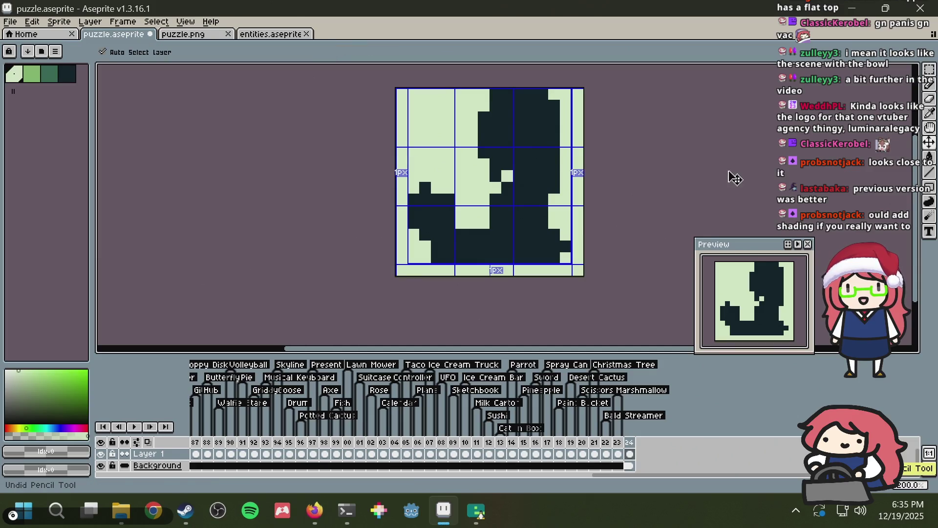
{"action": "key", "text": "ctrl+y"}
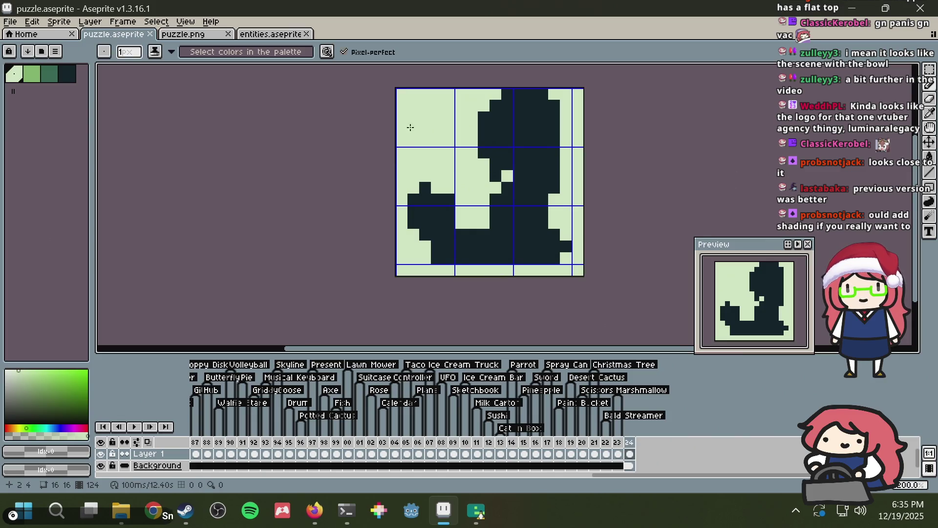
Step: Undo the stray pencil stroke and mark the arm area on the JS Paint reference
{"action": "key", "text": "bracketright"}
{"action": "key", "text": "bracketright"}
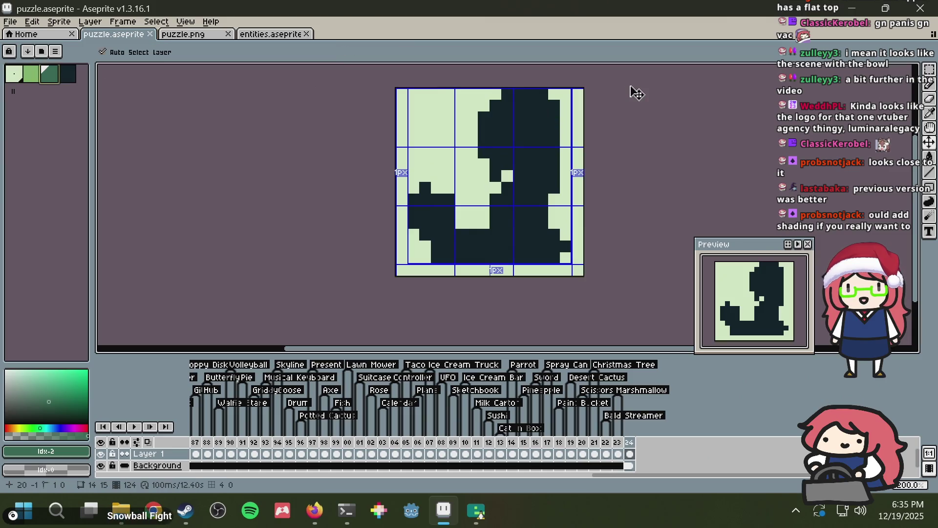
{"action": "key", "text": "ctrl+z"}
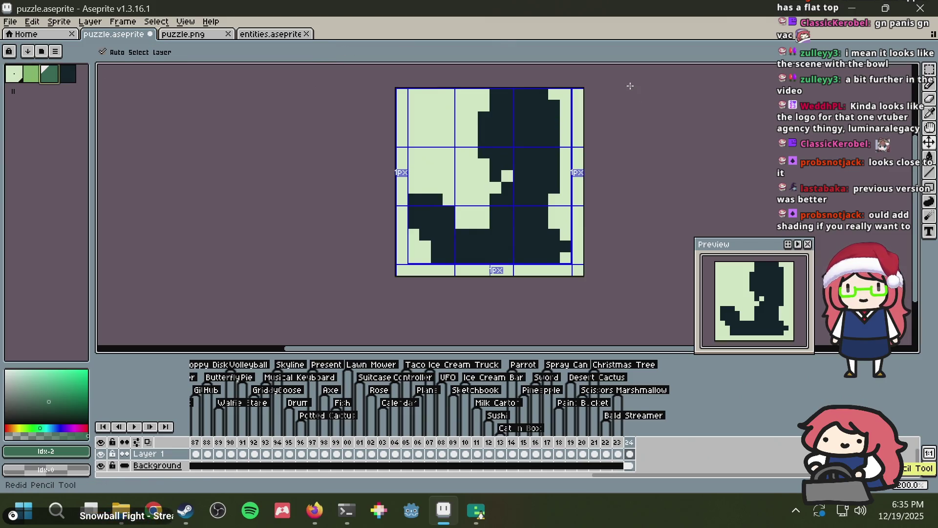
{"action": "scroll", "coordinate": [547, 139], "scroll_direction": "down", "scroll_amount": 3}
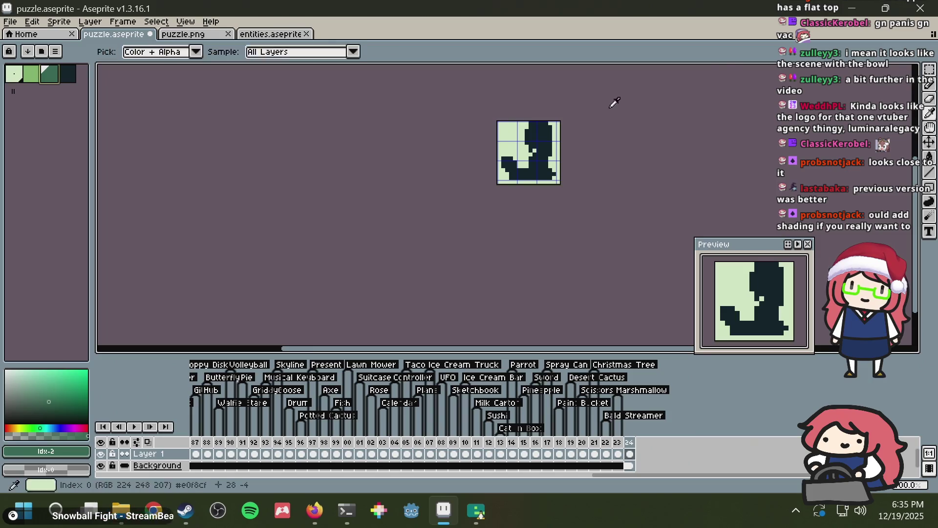
{"action": "key", "text": "alt+Tab"}
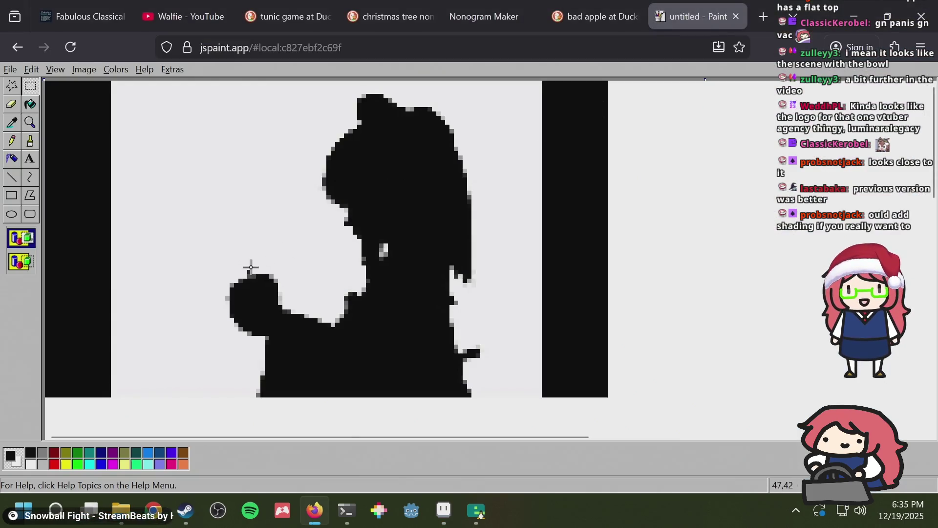
{"action": "left_click_drag", "start_coordinate": [238, 261], "coordinate": [260, 283]}
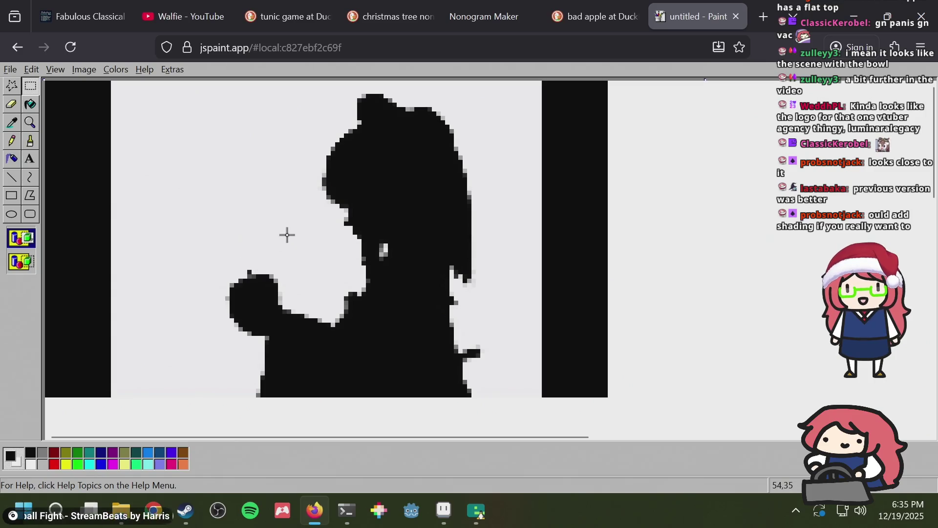
{"action": "key", "text": "alt+Tab"}
{"action": "scroll", "coordinate": [503, 141], "scroll_direction": "up", "scroll_amount": 3}
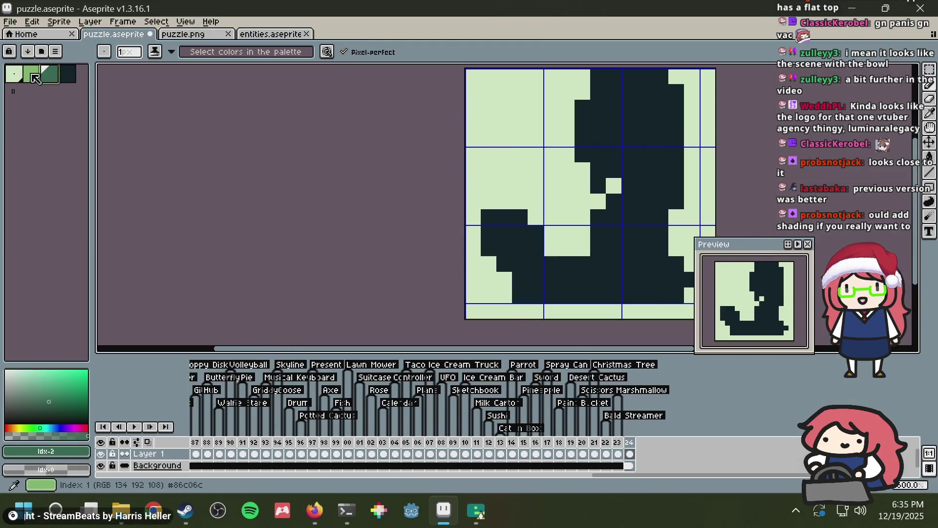
Step: Remove trial green marker pixels and switch the Pencil to the light background colour
{"action": "left_click", "coordinate": [504, 201]}
{"action": "scroll", "coordinate": [590, 175], "scroll_direction": "down", "scroll_amount": 2}
{"action": "key", "text": "ctrl+z"}
{"action": "key", "text": "ctrl+z"}
{"action": "left_click", "coordinate": [579, 180]}
{"action": "key", "text": "ctrl+z"}
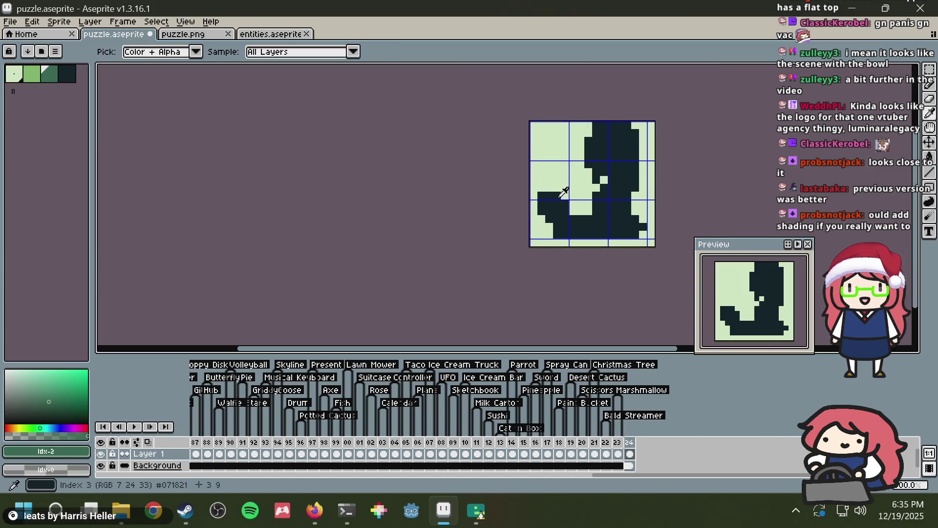
{"action": "left_click", "coordinate": [565, 195], "text": "alt"}
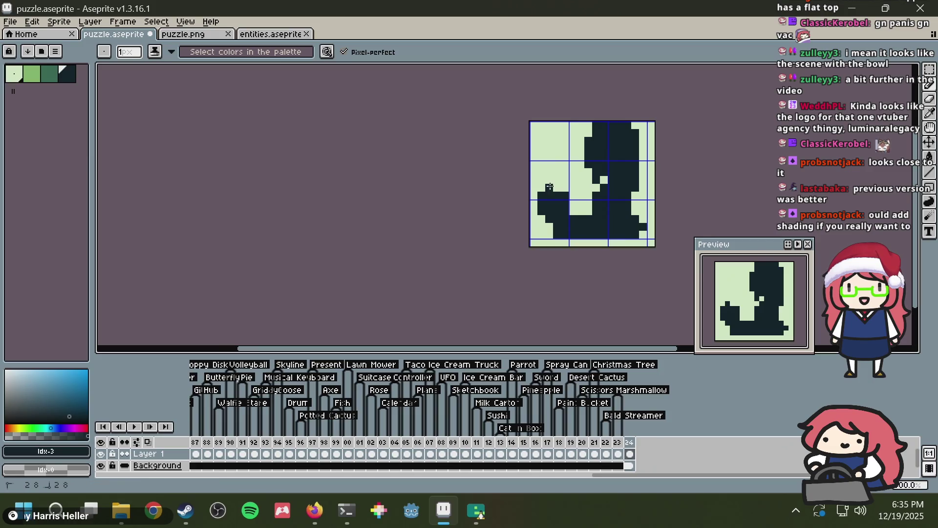
{"action": "left_click", "coordinate": [572, 194], "text": "alt"}
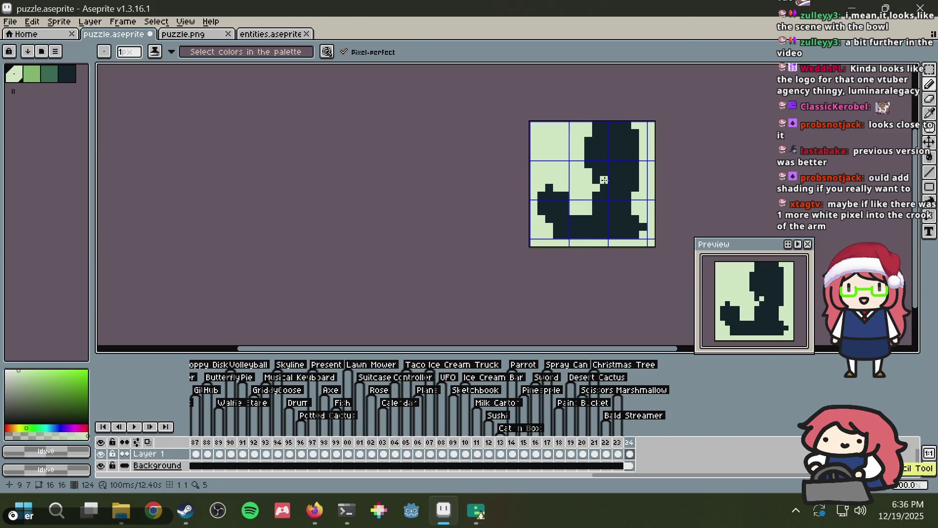
{"action": "scroll", "coordinate": [604, 180], "scroll_direction": "up", "scroll_amount": 1}
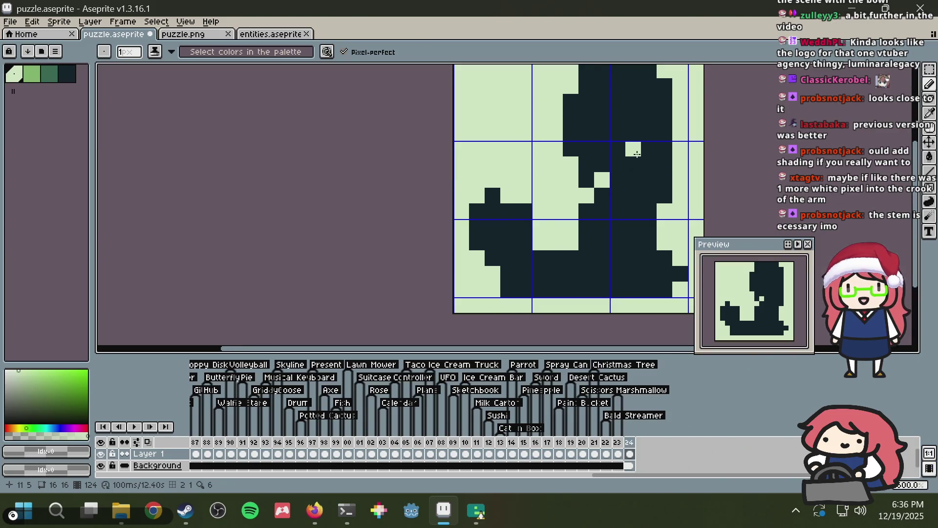
{"action": "key", "text": "alt+Tab"}
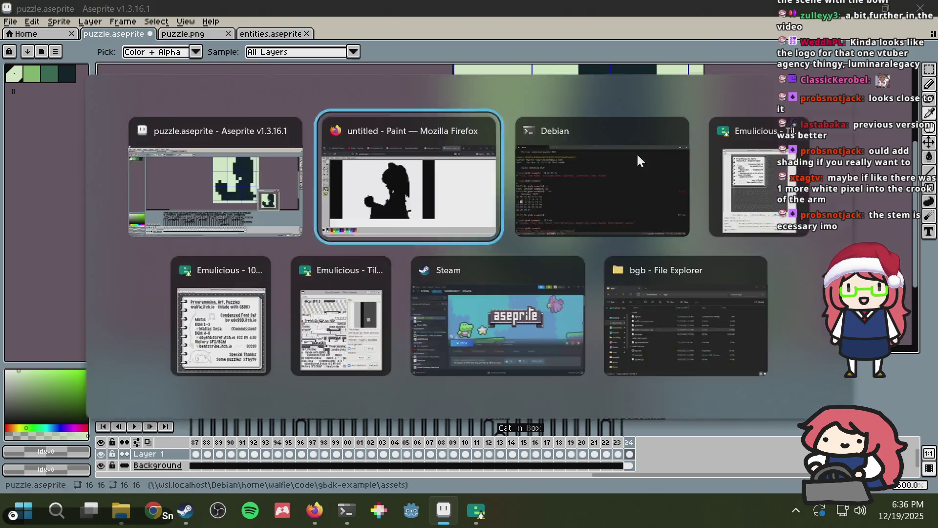
{"action": "key", "text": "alt+Tab"}
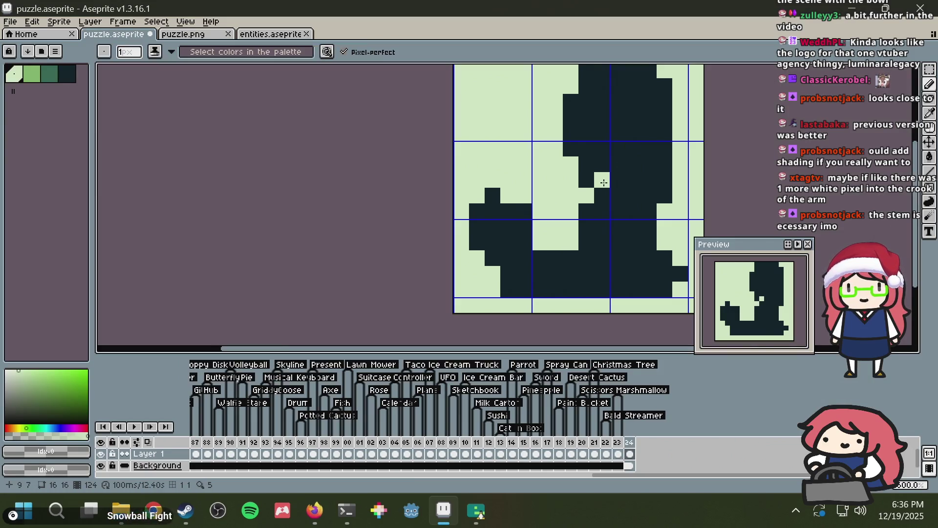
{"action": "left_click_drag", "start_coordinate": [613, 176], "coordinate": [574, 173]}
{"action": "key", "text": "alt+Tab"}
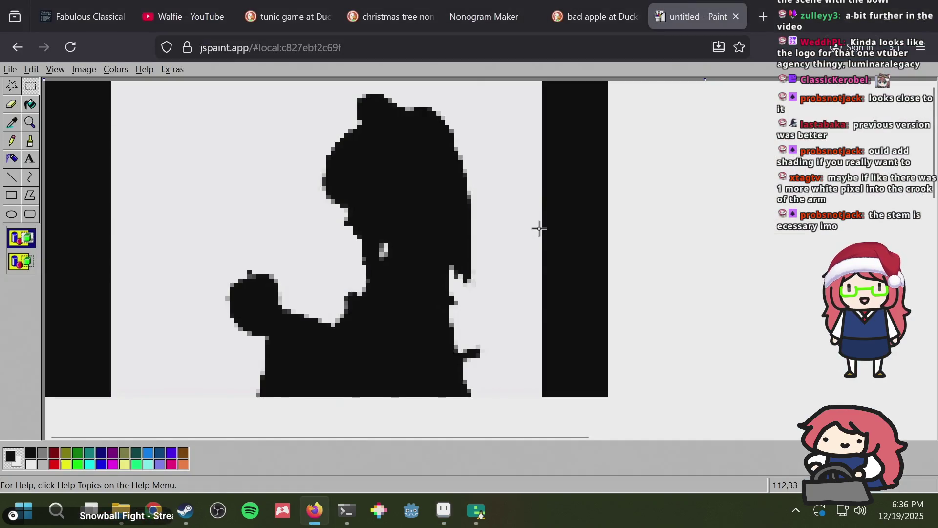
{"action": "key", "text": "alt+Tab"}
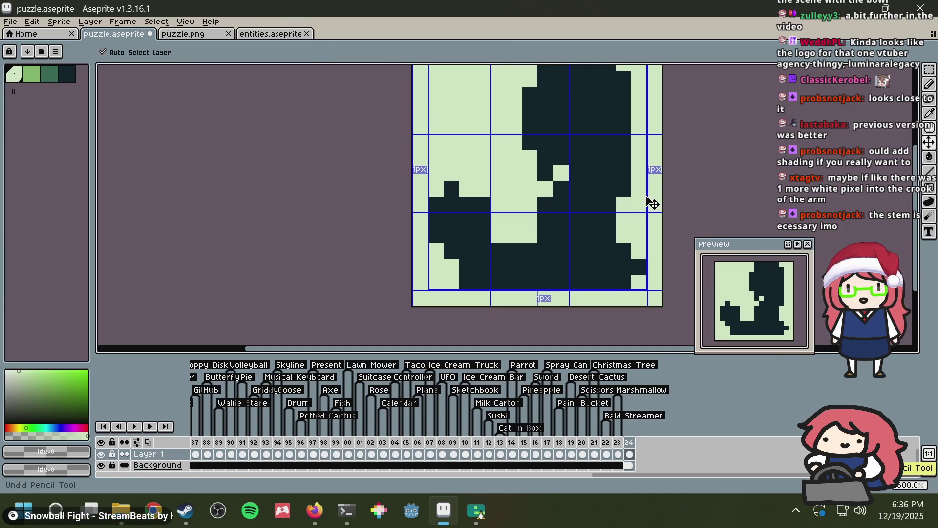
{"action": "key", "text": "alt+Tab"}
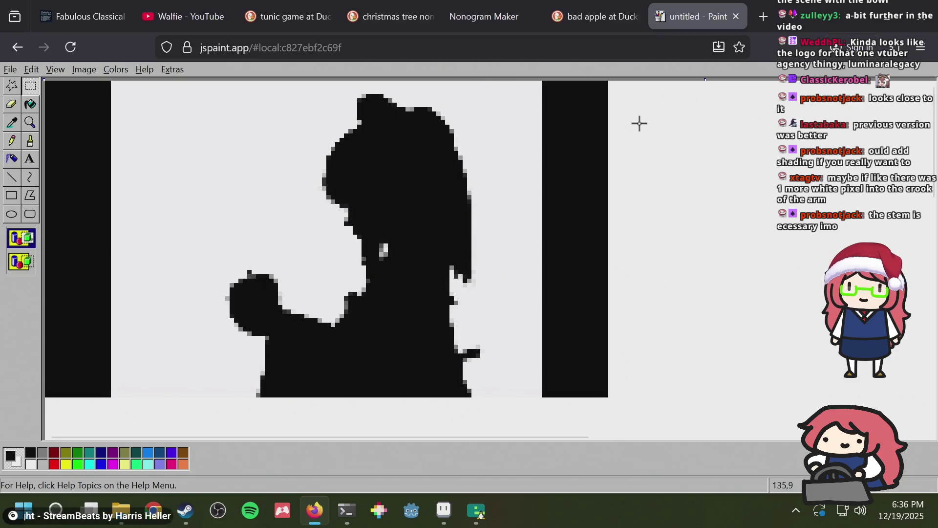
{"action": "key", "text": "alt+Tab"}
{"action": "key", "text": "alt+Tab"}
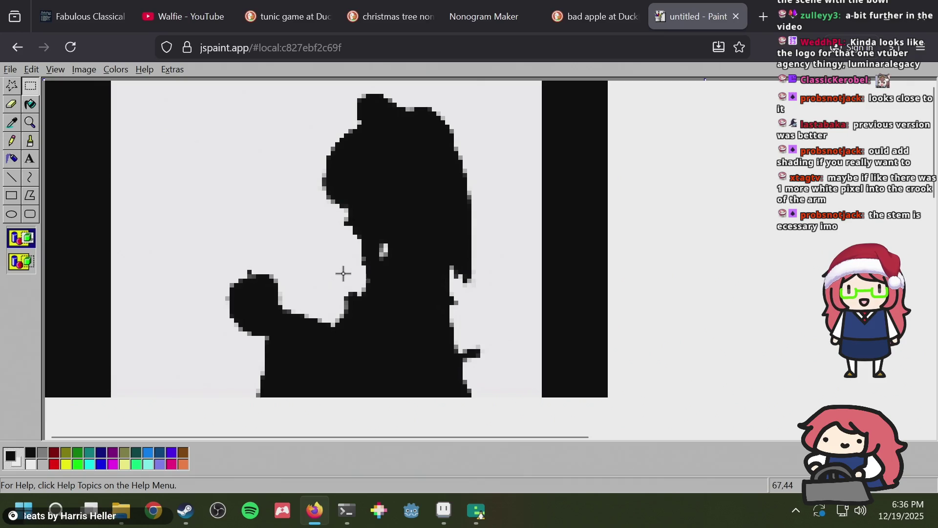
{"action": "left_click_drag", "start_coordinate": [345, 275], "coordinate": [365, 297]}
{"action": "key", "text": "alt+Tab"}
{"action": "left_click", "coordinate": [548, 207]}
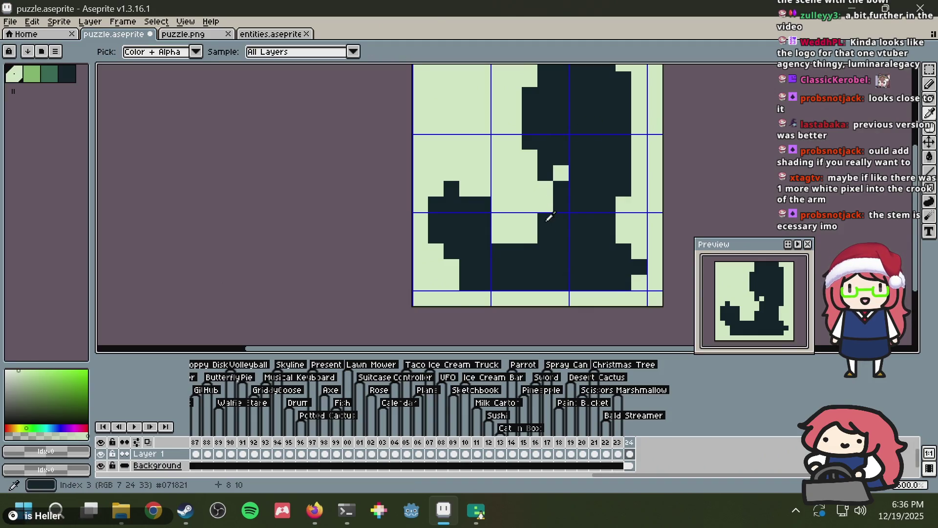
Step: Undo the last pencil edit, save puzzle.aseprite, and return to the Pencil tool
{"action": "left_click", "coordinate": [548, 218], "text": "alt"}
{"action": "key", "text": "ctrl+s"}
{"action": "scroll", "coordinate": [617, 141], "scroll_direction": "down", "scroll_amount": 1}
{"action": "scroll", "coordinate": [617, 141], "scroll_direction": "down", "scroll_amount": 3}
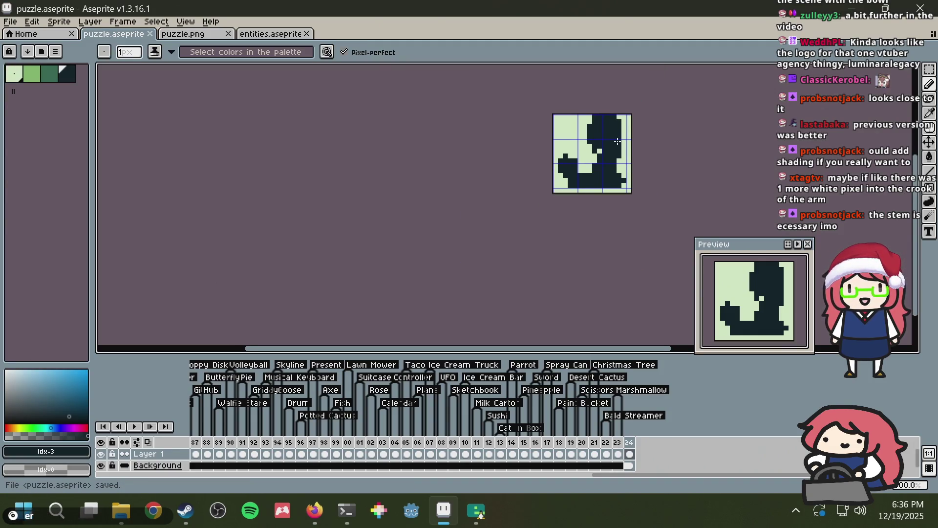
{"action": "key", "text": "v"}
{"action": "key", "text": "ctrl+z"}
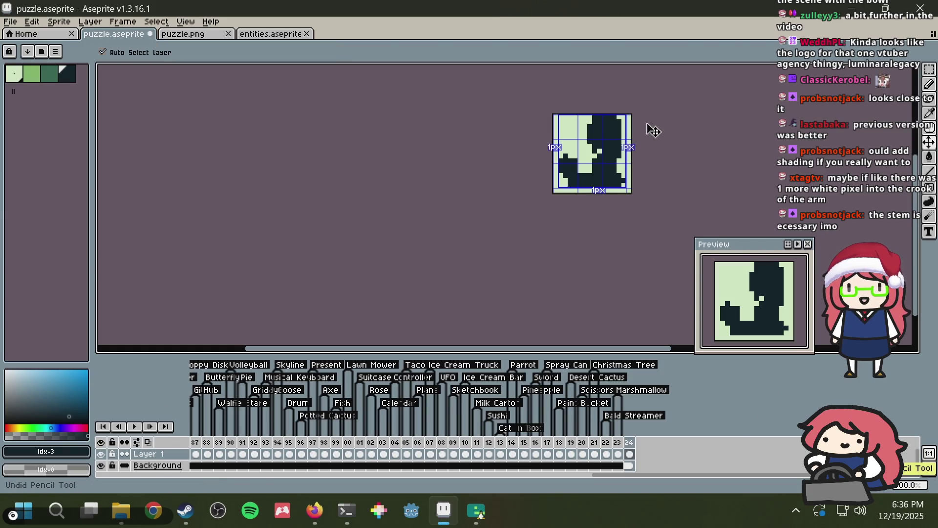
{"action": "key", "text": "ctrl+s"}
{"action": "key", "text": "b"}
Step: Zoom in on the silhouette, pick the light background colour, and save
{"action": "scroll", "coordinate": [647, 123], "scroll_direction": "down", "scroll_amount": 6}
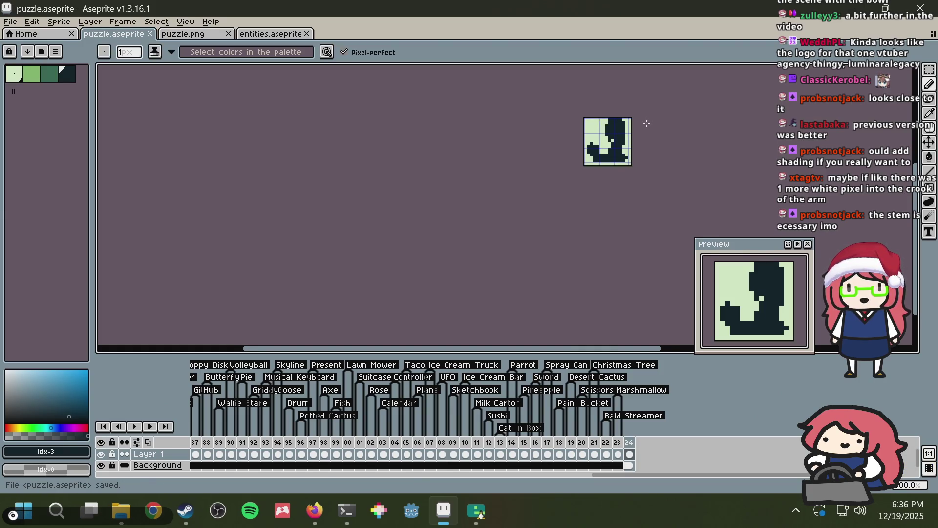
{"action": "scroll", "coordinate": [647, 123], "scroll_direction": "up", "scroll_amount": 1}
{"action": "scroll", "coordinate": [647, 123], "scroll_direction": "down", "scroll_amount": 1}
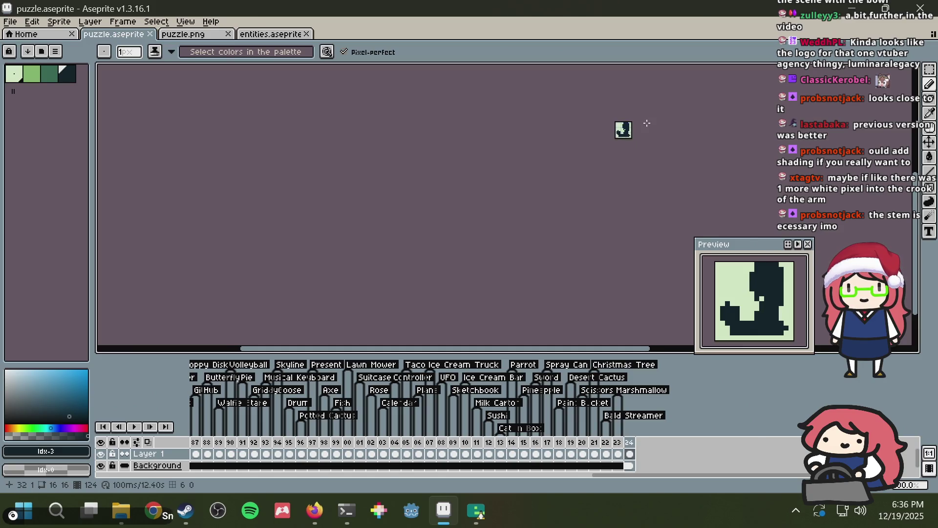
{"action": "scroll", "coordinate": [647, 123], "scroll_direction": "up", "scroll_amount": 1}
{"action": "scroll", "coordinate": [647, 123], "scroll_direction": "down", "scroll_amount": 1}
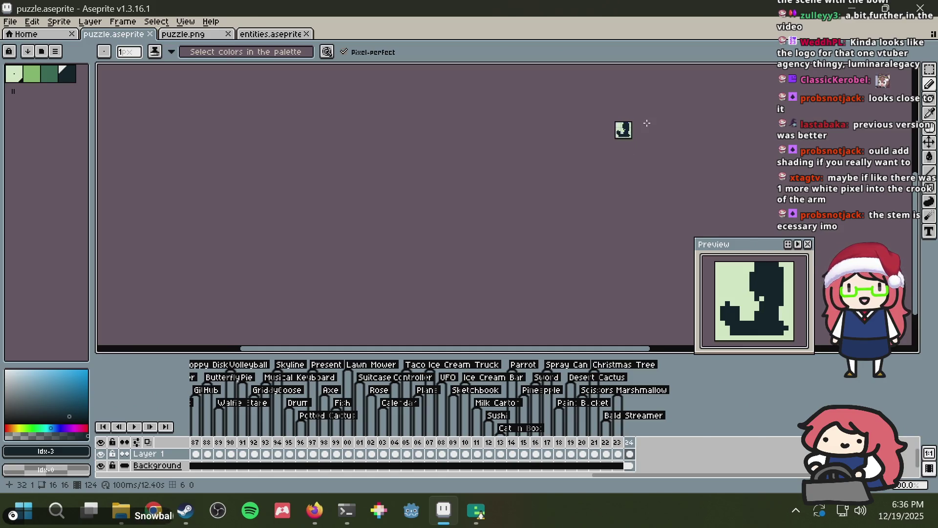
{"action": "scroll", "coordinate": [647, 123], "scroll_direction": "up", "scroll_amount": 2}
{"action": "scroll", "coordinate": [630, 132], "scroll_direction": "up", "scroll_amount": 1}
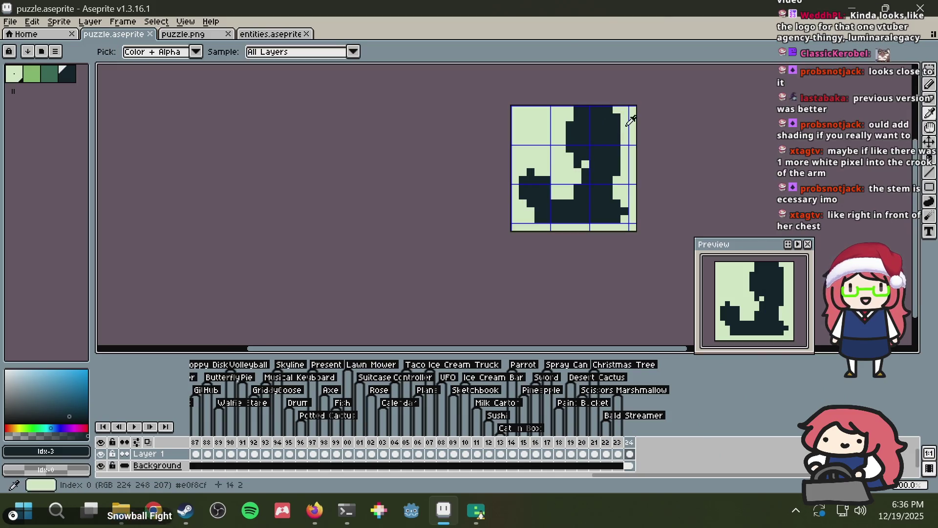
{"action": "scroll", "coordinate": [627, 142], "scroll_direction": "up", "scroll_amount": 2}
{"action": "scroll", "coordinate": [561, 192], "scroll_direction": "down", "scroll_amount": 1}
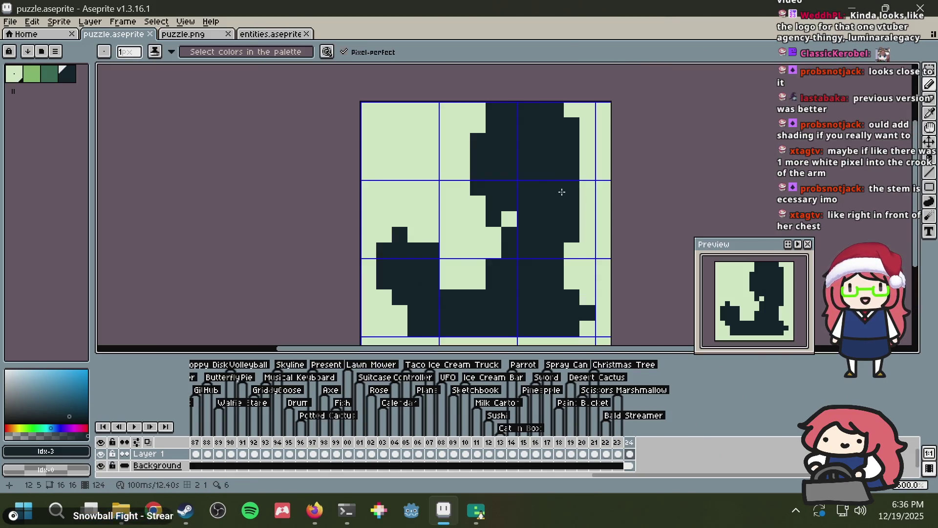
{"action": "left_click", "coordinate": [488, 231], "text": "alt"}
{"action": "key", "text": "ctrl+s"}
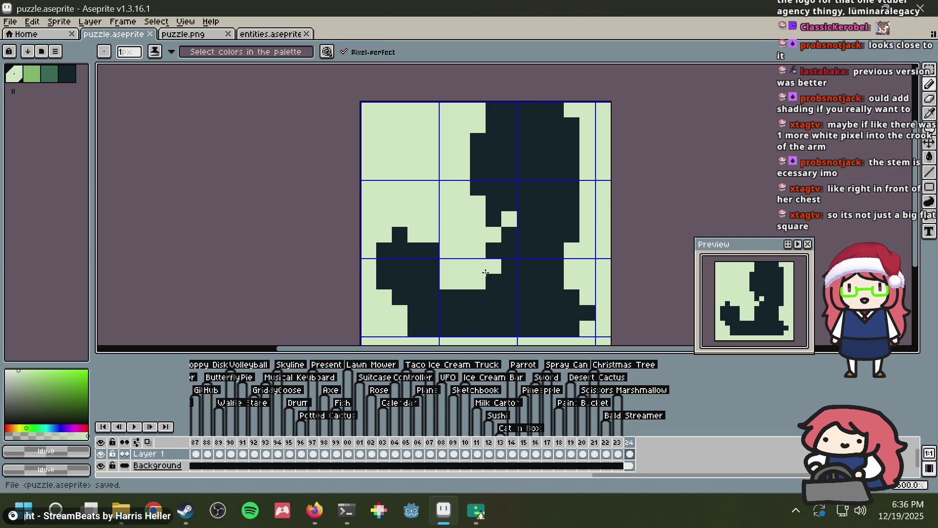
Step: Lighten one pixel in the arm's crook after undoing a misplaced one below it
{"action": "key", "text": "ctrl+z"}
{"action": "key", "text": "ctrl+s"}
{"action": "left_click", "coordinate": [425, 276]}
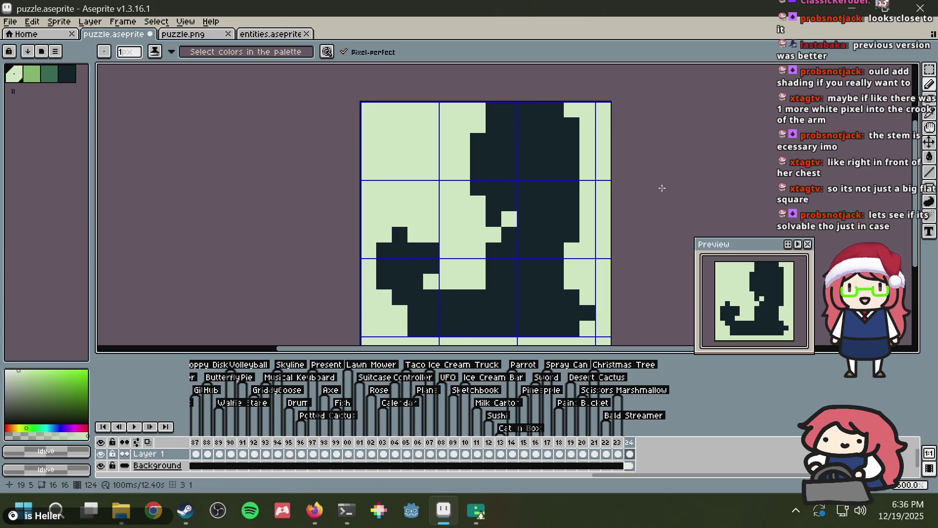
{"action": "key", "text": "ctrl+z"}
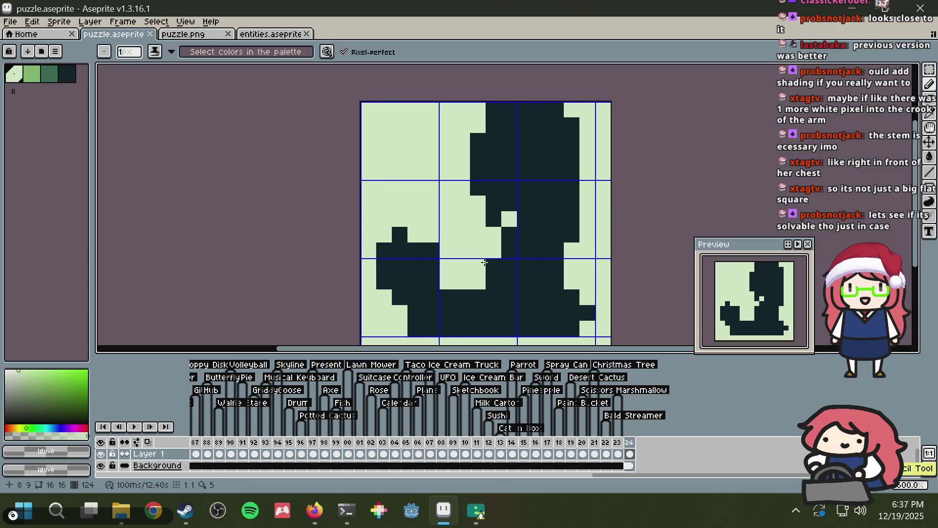
{"action": "left_click", "coordinate": [493, 281]}
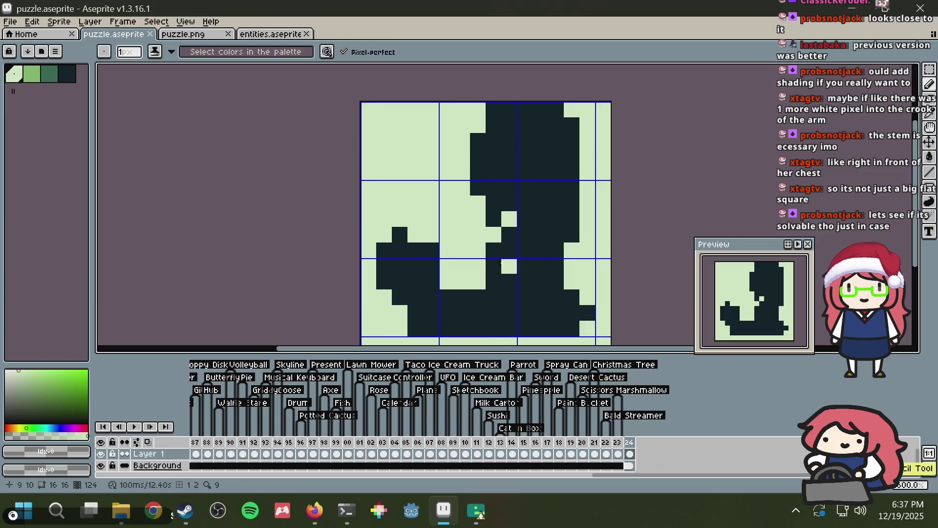
Step: Check the reference, save puzzle.aseprite, and clear the selection with the Pencil active
{"action": "key", "text": "alt+Tab"}
{"action": "key", "text": "alt+Tab"}
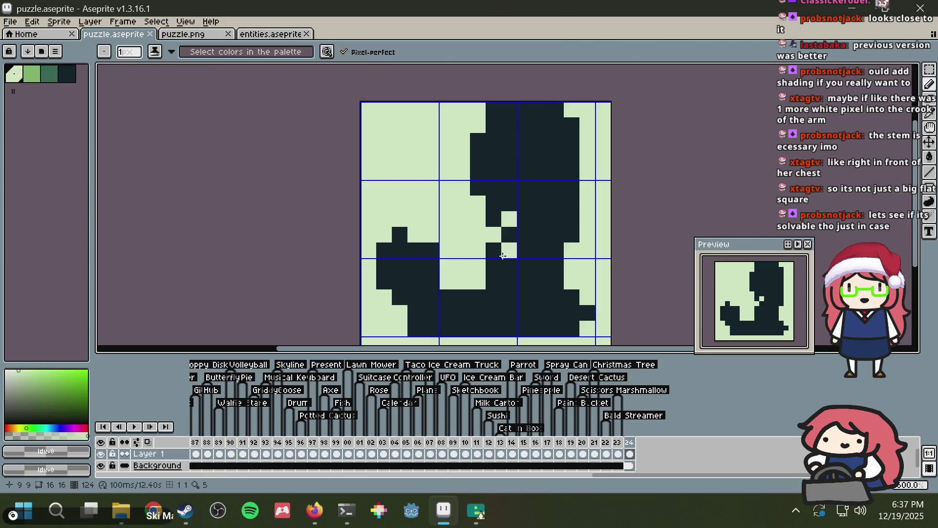
{"action": "scroll", "coordinate": [617, 179], "scroll_direction": "down", "scroll_amount": 5}
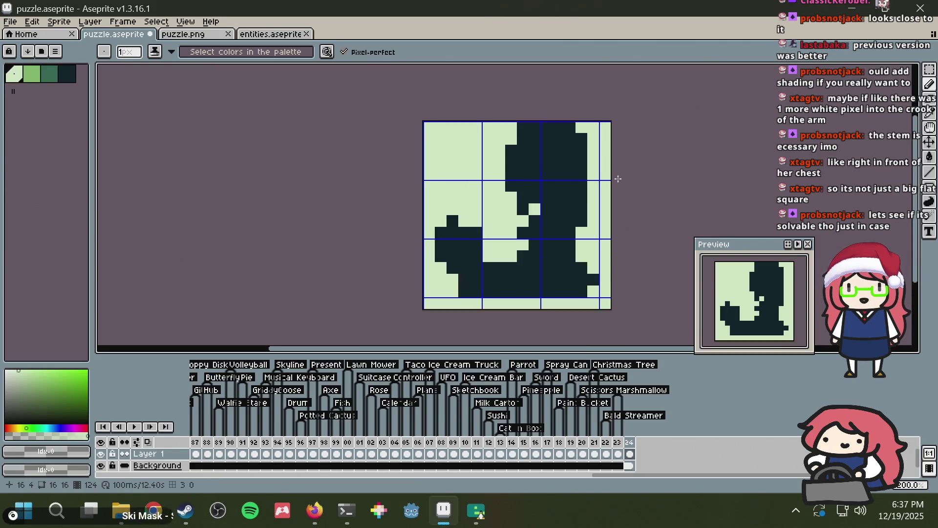
{"action": "key", "text": "ctrl+s"}
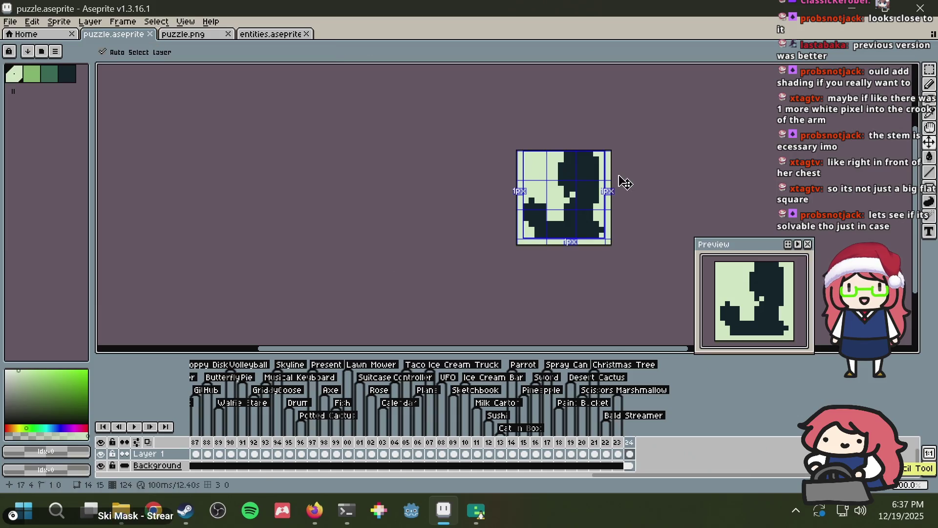
{"action": "key", "text": "ctrl+a"}
{"action": "key", "text": "b"}
{"action": "key", "text": "ctrl+d"}
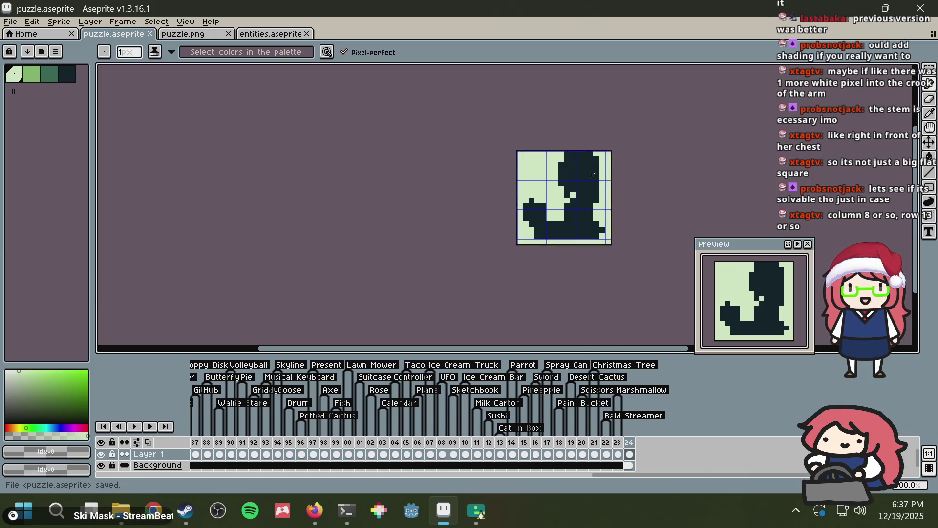
{"action": "scroll", "coordinate": [590, 178], "scroll_direction": "up", "scroll_amount": 4}
Step: Touch up silhouette pixels, lightening pixel 7,12 in the arm's crook, and compare with the reference
{"action": "left_click", "coordinate": [465, 167]}
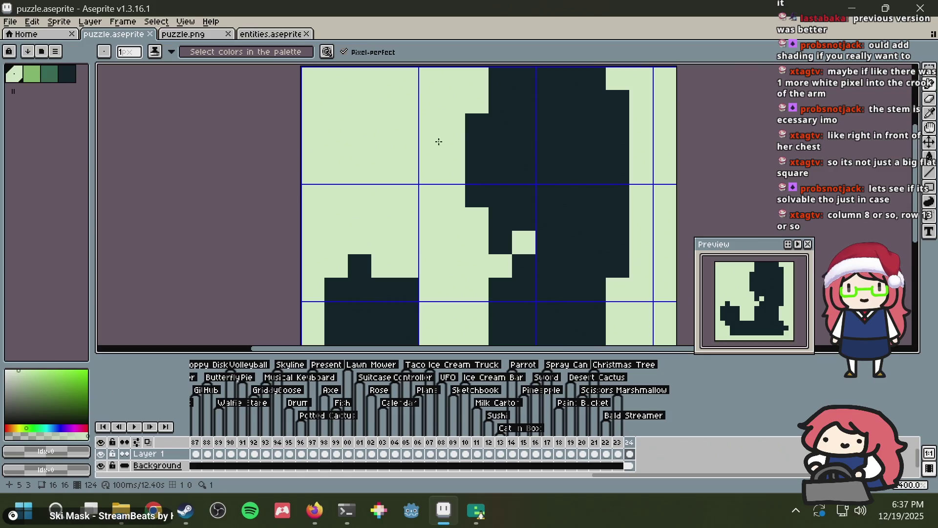
{"action": "right_click", "coordinate": [477, 142]}
{"action": "left_click", "coordinate": [484, 140]}
{"action": "scroll", "coordinate": [485, 140], "scroll_direction": "down", "scroll_amount": 3}
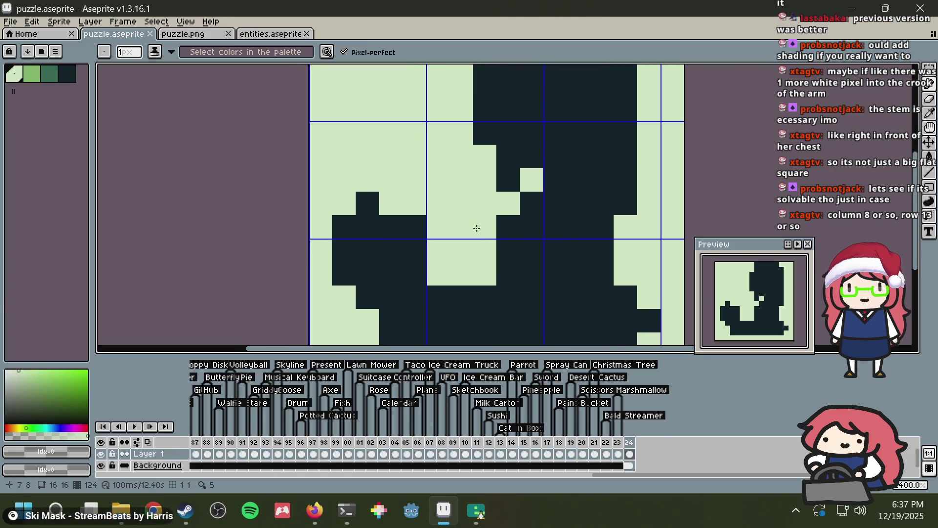
{"action": "right_click", "coordinate": [483, 296]}
{"action": "scroll", "coordinate": [492, 274], "scroll_direction": "down", "scroll_amount": 3}
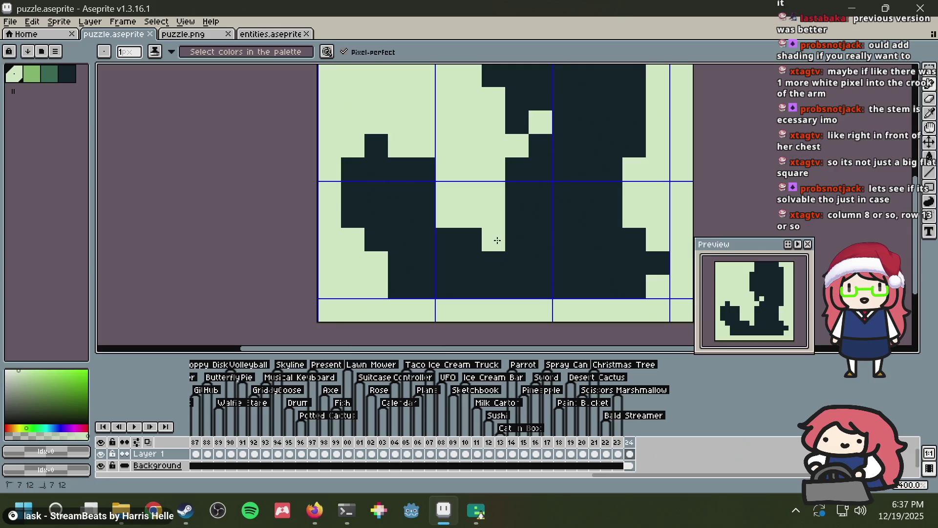
{"action": "scroll", "coordinate": [621, 146], "scroll_direction": "down", "scroll_amount": 5}
{"action": "key", "text": "alt+Tab"}
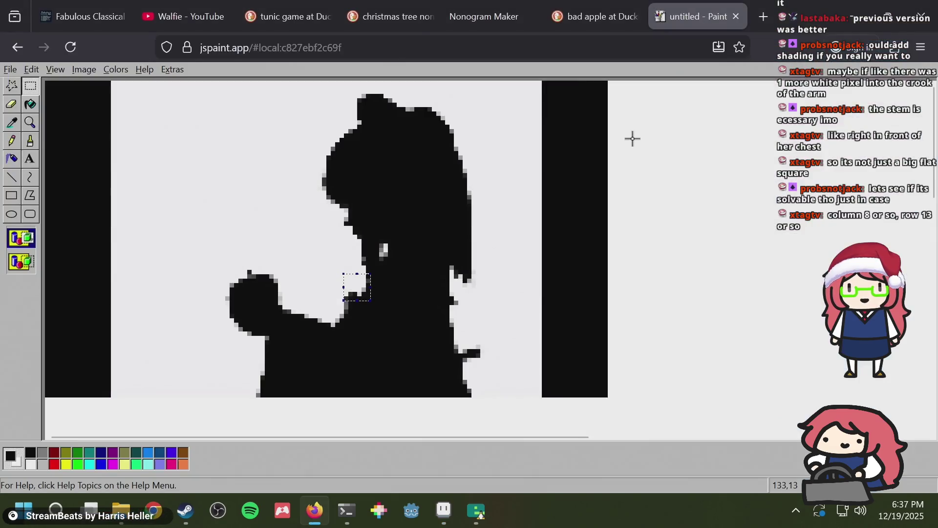
{"action": "key", "text": "alt+Tab"}
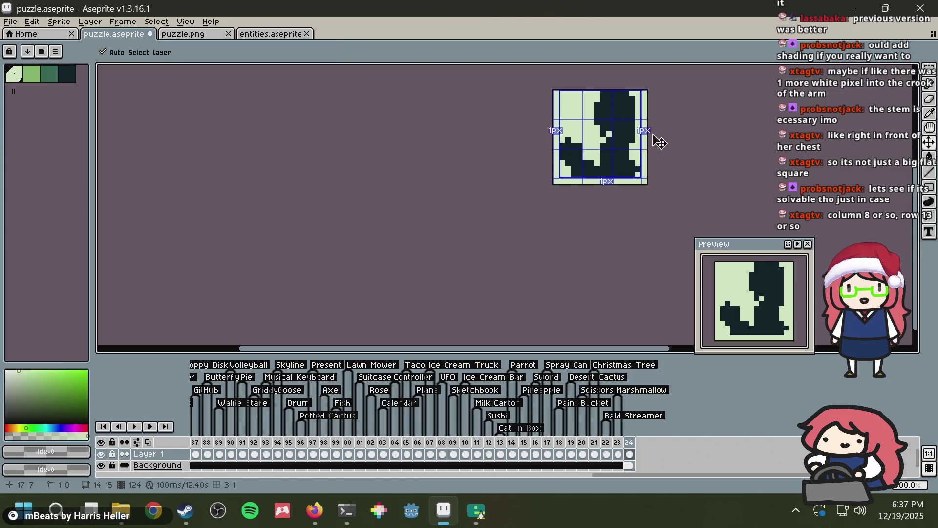
Step: Save puzzle.aseprite, then select and copy the whole sprite
{"action": "key", "text": "ctrl+s"}
{"action": "key", "text": "b"}
{"action": "scroll", "coordinate": [635, 151], "scroll_direction": "up", "scroll_amount": 3}
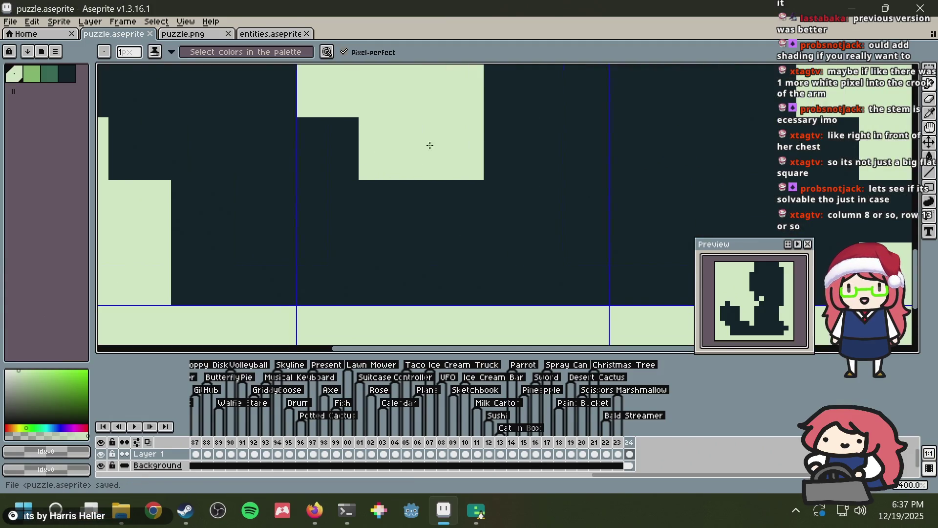
{"action": "scroll", "coordinate": [535, 142], "scroll_direction": "down", "scroll_amount": 4}
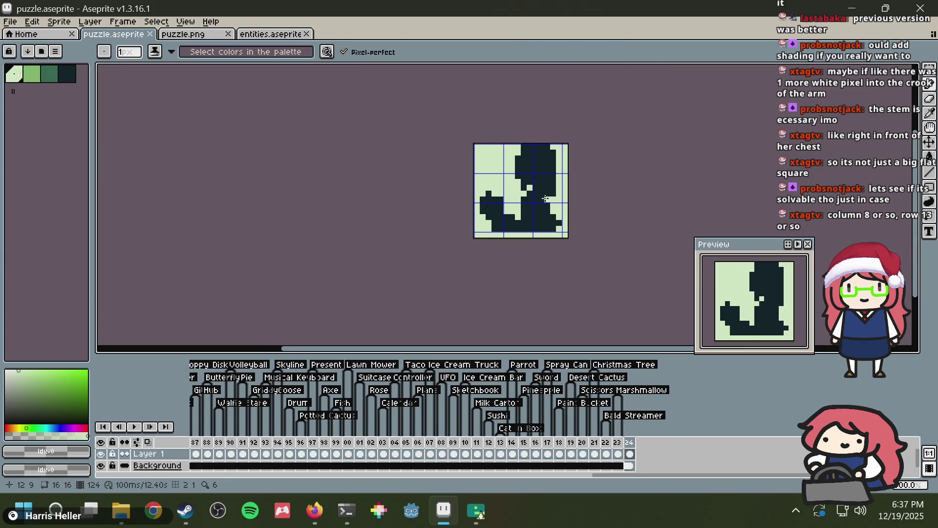
{"action": "scroll", "coordinate": [546, 199], "scroll_direction": "down", "scroll_amount": 6}
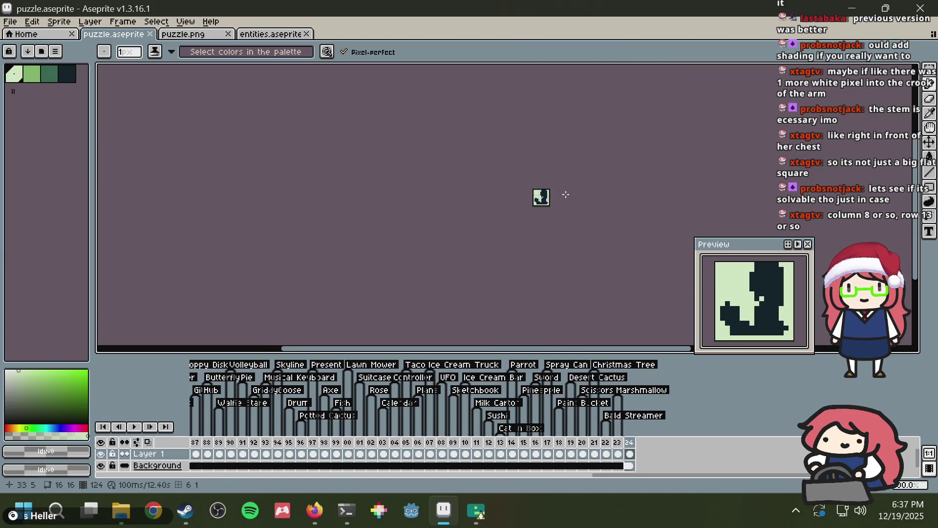
{"action": "scroll", "coordinate": [565, 194], "scroll_direction": "up", "scroll_amount": 4}
{"action": "key", "text": "ctrl+a"}
{"action": "key", "text": "v"}
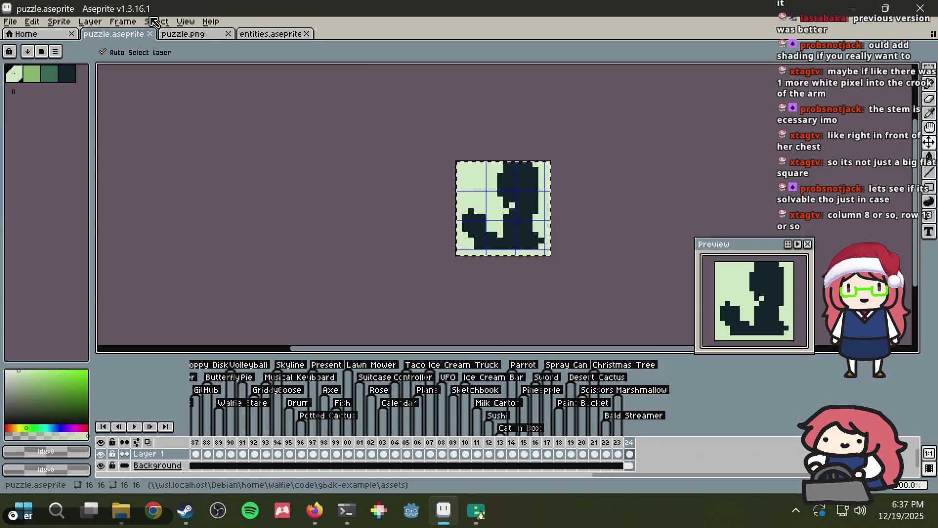
Step: Paste the figure into puzzle.png and bring up the Nonogram Maker page
{"action": "left_click", "coordinate": [183, 33]}
{"action": "key", "text": "ctrl+v"}
{"action": "key", "text": "alt+Tab"}
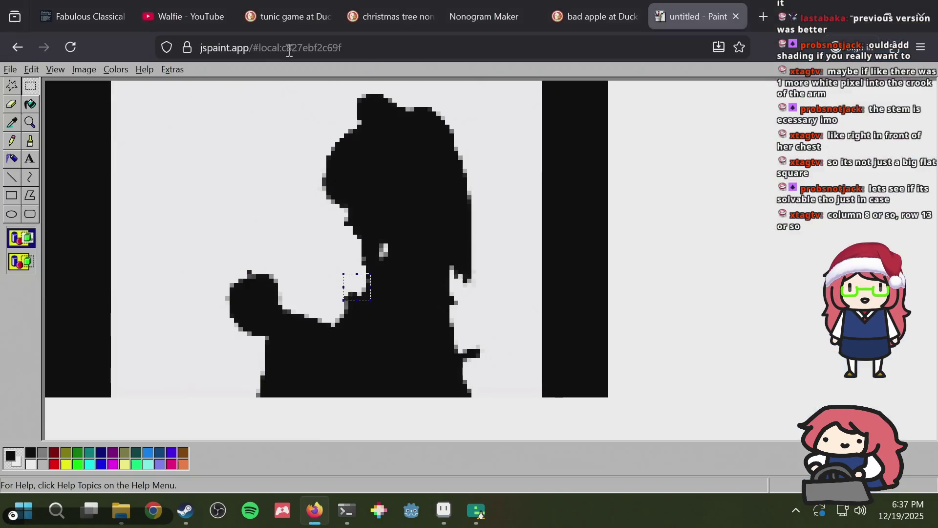
{"action": "left_click", "coordinate": [461, 6]}
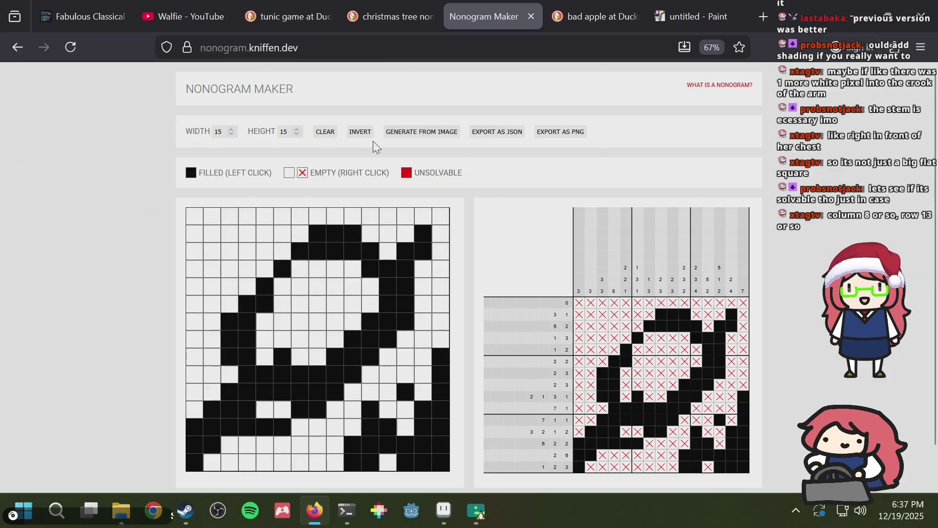
Step: Generate a nonogram from puzzle.png using Generate From Image
{"action": "left_click", "coordinate": [406, 132]}
{"action": "left_click", "coordinate": [352, 164]}
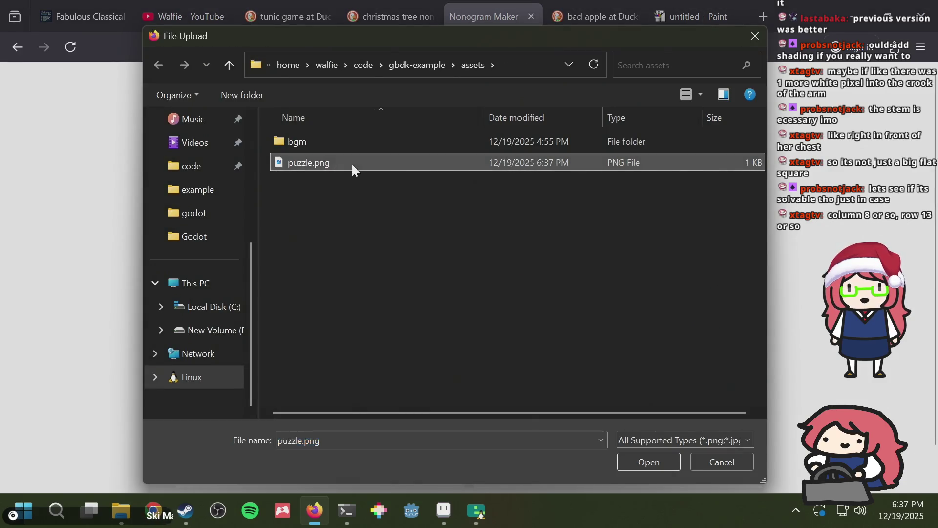
{"action": "double_click", "coordinate": [352, 164]}
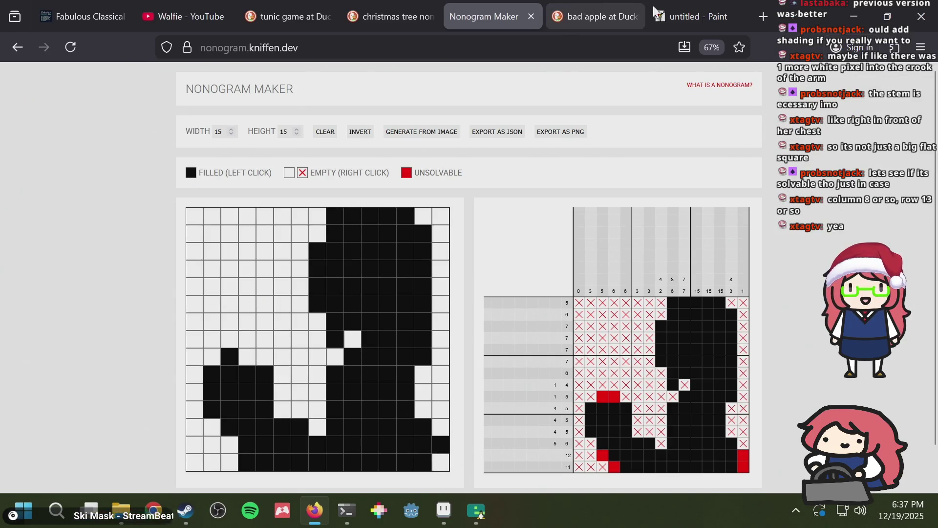
Step: Check the Bad Apple references, fill the row 9, column 4 cell, and return to Aseprite
{"action": "left_click", "coordinate": [597, 18]}
{"action": "key", "text": "ctrl+shift+Tab"}
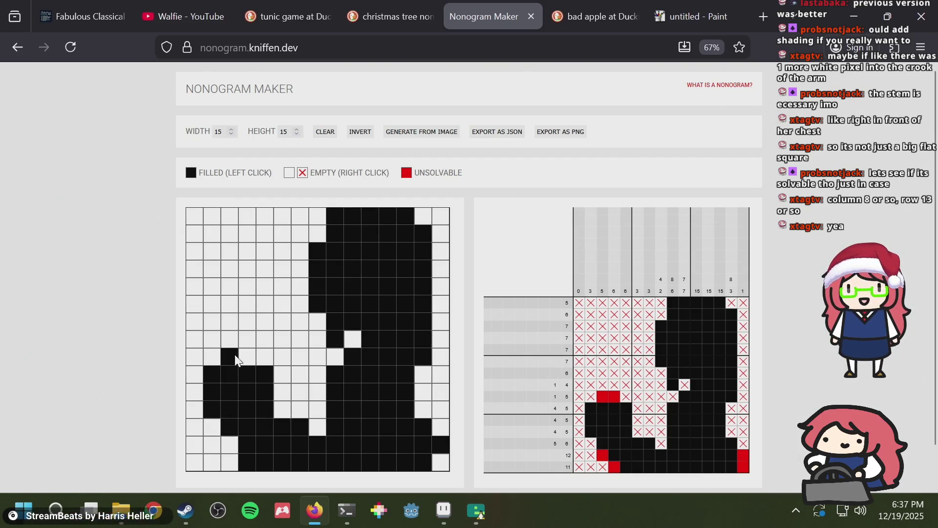
{"action": "left_click", "coordinate": [249, 357]}
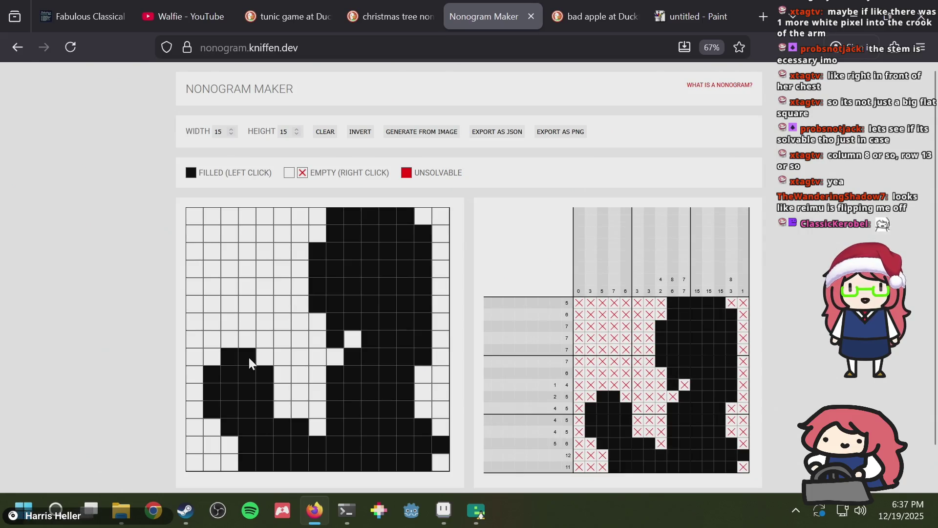
{"action": "key", "text": "alt+Tab"}
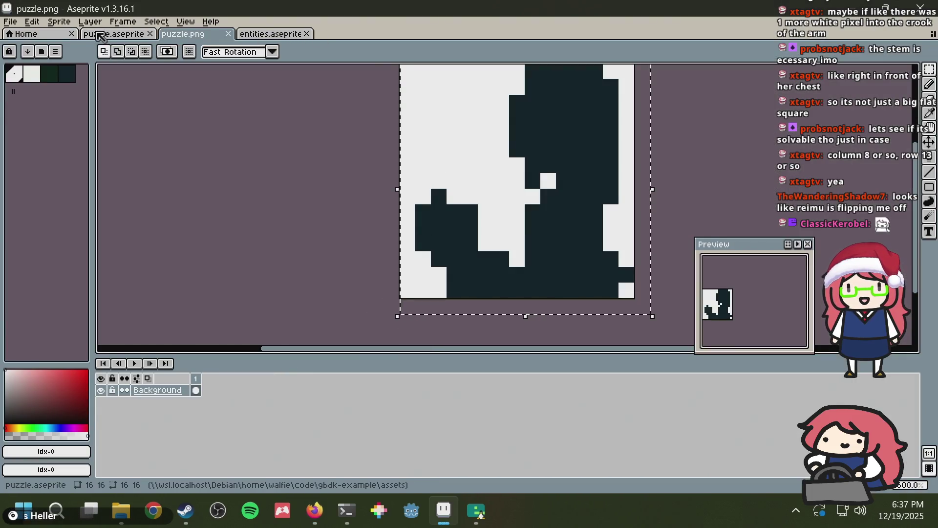
Step: In puzzle.aseprite, pencil the missing dark pixel above the left lump and save
{"action": "left_click", "coordinate": [115, 33]}
{"action": "key", "text": "ctrl+d"}
{"action": "scroll", "coordinate": [483, 228], "scroll_direction": "up", "scroll_amount": 3}
{"action": "key", "text": "b"}
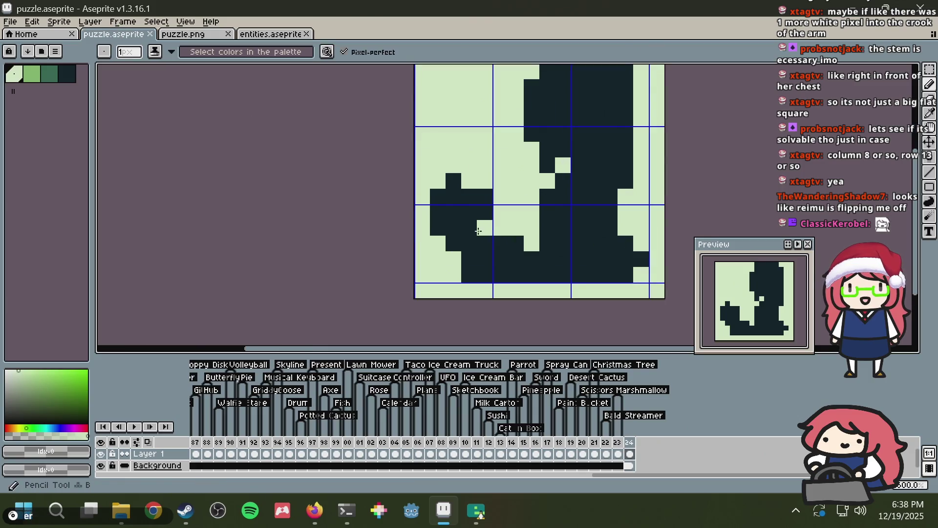
{"action": "left_click", "coordinate": [469, 197], "text": "alt"}
{"action": "left_click", "coordinate": [469, 181]}
{"action": "key", "text": "ctrl+s"}
{"action": "scroll", "coordinate": [611, 166], "scroll_direction": "down", "scroll_amount": 4}
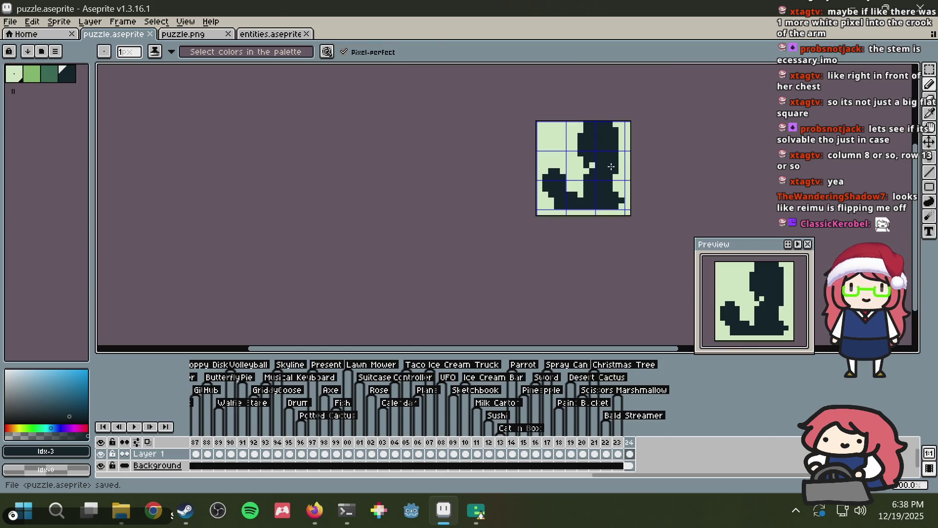
Step: Fill the matching column 4, row 8 cell in Nonogram Maker and re-save the sprite
{"action": "key", "text": "alt+Tab"}
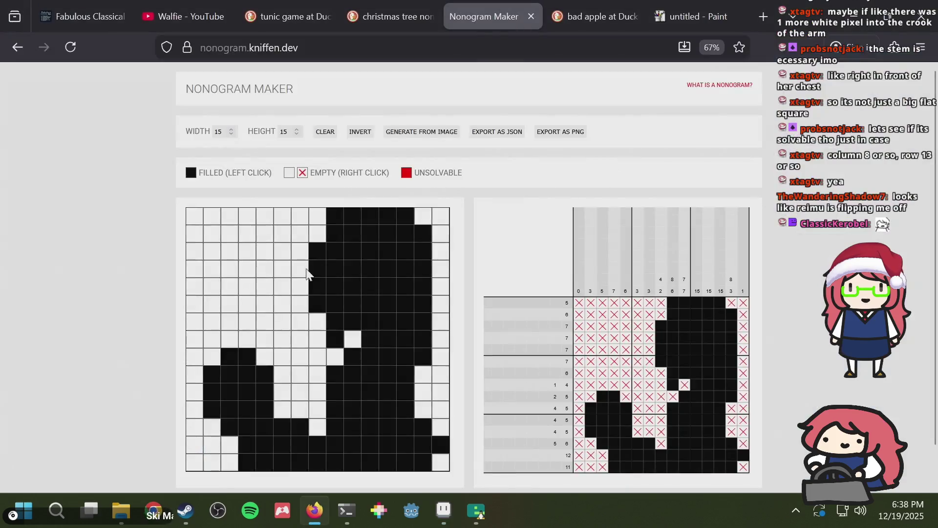
{"action": "left_click", "coordinate": [247, 340]}
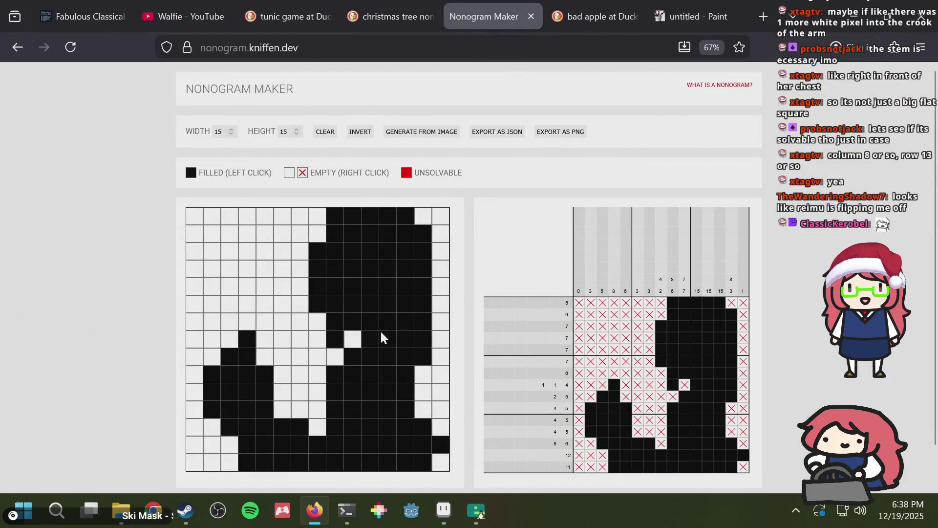
{"action": "key", "text": "alt+Tab"}
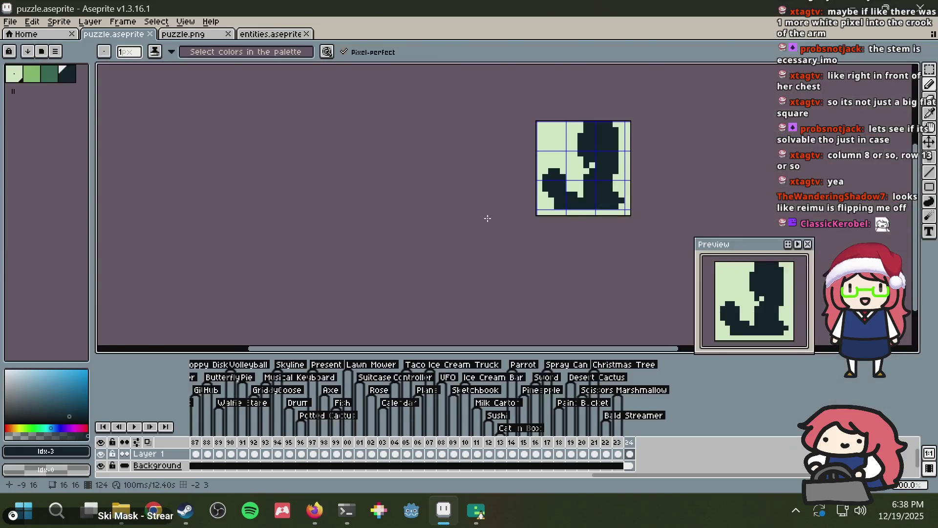
{"action": "scroll", "coordinate": [600, 169], "scroll_direction": "up", "scroll_amount": 2}
{"action": "key", "text": "ctrl+s"}
{"action": "scroll", "coordinate": [574, 161], "scroll_direction": "up", "scroll_amount": 1}
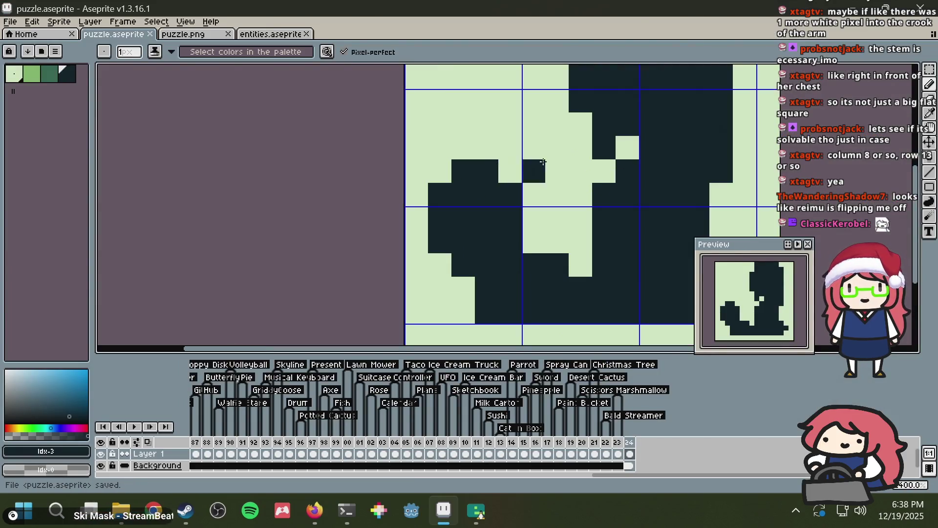
{"action": "scroll", "coordinate": [574, 160], "scroll_direction": "down", "scroll_amount": 2}
{"action": "key", "text": "ctrl+s"}
{"action": "scroll", "coordinate": [603, 159], "scroll_direction": "down", "scroll_amount": 2}
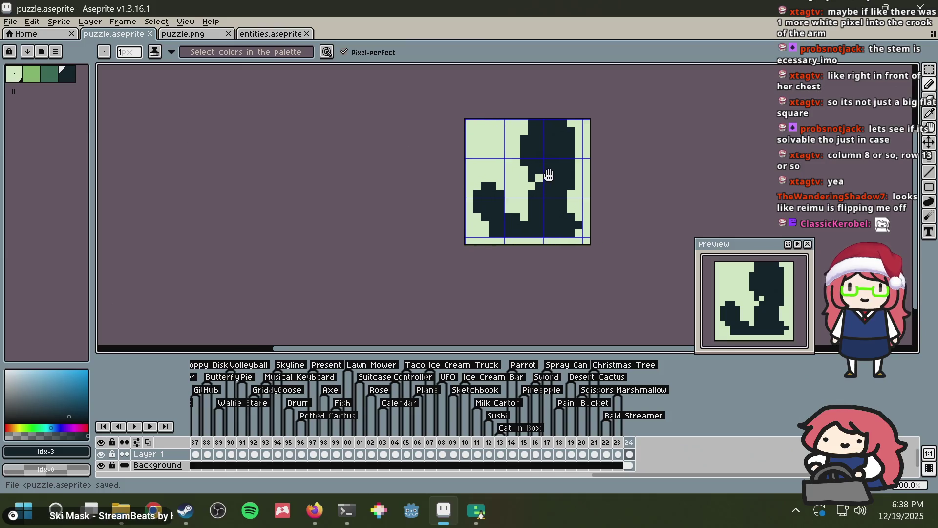
{"action": "right_click", "coordinate": [629, 442]}
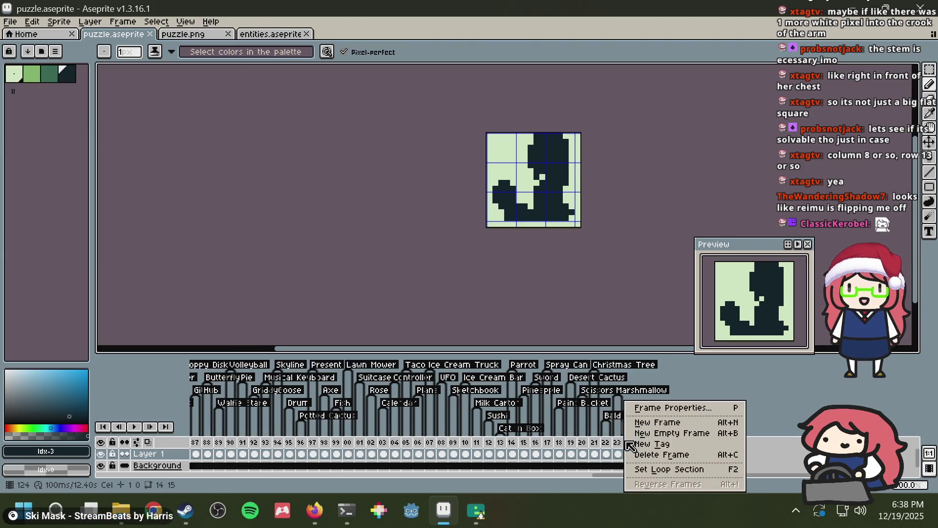
Step: Create a 'Bad Apple Reimu' tag on frame 124, save, and switch to Nonogram Maker
{"action": "left_click", "coordinate": [643, 445]}
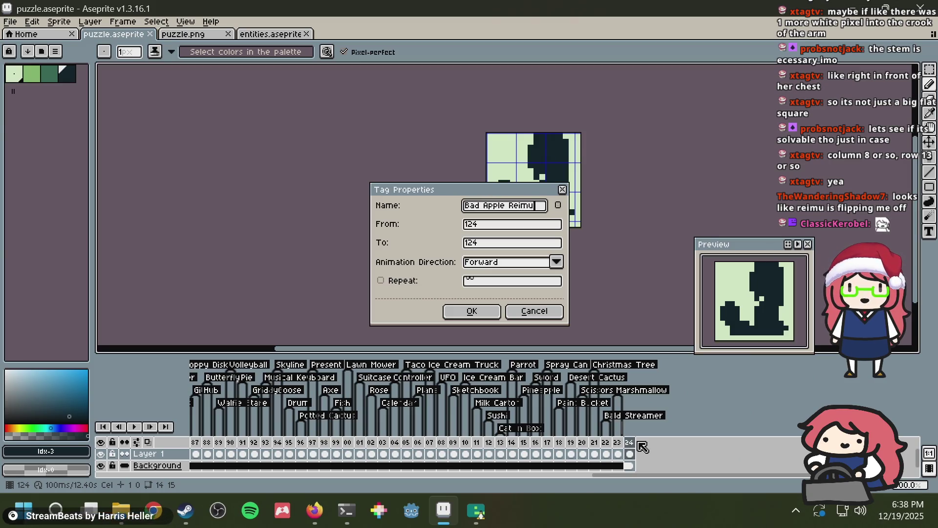
{"action": "key", "text": "Return"}
{"action": "key", "text": "ctrl+s"}
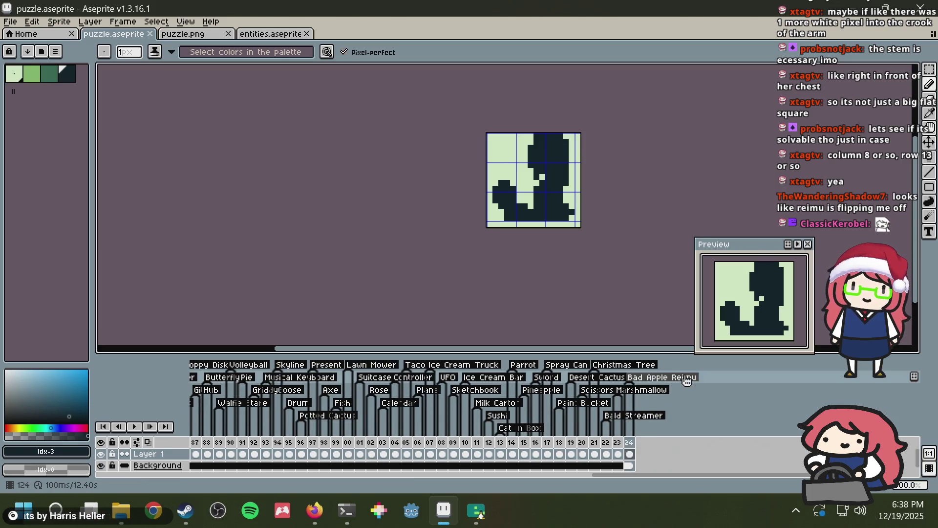
{"action": "key", "text": "alt+Tab"}
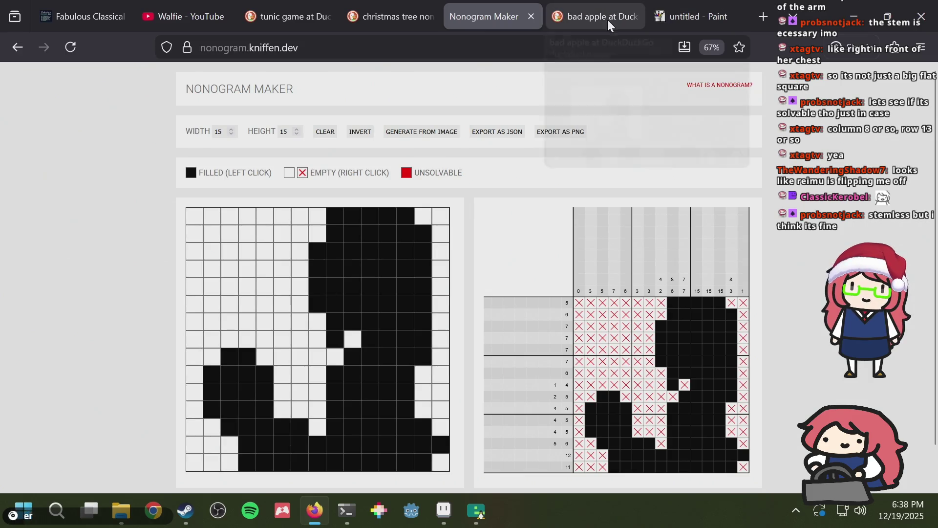
Step: Toggle squares along the top and edge of the left lump in the Nonogram Maker grid
{"action": "left_click", "coordinate": [244, 337]}
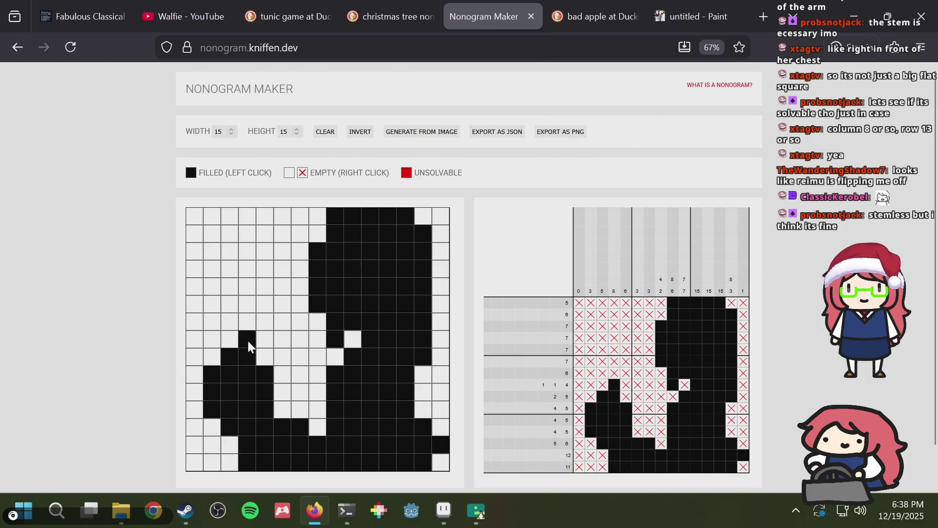
{"action": "left_click", "coordinate": [247, 341]}
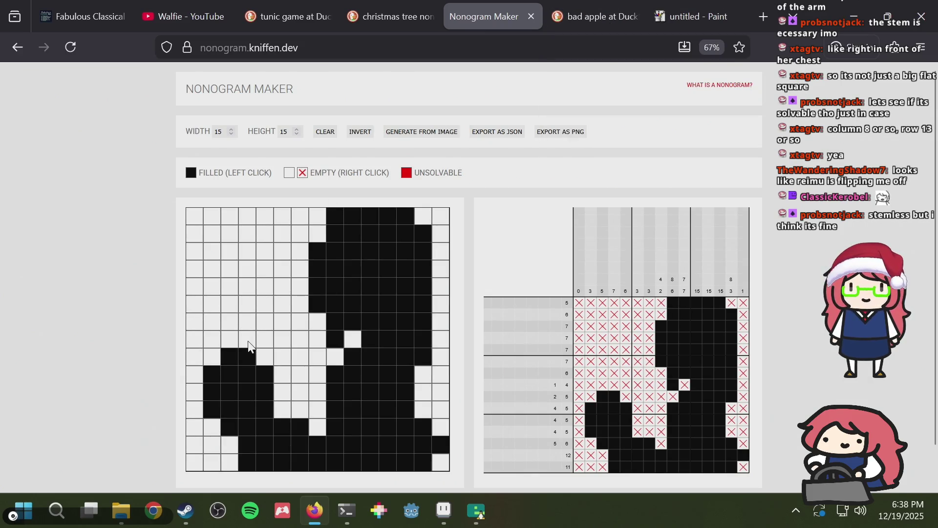
{"action": "left_click", "coordinate": [218, 359]}
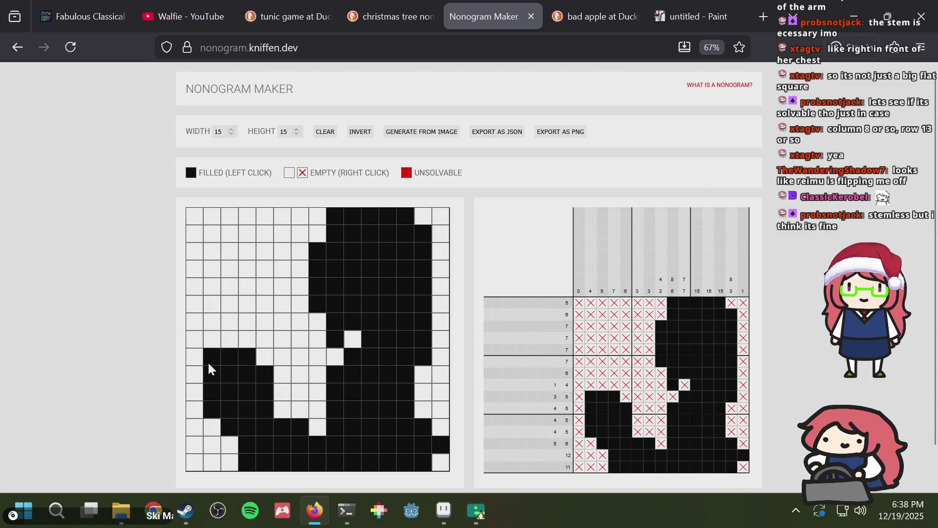
{"action": "left_click", "coordinate": [266, 357]}
{"action": "left_click", "coordinate": [230, 339]}
{"action": "left_click", "coordinate": [246, 339]}
{"action": "left_click", "coordinate": [265, 356]}
{"action": "left_click", "coordinate": [249, 339]}
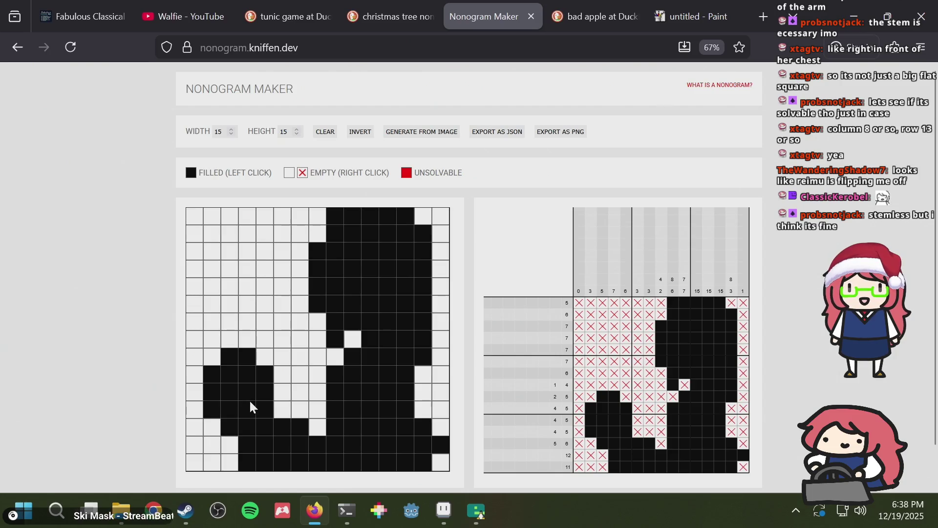
Step: Leave row 11, column 5 empty and check the Bad Apple reference images
{"action": "left_click", "coordinate": [259, 410]}
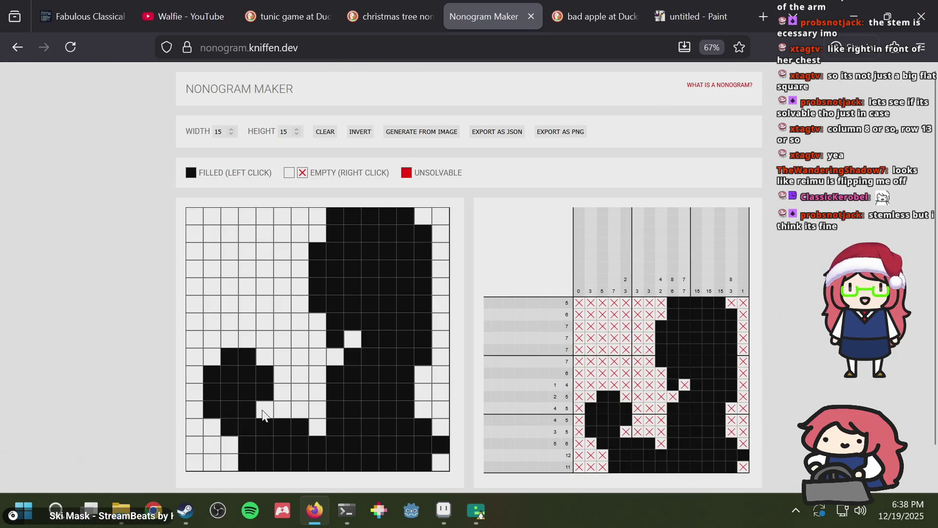
{"action": "left_click", "coordinate": [268, 412]}
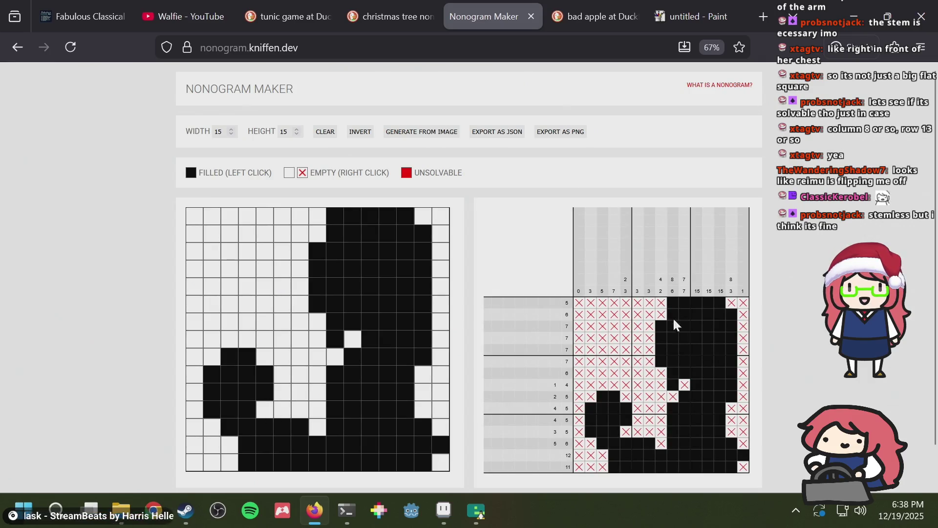
{"action": "left_click", "coordinate": [584, 14]}
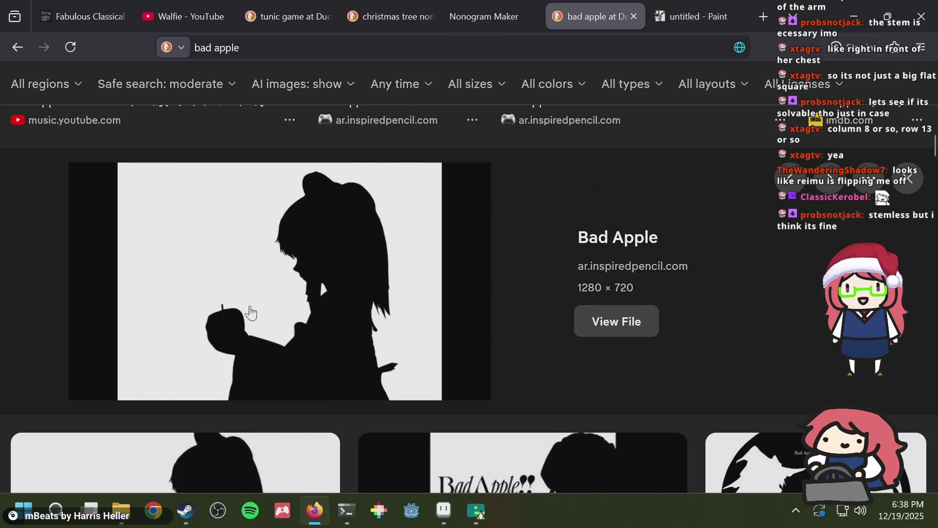
{"action": "left_click", "coordinate": [502, 12]}
{"action": "key", "text": "alt+Tab"}
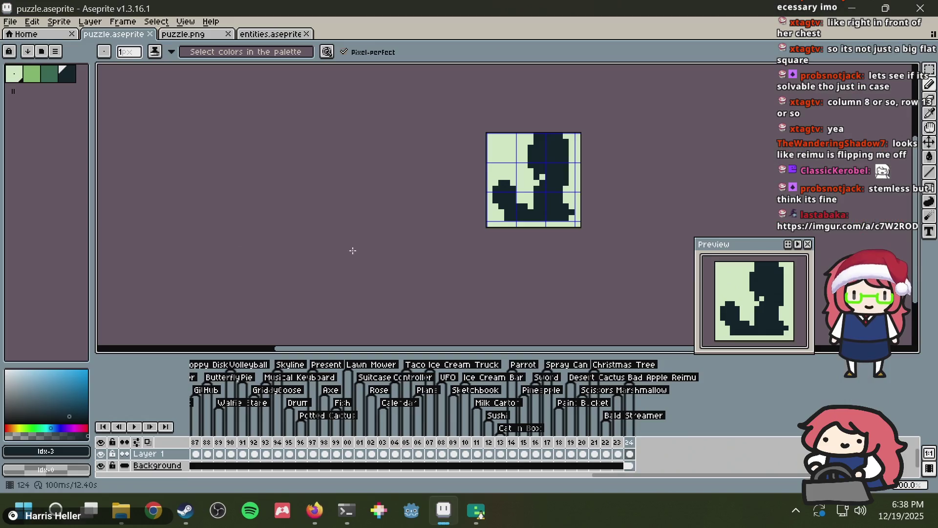
Step: Paint one silhouette pixel in the light background colour and save puzzle.aseprite
{"action": "scroll", "coordinate": [492, 216], "scroll_direction": "up", "scroll_amount": 2}
{"action": "left_click", "coordinate": [492, 210], "text": "alt"}
{"action": "left_click", "coordinate": [467, 221]}
{"action": "key", "text": "ctrl+s"}
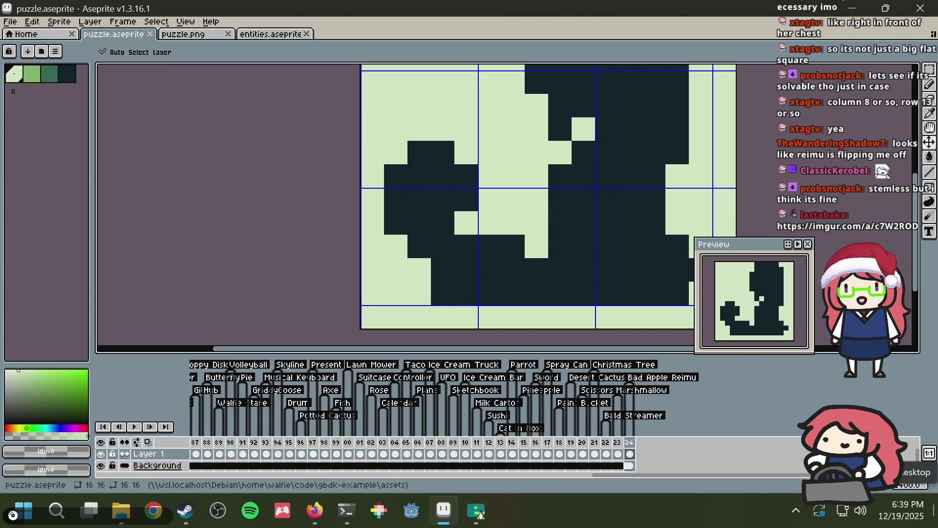
{"action": "key", "text": "alt+Tab"}
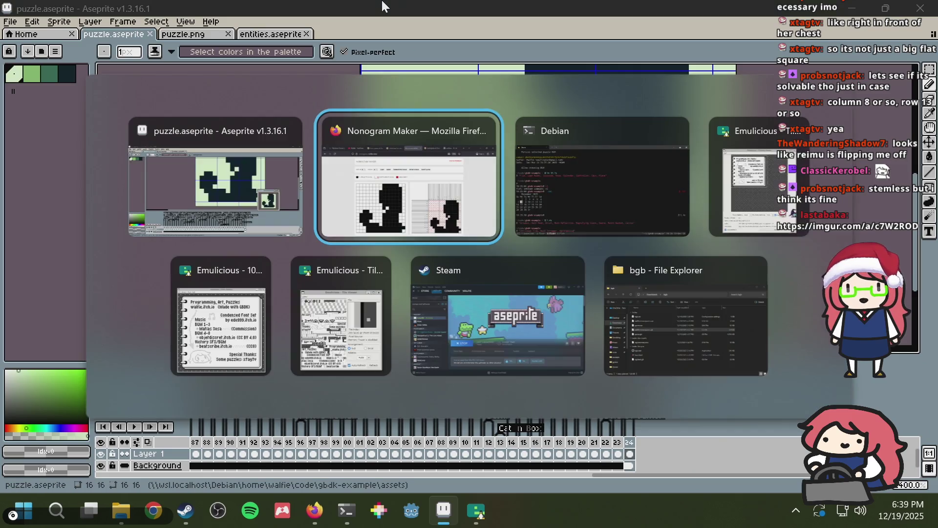
{"action": "key", "text": "alt+Tab"}
{"action": "key", "text": "alt+Tab"}
{"action": "key", "text": "alt+shift+Tab"}
{"action": "key", "text": "alt+shift+Tab"}
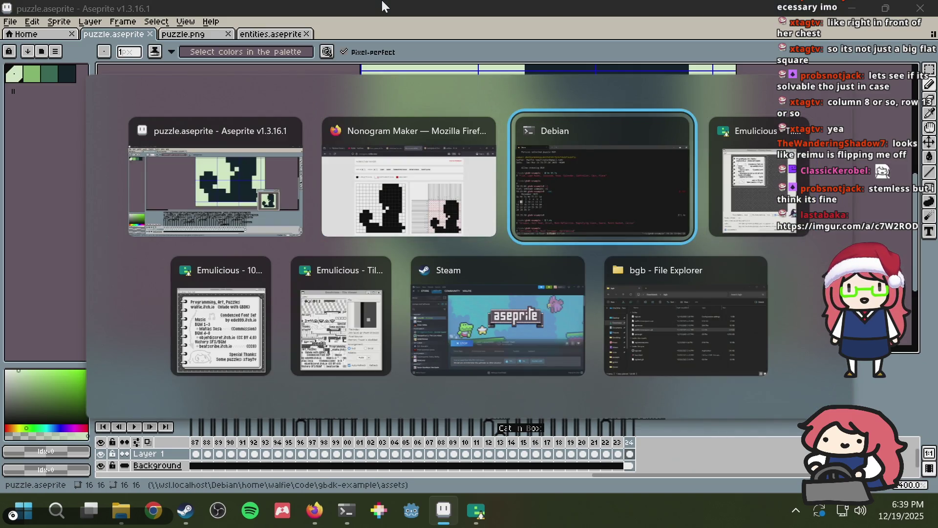
{"action": "key", "text": "ctrl+t"}
{"action": "type", "text": "https://imgur.com/a/c7W2ROD"}
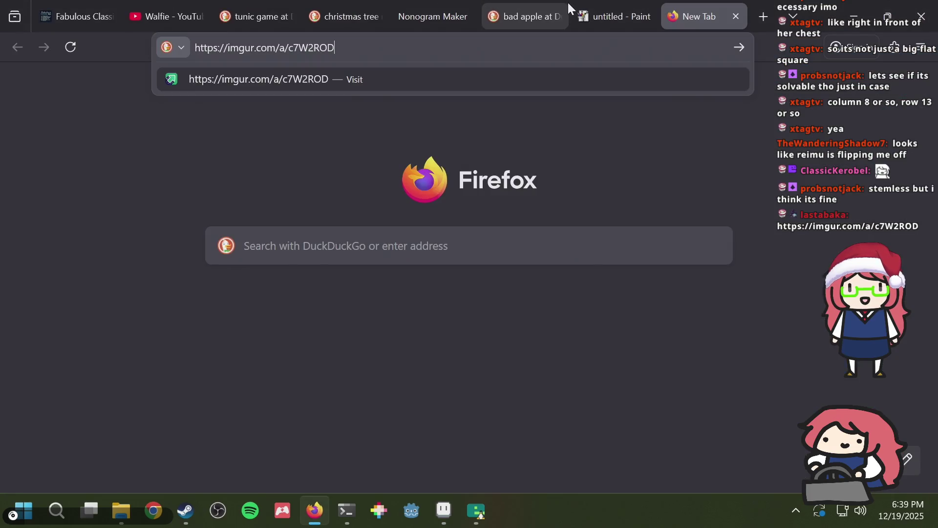
Step: Load the imgur album and scroll through the enlarged sprite grid image
{"action": "key", "text": "Return"}
{"action": "scroll", "coordinate": [565, 195], "scroll_direction": "down", "scroll_amount": 3}
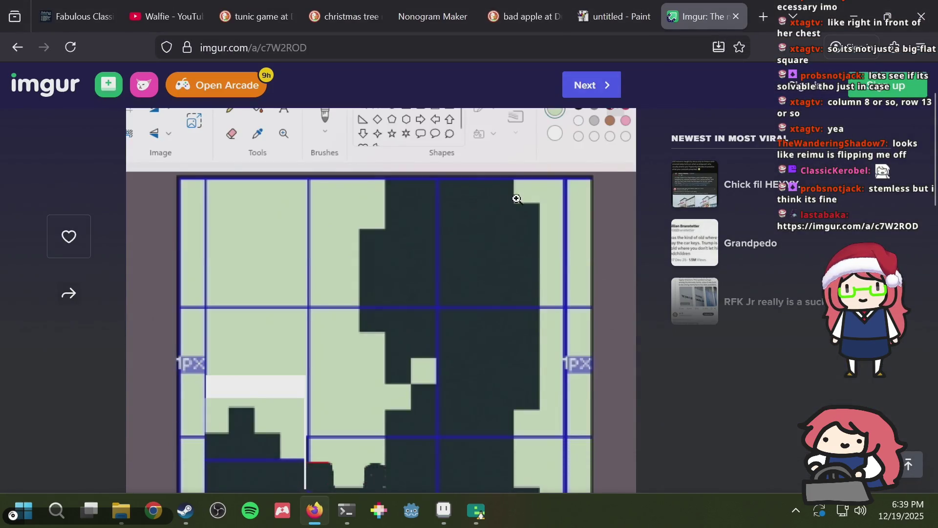
{"action": "scroll", "coordinate": [608, 220], "scroll_direction": "down", "scroll_amount": 2}
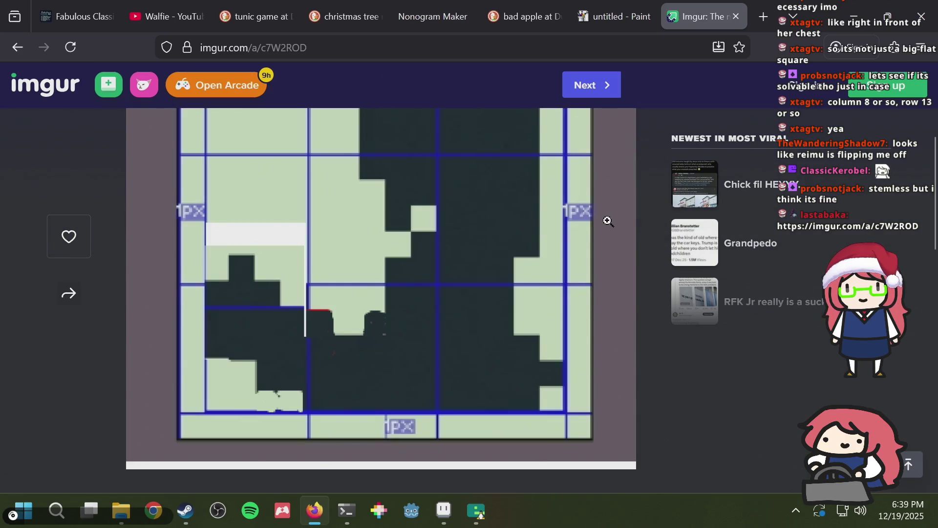
{"action": "scroll", "coordinate": [608, 220], "scroll_direction": "up", "scroll_amount": 2}
{"action": "scroll", "coordinate": [563, 244], "scroll_direction": "down", "scroll_amount": 2}
Step: Choose Aseprite's rectangular marquee tool and compare the sprite with the imgur screenshot
{"action": "key", "text": "alt+Tab"}
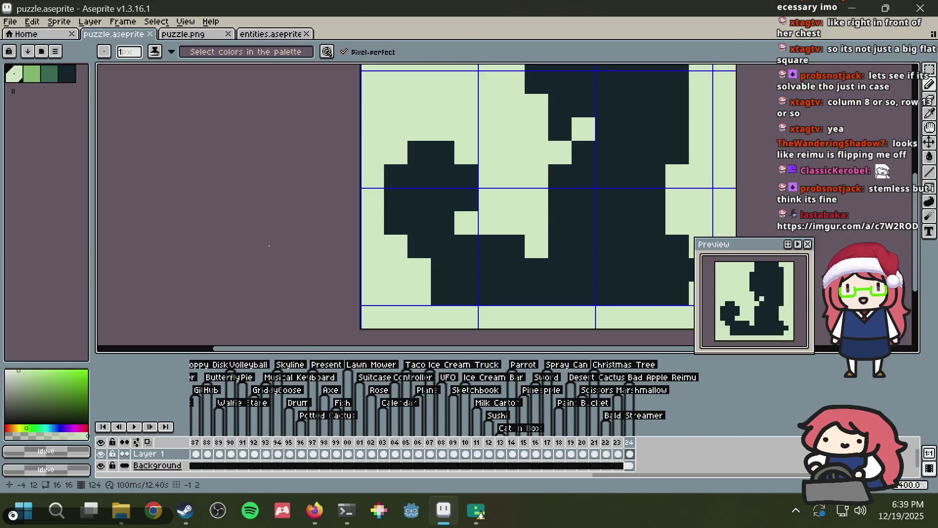
{"action": "key", "text": "m"}
{"action": "scroll", "coordinate": [545, 200], "scroll_direction": "down", "scroll_amount": 2}
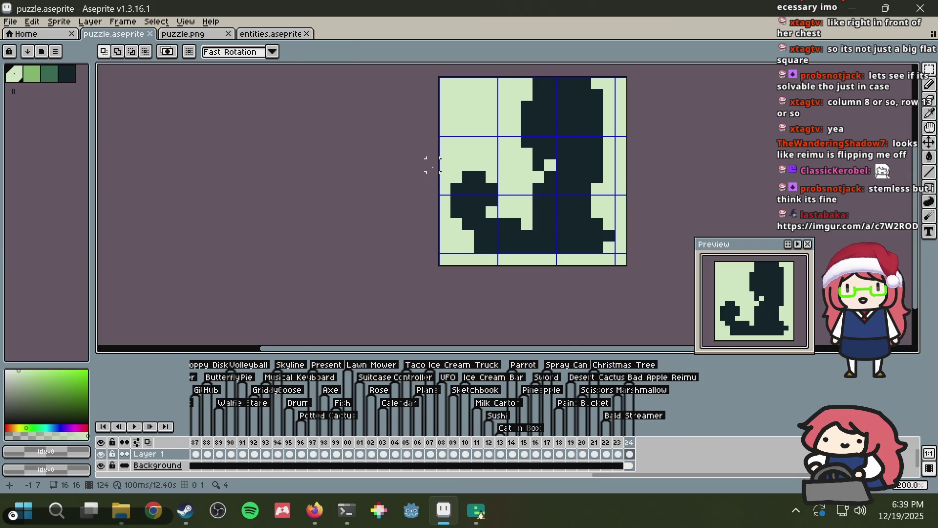
{"action": "key", "text": "alt+Tab"}
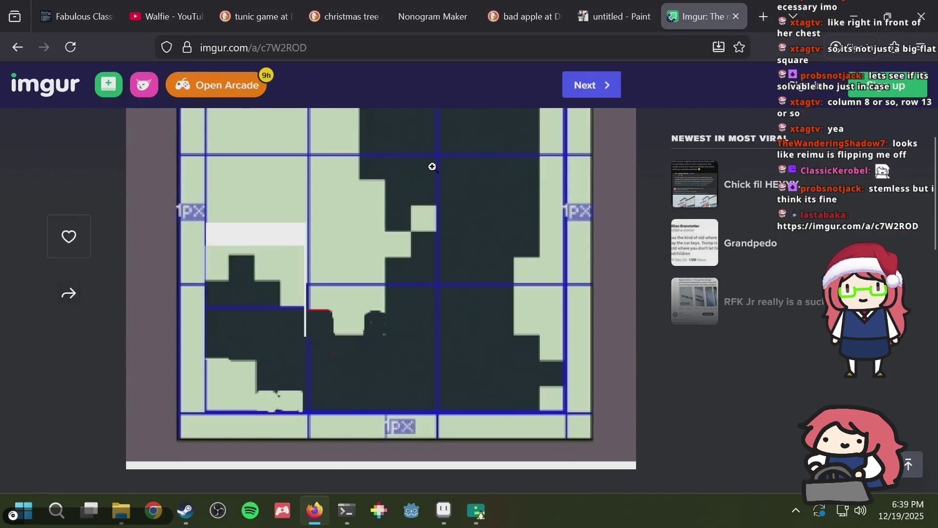
{"action": "scroll", "coordinate": [433, 168], "scroll_direction": "up", "scroll_amount": 2}
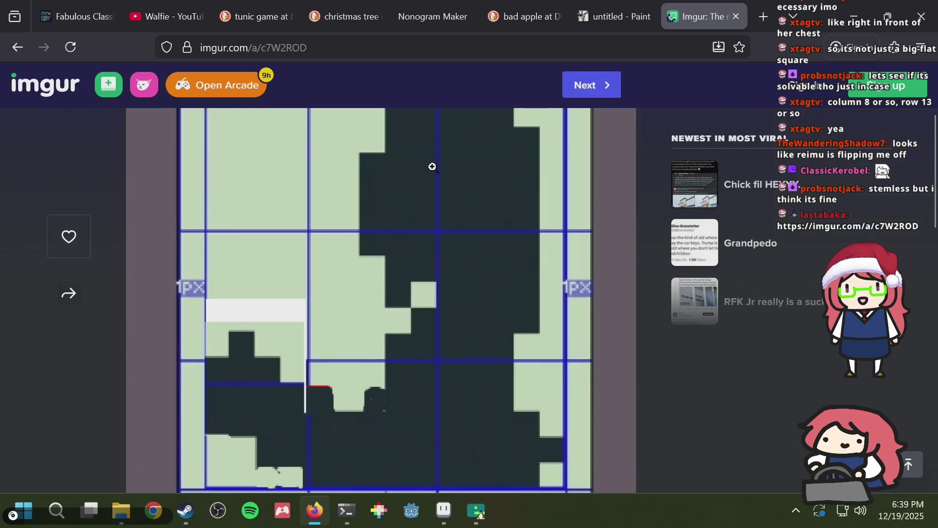
{"action": "scroll", "coordinate": [433, 167], "scroll_direction": "down", "scroll_amount": 2}
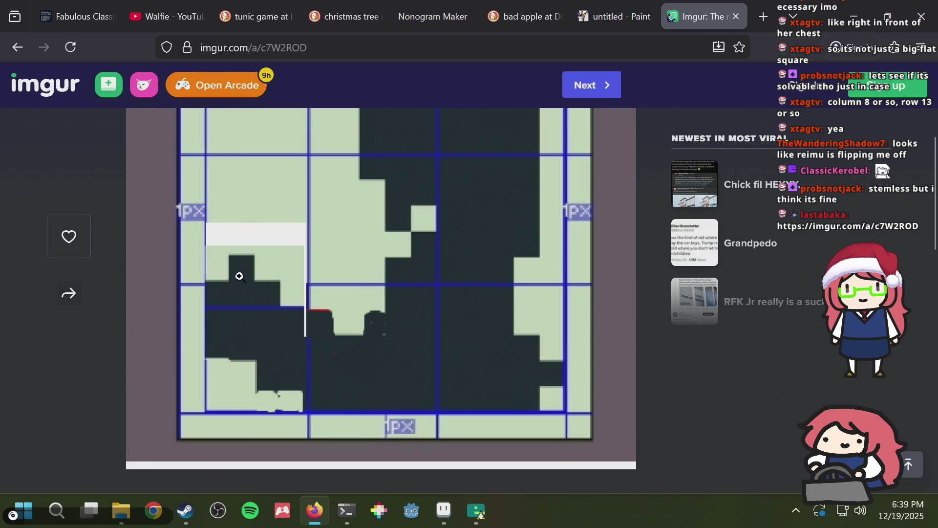
Step: Save puzzle.aseprite again and return to the imgur screenshot
{"action": "key", "text": "alt+Tab"}
{"action": "key", "text": "ctrl+s"}
{"action": "scroll", "coordinate": [574, 184], "scroll_direction": "down", "scroll_amount": 3}
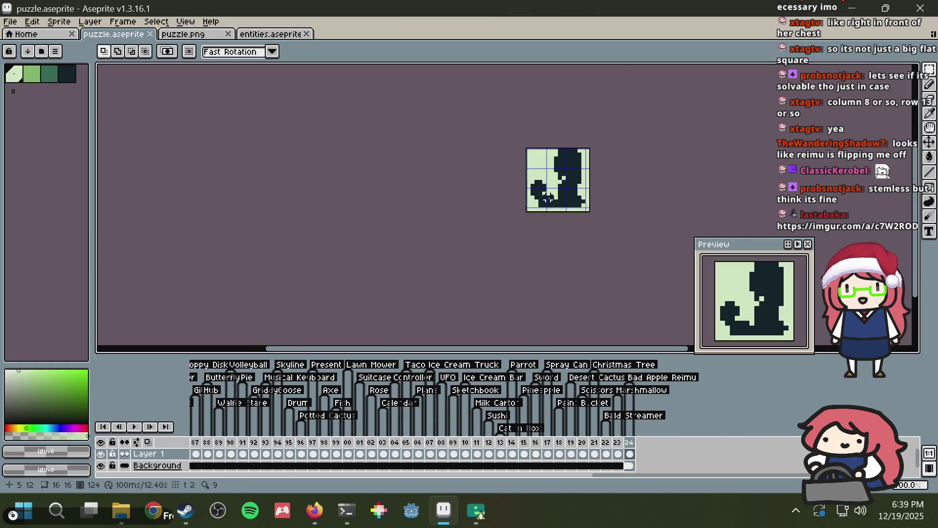
{"action": "scroll", "coordinate": [549, 198], "scroll_direction": "up", "scroll_amount": 1}
{"action": "key", "text": "alt+Tab"}
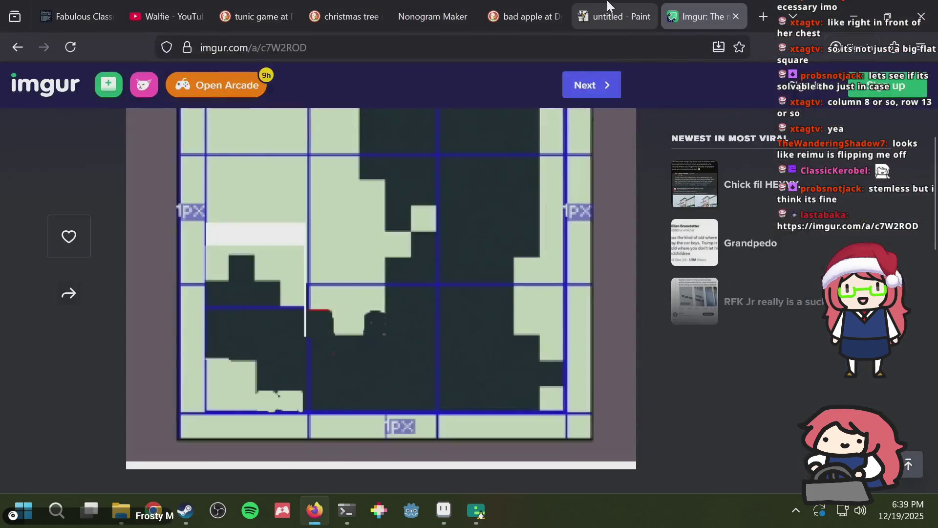
Step: Browse the bad apple image results and preview the 1528×2100 LaunchBox Bad Apple!! silhouette
{"action": "left_click", "coordinate": [544, 17]}
{"action": "scroll", "coordinate": [385, 266], "scroll_direction": "down", "scroll_amount": 10}
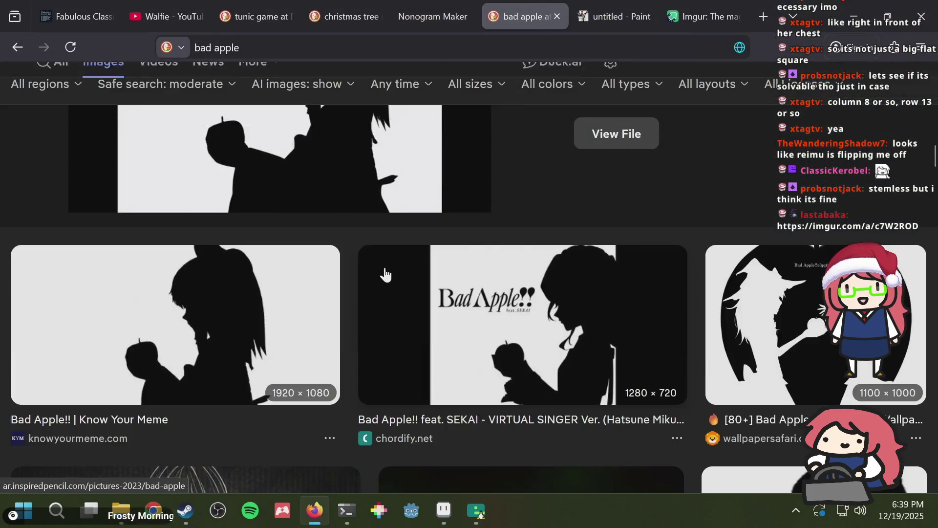
{"action": "scroll", "coordinate": [386, 266], "scroll_direction": "down", "scroll_amount": 15}
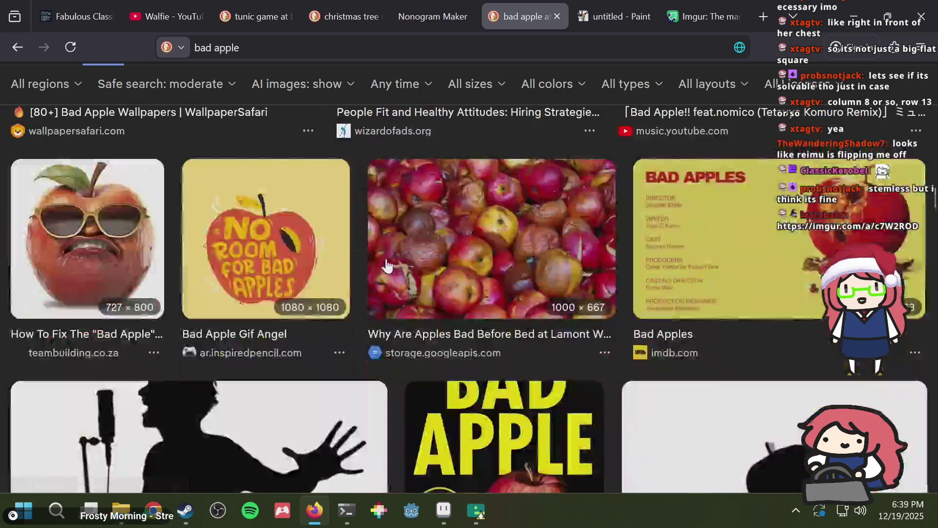
{"action": "scroll", "coordinate": [386, 266], "scroll_direction": "down", "scroll_amount": 10}
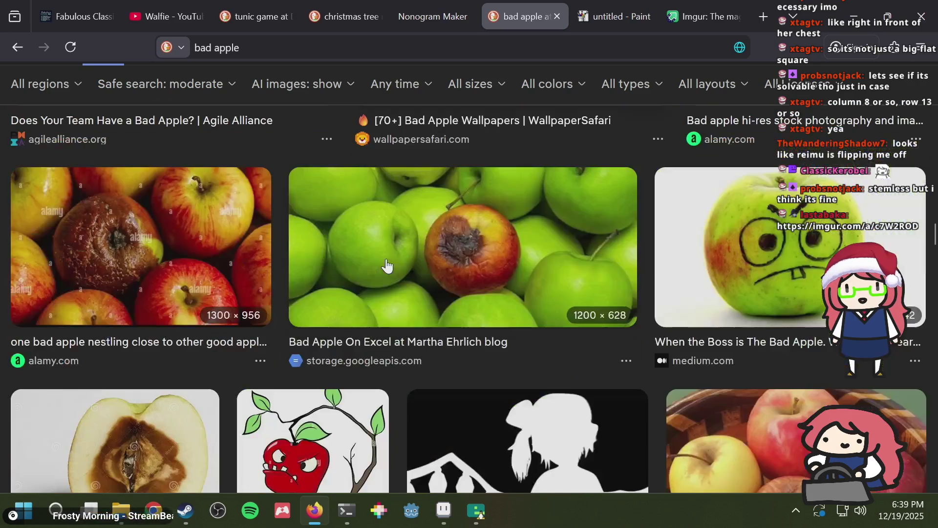
{"action": "scroll", "coordinate": [386, 266], "scroll_direction": "up", "scroll_amount": 15}
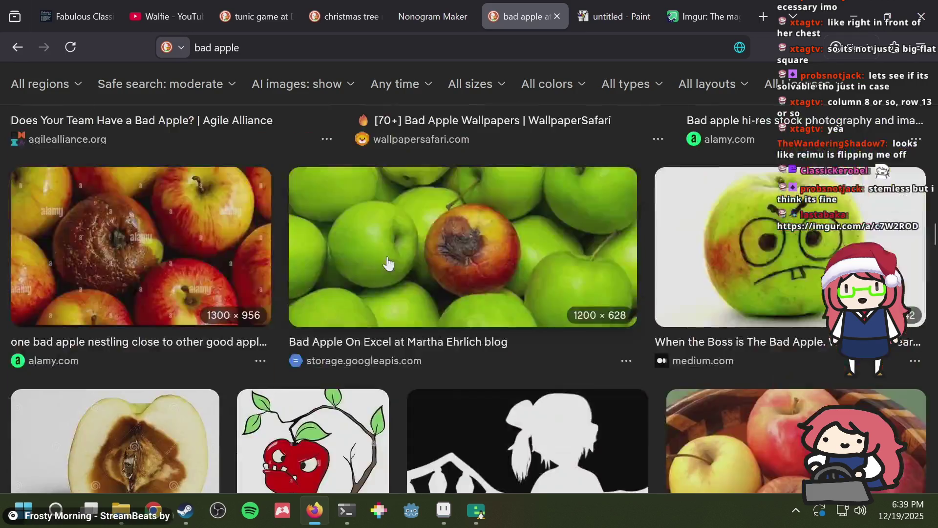
{"action": "left_click", "coordinate": [387, 263]}
{"action": "scroll", "coordinate": [391, 268], "scroll_direction": "up", "scroll_amount": 10}
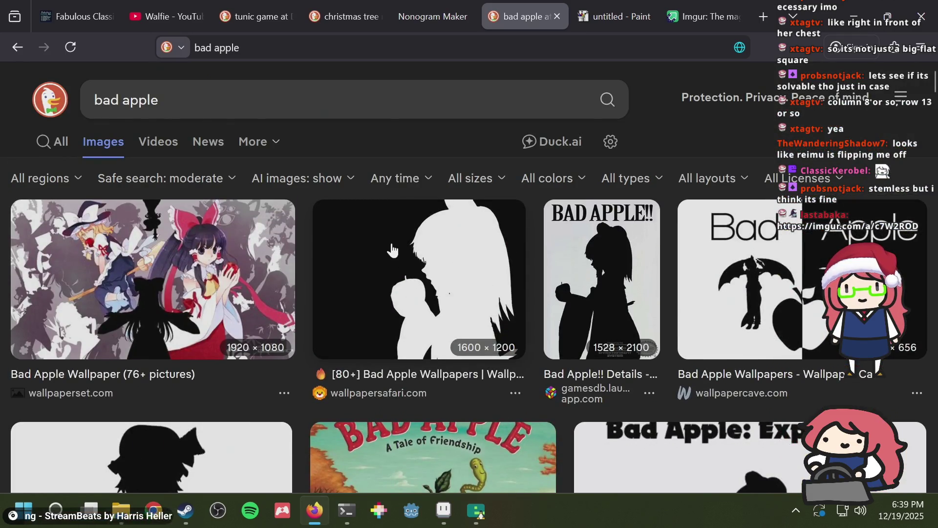
{"action": "left_click", "coordinate": [603, 288]}
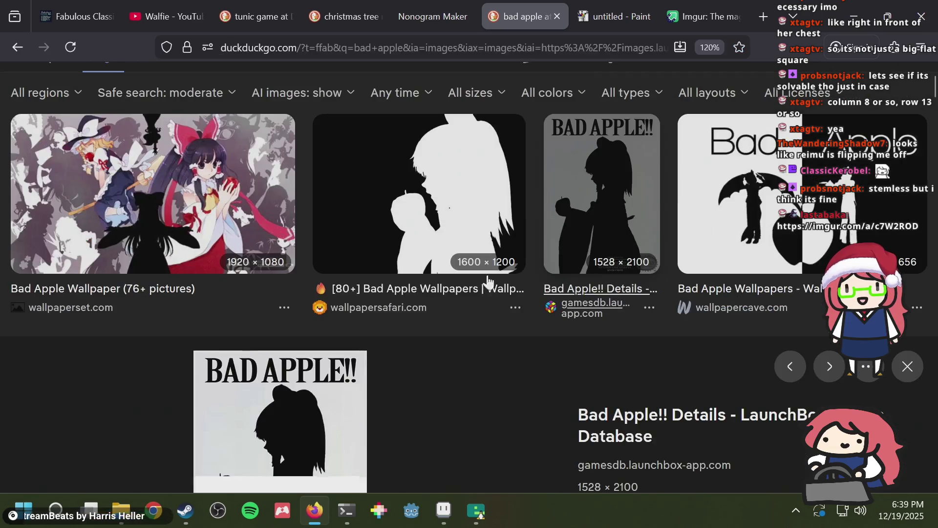
Step: Preview the WallpaperSafari silhouette, then bring up the sprite in Aseprite
{"action": "left_click", "coordinate": [408, 209]}
{"action": "key", "text": "alt+Tab"}
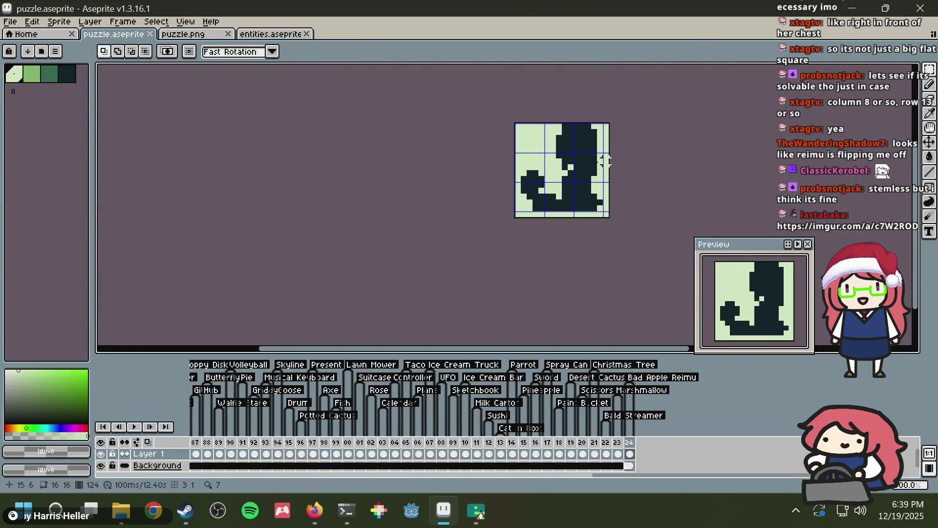
{"action": "scroll", "coordinate": [557, 174], "scroll_direction": "up", "scroll_amount": 3}
{"action": "scroll", "coordinate": [565, 150], "scroll_direction": "down", "scroll_amount": 3}
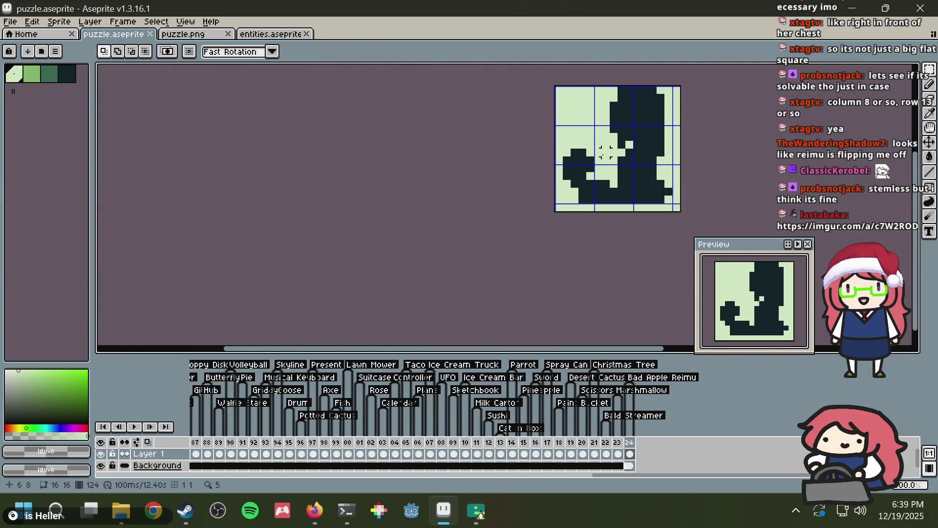
{"action": "key", "text": "alt+Tab"}
{"action": "key", "text": "alt+Tab"}
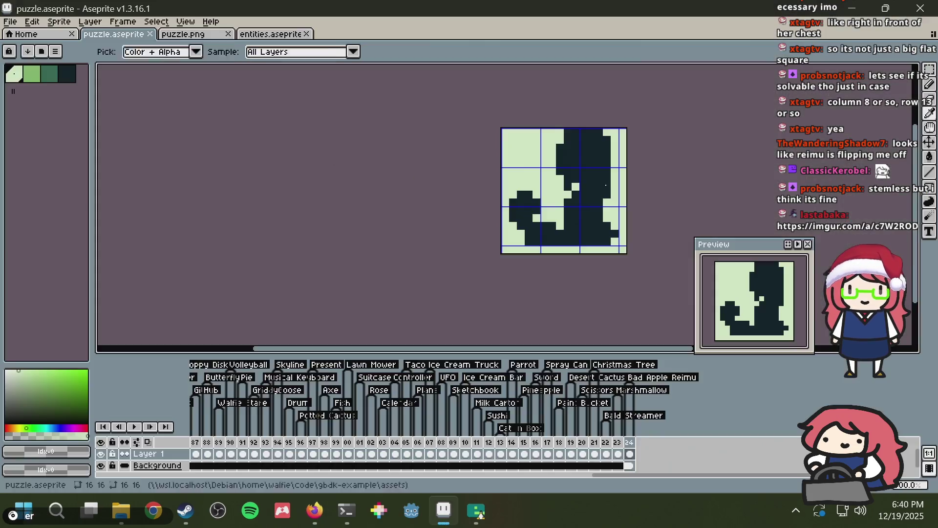
Step: Switch to the pencil tool and save puzzle.aseprite
{"action": "key", "text": "b"}
{"action": "key", "text": "alt"}
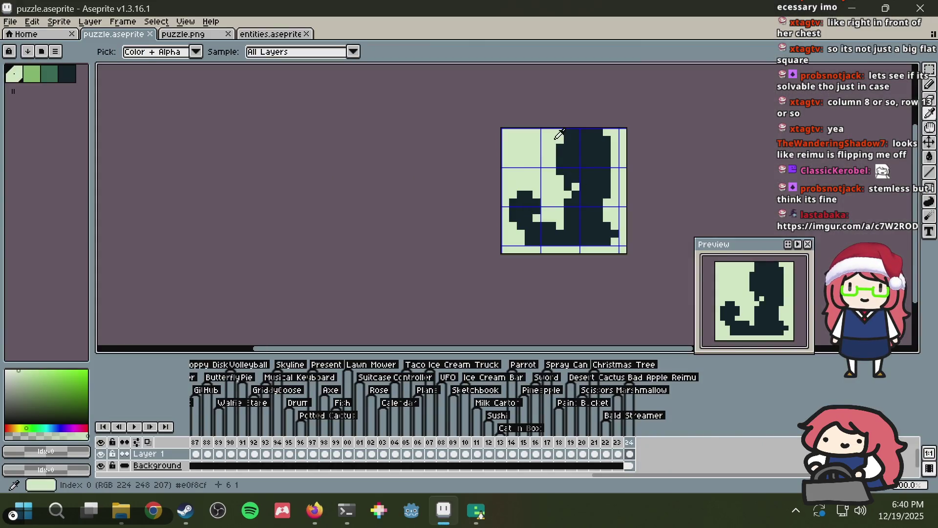
{"action": "key", "text": "ctrl+s"}
{"action": "key", "text": "ctrl+s"}
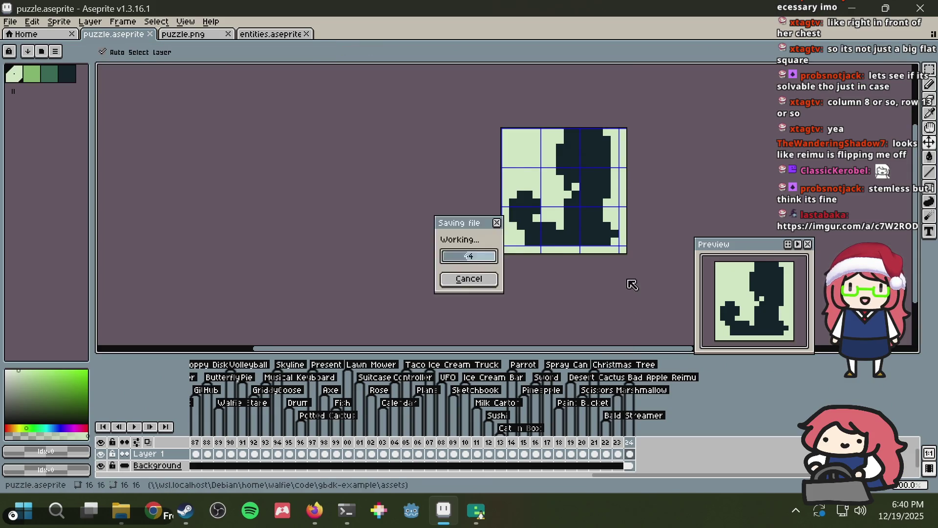
Step: Zoom and pan the sprite toward the canvas centre
{"action": "scroll", "coordinate": [624, 277], "scroll_direction": "down", "scroll_amount": 3}
{"action": "scroll", "coordinate": [627, 278], "scroll_direction": "up", "scroll_amount": 2}
{"action": "scroll", "coordinate": [627, 278], "scroll_direction": "up", "scroll_amount": 1}
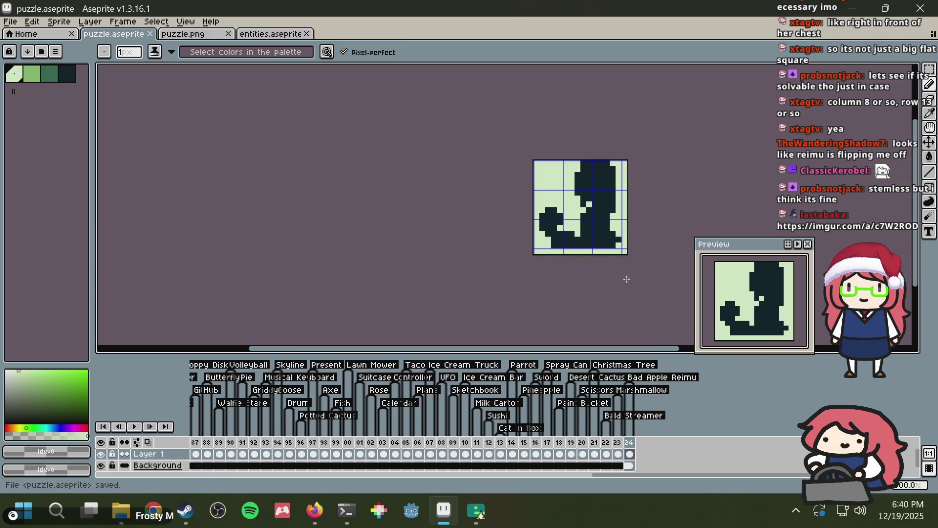
{"action": "left_click_drag", "start_coordinate": [612, 238], "coordinate": [470, 248]}
{"action": "scroll", "coordinate": [470, 249], "scroll_direction": "up", "scroll_amount": 1}
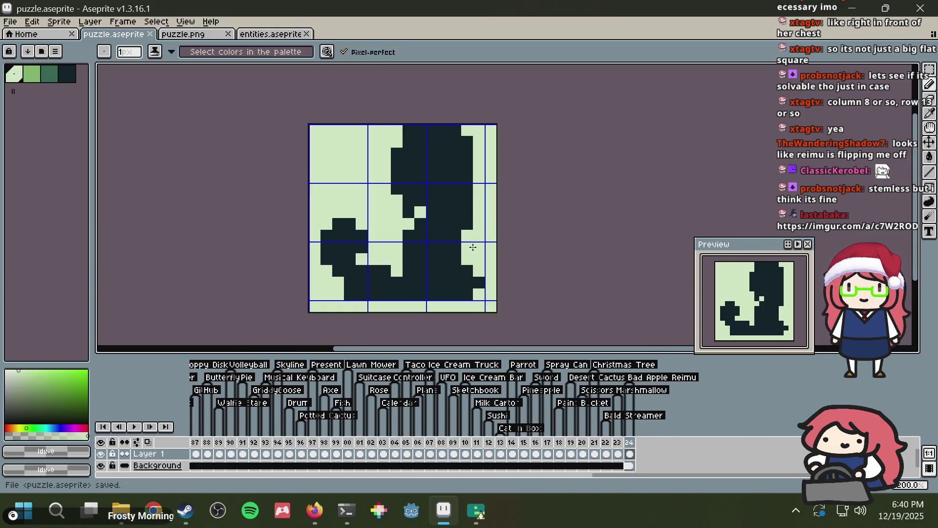
{"action": "key", "text": "alt+Tab"}
{"action": "key", "text": "alt+Tab"}
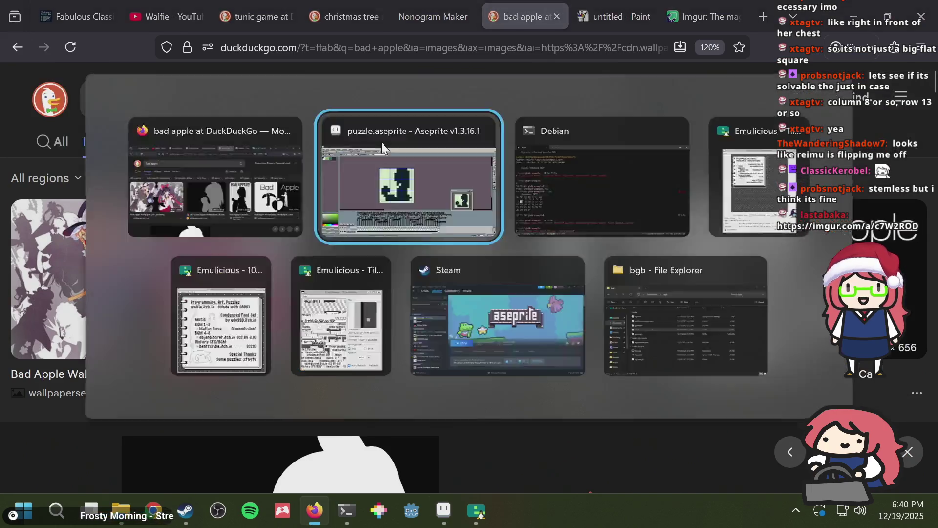
Step: Save the sprite and compare it with the puzzle-name list in the Debian terminal
{"action": "key", "text": "ctrl+s"}
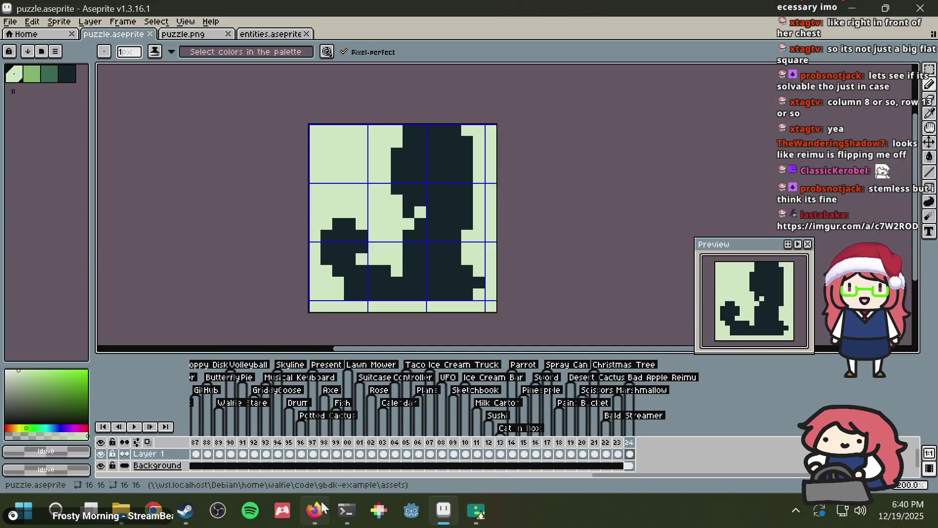
{"action": "key", "text": "alt+Tab"}
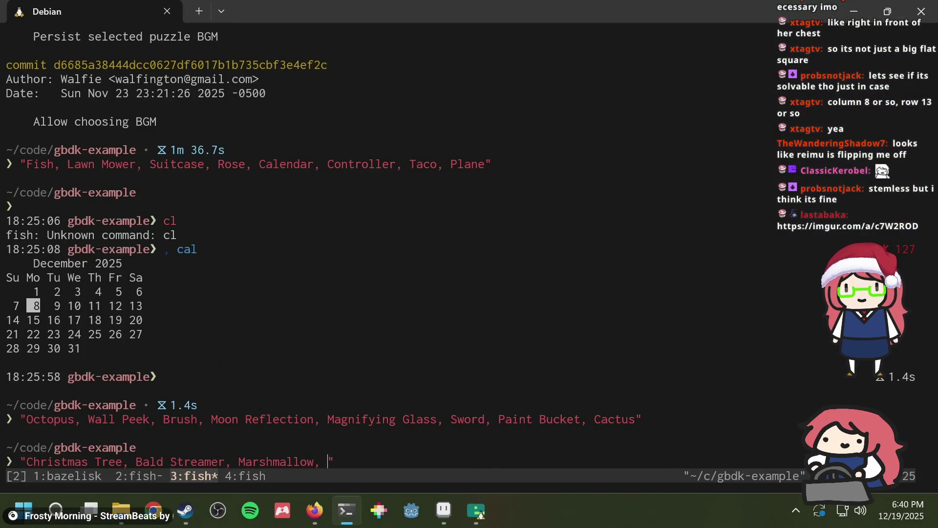
{"action": "key", "text": "alt+Tab"}
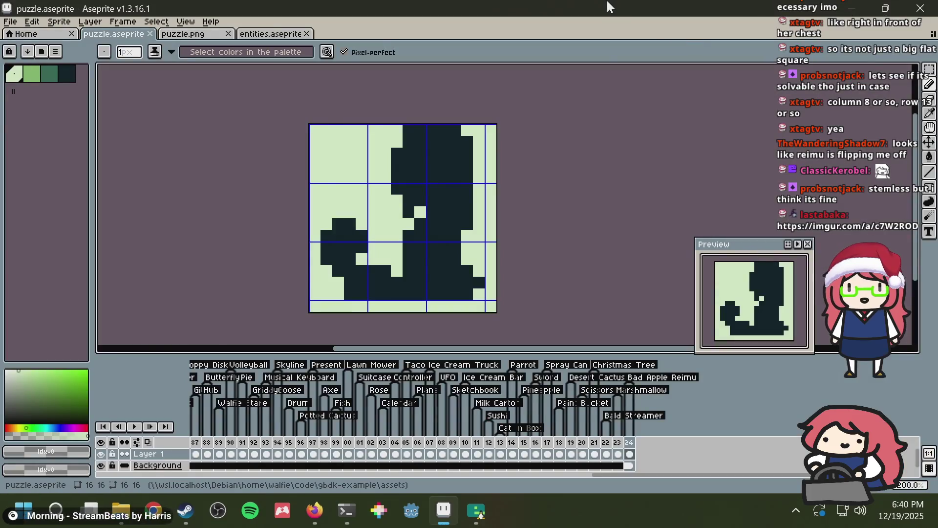
{"action": "key", "text": "alt+Tab"}
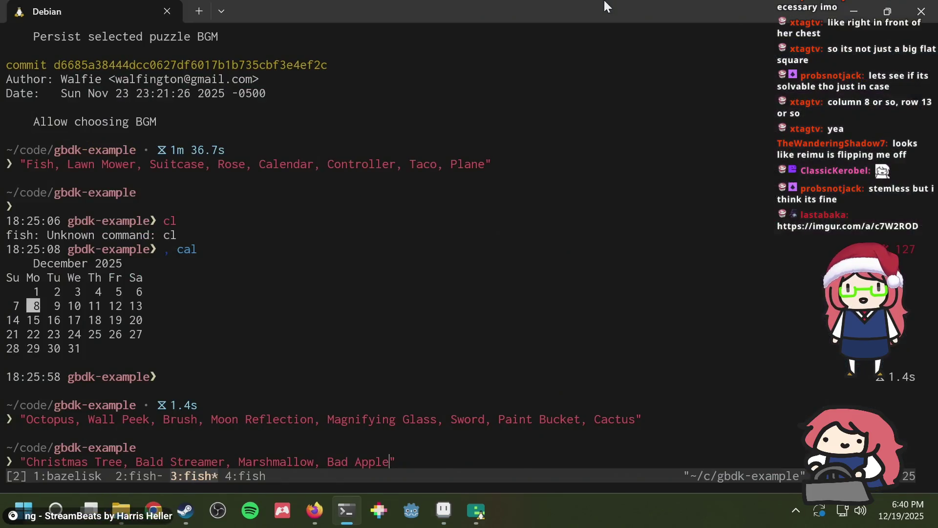
{"action": "key", "text": "alt+Tab"}
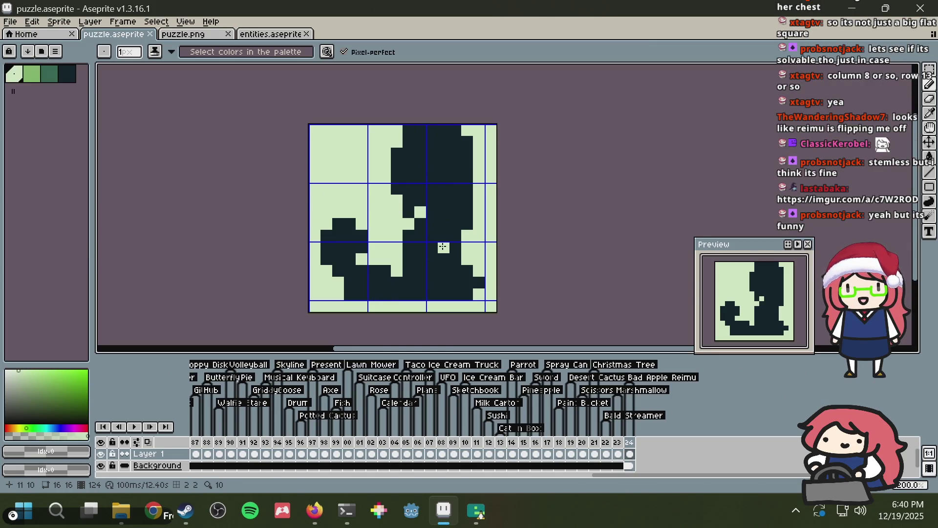
Step: Save puzzle.aseprite once more and return to the terminal's gbdk-example prompt
{"action": "key", "text": "v"}
{"action": "key", "text": "ctrl+s"}
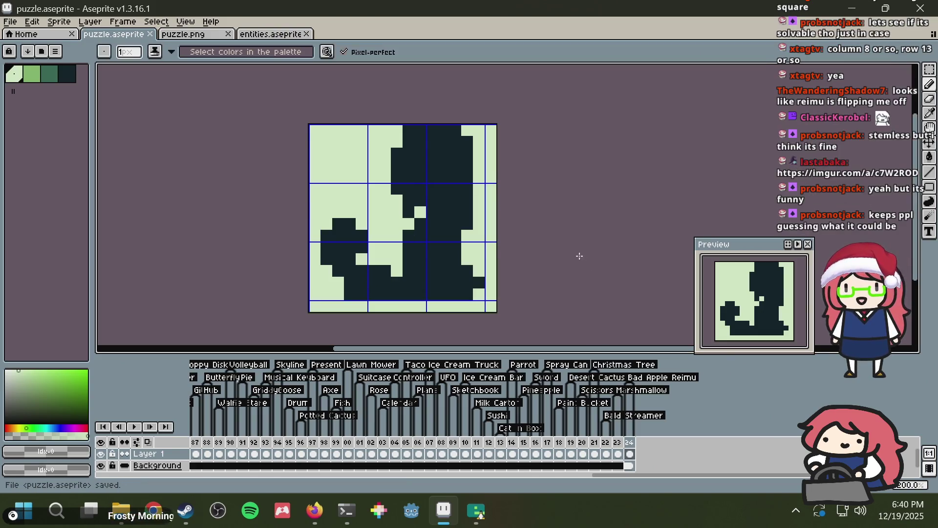
{"action": "key", "text": "alt+Tab"}
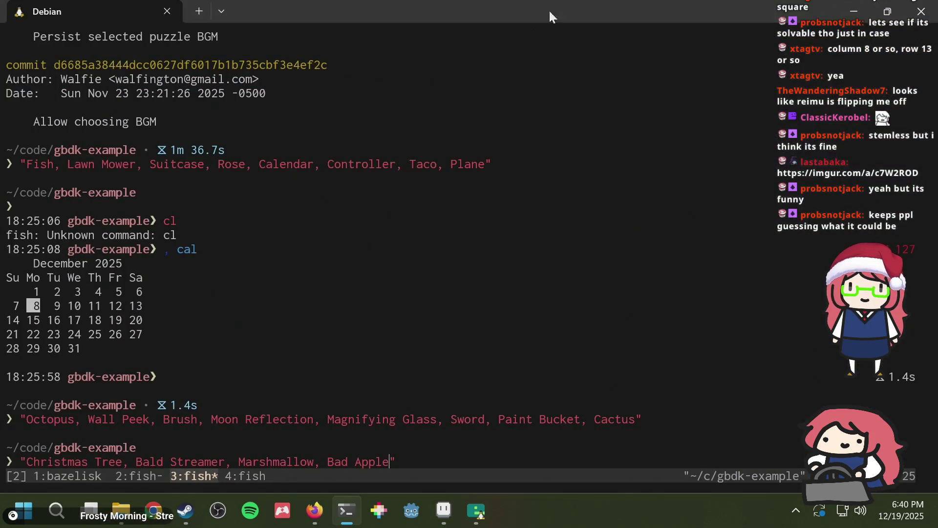
Step: Close the bad apple image search tab in Firefox
{"action": "key", "text": "alt+Tab"}
{"action": "key", "text": "alt+Tab"}
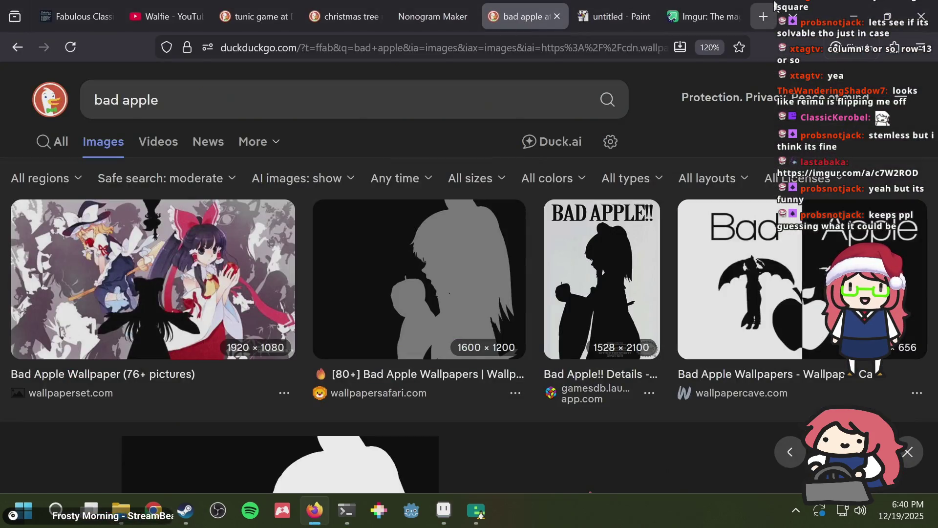
{"action": "left_click", "coordinate": [608, 16]}
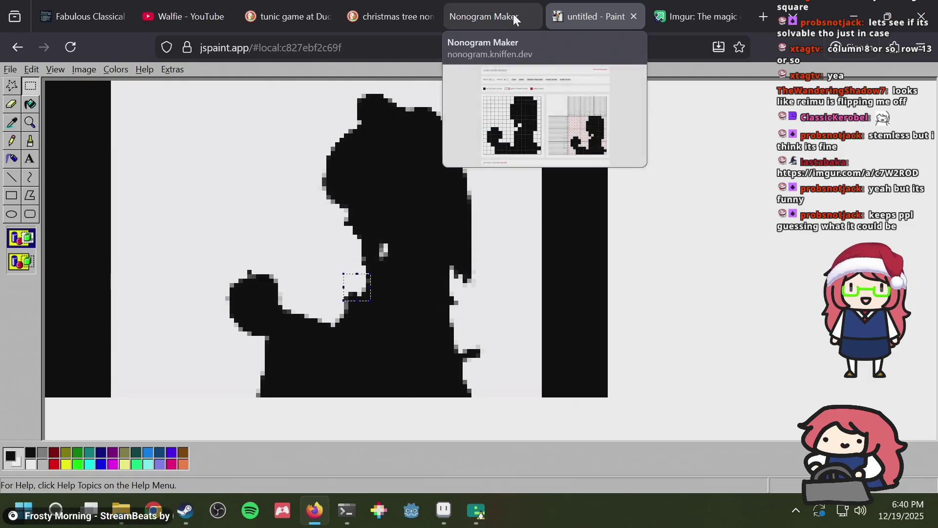
{"action": "left_click", "coordinate": [513, 15]}
{"action": "key", "text": "alt+Tab"}
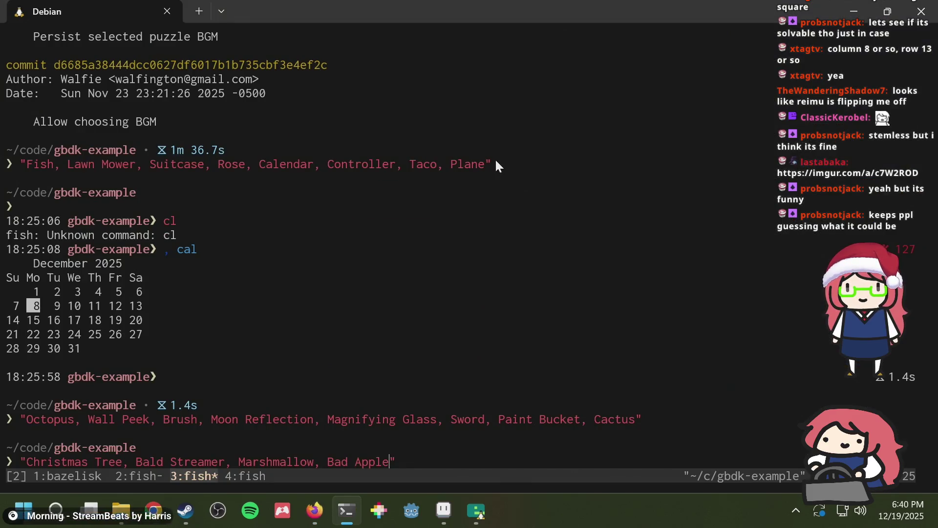
{"action": "key", "text": "alt+Tab"}
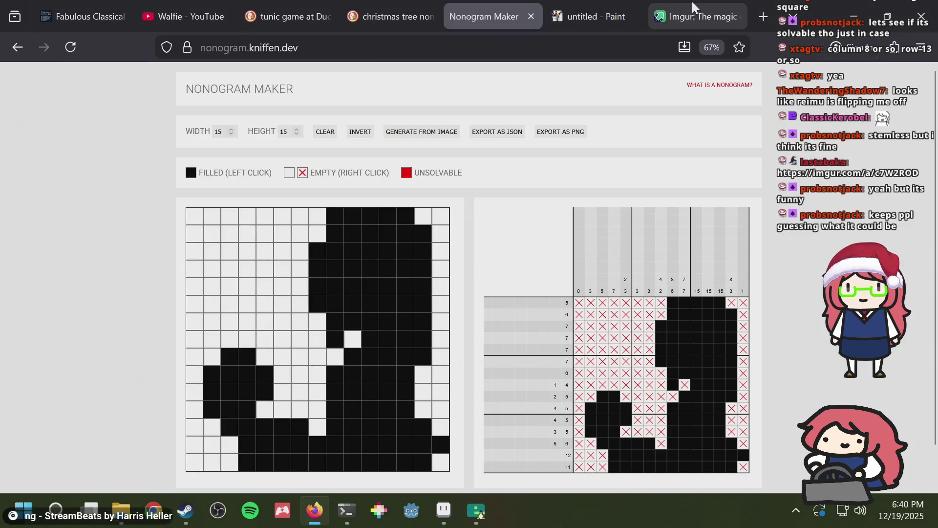
Step: Close the Imgur and christmas tree nonogram tabs, ending on the tunic game results
{"action": "left_click", "coordinate": [694, 7]}
{"action": "key", "text": "ctrl+w"}
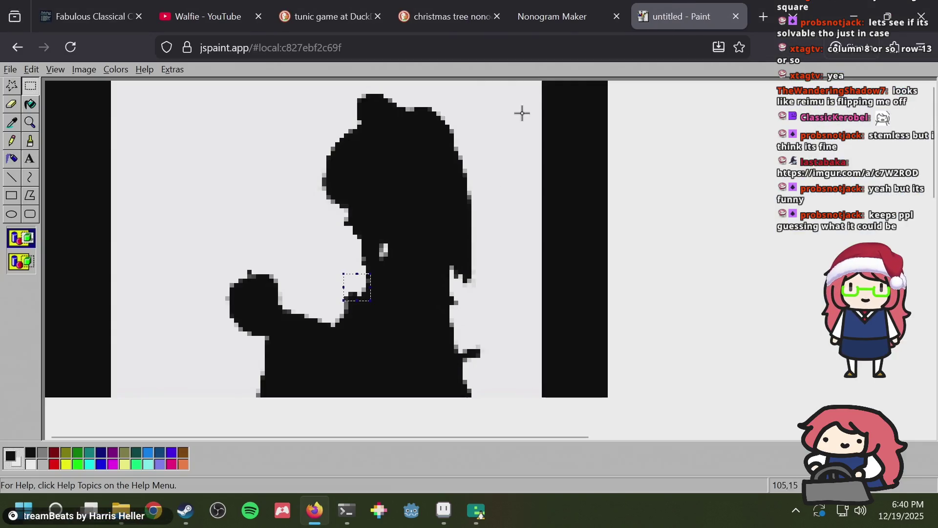
{"action": "left_click", "coordinate": [471, 23]}
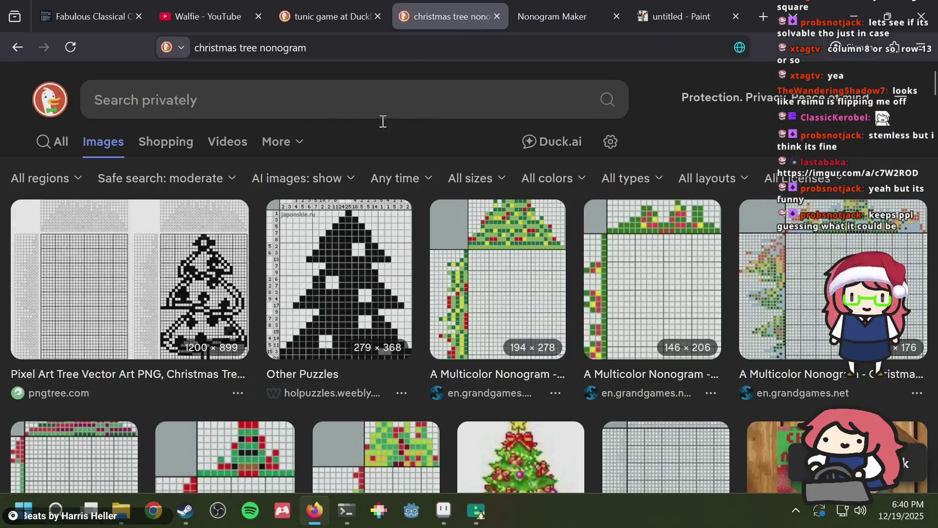
{"action": "key", "text": "ctrl+w"}
{"action": "left_click", "coordinate": [403, 10]}
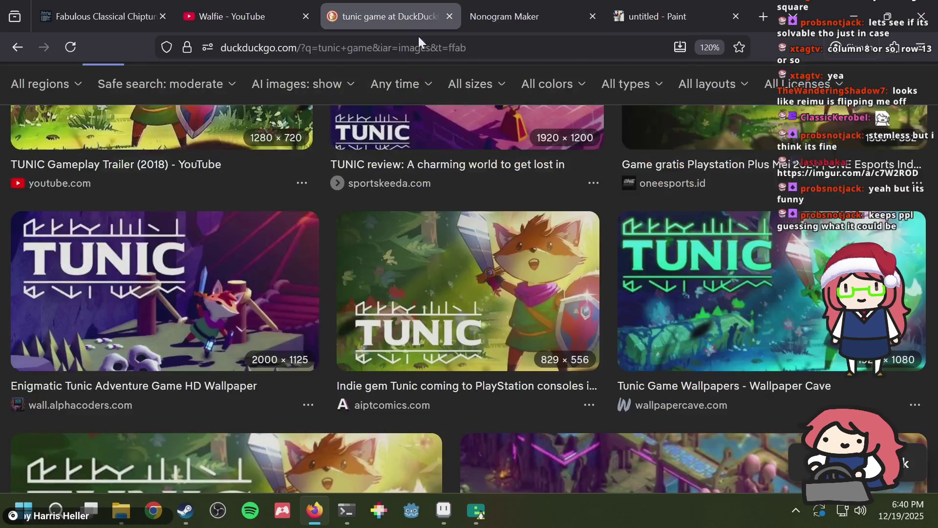
Step: Scroll through further batches of Tunic screenshots, reviews and wallpapers in the image results
{"action": "scroll", "coordinate": [277, 372], "scroll_direction": "down", "scroll_amount": 15}
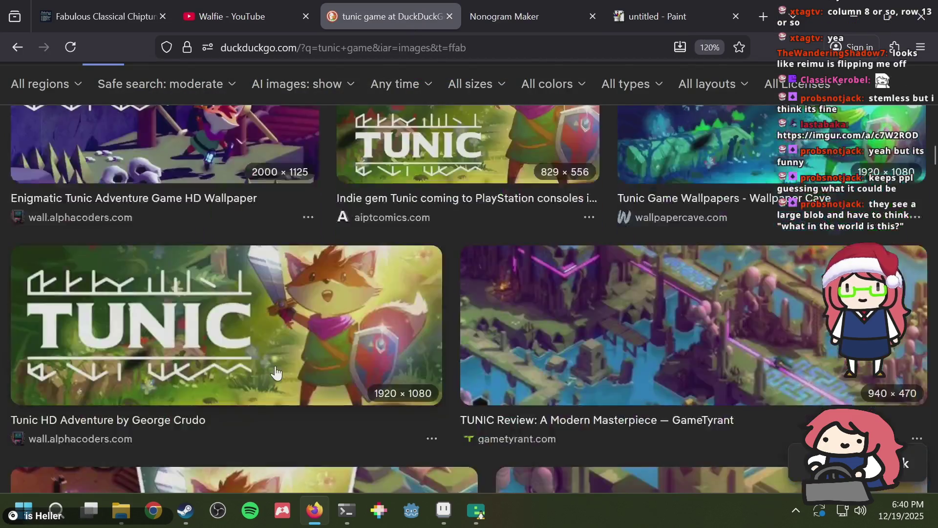
{"action": "scroll", "coordinate": [273, 361], "scroll_direction": "down", "scroll_amount": 10}
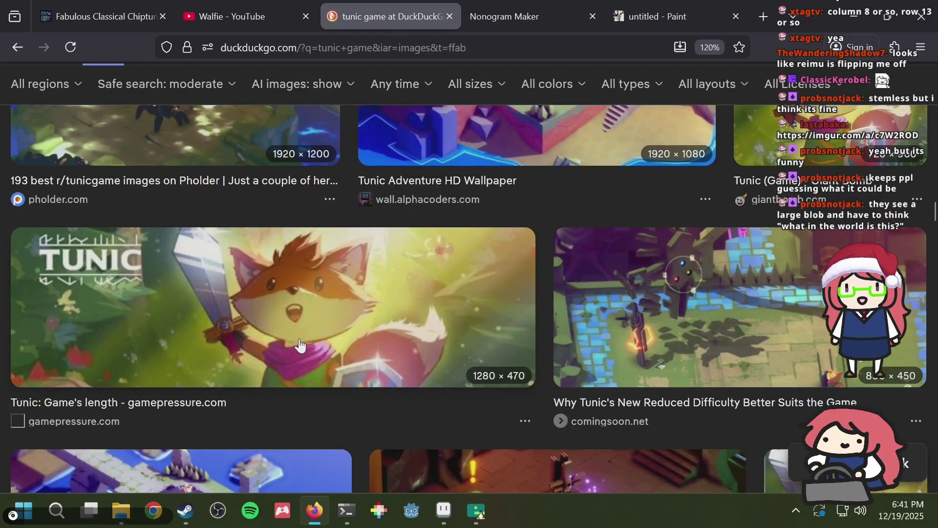
{"action": "scroll", "coordinate": [300, 344], "scroll_direction": "down", "scroll_amount": 10}
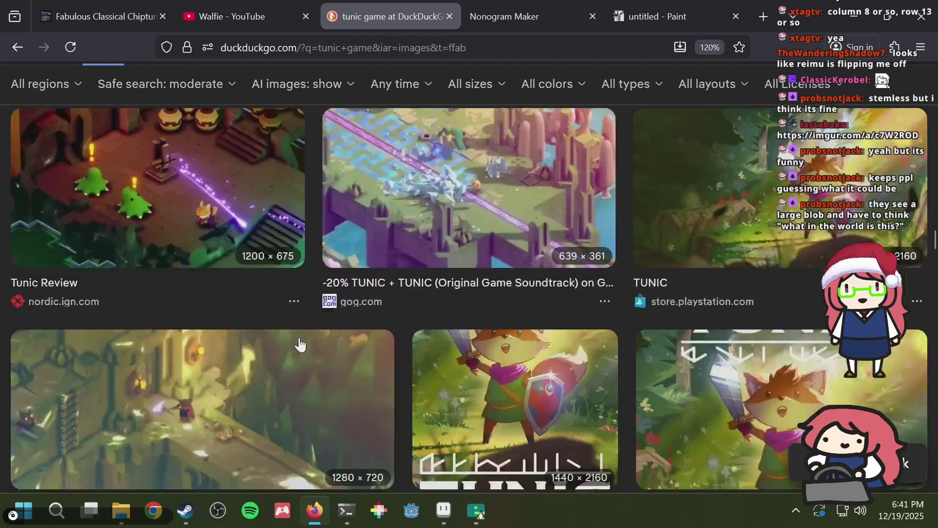
{"action": "scroll", "coordinate": [300, 344], "scroll_direction": "down", "scroll_amount": 15}
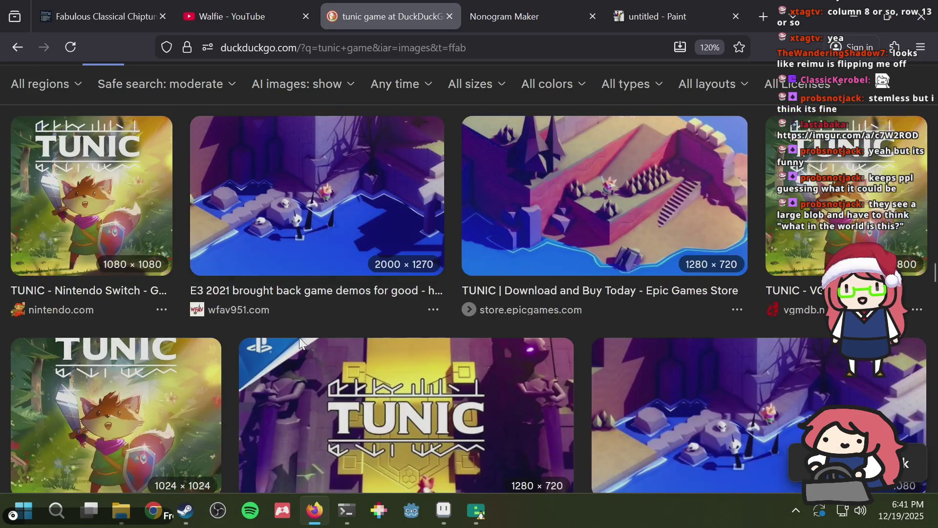
{"action": "scroll", "coordinate": [300, 339], "scroll_direction": "down", "scroll_amount": 5}
{"action": "scroll", "coordinate": [300, 344], "scroll_direction": "down", "scroll_amount": 15}
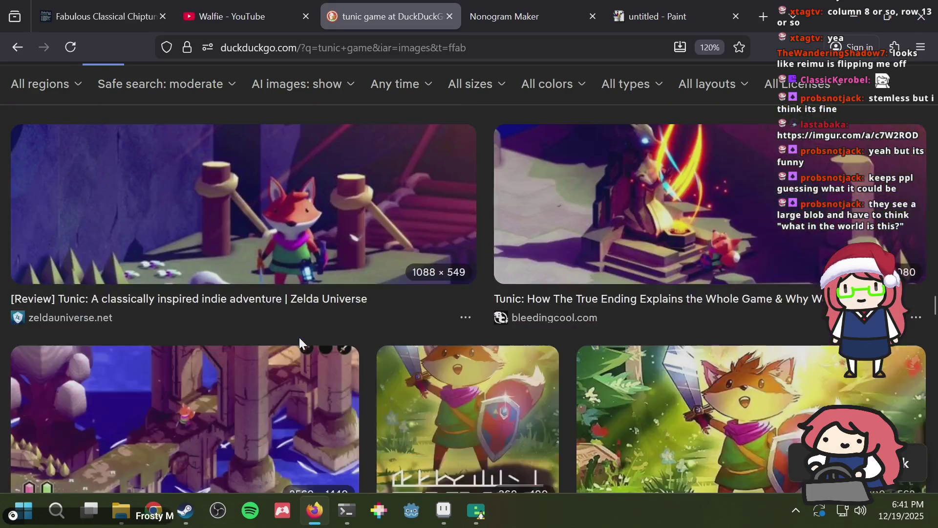
{"action": "scroll", "coordinate": [300, 345], "scroll_direction": "down", "scroll_amount": 10}
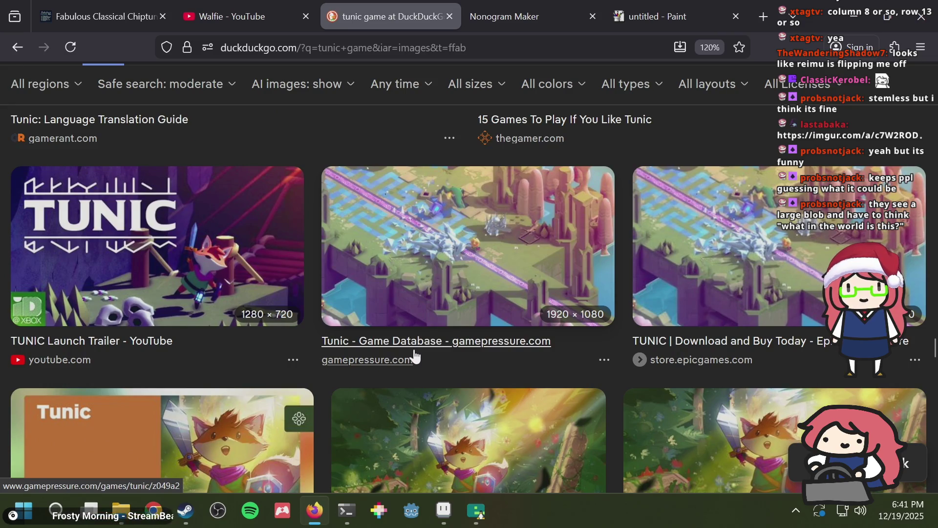
{"action": "scroll", "coordinate": [583, 317], "scroll_direction": "down", "scroll_amount": 8}
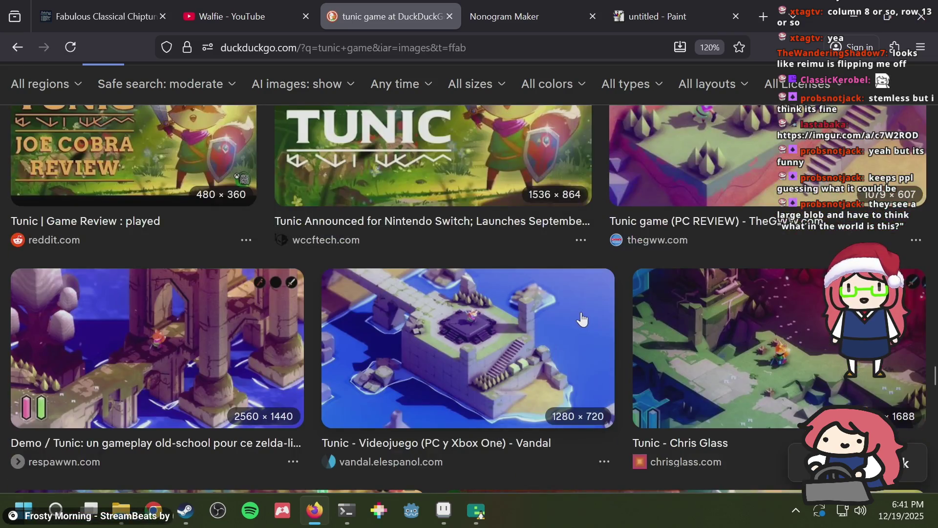
{"action": "scroll", "coordinate": [583, 319], "scroll_direction": "down", "scroll_amount": 10}
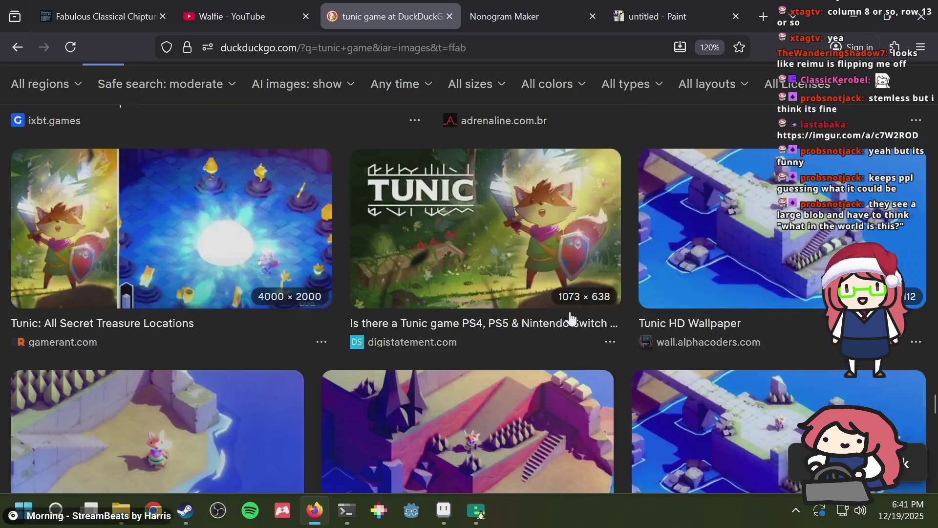
{"action": "scroll", "coordinate": [570, 318], "scroll_direction": "down", "scroll_amount": 10}
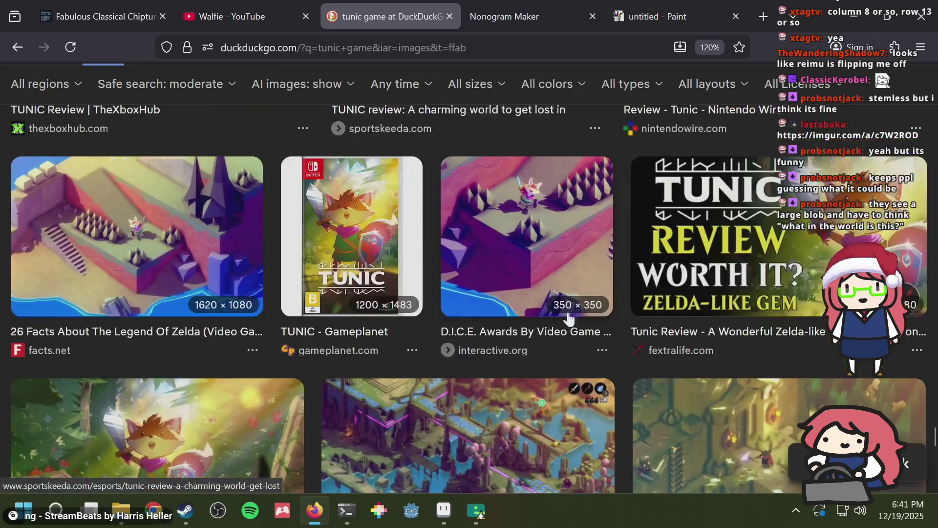
{"action": "scroll", "coordinate": [569, 316], "scroll_direction": "down", "scroll_amount": 10}
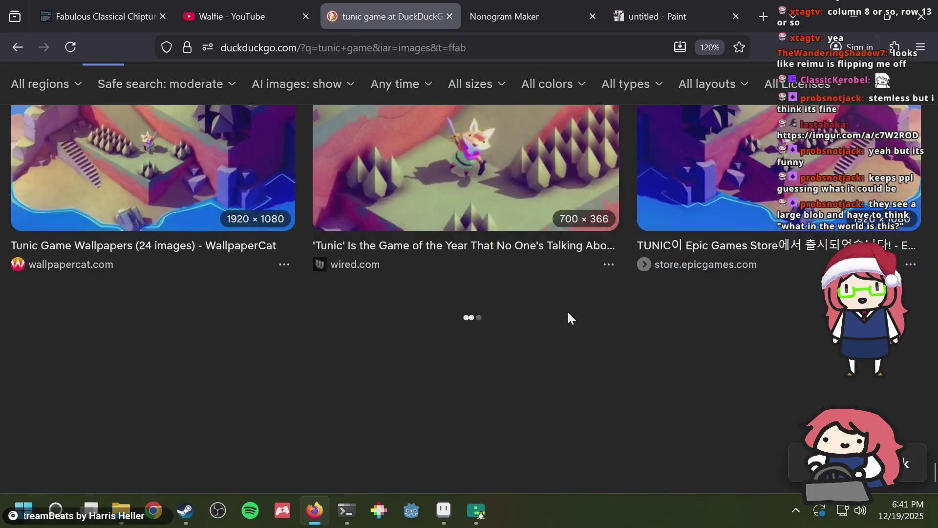
{"action": "scroll", "coordinate": [568, 318], "scroll_direction": "down", "scroll_amount": 5}
{"action": "scroll", "coordinate": [567, 319], "scroll_direction": "down", "scroll_amount": 10}
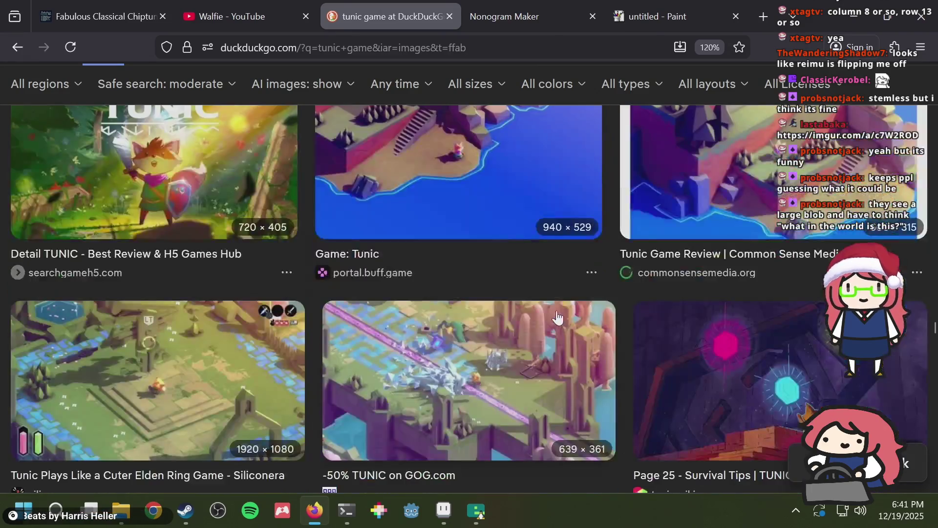
{"action": "scroll", "coordinate": [545, 305], "scroll_direction": "down", "scroll_amount": 4}
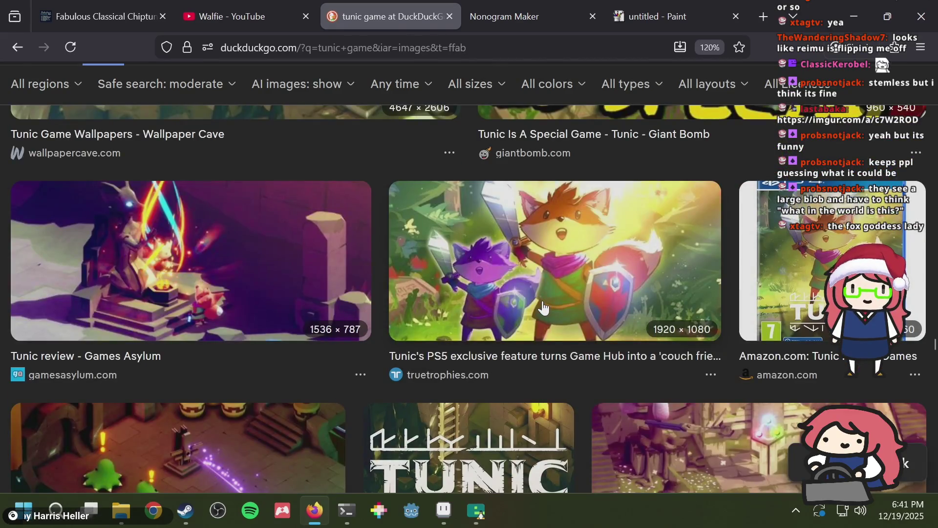
{"action": "scroll", "coordinate": [543, 307], "scroll_direction": "down", "scroll_amount": 4}
{"action": "scroll", "coordinate": [543, 307], "scroll_direction": "up", "scroll_amount": 4}
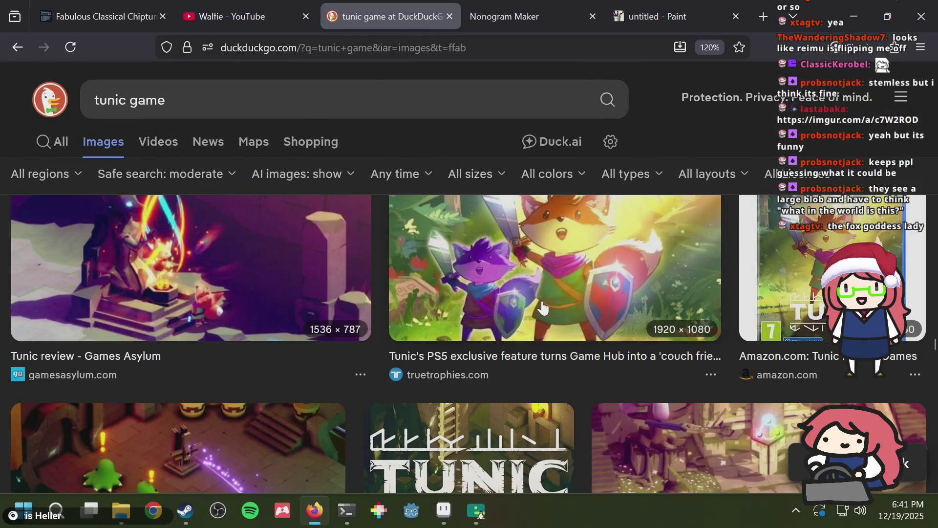
{"action": "scroll", "coordinate": [544, 307], "scroll_direction": "down", "scroll_amount": 4}
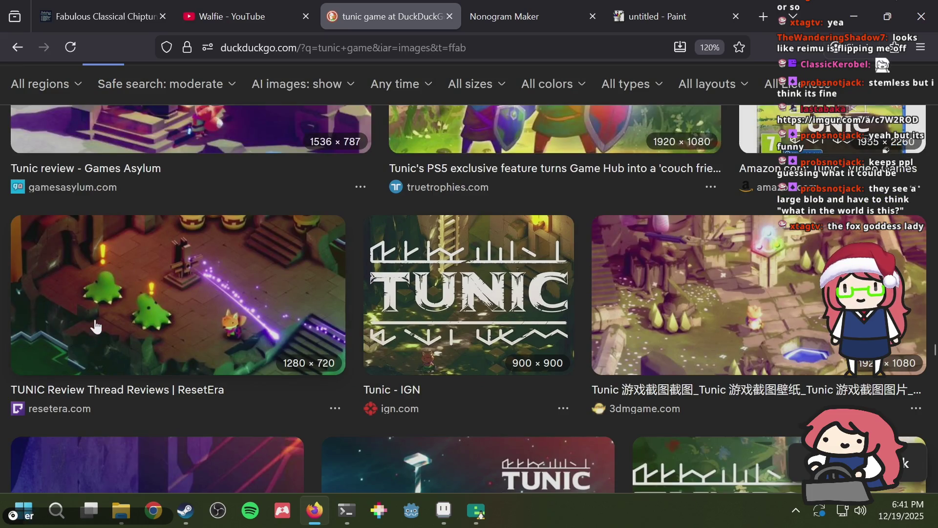
Step: Open the ResetEra TUNIC review image in the preview panel
{"action": "left_click", "coordinate": [95, 317]}
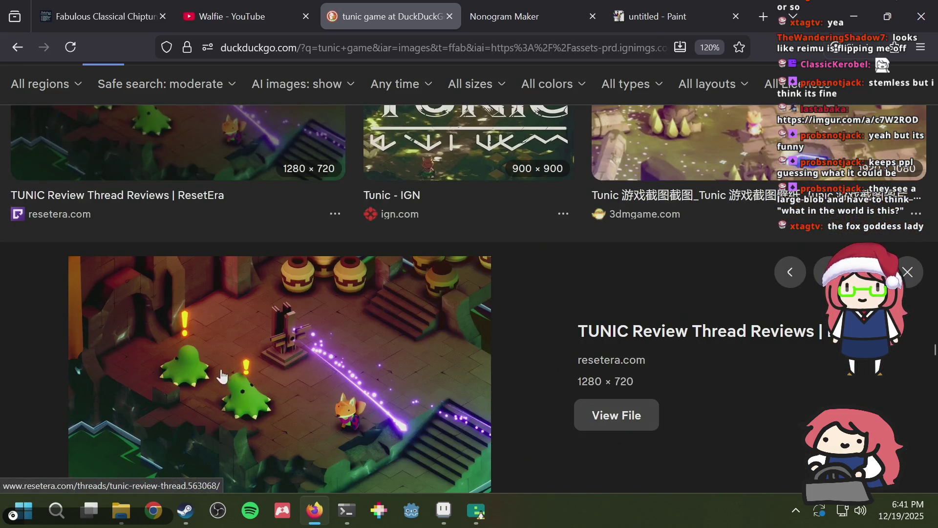
{"action": "scroll", "coordinate": [392, 342], "scroll_direction": "down", "scroll_amount": 6}
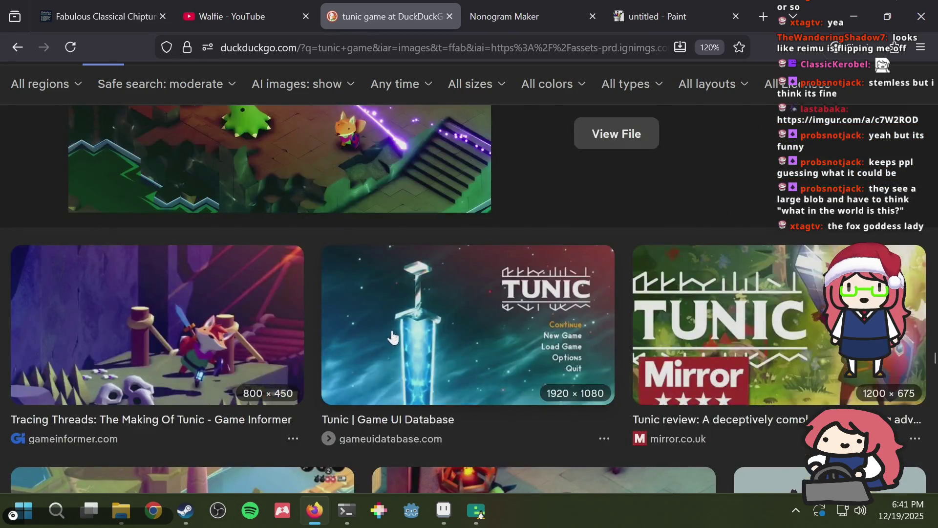
{"action": "scroll", "coordinate": [391, 336], "scroll_direction": "down", "scroll_amount": 4}
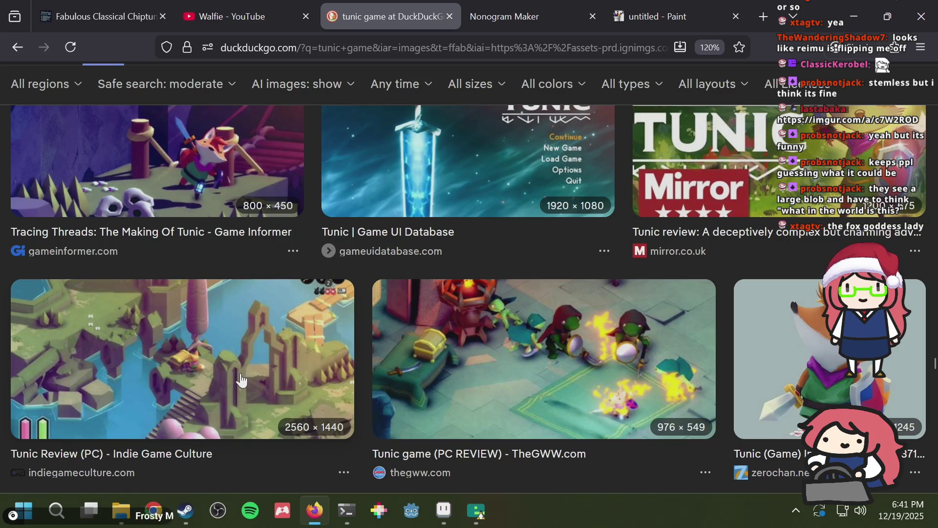
{"action": "scroll", "coordinate": [403, 353], "scroll_direction": "down", "scroll_amount": 12}
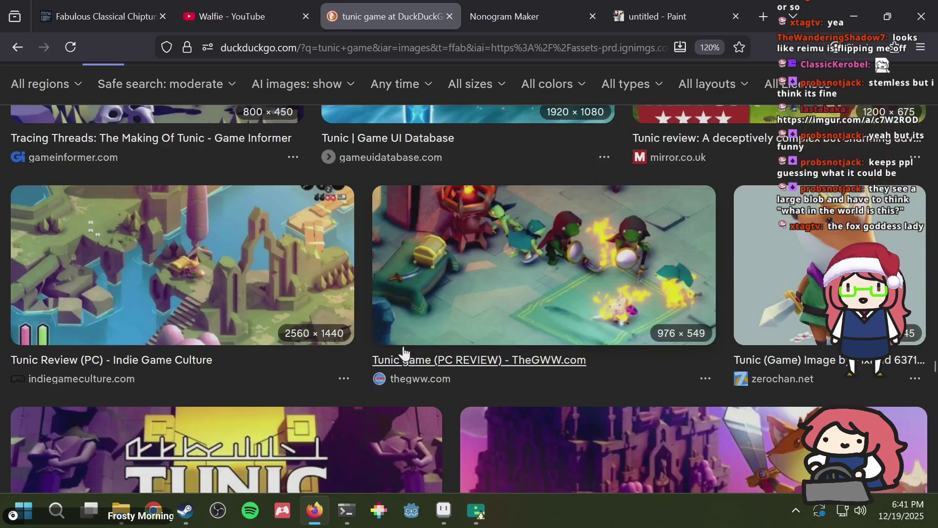
{"action": "scroll", "coordinate": [398, 343], "scroll_direction": "down", "scroll_amount": 2}
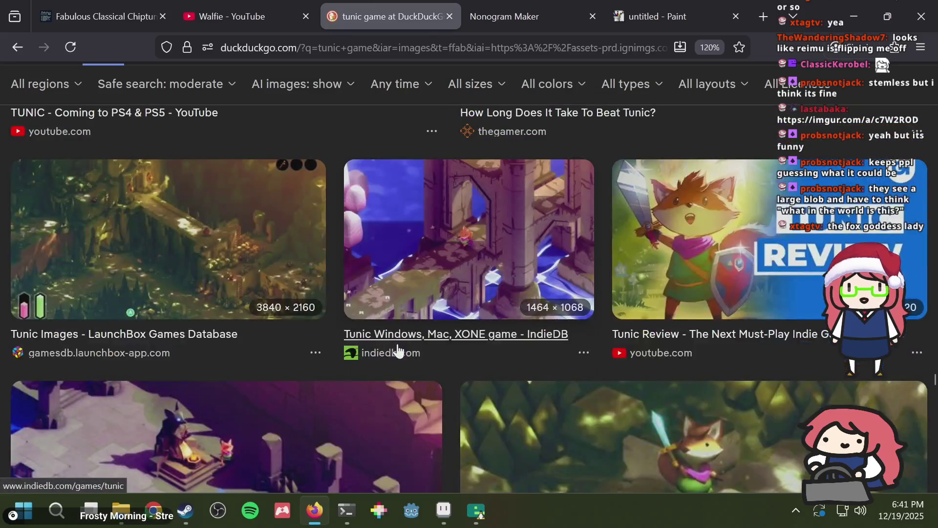
{"action": "scroll", "coordinate": [395, 351], "scroll_direction": "down", "scroll_amount": 4}
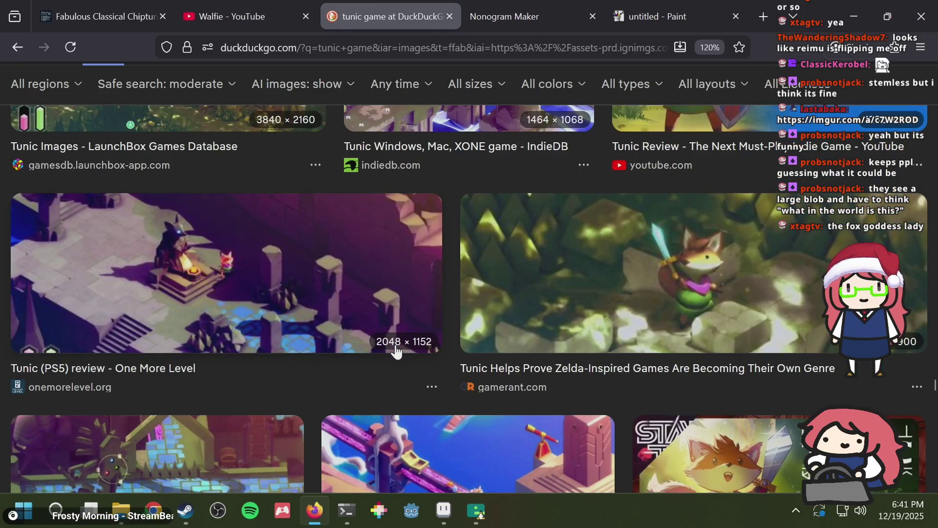
Step: Scroll through more Tunic image results, then go to the JS Paint tab
{"action": "scroll", "coordinate": [476, 339], "scroll_direction": "down", "scroll_amount": 4}
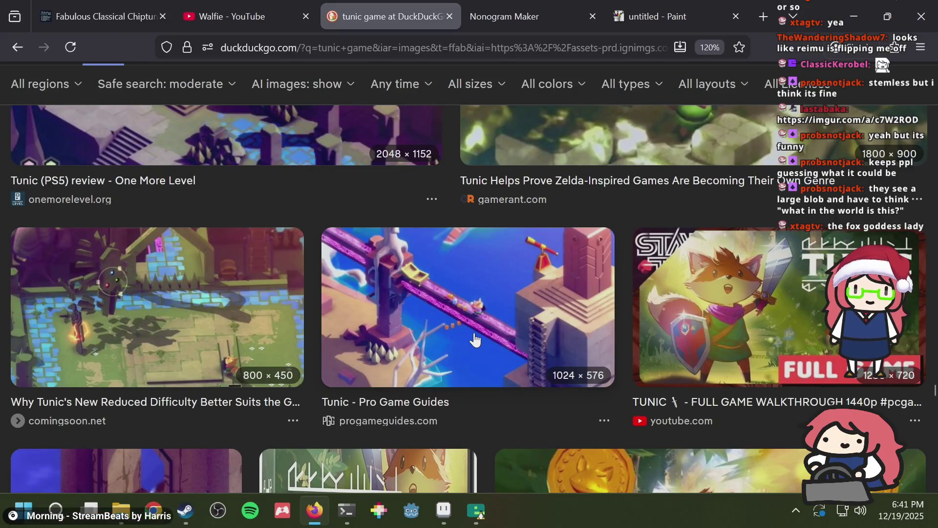
{"action": "scroll", "coordinate": [474, 339], "scroll_direction": "down", "scroll_amount": 4}
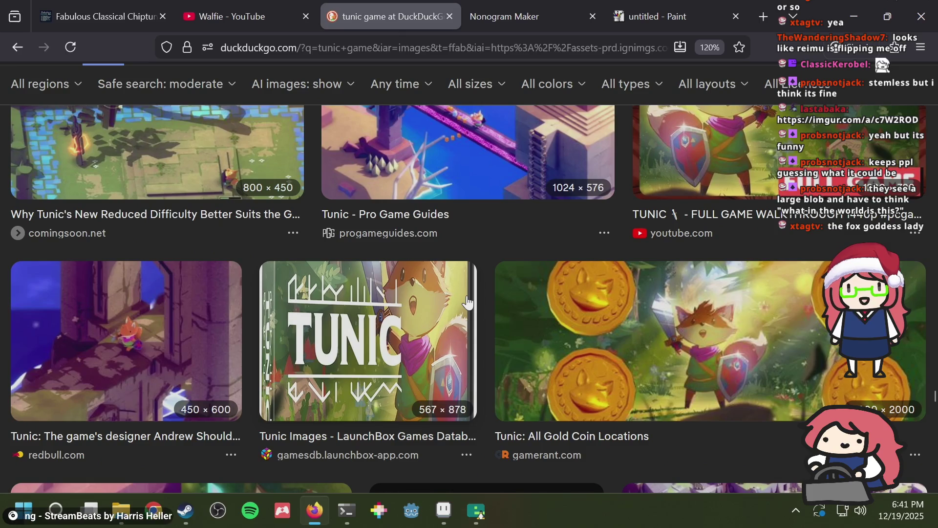
{"action": "scroll", "coordinate": [591, 322], "scroll_direction": "down", "scroll_amount": 6}
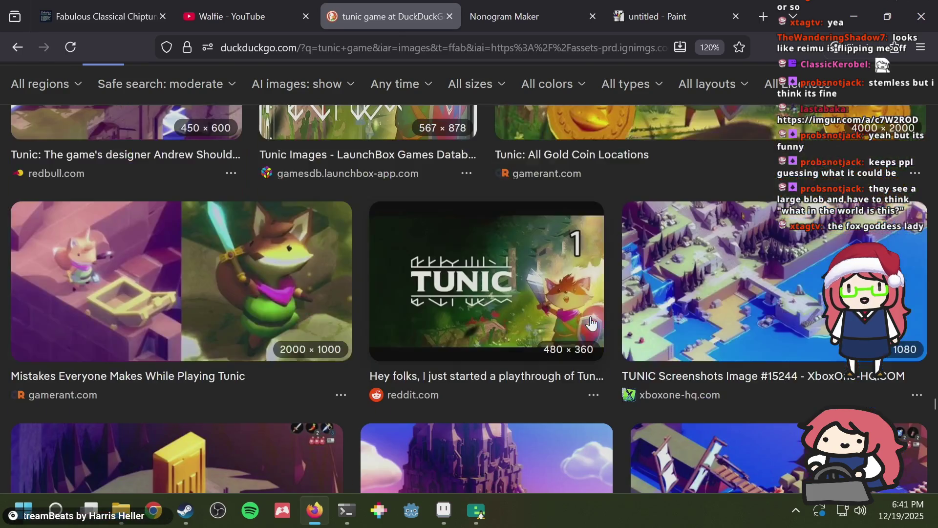
{"action": "scroll", "coordinate": [591, 322], "scroll_direction": "down", "scroll_amount": 6}
{"action": "scroll", "coordinate": [590, 317], "scroll_direction": "down", "scroll_amount": 4}
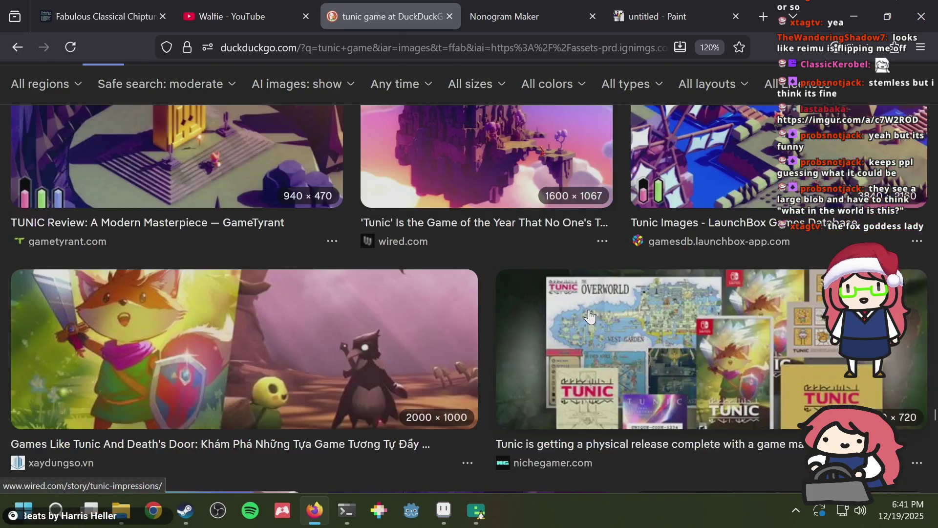
{"action": "scroll", "coordinate": [590, 317], "scroll_direction": "down", "scroll_amount": 4}
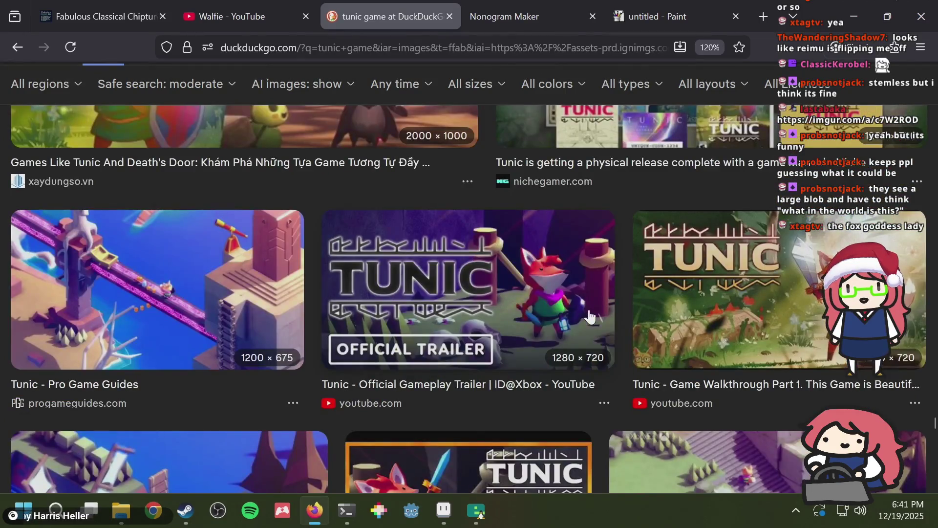
{"action": "scroll", "coordinate": [590, 317], "scroll_direction": "down", "scroll_amount": 8}
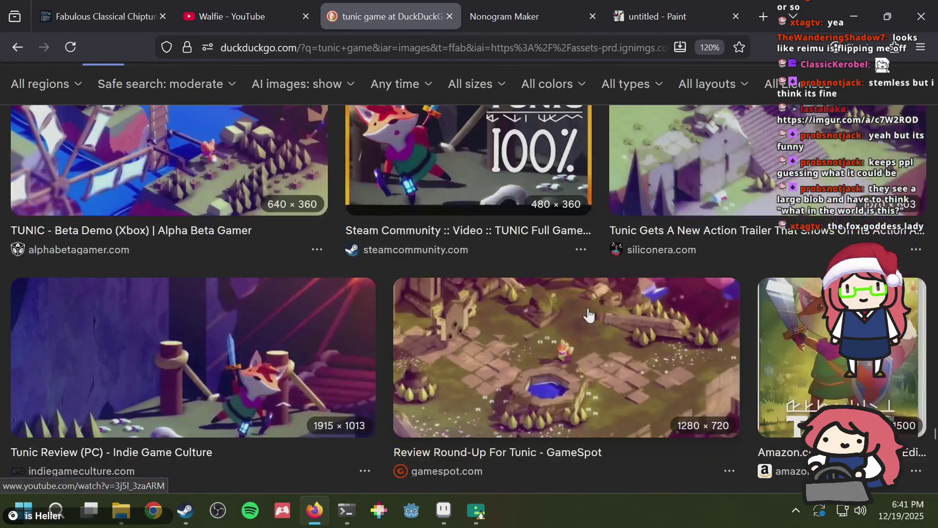
{"action": "scroll", "coordinate": [585, 311], "scroll_direction": "down", "scroll_amount": 2}
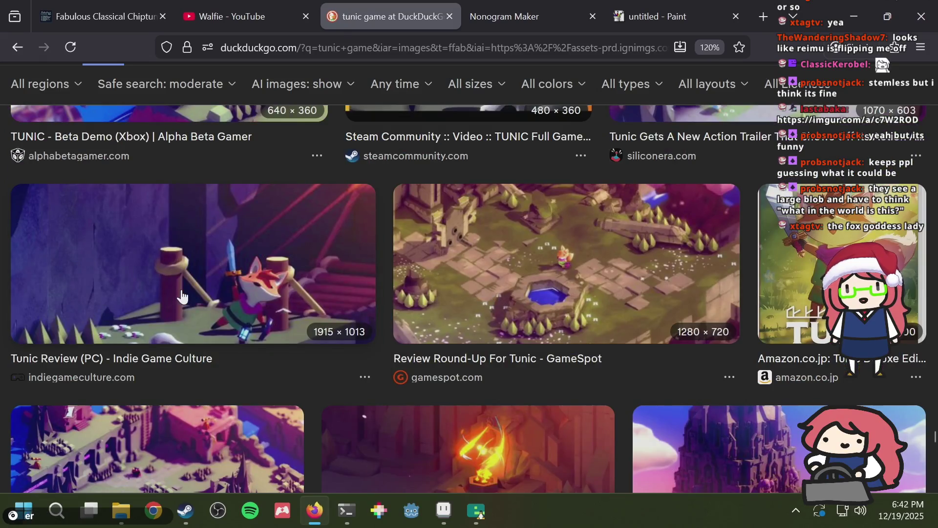
{"action": "scroll", "coordinate": [181, 296], "scroll_direction": "up", "scroll_amount": 4}
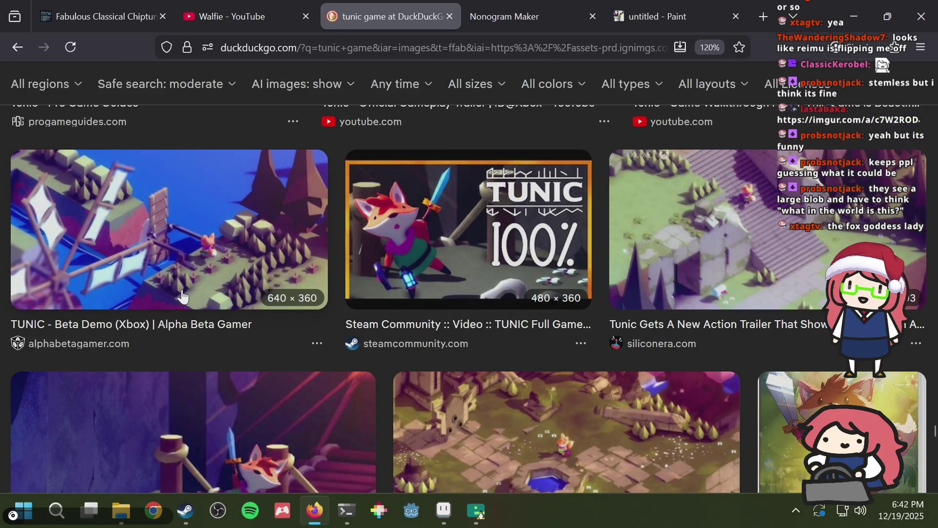
{"action": "scroll", "coordinate": [182, 296], "scroll_direction": "up", "scroll_amount": 5}
{"action": "left_click", "coordinate": [655, 1]}
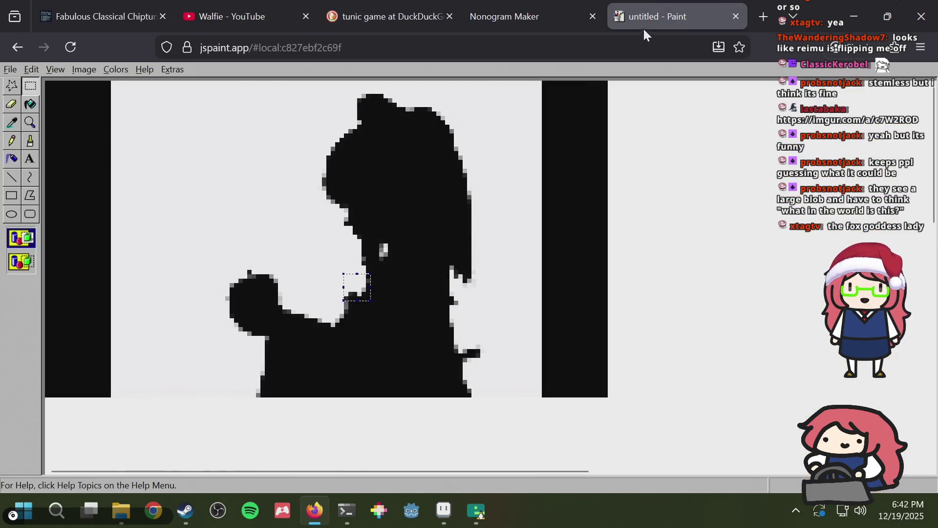
Step: Search DuckDuckGo for 'pixel art windmill' from the Paint tab
{"action": "left_click", "coordinate": [634, 38]}
{"action": "type", "text": "pixel "}
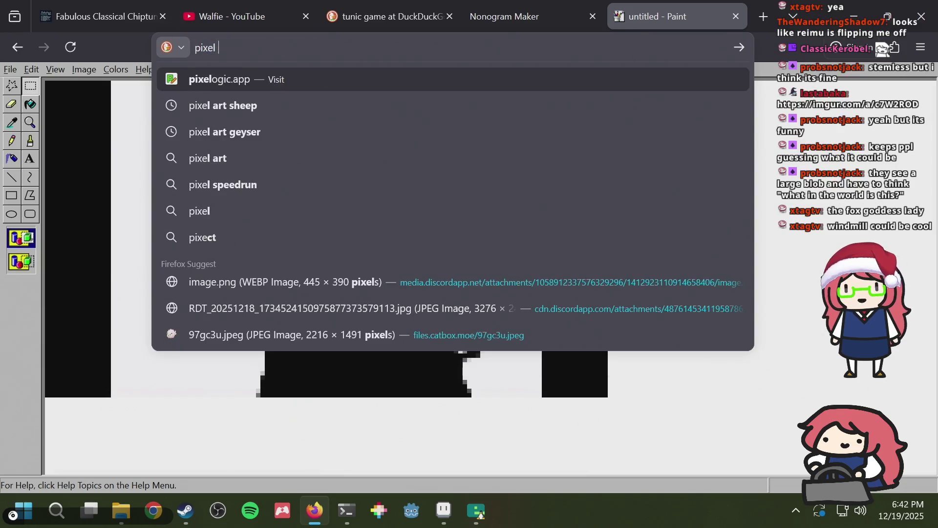
{"action": "type", "text": "art windmill"}
{"action": "key", "text": "Return"}
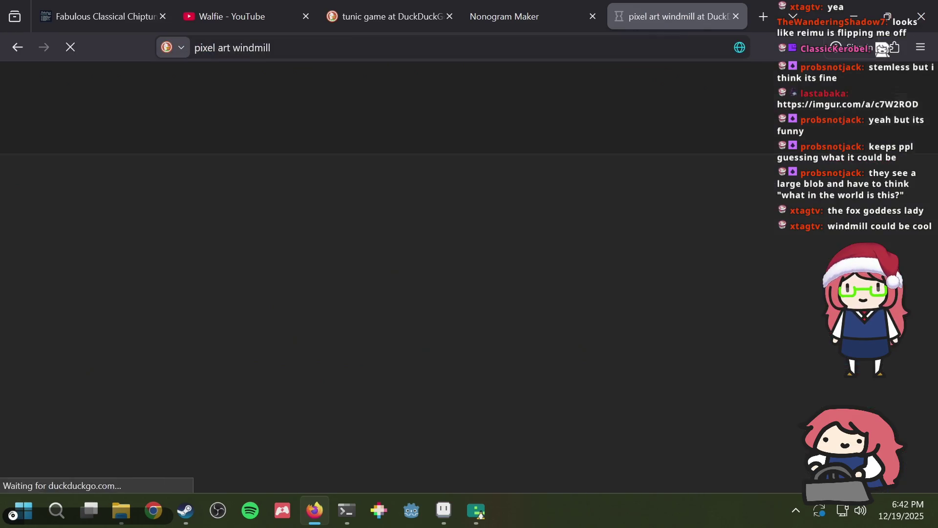
Step: Show the image results for the windmill search and scroll through them
{"action": "left_click", "coordinate": [104, 141]}
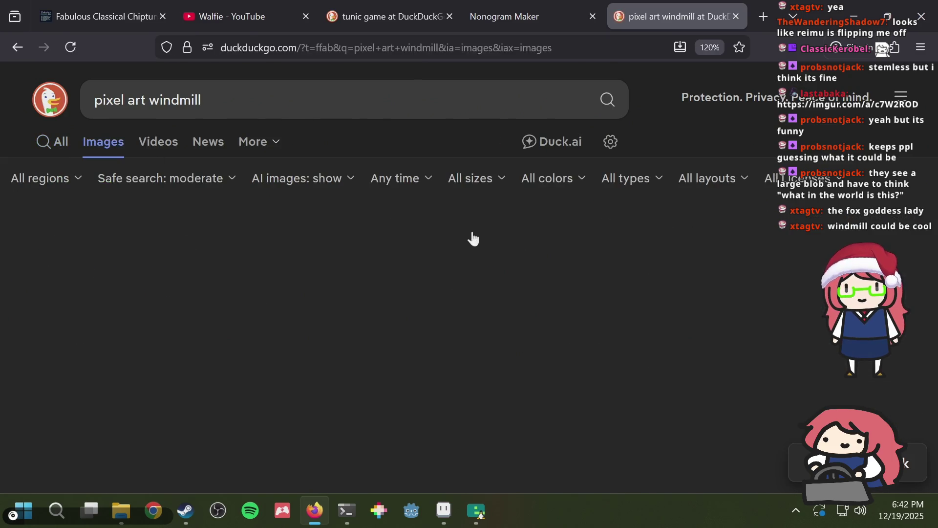
{"action": "scroll", "coordinate": [389, 334], "scroll_direction": "down", "scroll_amount": 2}
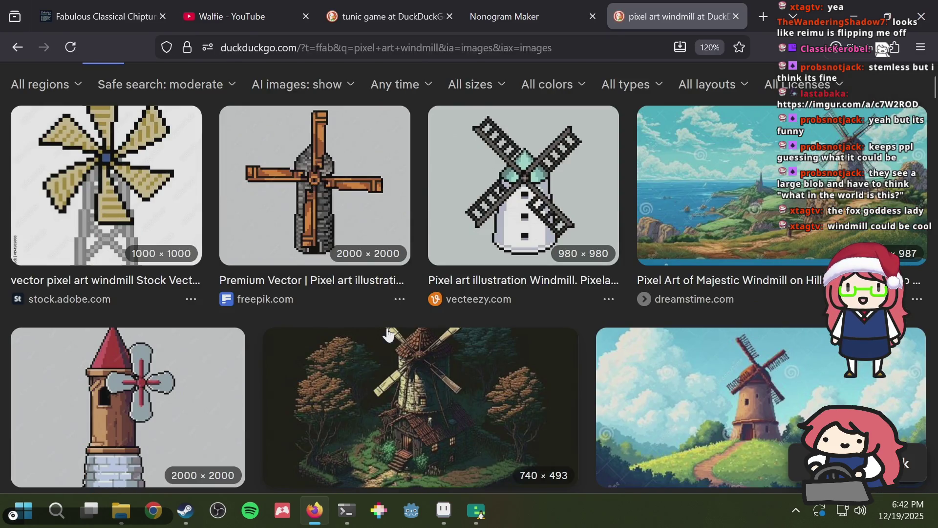
{"action": "scroll", "coordinate": [388, 335], "scroll_direction": "down", "scroll_amount": 2}
{"action": "scroll", "coordinate": [388, 335], "scroll_direction": "up", "scroll_amount": 4}
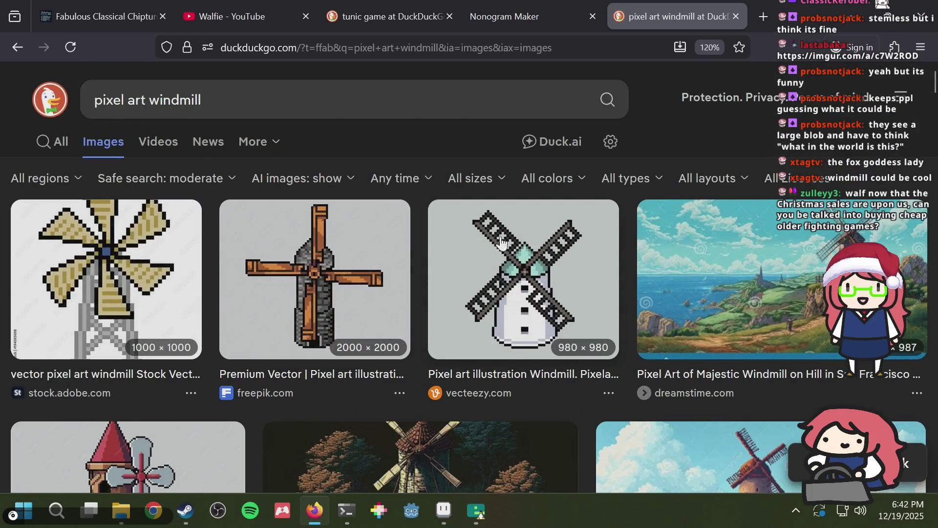
{"action": "scroll", "coordinate": [627, 286], "scroll_direction": "down", "scroll_amount": 6}
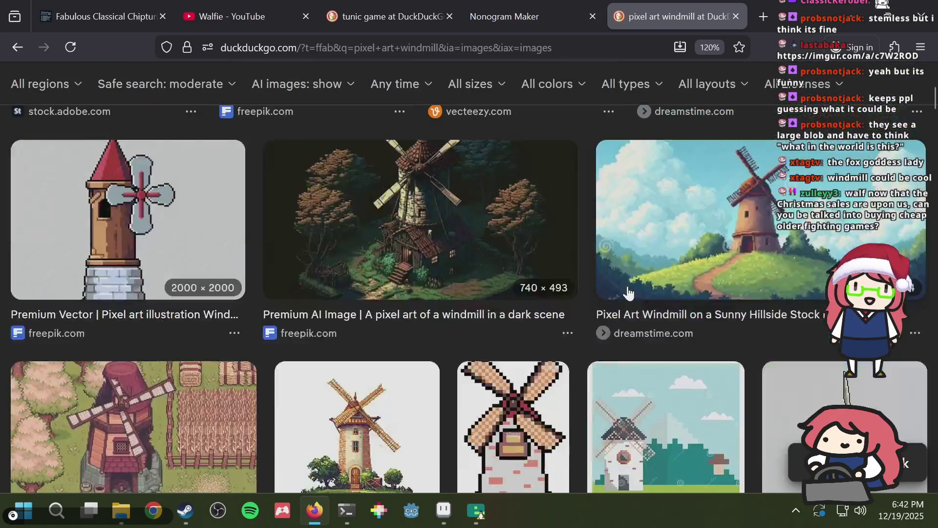
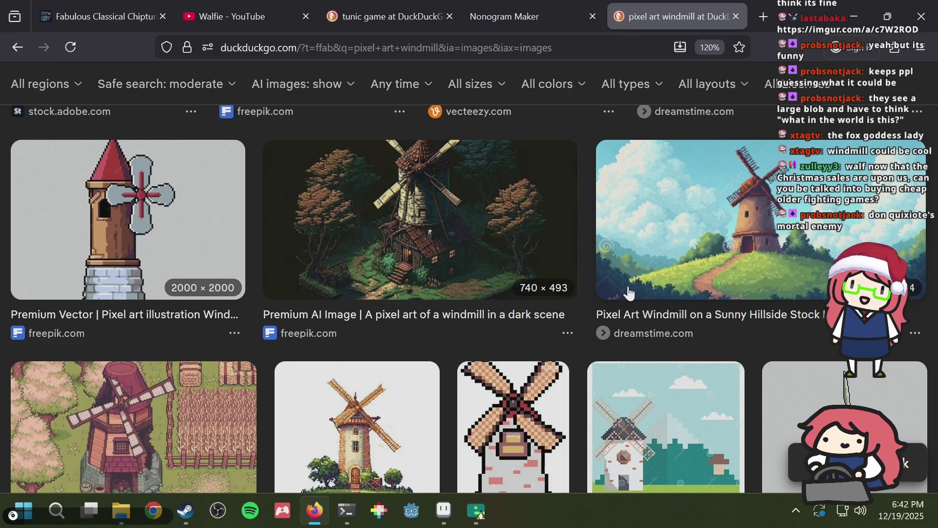
Step: Browse down the windmill image results and open the Karst landscape windmill preview
{"action": "scroll", "coordinate": [581, 300], "scroll_direction": "down", "scroll_amount": 6}
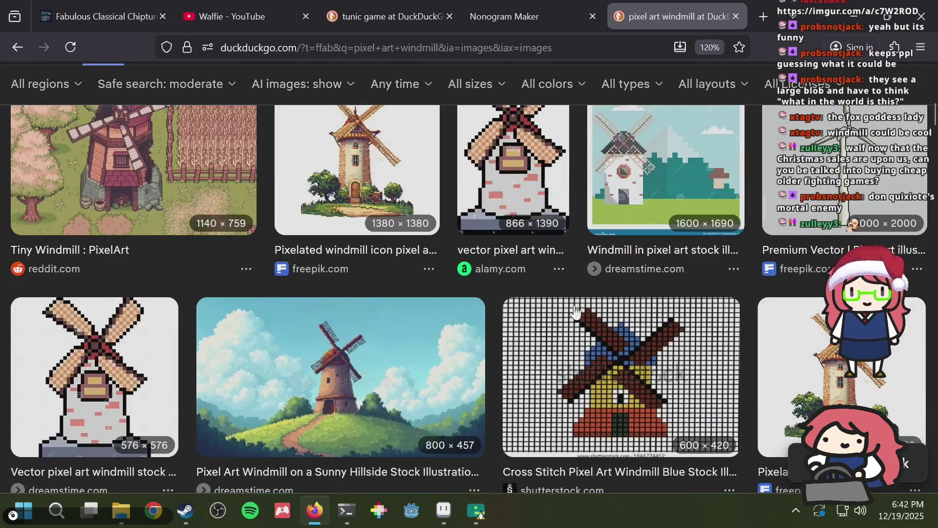
{"action": "scroll", "coordinate": [576, 310], "scroll_direction": "down", "scroll_amount": 2}
{"action": "scroll", "coordinate": [549, 283], "scroll_direction": "down", "scroll_amount": 6}
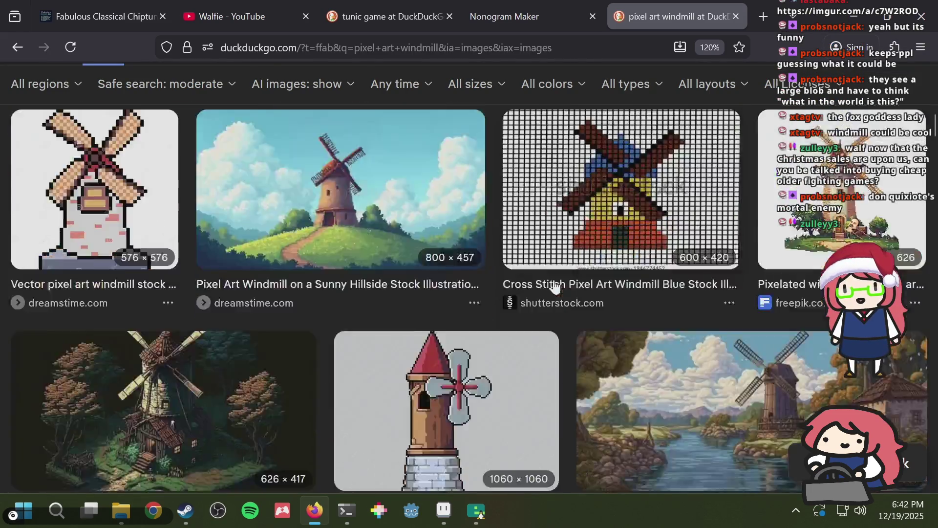
{"action": "scroll", "coordinate": [548, 281], "scroll_direction": "up", "scroll_amount": 4}
{"action": "scroll", "coordinate": [546, 276], "scroll_direction": "down", "scroll_amount": 6}
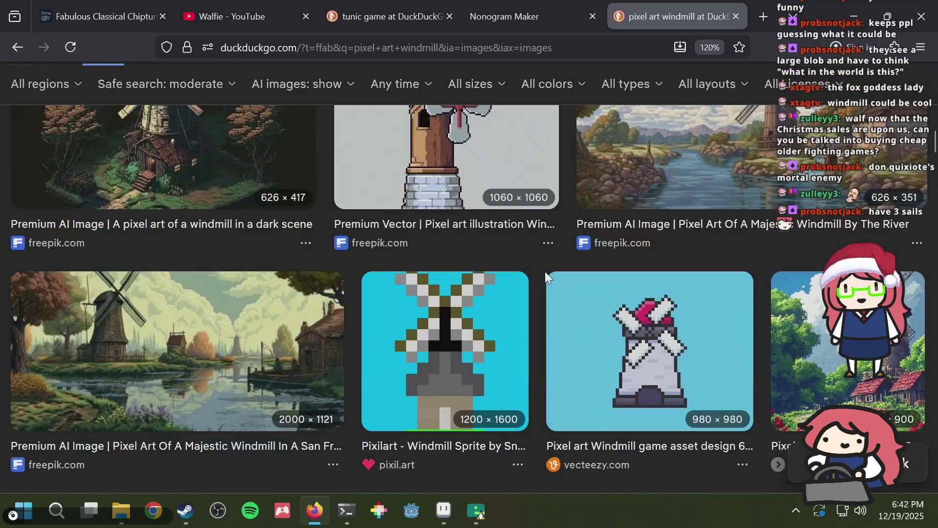
{"action": "key", "text": "alt+Tab"}
{"action": "key", "text": "alt+Tab"}
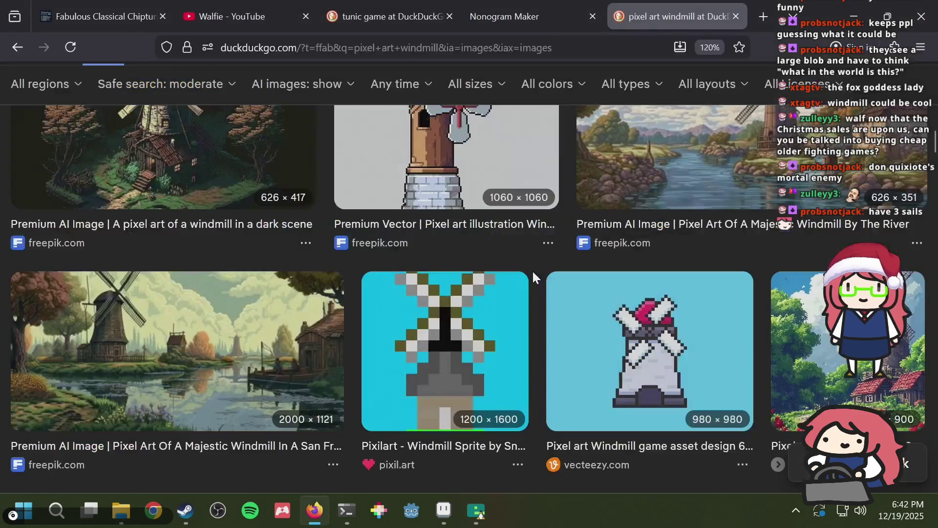
{"action": "scroll", "coordinate": [533, 271], "scroll_direction": "down", "scroll_amount": 4}
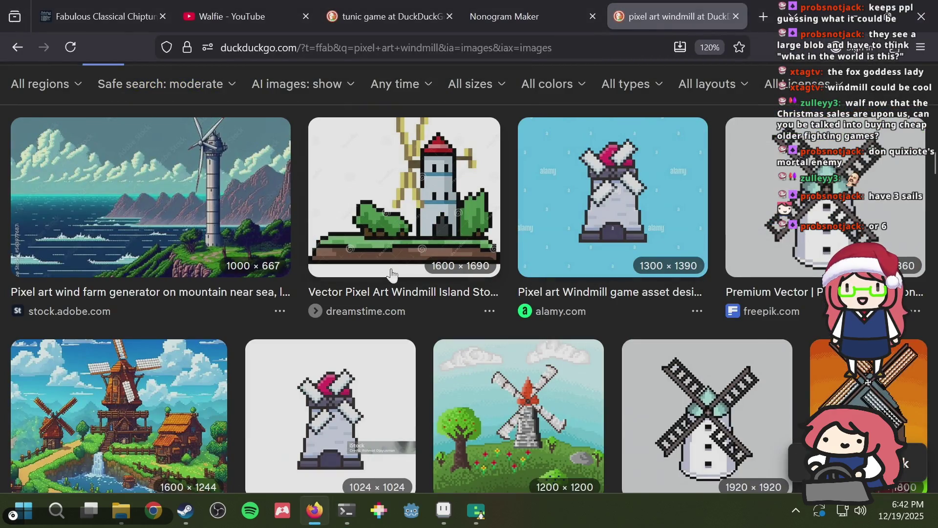
{"action": "scroll", "coordinate": [443, 302], "scroll_direction": "down", "scroll_amount": 4}
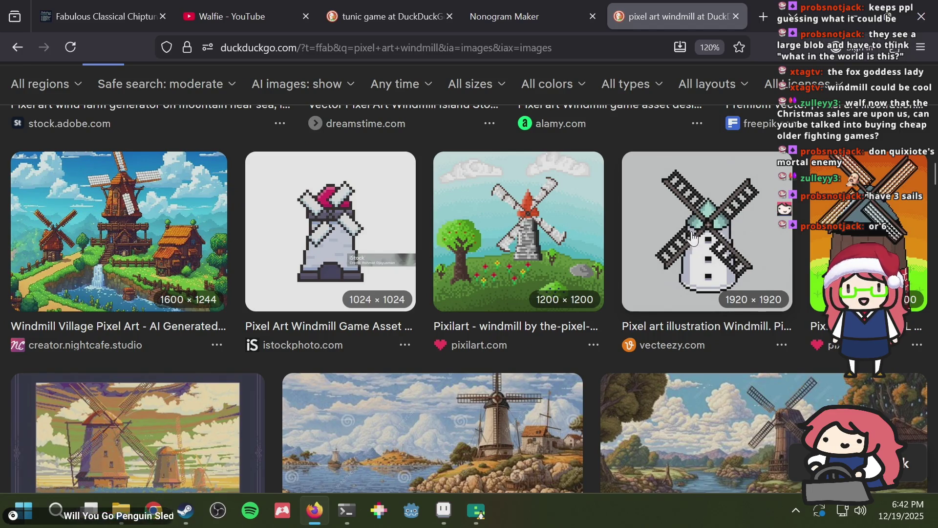
{"action": "scroll", "coordinate": [577, 231], "scroll_direction": "down", "scroll_amount": 2}
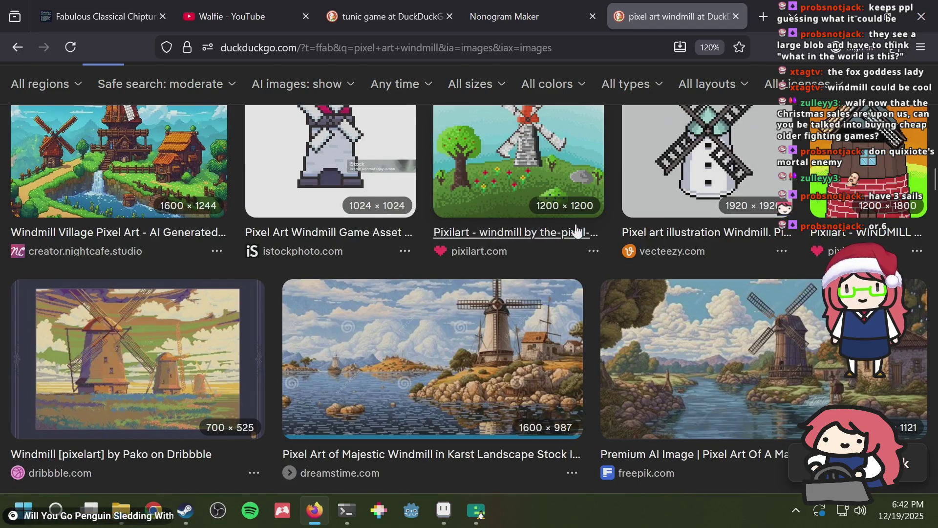
{"action": "scroll", "coordinate": [576, 231], "scroll_direction": "down", "scroll_amount": 2}
{"action": "left_click", "coordinate": [463, 251]}
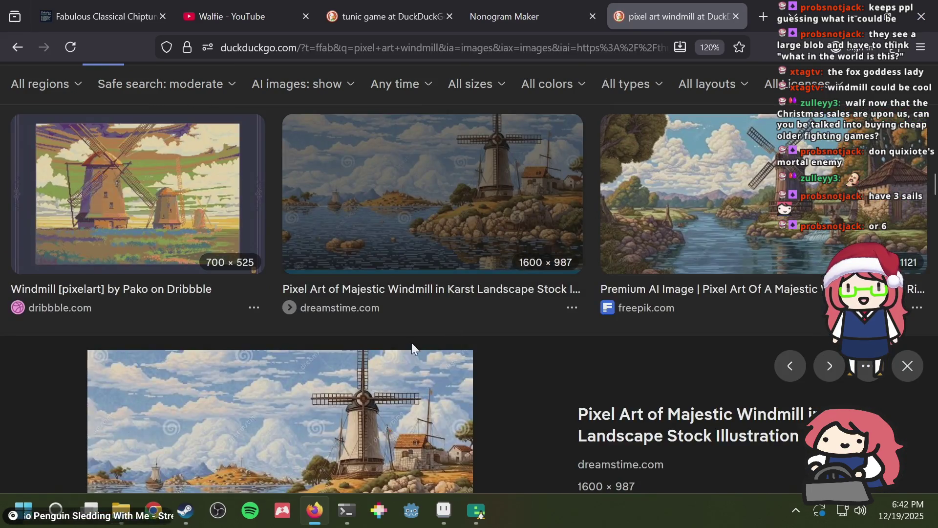
Step: Open the ArtStation 'Windmill - Pixel Art' preview and return to puzzle.aseprite
{"action": "scroll", "coordinate": [459, 283], "scroll_direction": "down", "scroll_amount": 3}
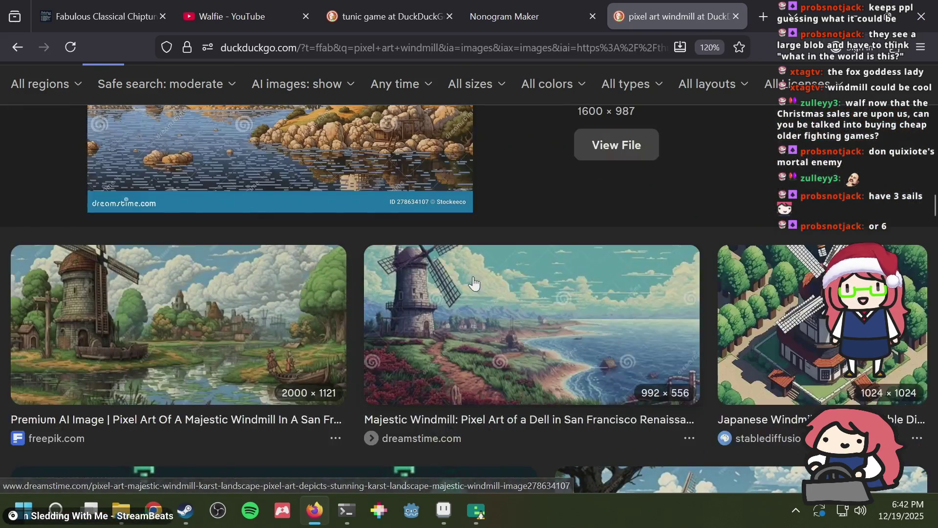
{"action": "scroll", "coordinate": [248, 299], "scroll_direction": "down", "scroll_amount": 5}
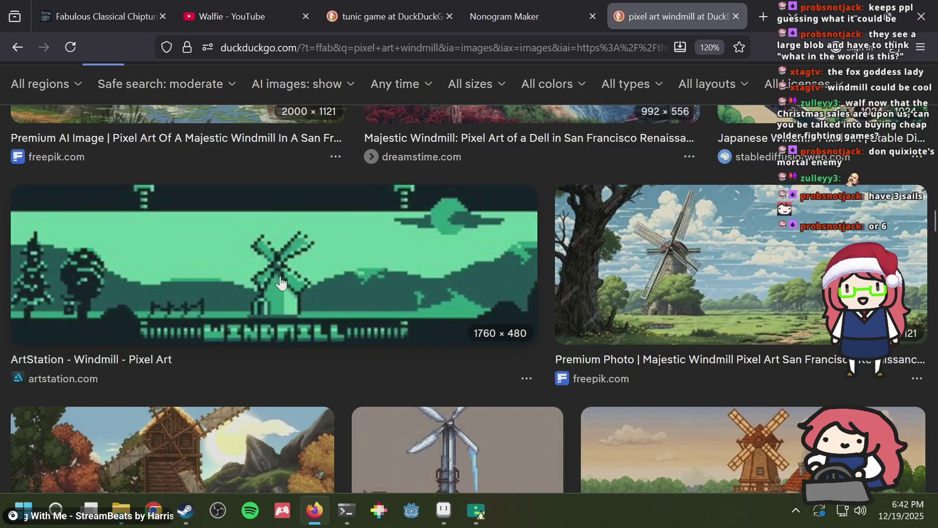
{"action": "left_click", "coordinate": [292, 276]}
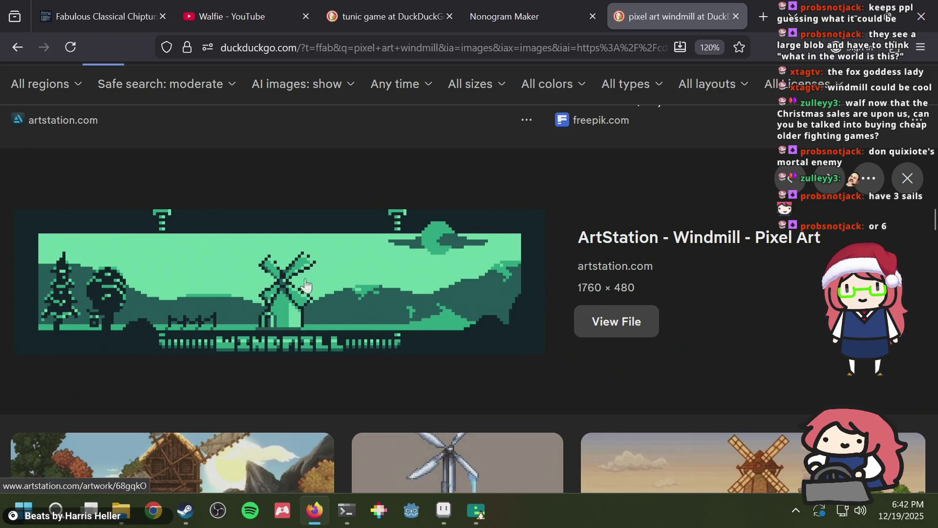
{"action": "key", "text": "alt+Tab"}
{"action": "key", "text": "alt+Tab"}
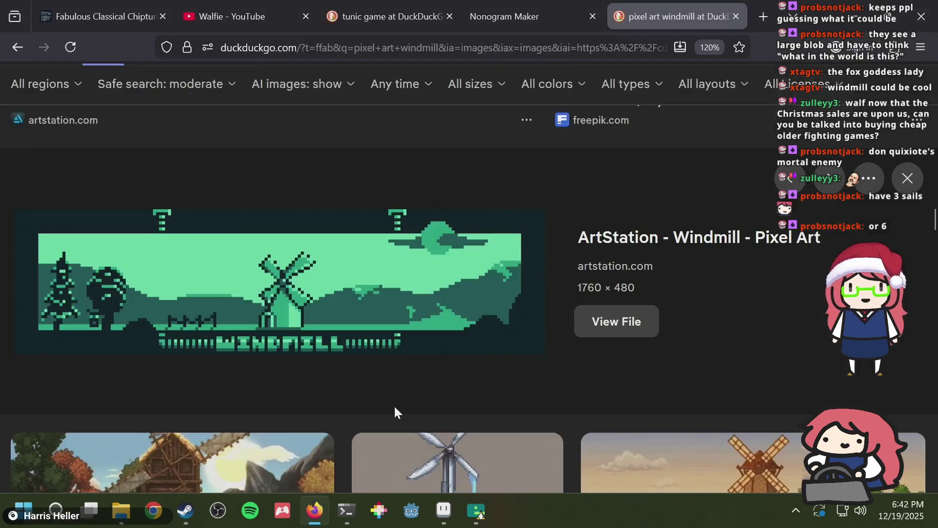
{"action": "key", "text": "alt+Tab"}
{"action": "key", "text": "Tab"}
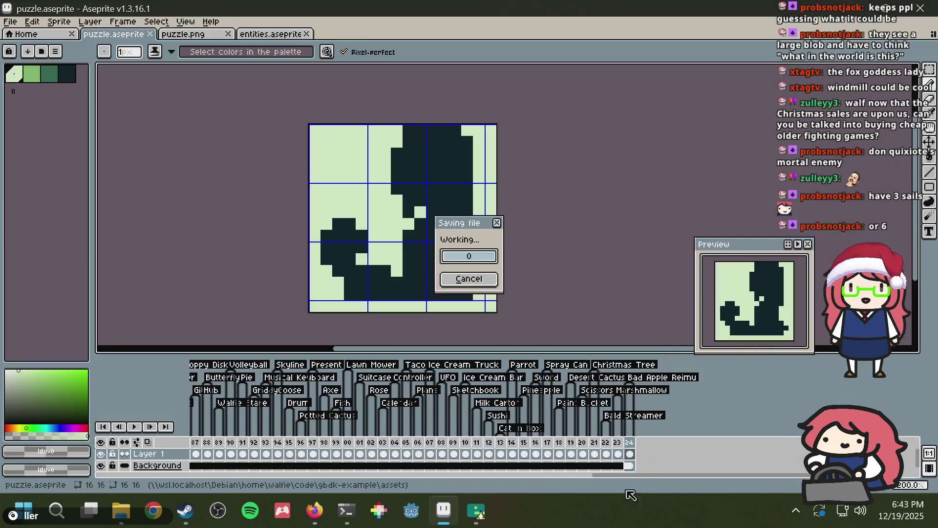
Step: Add a new frame 25 after frame 24 and clear its copied drawing
{"action": "right_click", "coordinate": [630, 445]}
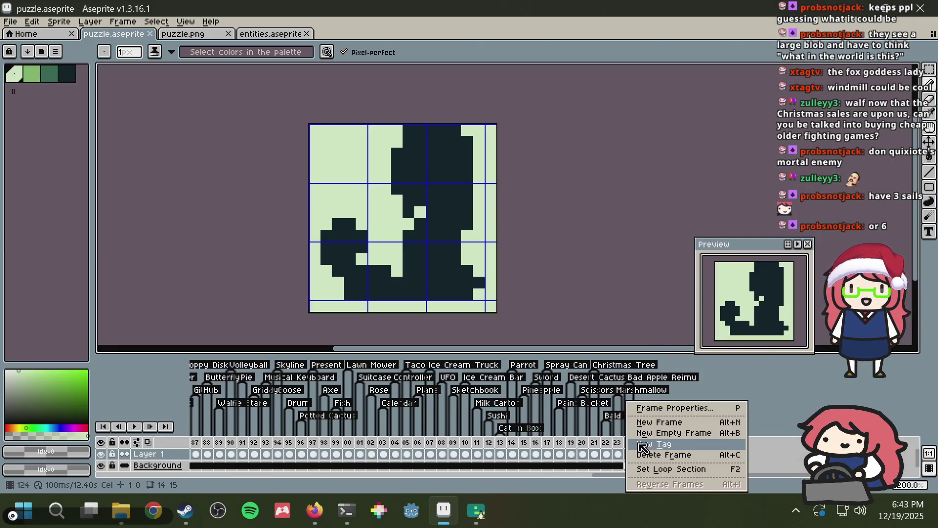
{"action": "left_click", "coordinate": [659, 422]}
{"action": "left_click", "coordinate": [642, 454]}
{"action": "key", "text": "Delete"}
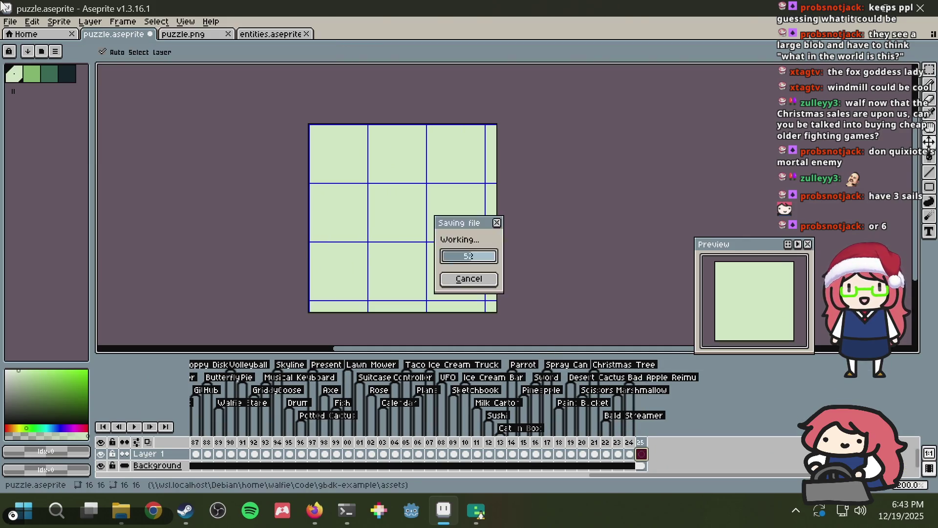
Step: Paint a single dark pixel near the canvas centre, then go back to the windmill reference
{"action": "left_click", "coordinate": [415, 216]}
{"action": "scroll", "coordinate": [415, 217], "scroll_direction": "up", "scroll_amount": 1}
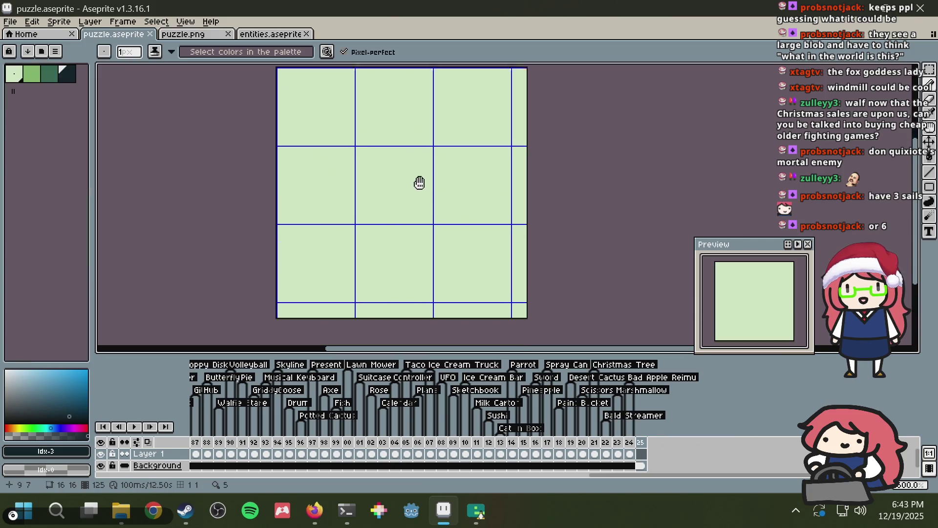
{"action": "key", "text": "alt+Tab"}
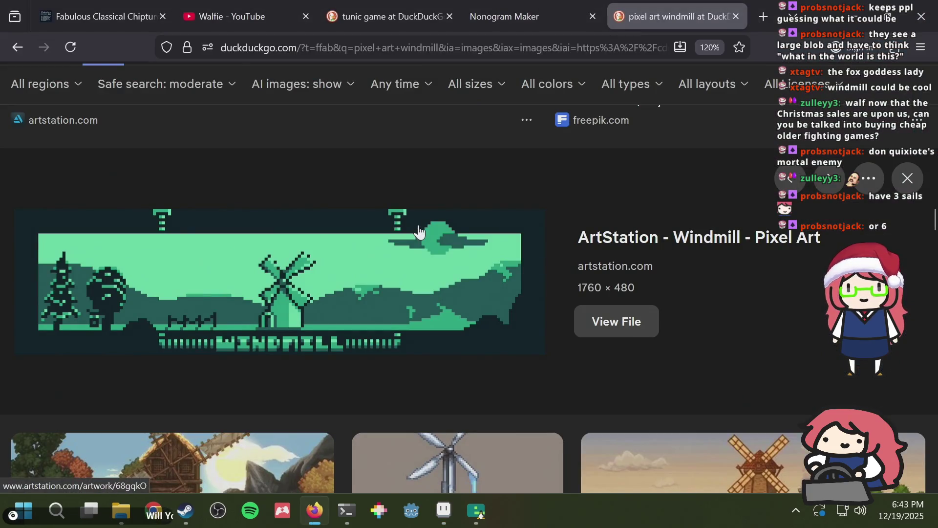
{"action": "key", "text": "alt+Tab"}
{"action": "left_click_drag", "start_coordinate": [402, 236], "coordinate": [394, 260]}
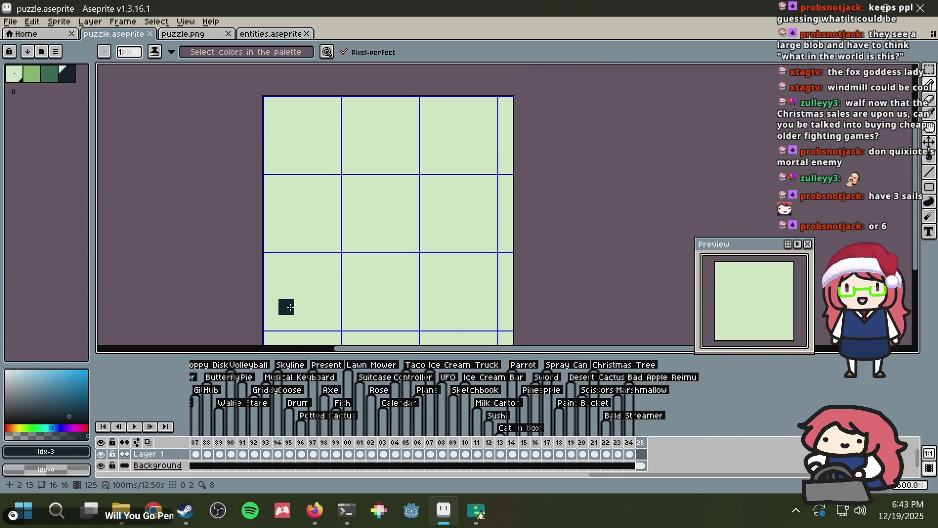
{"action": "key", "text": "alt+Tab"}
{"action": "key", "text": "alt+Tab"}
{"action": "left_click", "coordinate": [395, 195]}
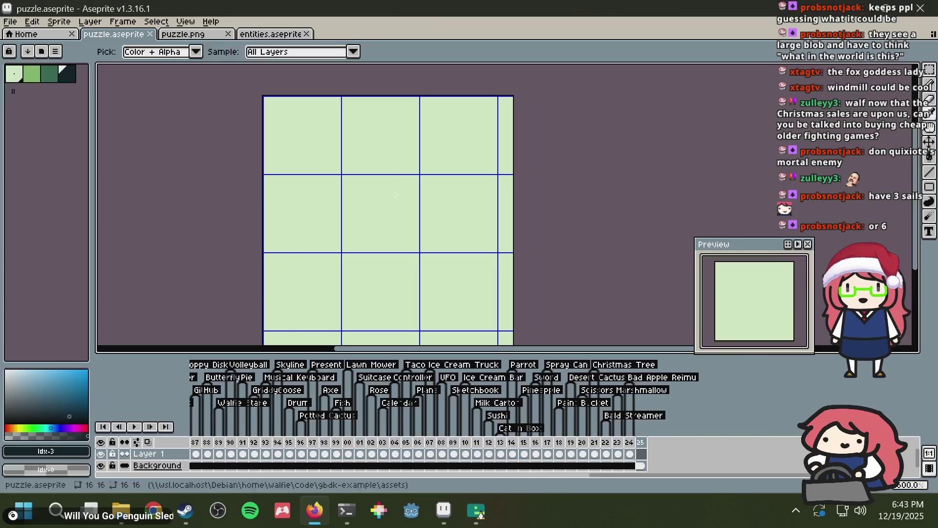
{"action": "left_click", "coordinate": [380, 213]}
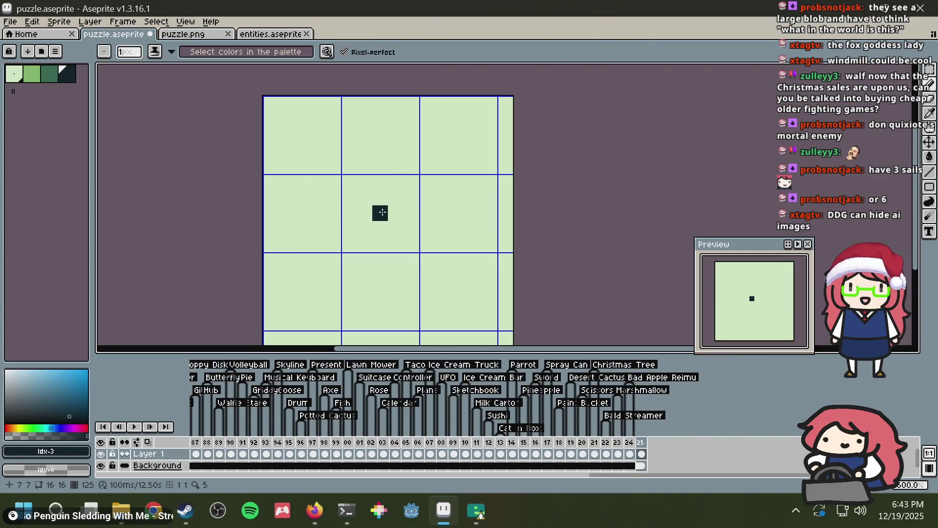
{"action": "key", "text": "alt+Tab"}
{"action": "left_click", "coordinate": [401, 186]}
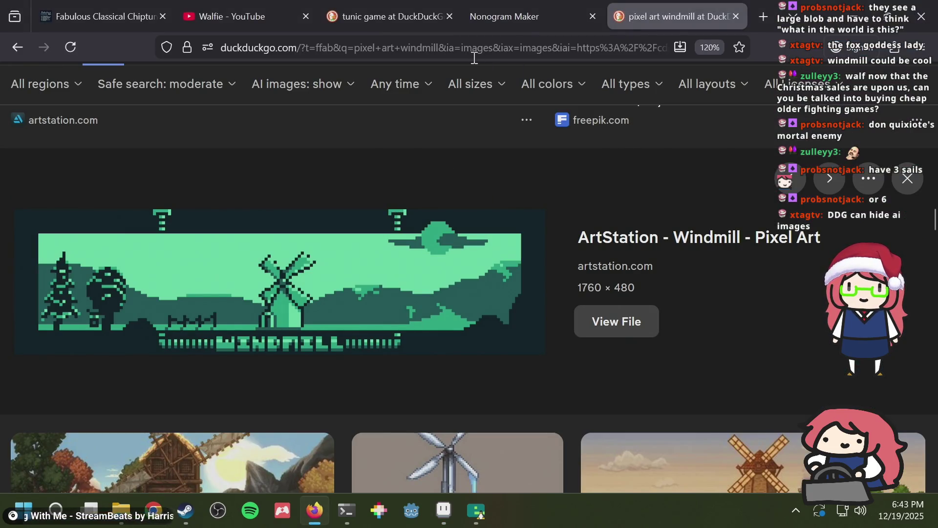
Step: Hide AI-generated images from the windmill results and browse further down
{"action": "left_click", "coordinate": [307, 91]}
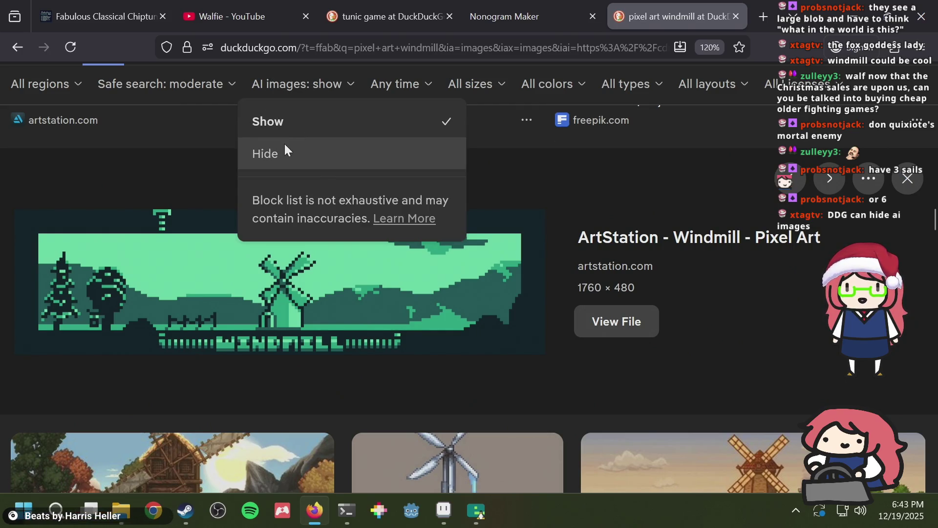
{"action": "left_click", "coordinate": [286, 151]}
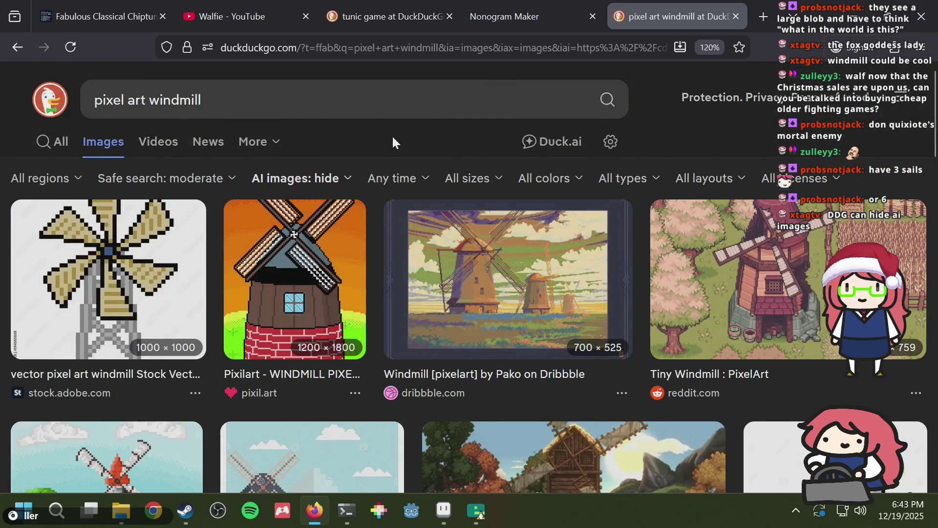
{"action": "scroll", "coordinate": [393, 137], "scroll_direction": "down", "scroll_amount": 5}
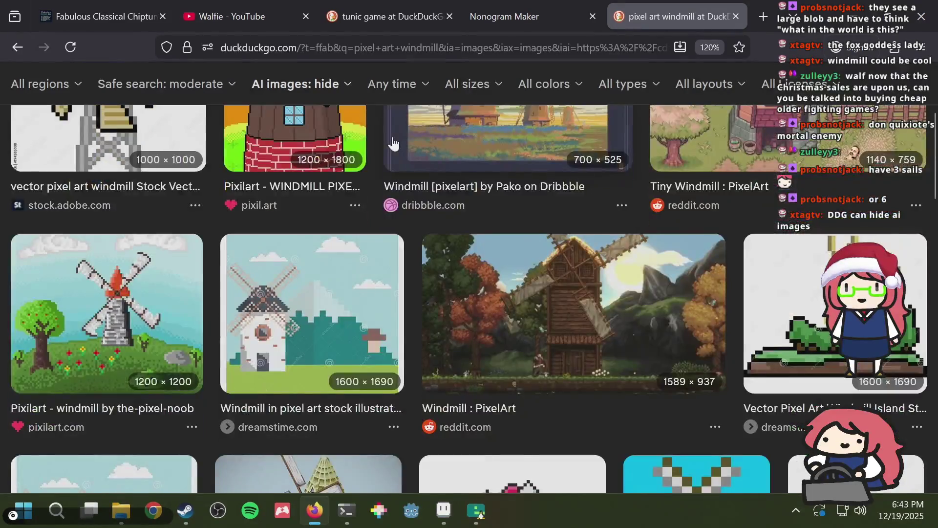
{"action": "scroll", "coordinate": [511, 215], "scroll_direction": "down", "scroll_amount": 4}
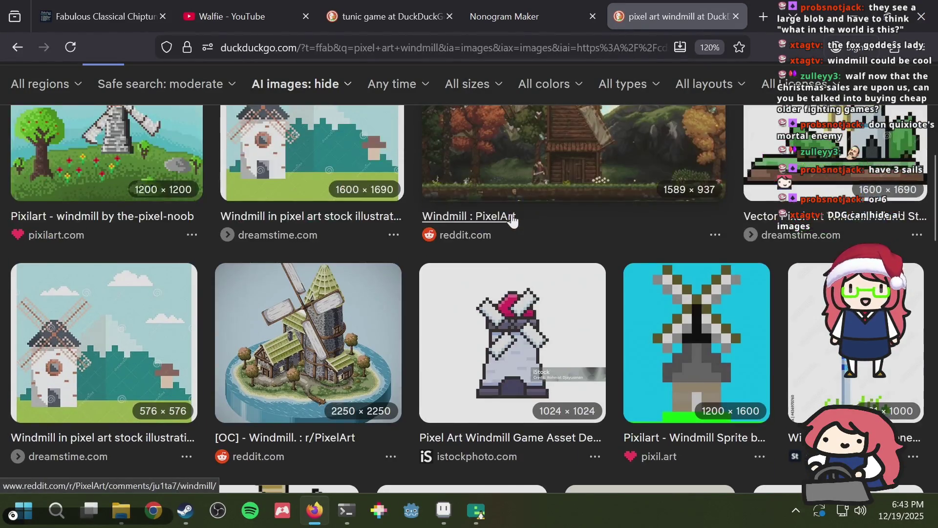
{"action": "scroll", "coordinate": [511, 216], "scroll_direction": "down", "scroll_amount": 12}
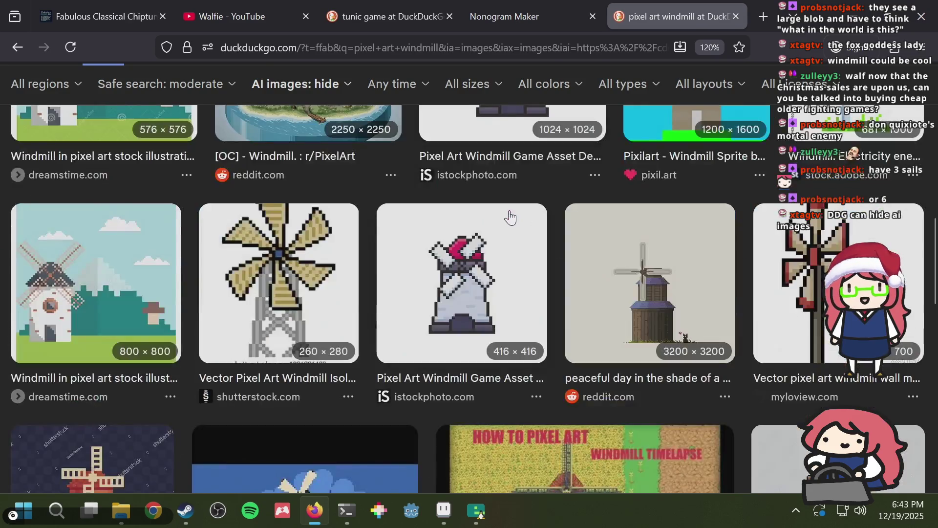
{"action": "scroll", "coordinate": [510, 214], "scroll_direction": "down", "scroll_amount": 8}
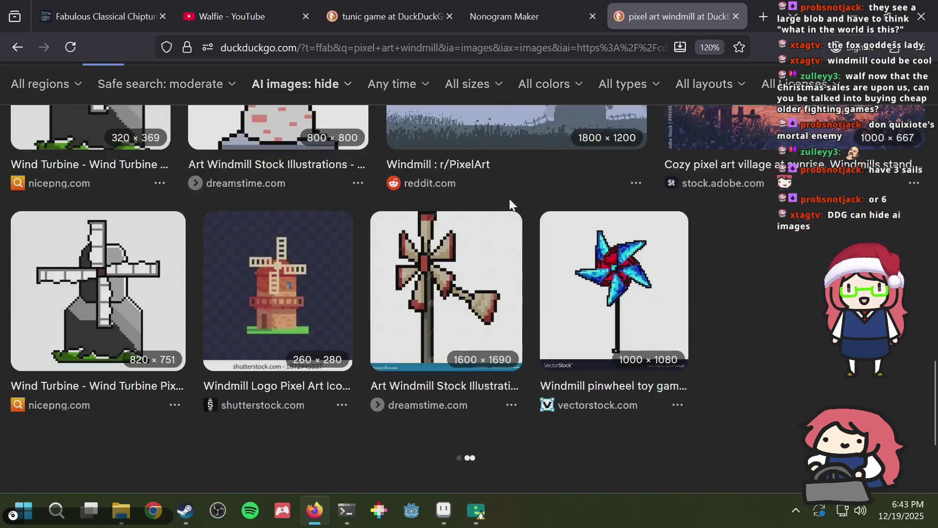
{"action": "scroll", "coordinate": [510, 205], "scroll_direction": "down", "scroll_amount": 7}
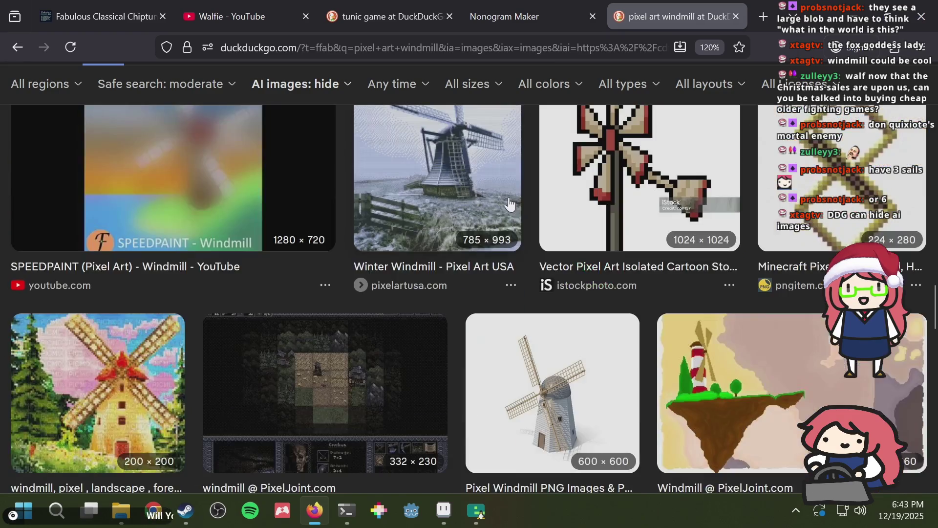
{"action": "scroll", "coordinate": [510, 204], "scroll_direction": "down", "scroll_amount": 5}
{"action": "scroll", "coordinate": [510, 204], "scroll_direction": "up", "scroll_amount": 4}
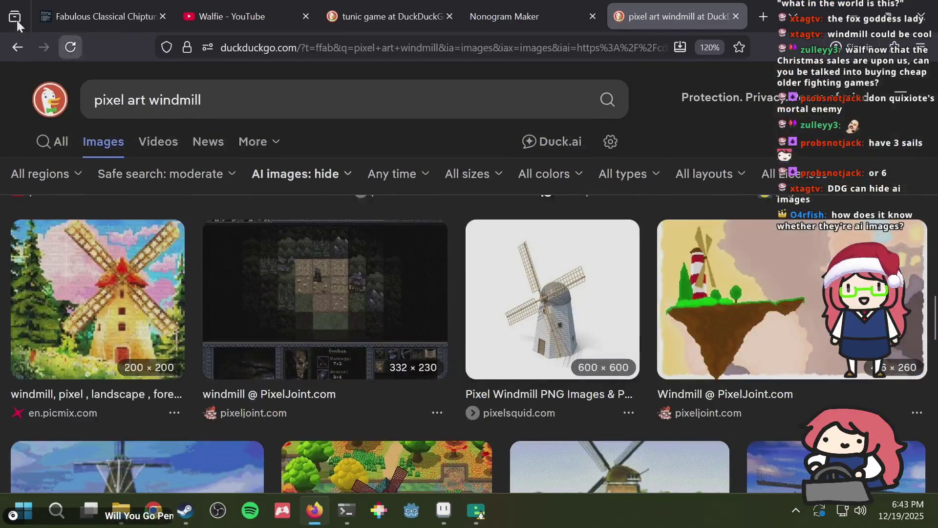
Step: Go back two pages and forward again to the pixel art windmill image results
{"action": "left_click", "coordinate": [16, 47]}
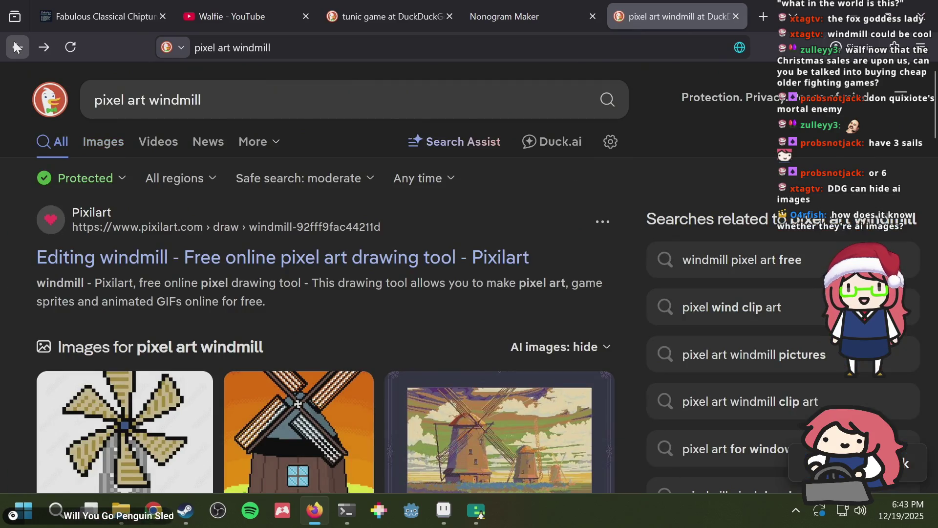
{"action": "left_click", "coordinate": [16, 47]}
{"action": "left_click", "coordinate": [48, 49]}
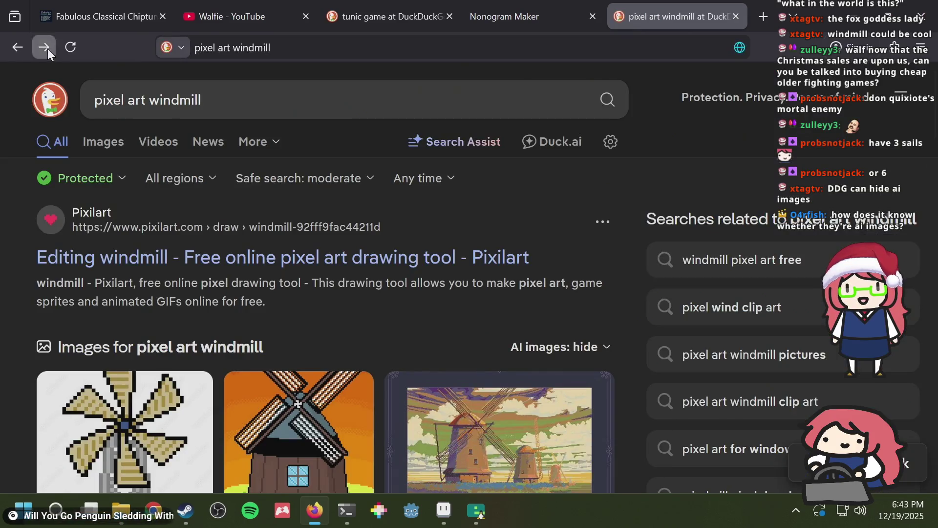
{"action": "left_click", "coordinate": [48, 49]}
{"action": "scroll", "coordinate": [309, 205], "scroll_direction": "down", "scroll_amount": 10}
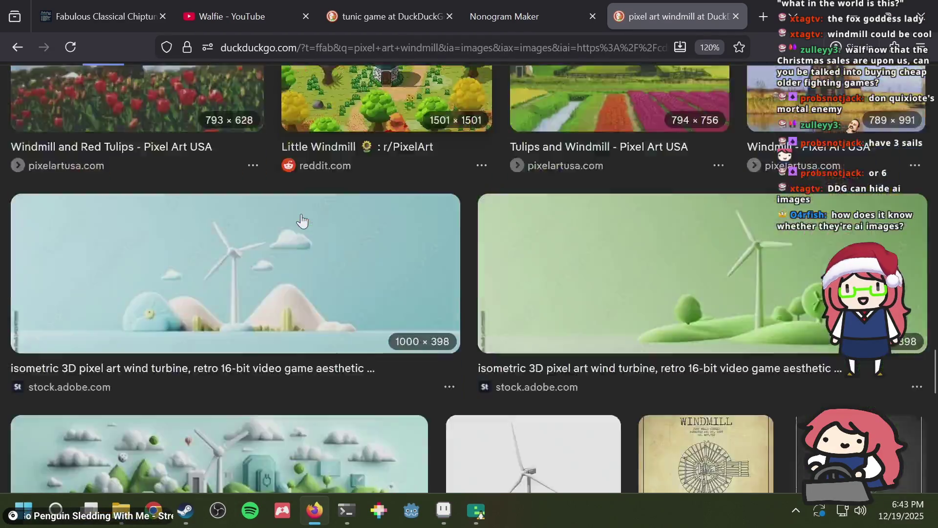
{"action": "scroll", "coordinate": [301, 221], "scroll_direction": "down", "scroll_amount": 5}
{"action": "scroll", "coordinate": [303, 215], "scroll_direction": "up", "scroll_amount": 10}
{"action": "scroll", "coordinate": [304, 208], "scroll_direction": "down", "scroll_amount": 10}
{"action": "scroll", "coordinate": [300, 185], "scroll_direction": "up", "scroll_amount": 10}
{"action": "scroll", "coordinate": [297, 133], "scroll_direction": "down", "scroll_amount": 3}
{"action": "scroll", "coordinate": [394, 189], "scroll_direction": "up", "scroll_amount": 2}
{"action": "scroll", "coordinate": [394, 191], "scroll_direction": "down", "scroll_amount": 2}
{"action": "scroll", "coordinate": [462, 174], "scroll_direction": "up", "scroll_amount": 2}
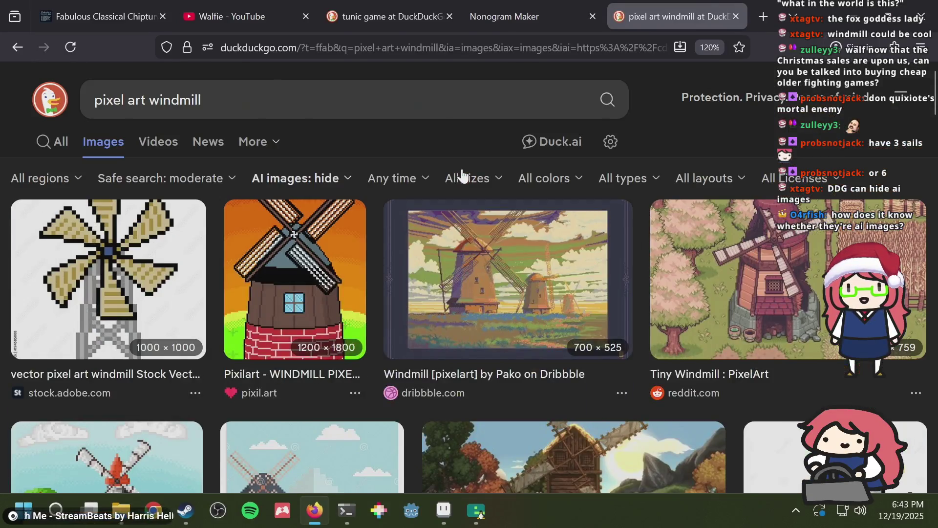
Step: Open the details of the Pixel Art Demo windmill image, then return to Aseprite
{"action": "left_click", "coordinate": [325, 178]}
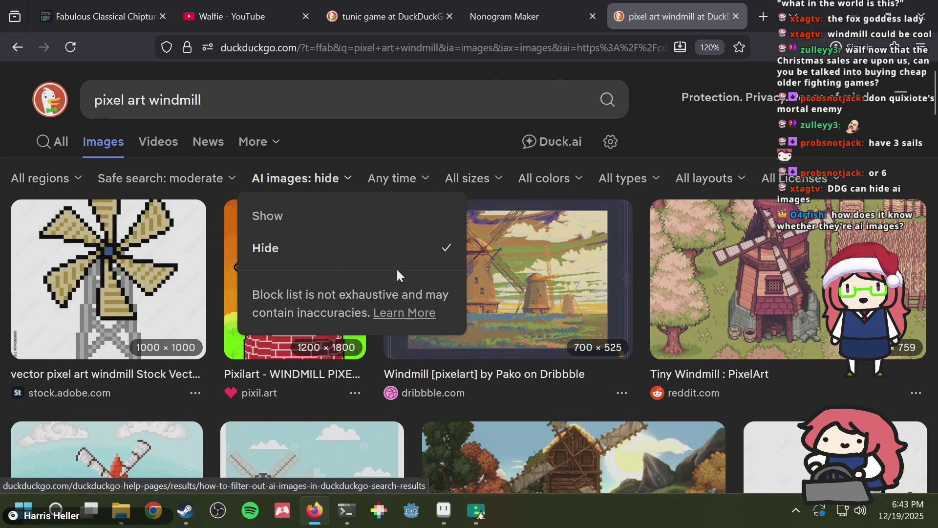
{"action": "left_click", "coordinate": [398, 142]}
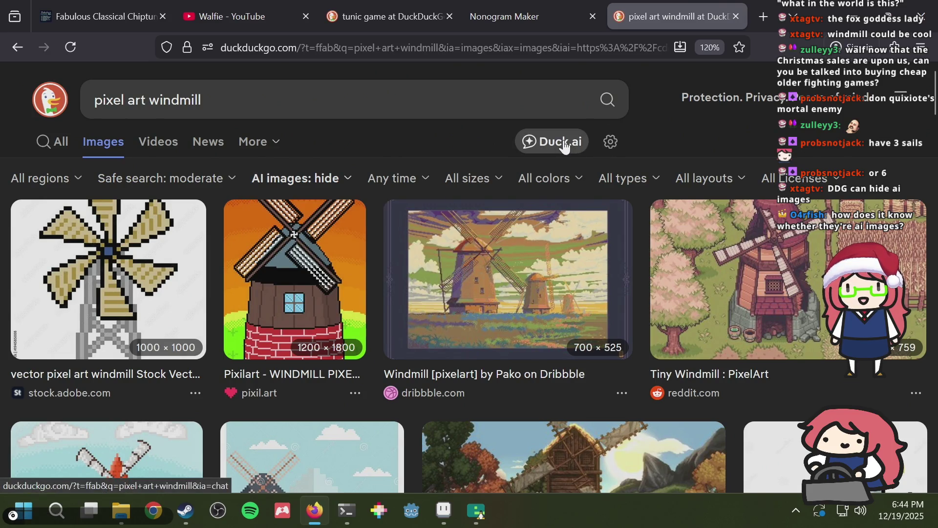
{"action": "scroll", "coordinate": [483, 234], "scroll_direction": "down", "scroll_amount": 10}
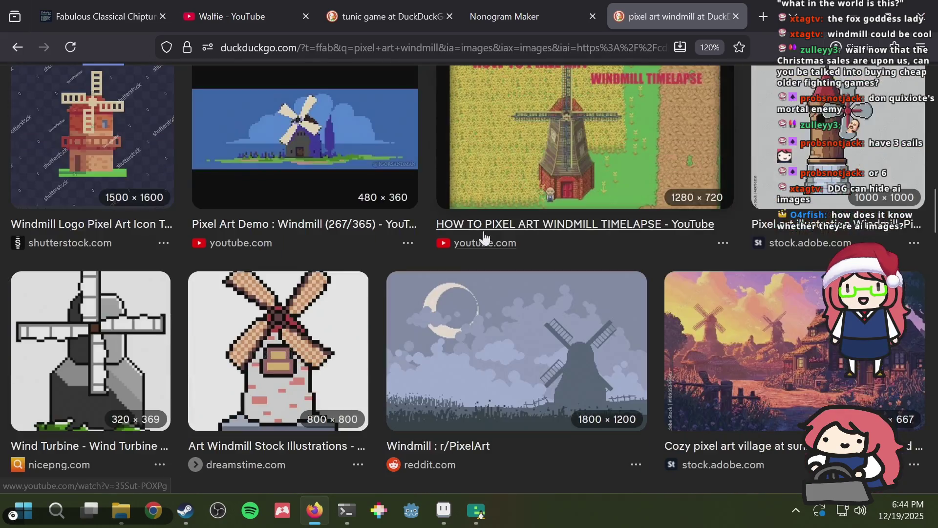
{"action": "scroll", "coordinate": [483, 234], "scroll_direction": "up", "scroll_amount": 2}
{"action": "left_click", "coordinate": [335, 220]}
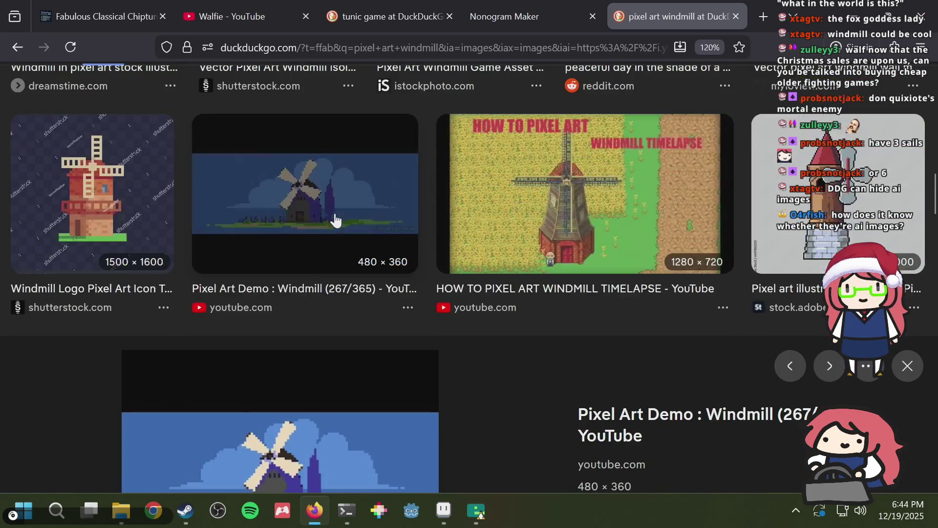
{"action": "key", "text": "alt+Tab"}
{"action": "mouse_move", "coordinate": [360, 298]}
{"action": "left_mouse_down"}
{"action": "mouse_move", "coordinate": [371, 253]}
{"action": "mouse_move", "coordinate": [440, 163]}
{"action": "left_mouse_up"}
Step: Remove the stray pixel and test dark teal and pale green fills, undoing them
{"action": "key", "text": "ctrl+z"}
{"action": "key", "text": "ctrl+z"}
{"action": "key", "text": "ctrl+z"}
{"action": "mouse_move", "coordinate": [329, 277]}
{"action": "left_mouse_down"}
{"action": "mouse_move", "coordinate": [328, 264]}
{"action": "mouse_move", "coordinate": [440, 195]}
{"action": "mouse_move", "coordinate": [438, 163]}
{"action": "mouse_move", "coordinate": [438, 249]}
{"action": "mouse_move", "coordinate": [438, 149]}
{"action": "left_mouse_up"}
{"action": "key", "text": "g"}
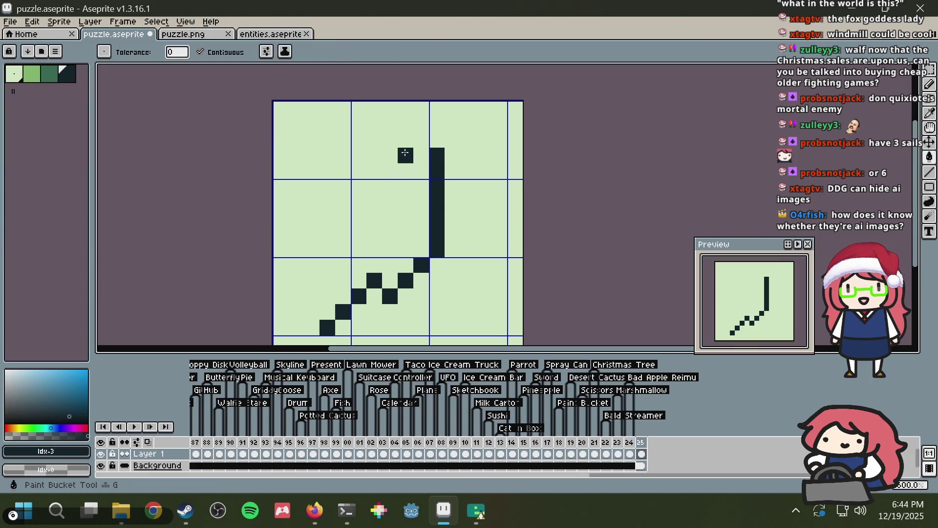
{"action": "left_click", "coordinate": [404, 149]}
{"action": "left_click", "coordinate": [14, 73]}
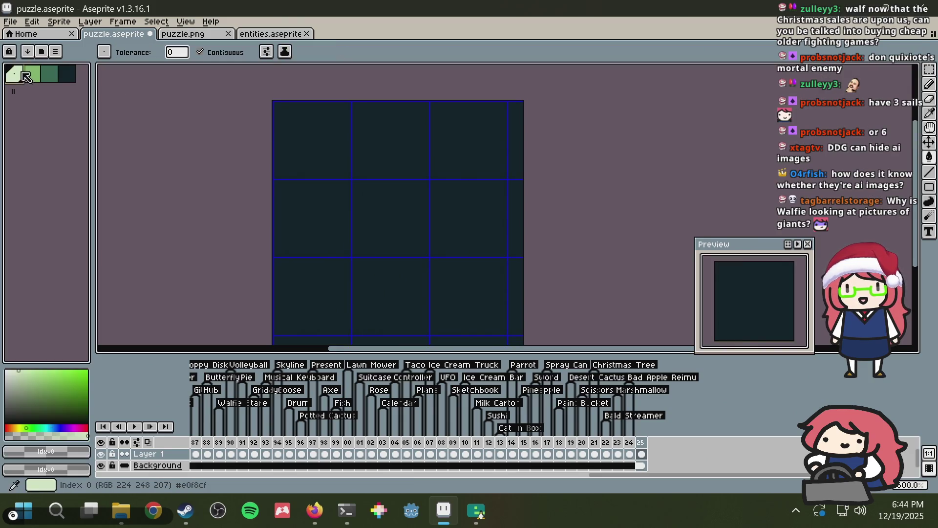
{"action": "left_click", "coordinate": [438, 280]}
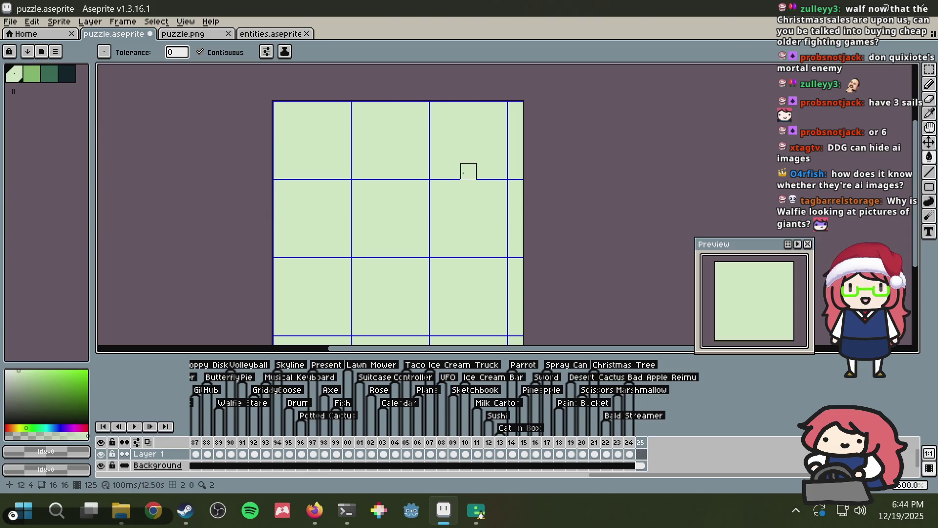
{"action": "key", "text": "ctrl+z"}
{"action": "key", "text": "ctrl+z"}
{"action": "key", "text": "ctrl+z"}
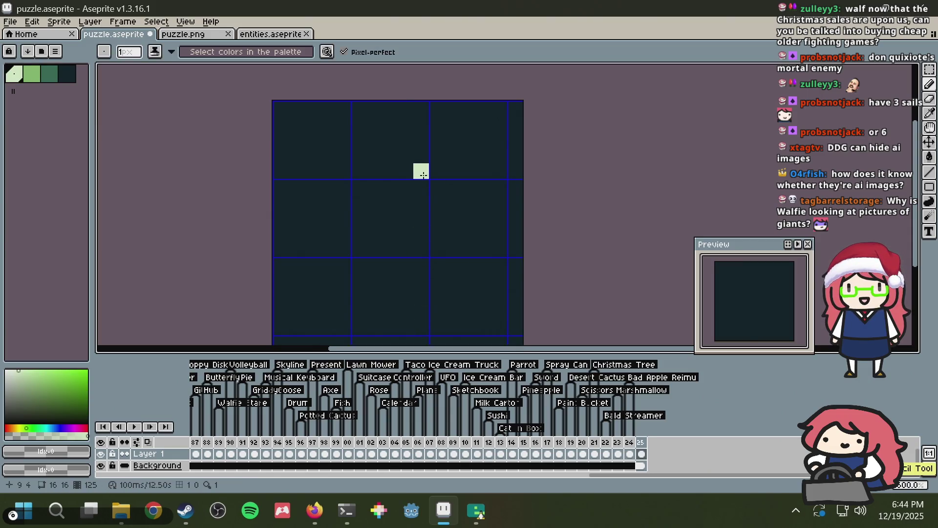
Step: Try light stepped lines with a pale green fill, undo them, and save puzzle.aseprite
{"action": "left_click", "coordinate": [424, 174], "text": "shift"}
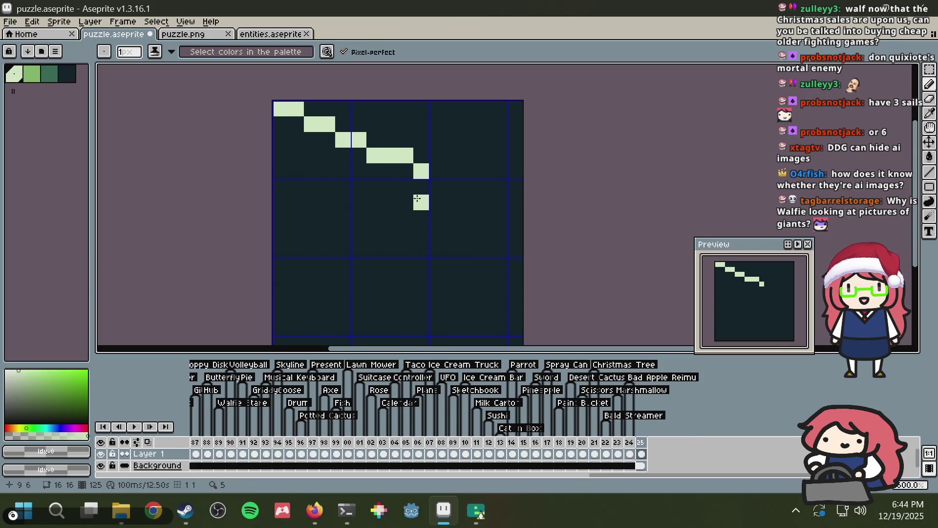
{"action": "left_click", "coordinate": [136, 279], "text": "shift"}
{"action": "key", "text": "g"}
{"action": "left_click", "coordinate": [381, 183]}
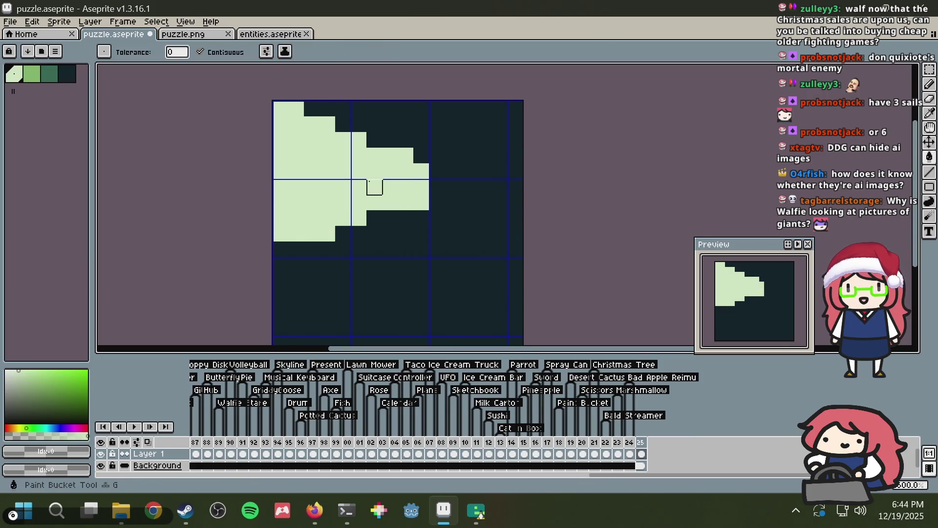
{"action": "key", "text": "ctrl+z"}
{"action": "key", "text": "ctrl+z"}
{"action": "key", "text": "ctrl+z"}
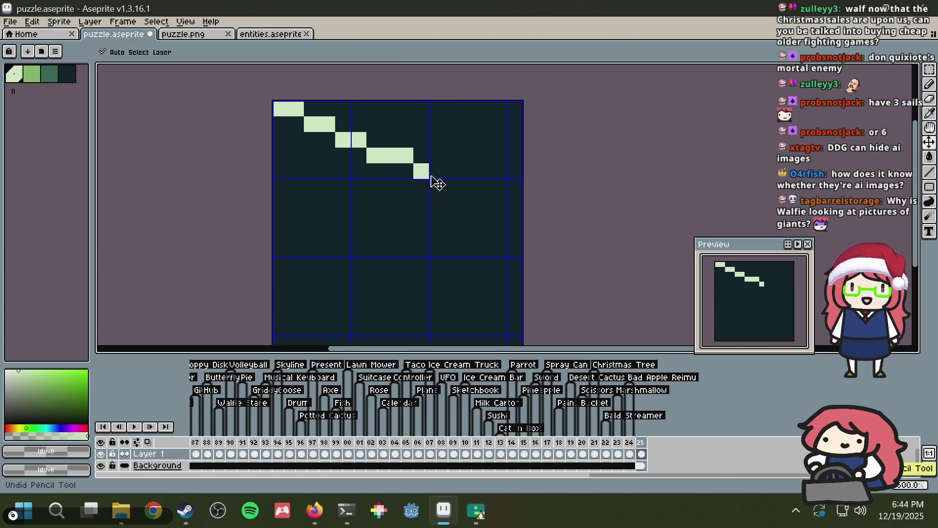
{"action": "key", "text": "ctrl+s"}
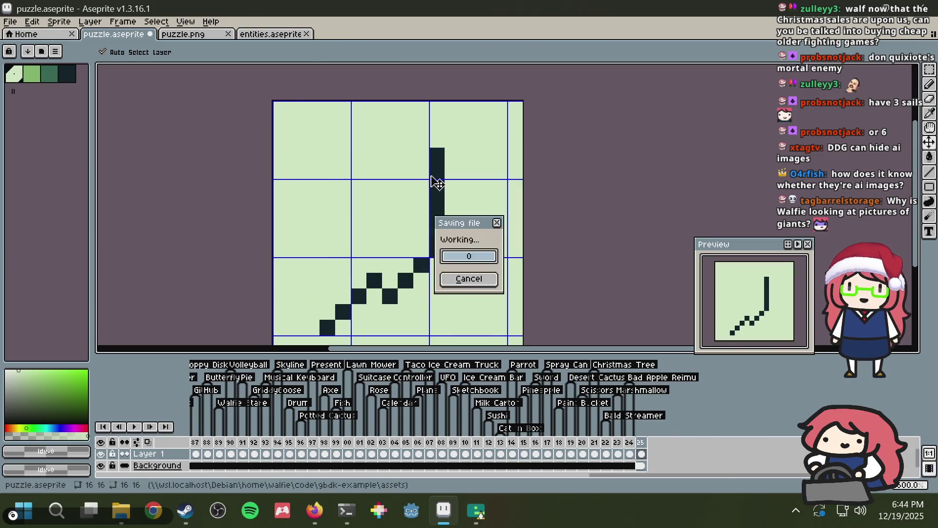
Step: Clear frame 25 to a blank canvas, save, and set the pencil to dark teal
{"action": "key", "text": "alt+Tab"}
{"action": "scroll", "coordinate": [456, 258], "scroll_direction": "up", "scroll_amount": 2}
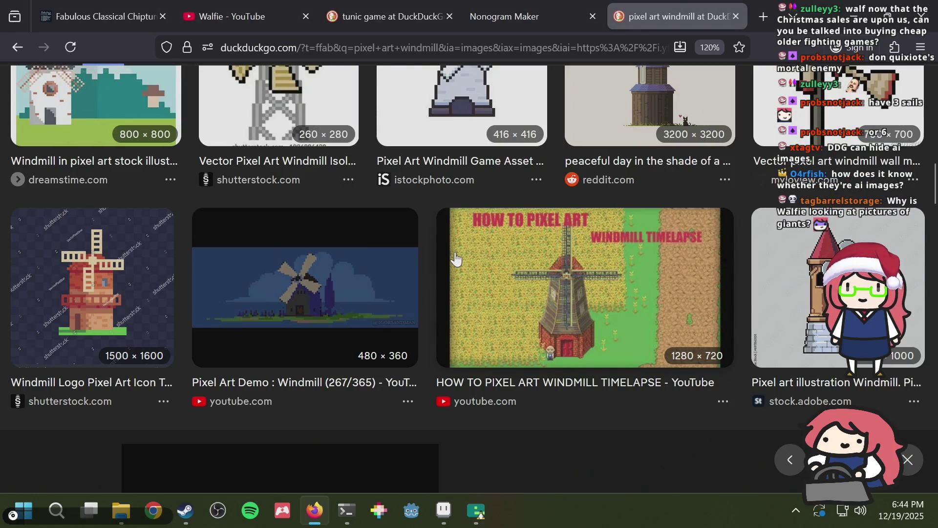
{"action": "key", "text": "alt+Tab"}
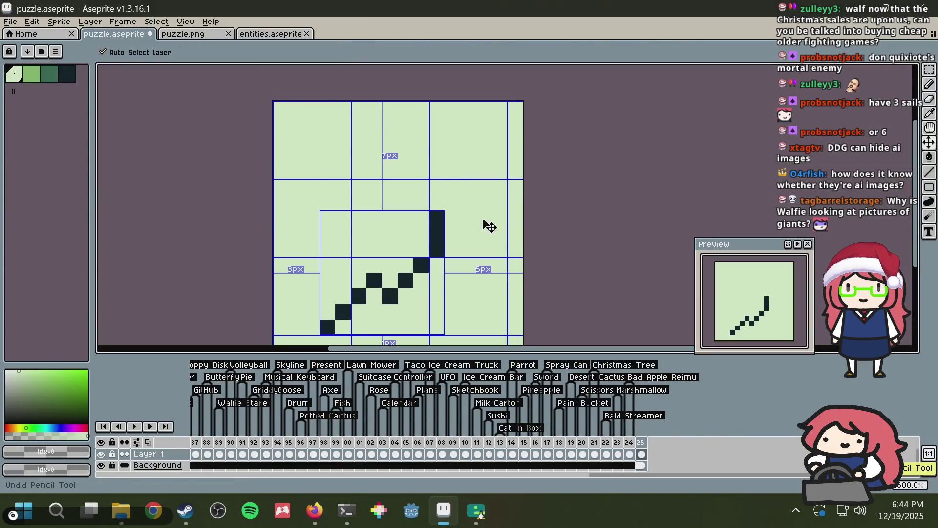
{"action": "key", "text": "Delete"}
{"action": "key", "text": "ctrl+s"}
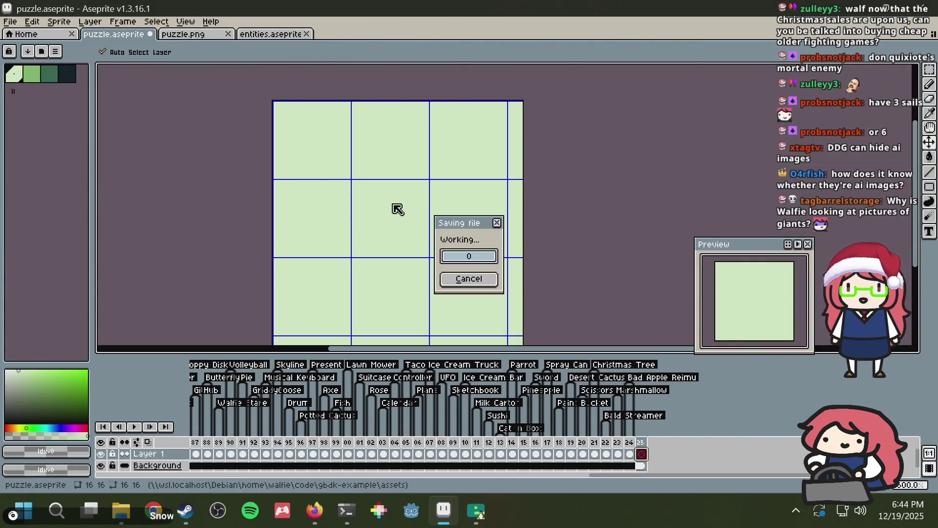
{"action": "key", "text": "b"}
{"action": "left_click", "coordinate": [64, 76]}
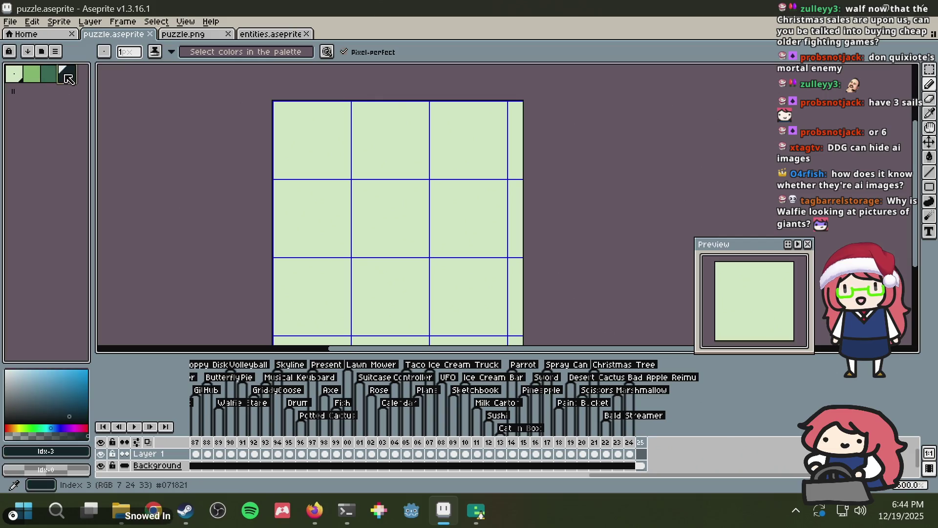
Step: Draw the left dark teal column of the Godot head, redoing it until it fits
{"action": "left_click_drag", "start_coordinate": [483, 221], "coordinate": [489, 169]}
{"action": "mouse_move", "coordinate": [366, 251]}
{"action": "left_mouse_down"}
{"action": "mouse_move", "coordinate": [367, 261]}
{"action": "mouse_move", "coordinate": [349, 205]}
{"action": "left_mouse_up"}
{"action": "key", "text": "ctrl+z"}
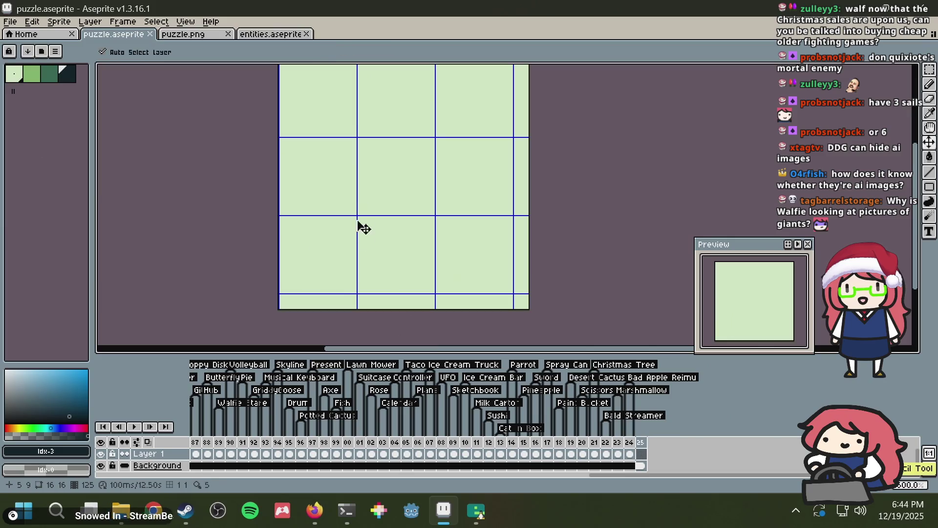
{"action": "left_click_drag", "start_coordinate": [333, 285], "coordinate": [344, 240]}
{"action": "left_click_drag", "start_coordinate": [368, 197], "coordinate": [371, 215]}
{"action": "key", "text": "ctrl+z"}
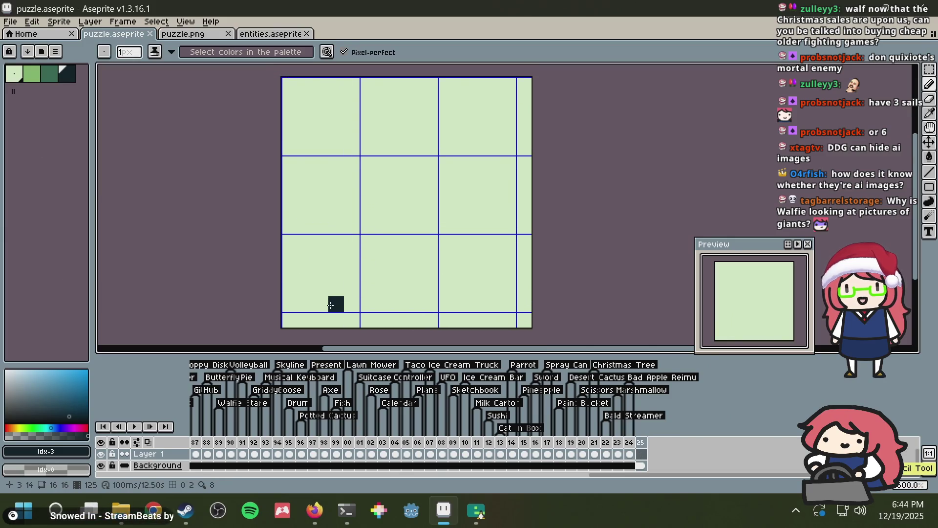
{"action": "left_click_drag", "start_coordinate": [336, 303], "coordinate": [336, 257]}
{"action": "left_click", "coordinate": [342, 224]}
{"action": "key", "text": "ctrl+z"}
{"action": "mouse_move", "coordinate": [347, 226]}
{"action": "left_mouse_down"}
{"action": "mouse_move", "coordinate": [350, 241]}
{"action": "mouse_move", "coordinate": [337, 242]}
{"action": "mouse_move", "coordinate": [351, 209]}
{"action": "mouse_move", "coordinate": [336, 210]}
{"action": "mouse_move", "coordinate": [361, 188]}
{"action": "mouse_move", "coordinate": [410, 173]}
{"action": "left_mouse_up"}
{"action": "key", "text": "ctrl+z"}
{"action": "key", "text": "alt+Tab"}
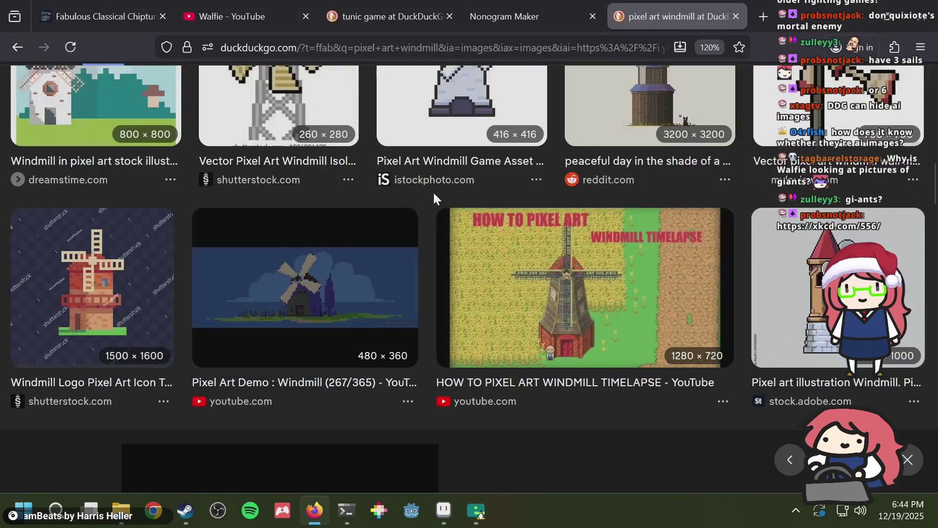
{"action": "key", "text": "alt+Tab"}
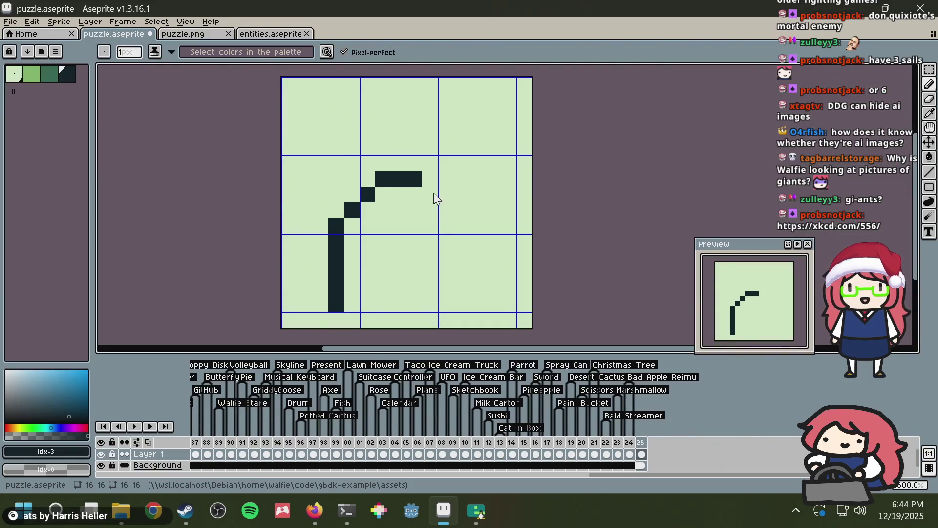
{"action": "key", "text": "ctrl+z"}
{"action": "key", "text": "ctrl+z"}
{"action": "key", "text": "ctrl+z"}
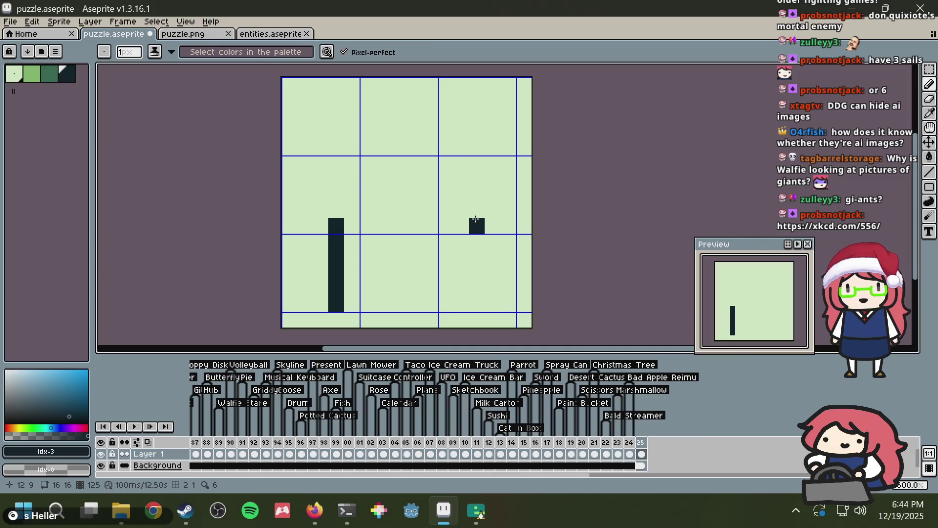
Step: Draw the right vertical column and cap both columns with extra pixels
{"action": "left_click_drag", "start_coordinate": [461, 221], "coordinate": [458, 301]}
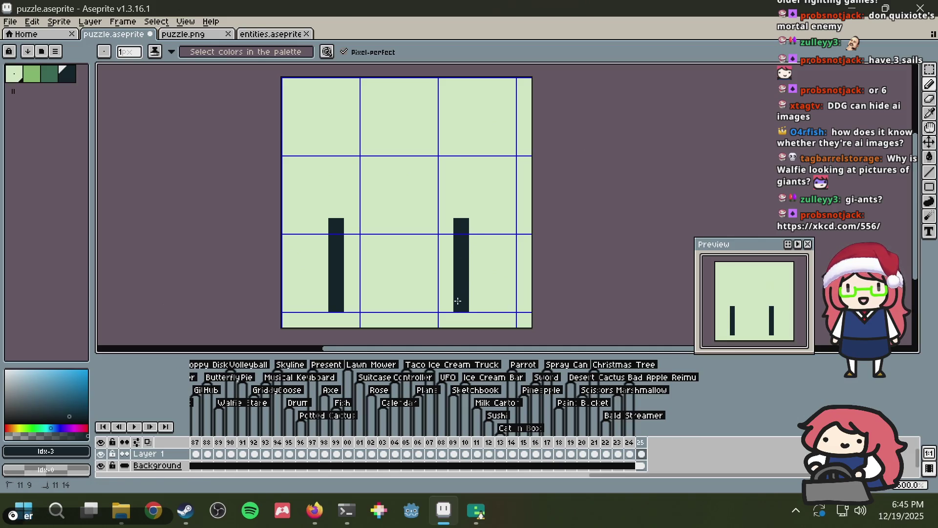
{"action": "left_click", "coordinate": [352, 209]}
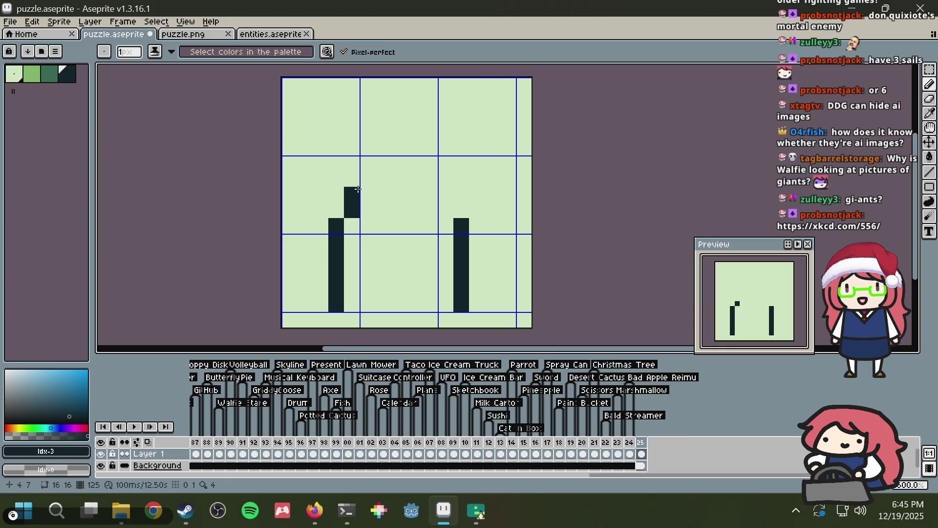
{"action": "left_click_drag", "start_coordinate": [446, 211], "coordinate": [442, 199]}
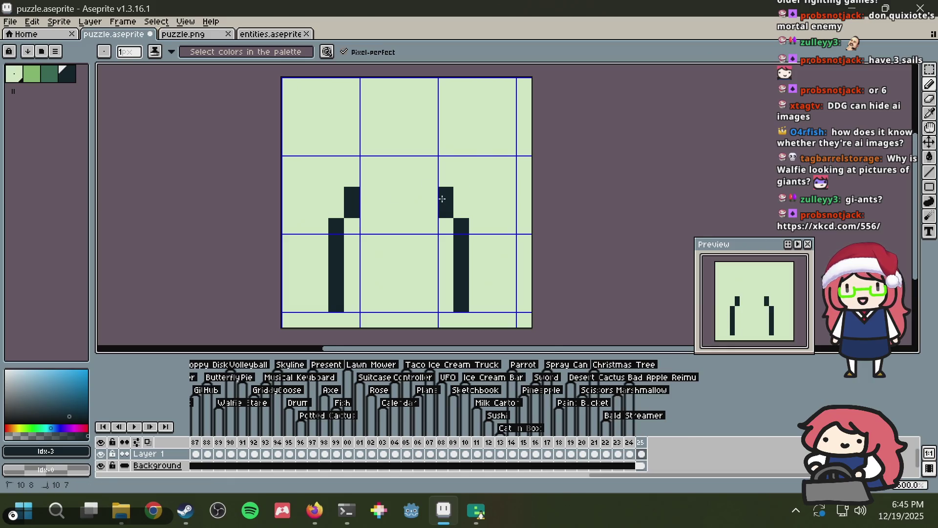
{"action": "key", "text": "alt+Tab"}
{"action": "key", "text": "alt+Tab"}
Step: Draw the curving upper strokes: a diagonal toward the top and a stepped line down-right
{"action": "mouse_move", "coordinate": [396, 163]}
{"action": "left_mouse_down"}
{"action": "mouse_move", "coordinate": [446, 86]}
{"action": "mouse_move", "coordinate": [461, 86]}
{"action": "mouse_move", "coordinate": [492, 117]}
{"action": "mouse_move", "coordinate": [414, 164]}
{"action": "mouse_move", "coordinate": [482, 82]}
{"action": "left_mouse_up"}
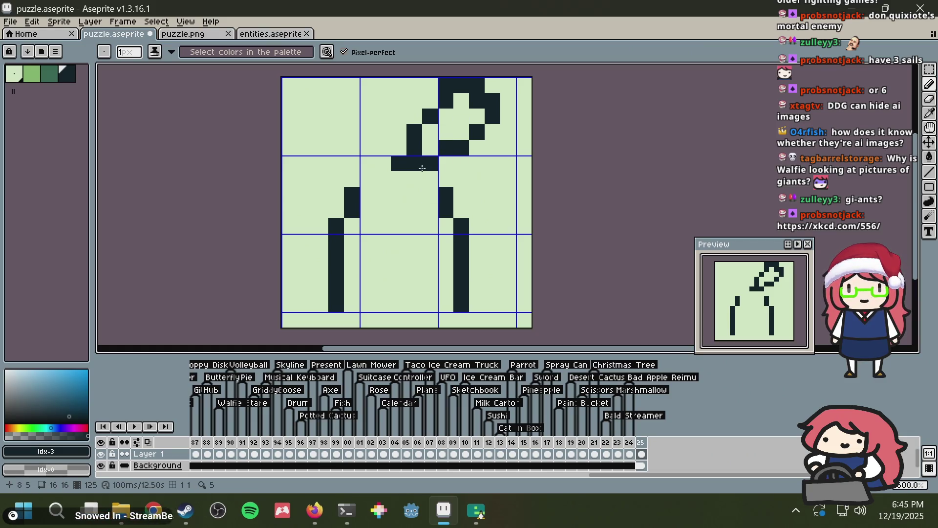
{"action": "left_click_drag", "start_coordinate": [446, 179], "coordinate": [525, 226]}
{"action": "key", "text": "ctrl+z"}
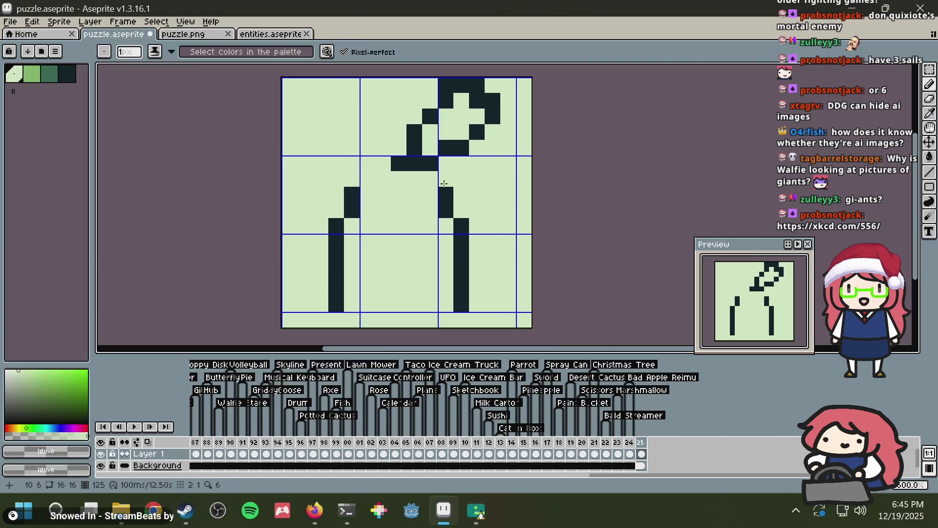
{"action": "right_click", "coordinate": [357, 209]}
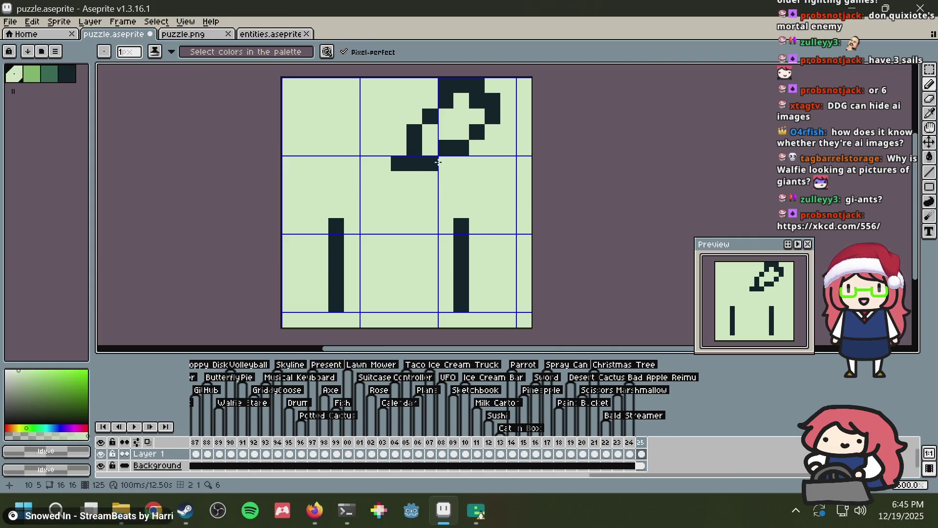
{"action": "left_click", "coordinate": [412, 136], "text": "alt"}
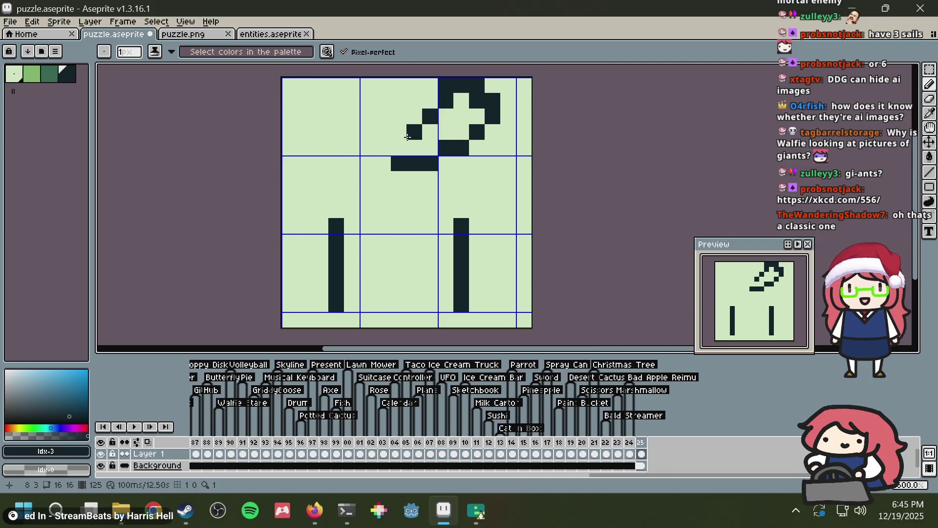
{"action": "left_click", "coordinate": [401, 149]}
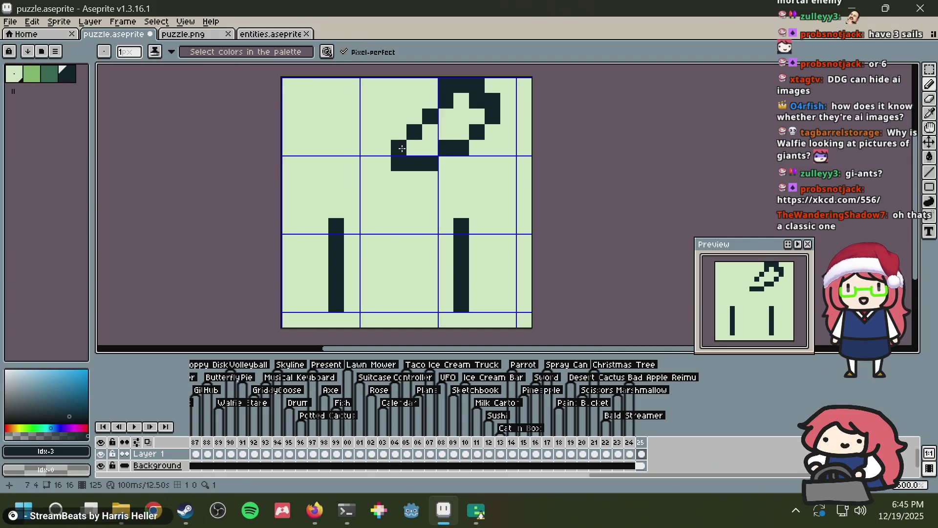
{"action": "mouse_move", "coordinate": [403, 167]}
{"action": "left_mouse_down"}
{"action": "mouse_move", "coordinate": [497, 216]}
{"action": "mouse_move", "coordinate": [477, 243]}
{"action": "left_mouse_up"}
{"action": "left_click", "coordinate": [446, 210], "text": "alt"}
{"action": "left_click", "coordinate": [462, 230]}
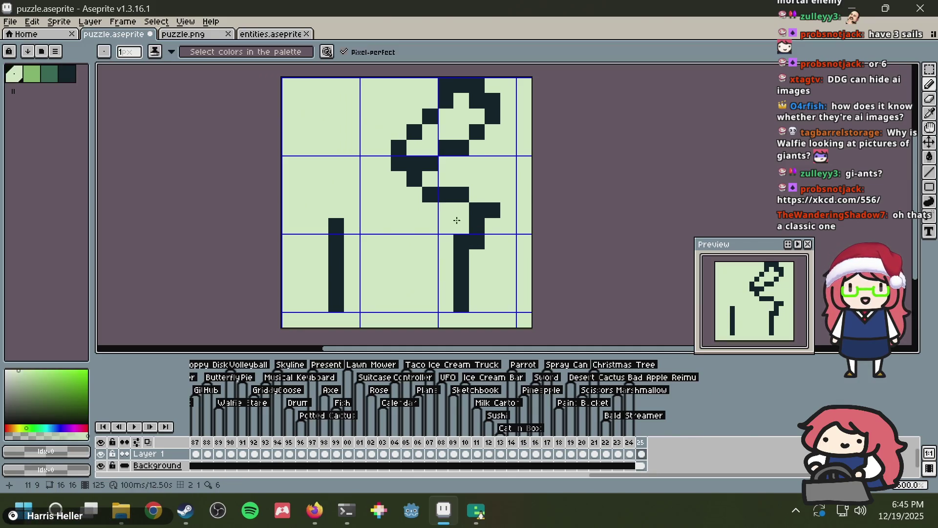
Step: Fix pixels beside the bar and draw the dark line from the middle curve diagonally up-left
{"action": "left_click", "coordinate": [471, 226]}
{"action": "left_click", "coordinate": [488, 206], "text": "alt"}
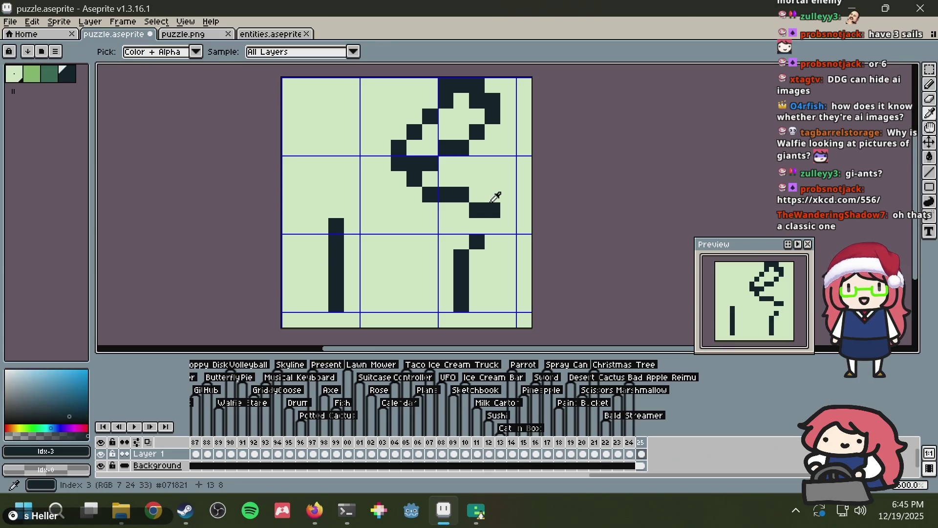
{"action": "left_click", "coordinate": [488, 222]}
{"action": "mouse_move", "coordinate": [399, 193]}
{"action": "left_mouse_down"}
{"action": "mouse_move", "coordinate": [399, 215]}
{"action": "mouse_move", "coordinate": [414, 210]}
{"action": "mouse_move", "coordinate": [428, 241]}
{"action": "left_mouse_up"}
{"action": "key", "text": "ctrl+z"}
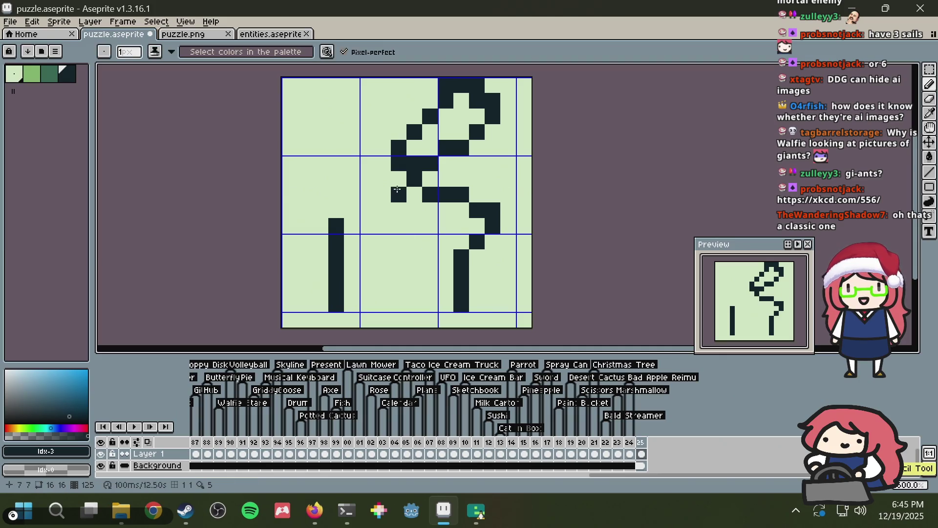
{"action": "left_click_drag", "start_coordinate": [399, 195], "coordinate": [445, 262]}
{"action": "key", "text": "ctrl+z"}
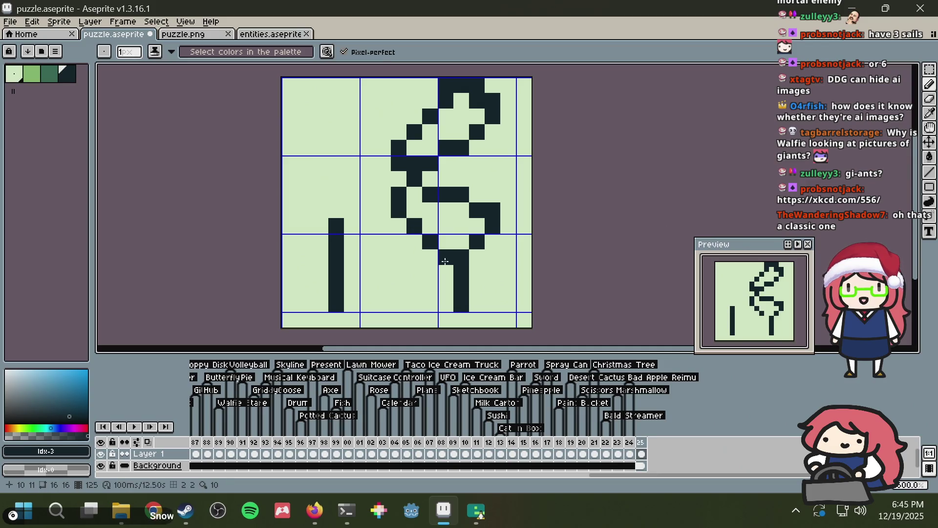
{"action": "left_click", "coordinate": [380, 143]}
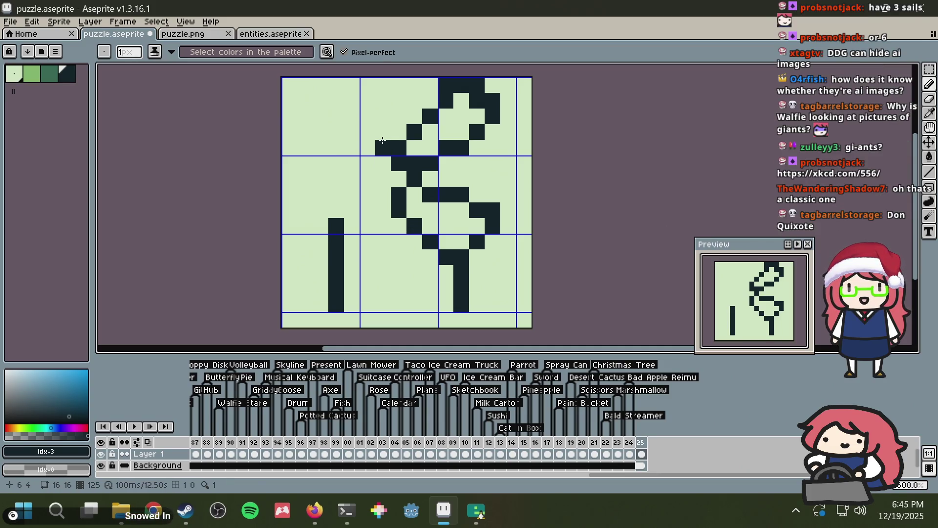
{"action": "mouse_move", "coordinate": [381, 142]}
{"action": "left_mouse_down"}
{"action": "mouse_move", "coordinate": [341, 73]}
{"action": "mouse_move", "coordinate": [289, 141]}
{"action": "mouse_move", "coordinate": [303, 159]}
{"action": "mouse_move", "coordinate": [363, 183]}
{"action": "mouse_move", "coordinate": [305, 221]}
{"action": "mouse_move", "coordinate": [366, 210]}
{"action": "mouse_move", "coordinate": [367, 252]}
{"action": "mouse_move", "coordinate": [328, 284]}
{"action": "left_mouse_up"}
Step: Clear stray pixels on the left and extend the left lobe's dark diagonal stroke
{"action": "right_click", "coordinate": [328, 284]}
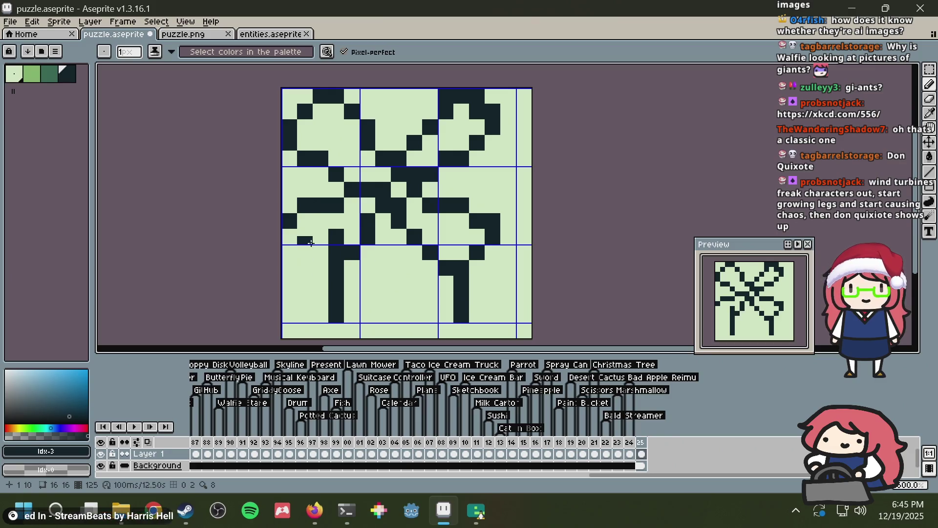
{"action": "left_click", "coordinate": [323, 221], "text": "alt"}
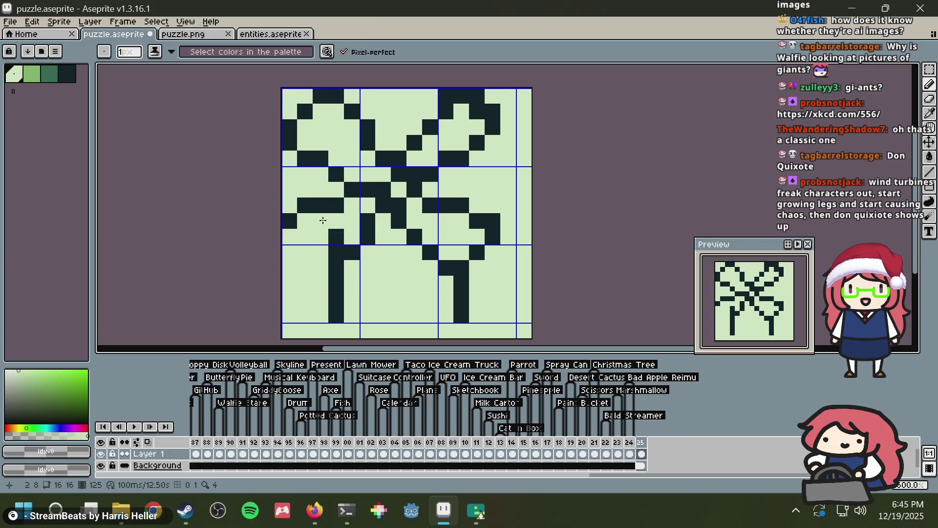
{"action": "left_click", "coordinate": [337, 210]}
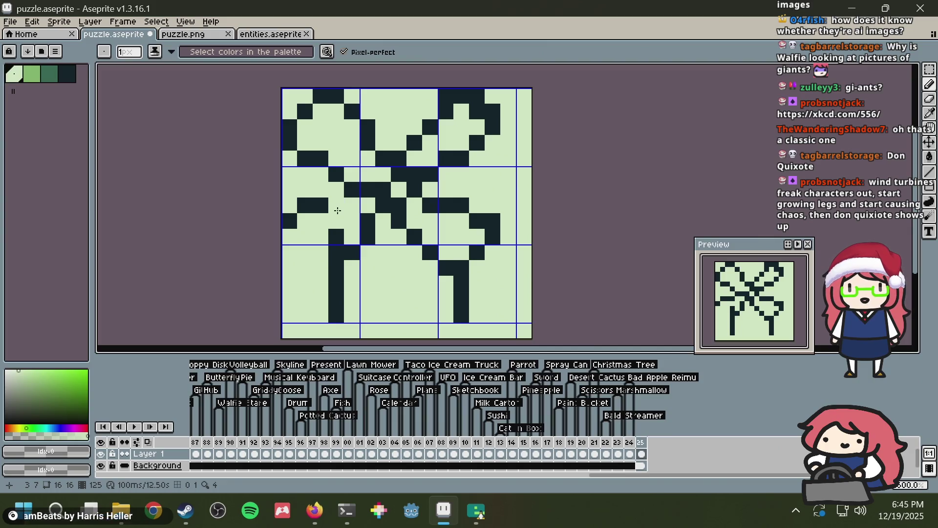
{"action": "key", "text": "ctrl+z"}
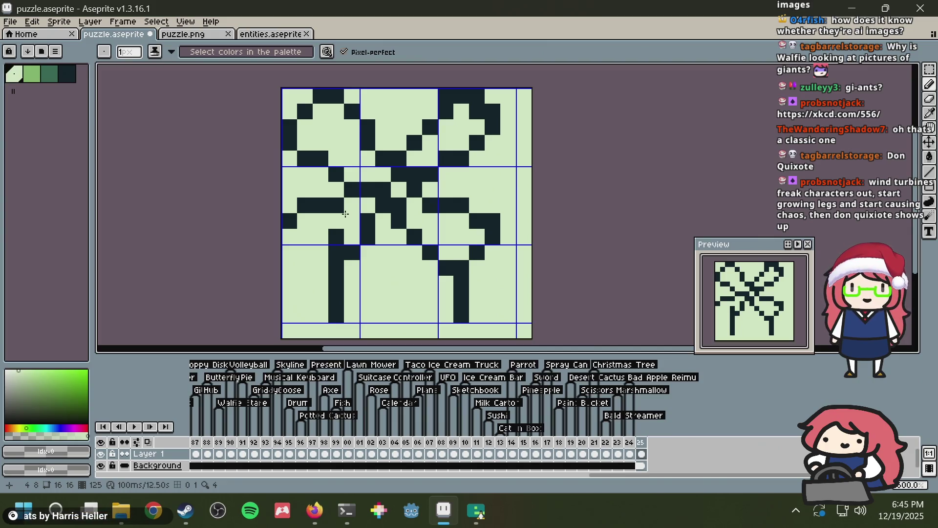
{"action": "left_click_drag", "start_coordinate": [336, 229], "coordinate": [331, 247]}
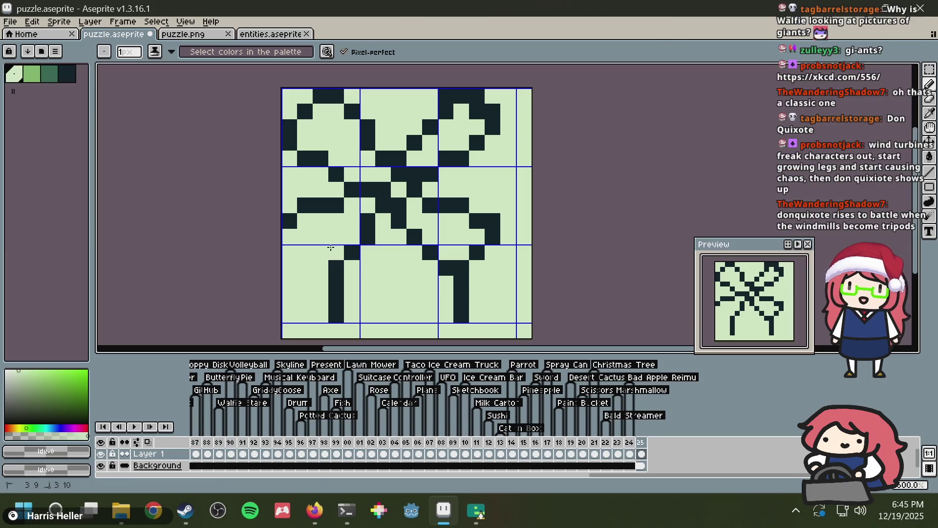
{"action": "left_click", "coordinate": [348, 246], "text": "alt"}
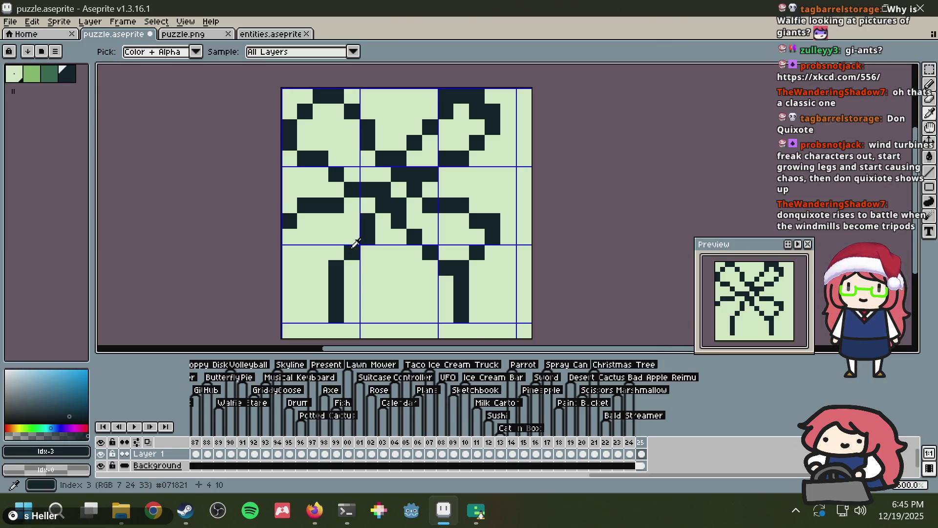
{"action": "left_click_drag", "start_coordinate": [326, 267], "coordinate": [290, 233]}
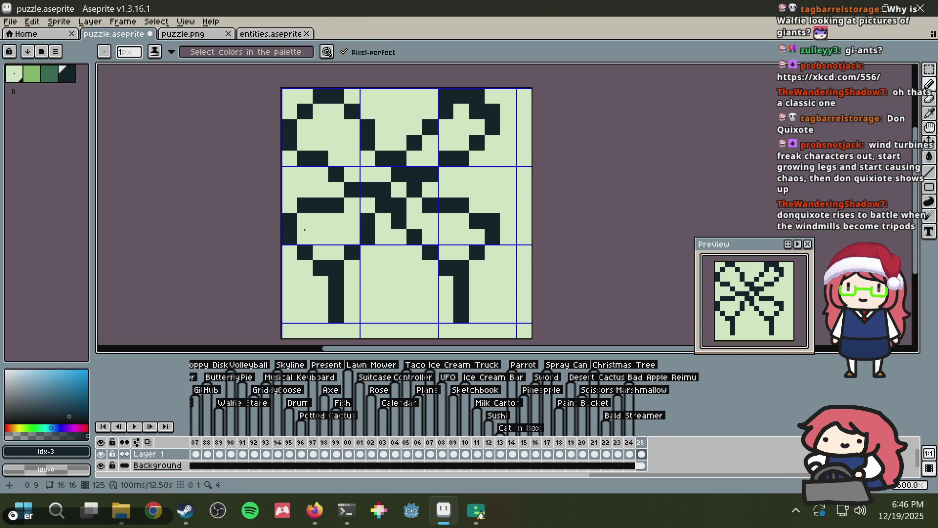
{"action": "left_click", "coordinate": [353, 268]}
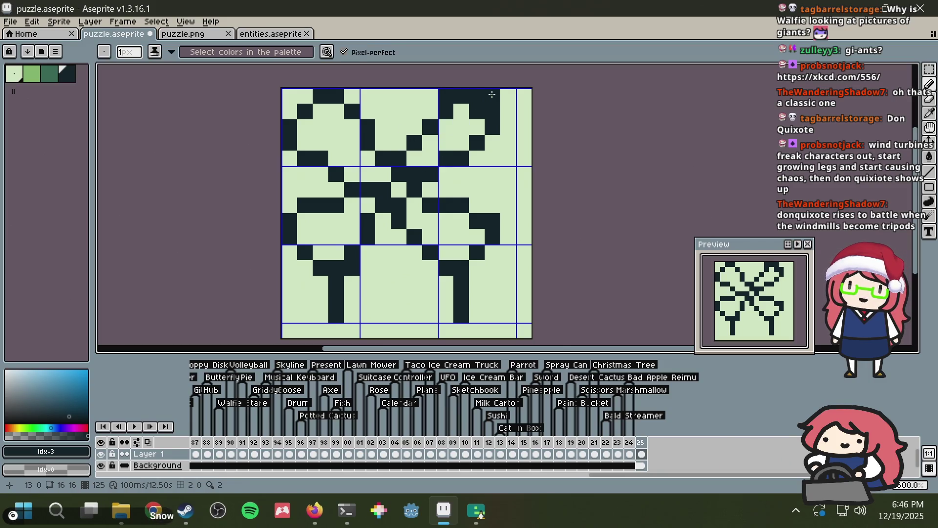
Step: Tidy the top-right lobe's dark pixels, then select the mid green colour
{"action": "left_click", "coordinate": [477, 112]}
{"action": "left_click", "coordinate": [493, 96]}
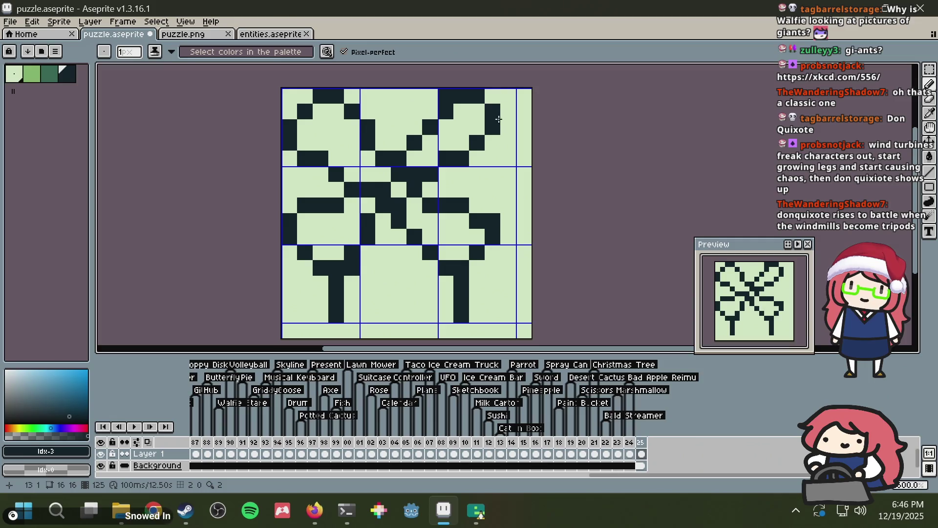
{"action": "left_click", "coordinate": [496, 137]}
{"action": "left_click", "coordinate": [488, 103]}
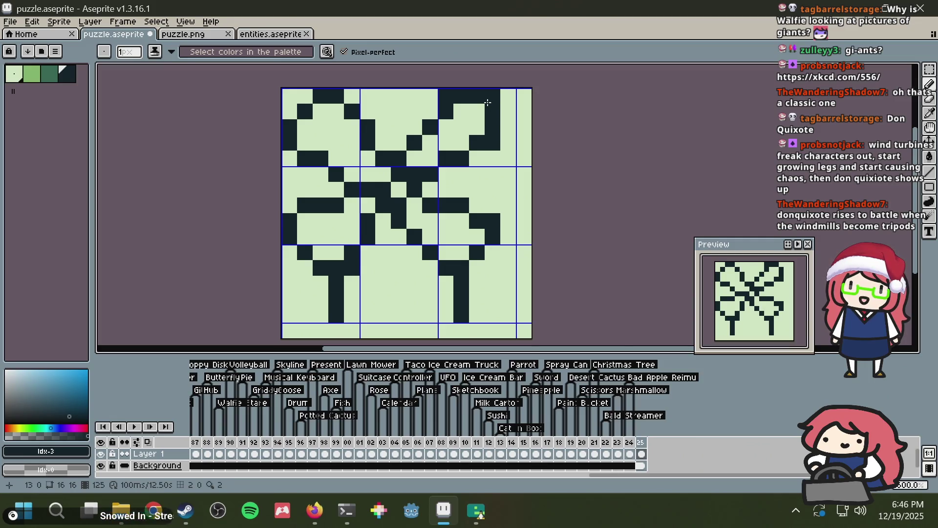
{"action": "right_click", "coordinate": [487, 103]}
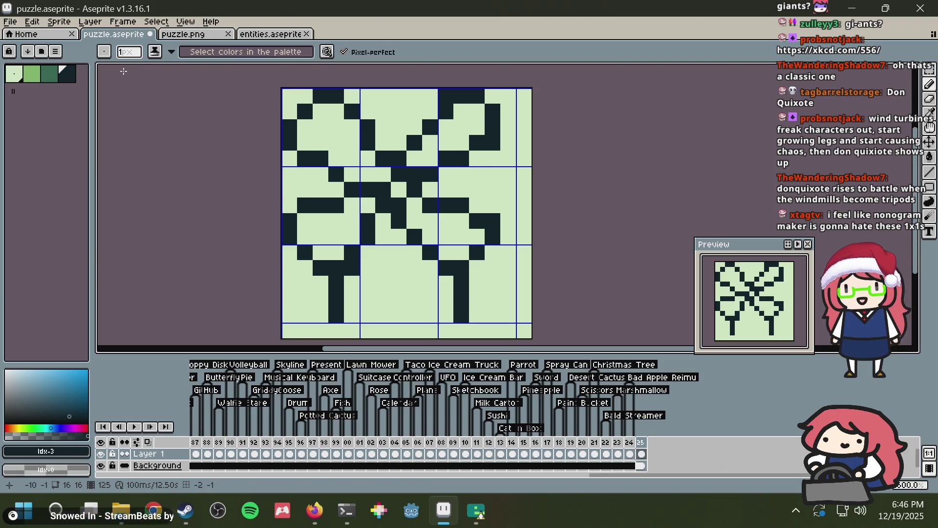
{"action": "left_click", "coordinate": [49, 75]}
Step: Paint-bucket fill all four leaf interiors with the mid green
{"action": "key", "text": "g"}
{"action": "left_click", "coordinate": [336, 157]}
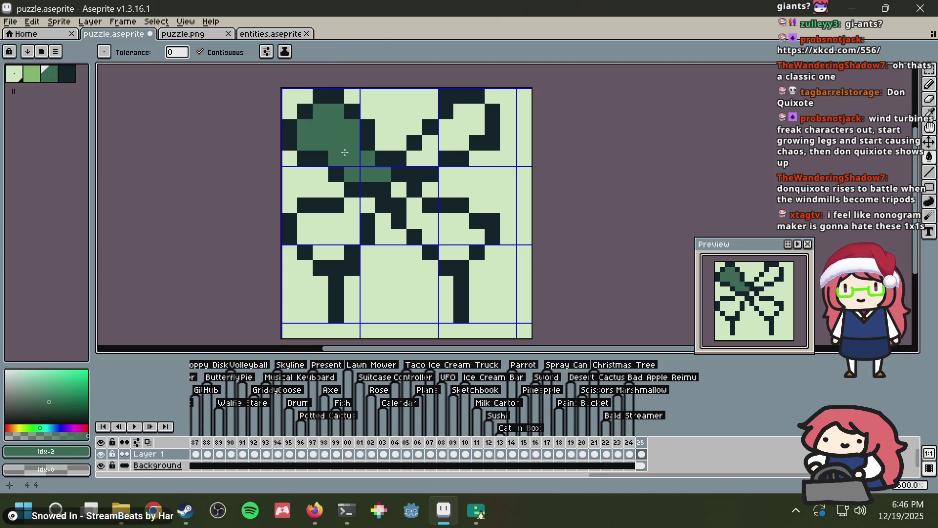
{"action": "left_click", "coordinate": [336, 221]}
{"action": "left_click", "coordinate": [432, 227]}
{"action": "left_click", "coordinate": [446, 143]}
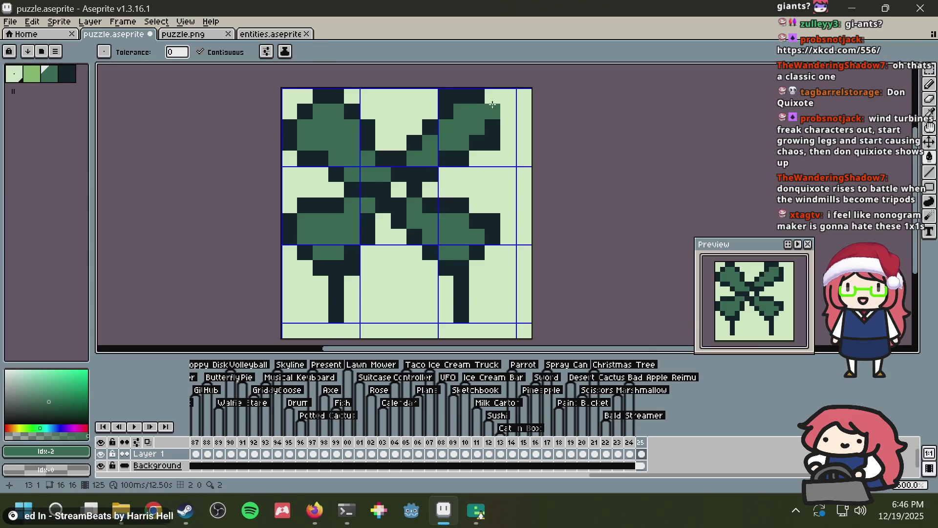
Step: Fix the dark teal pixels around the centre, shifting one dark pixel a column left
{"action": "key", "text": "b"}
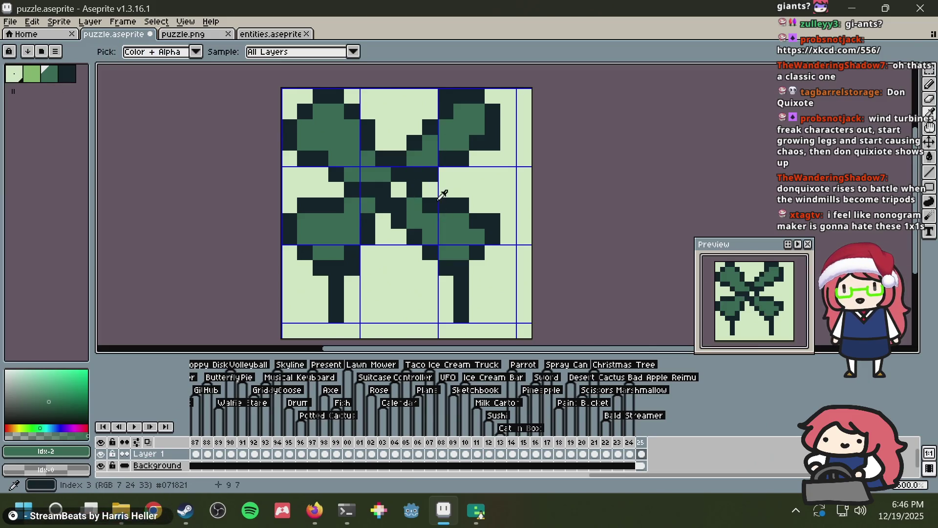
{"action": "left_click", "coordinate": [450, 199], "text": "alt"}
{"action": "key", "text": "alt"}
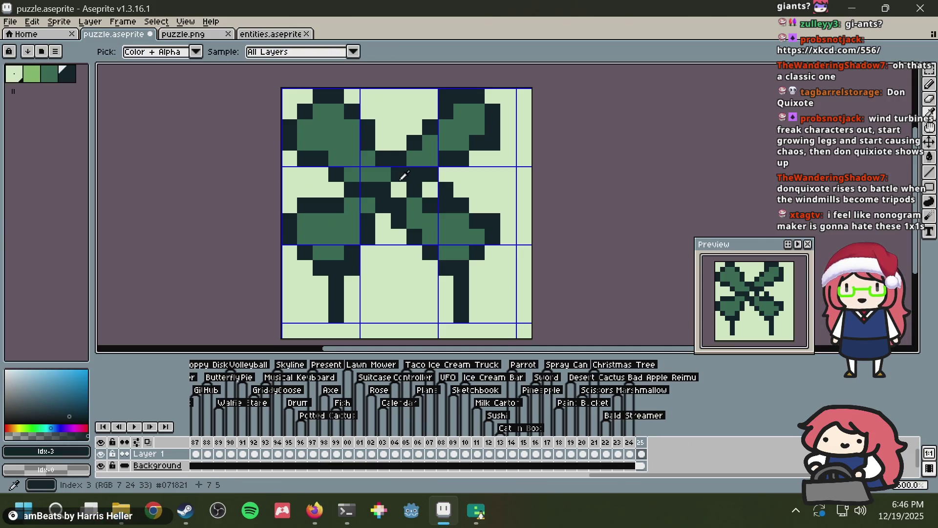
{"action": "key", "text": "alt"}
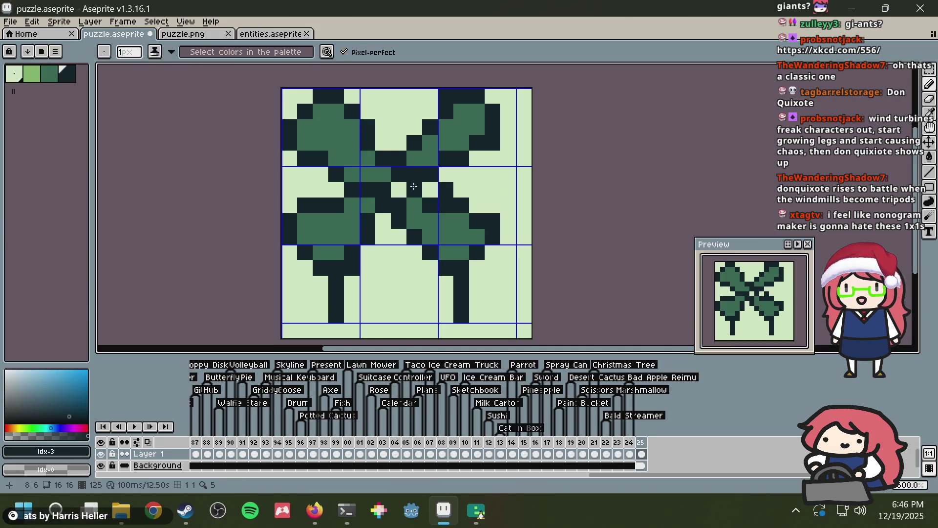
{"action": "left_click", "coordinate": [427, 190]}
{"action": "key", "text": "ctrl+z"}
{"action": "left_click", "coordinate": [421, 189]}
{"action": "key", "text": "alt"}
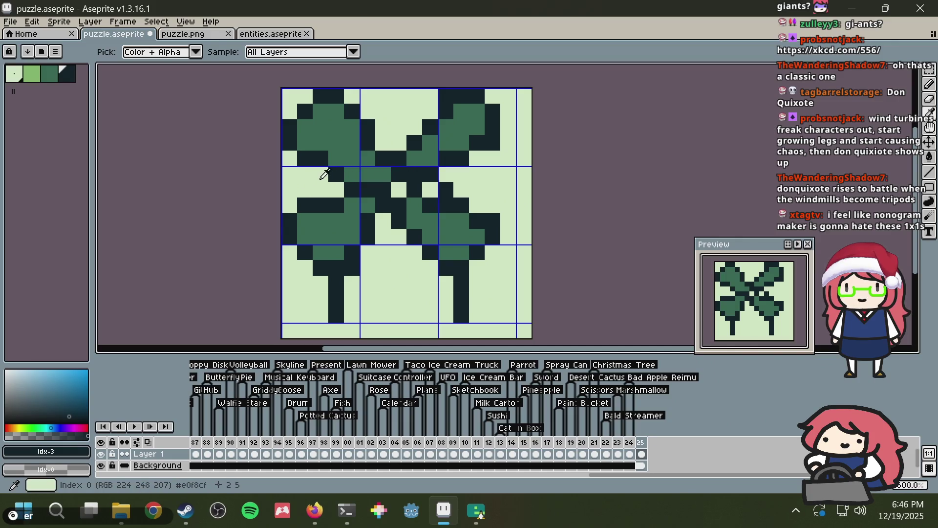
{"action": "left_click", "coordinate": [352, 174]}
{"action": "key", "text": "ctrl+z"}
{"action": "left_click", "coordinate": [431, 189]}
Step: Add a mid green pixel right of the centre, then sample the background and dark teal colours
{"action": "left_click", "coordinate": [442, 215], "text": "alt"}
{"action": "left_click", "coordinate": [502, 185]}
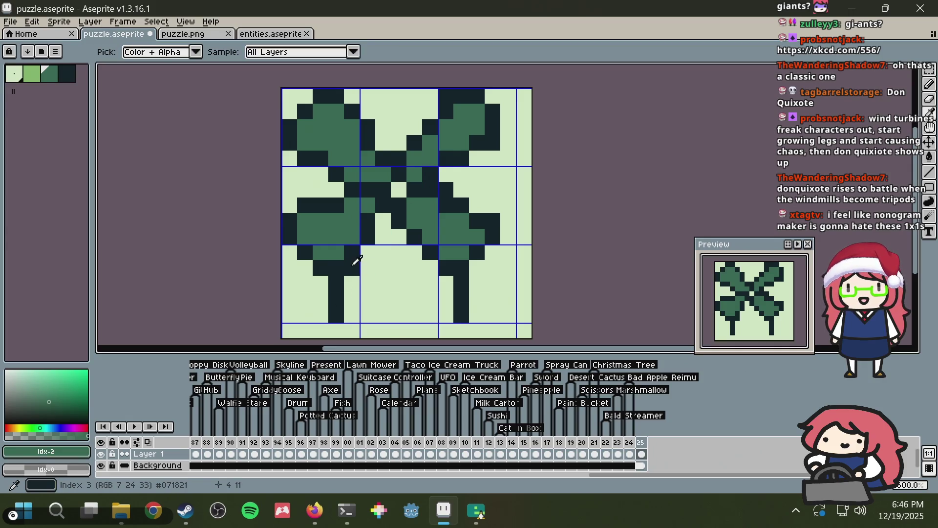
{"action": "left_click", "coordinate": [374, 269], "text": "alt"}
{"action": "left_click", "coordinate": [336, 301], "text": "alt"}
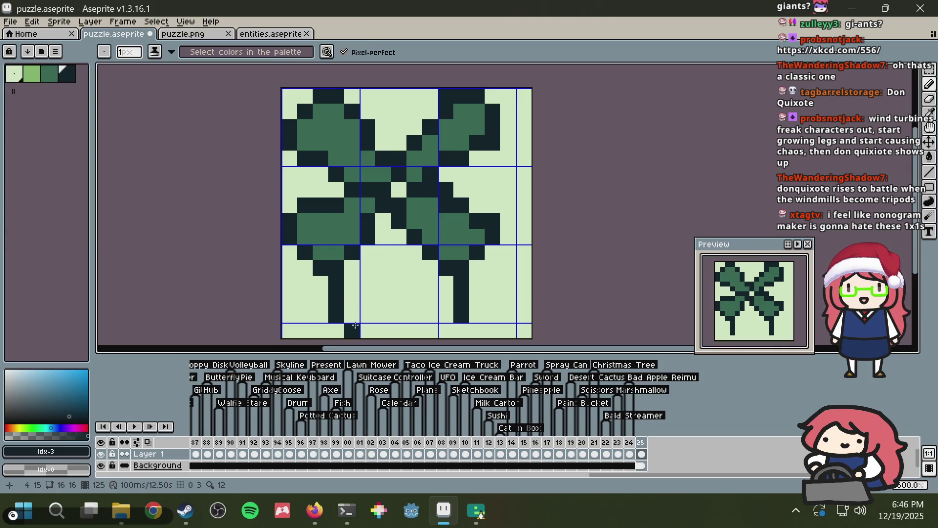
Step: Draw a dark teal line joining the two stems at the bottom and save
{"action": "left_click", "coordinate": [351, 315]}
{"action": "left_click_drag", "start_coordinate": [371, 314], "coordinate": [447, 314]}
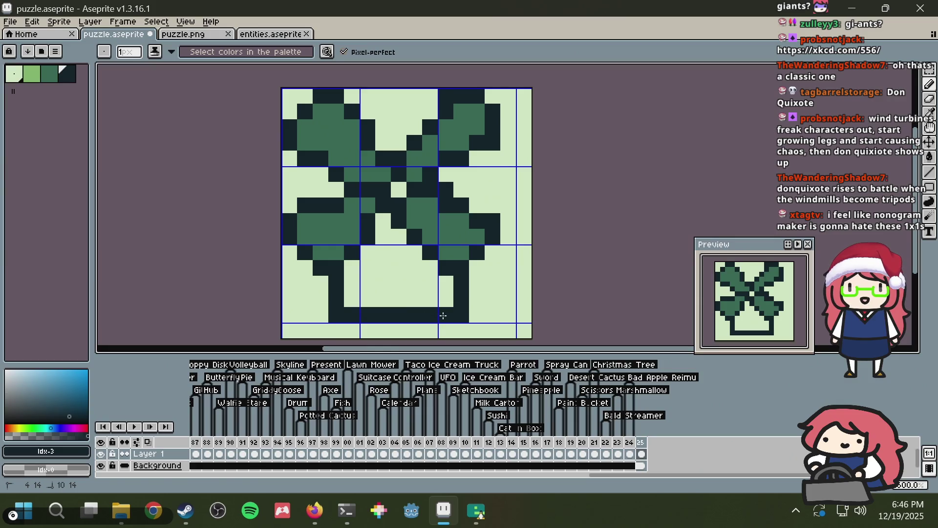
{"action": "key", "text": "ctrl+s"}
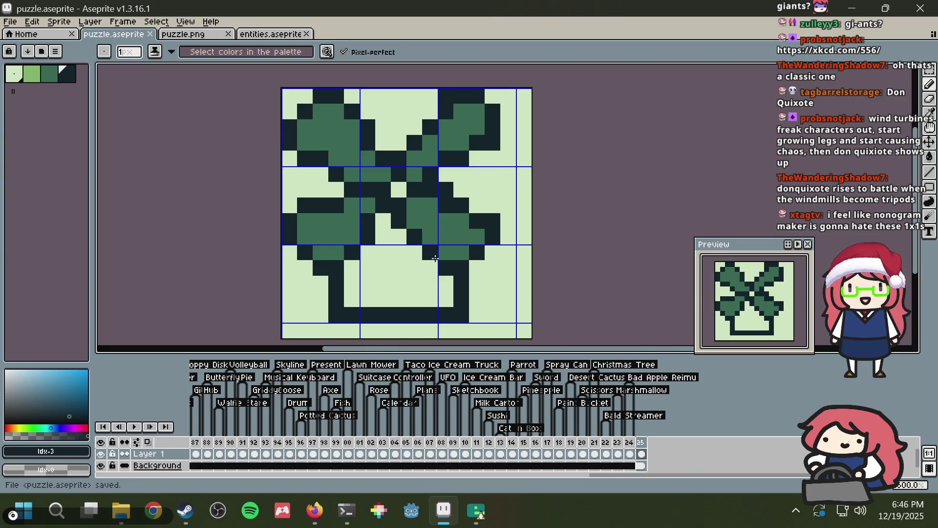
Step: Make the pixel at column 7, row 3 green, discarding a trial dark line on row 2, and save
{"action": "right_click", "coordinate": [402, 143]}
{"action": "left_click", "coordinate": [384, 127]}
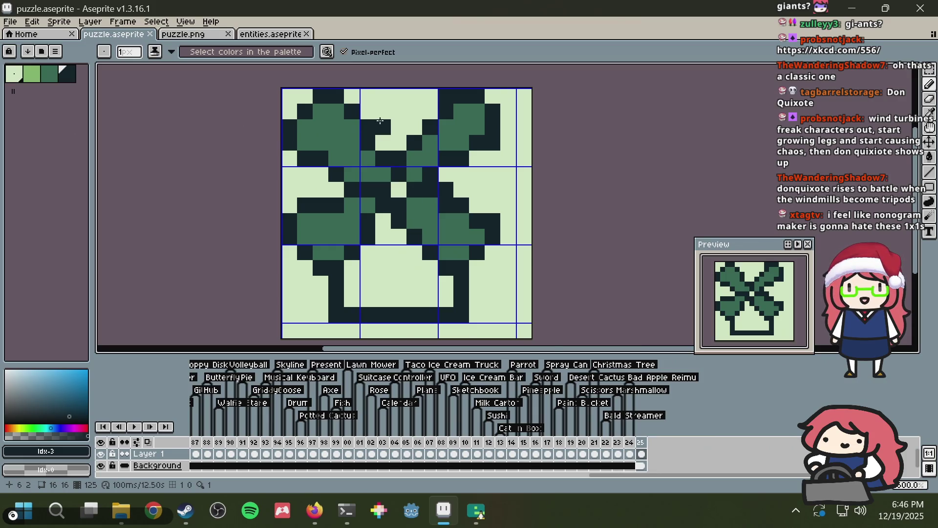
{"action": "left_click", "coordinate": [411, 120], "text": "shift"}
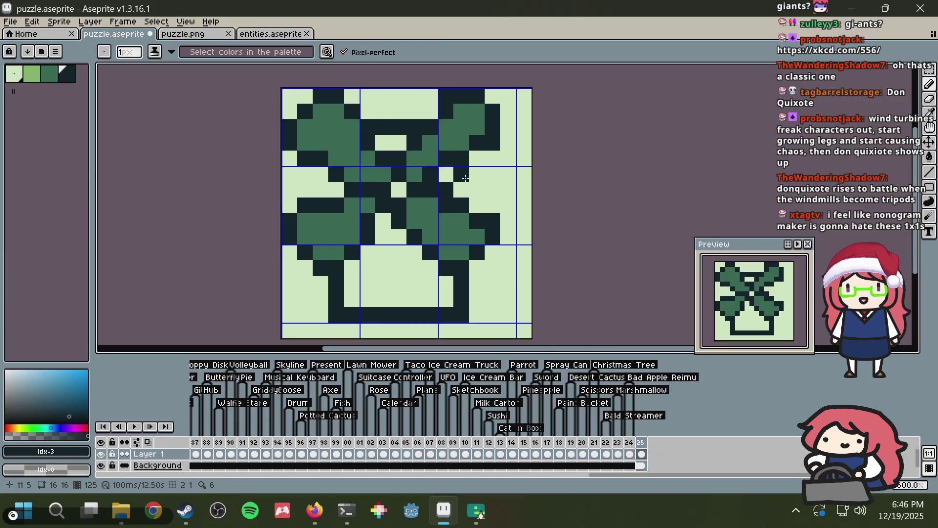
{"action": "key", "text": "ctrl+z"}
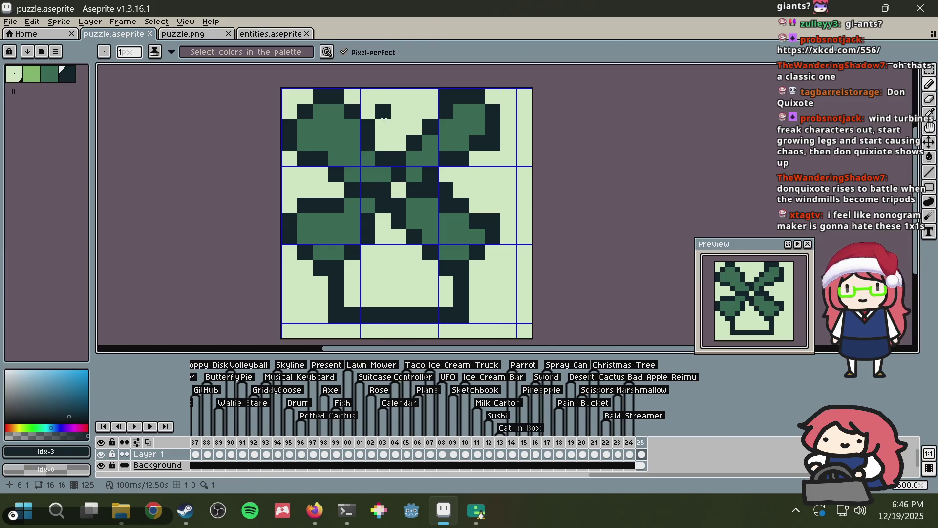
{"action": "left_click", "coordinate": [350, 138], "text": "alt"}
{"action": "left_click", "coordinate": [383, 143]}
{"action": "key", "text": "b"}
{"action": "key", "text": "ctrl+s"}
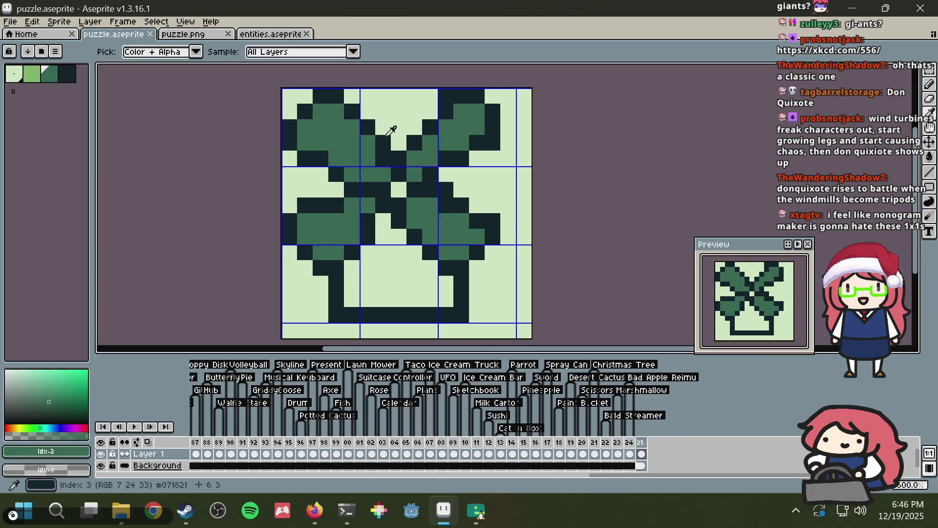
Step: Darken column 5 in rows 2–3 and lighten a pixel near the top centre
{"action": "left_click", "coordinate": [352, 112], "text": "alt"}
{"action": "left_click_drag", "start_coordinate": [368, 127], "coordinate": [368, 143]}
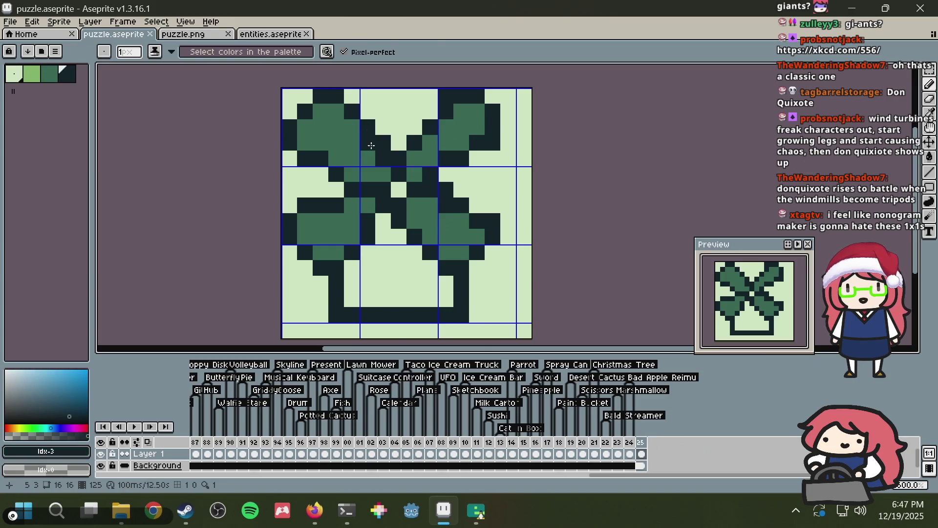
{"action": "left_click", "coordinate": [368, 110], "text": "alt"}
{"action": "left_click", "coordinate": [384, 143]}
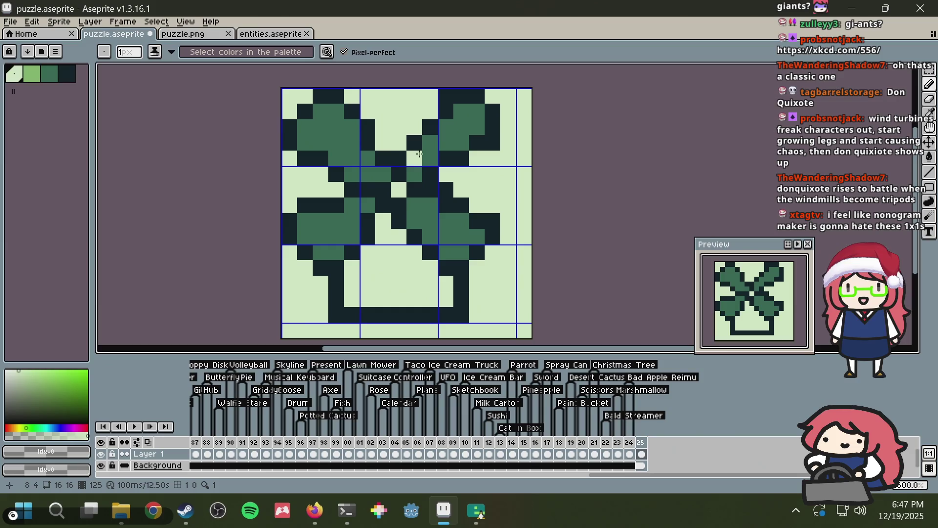
{"action": "key", "text": "ctrl"}
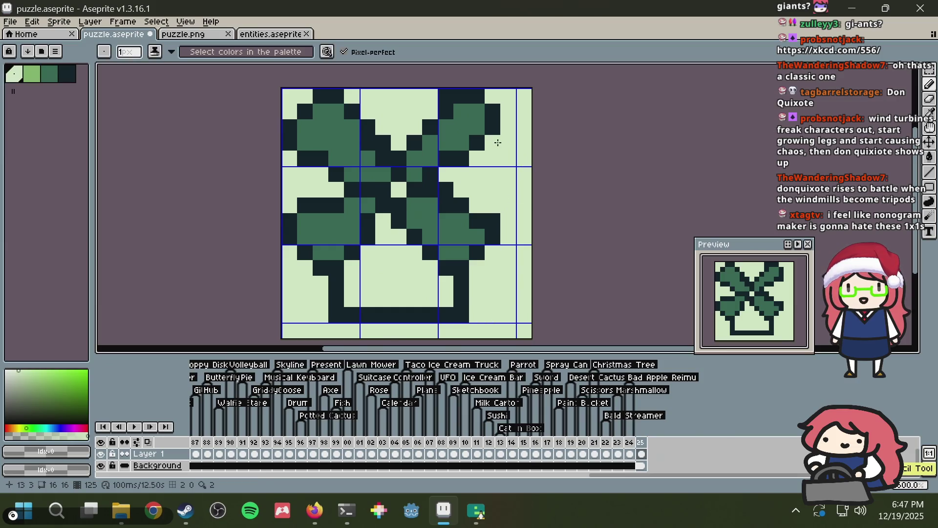
Step: Paint green pixels on the right leaf, undo the stray one, and darken an edge pixel
{"action": "key", "text": "alt"}
{"action": "left_click", "coordinate": [495, 221], "text": "alt"}
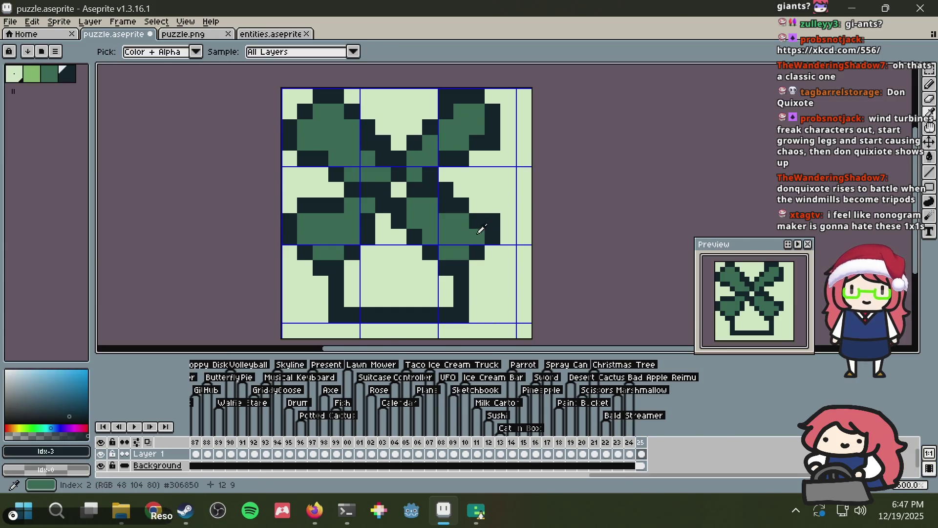
{"action": "left_click", "coordinate": [479, 233], "text": "alt"}
{"action": "left_click", "coordinate": [446, 205]}
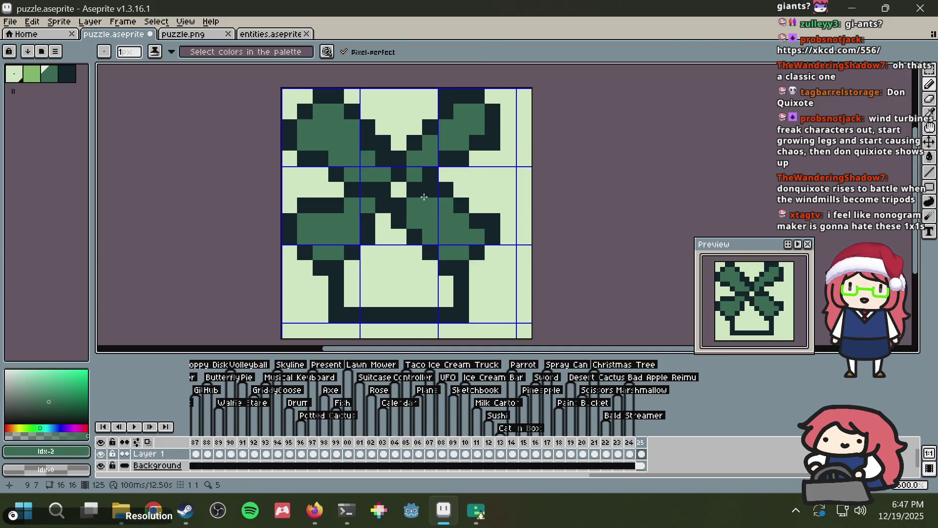
{"action": "key", "text": "ctrl+z"}
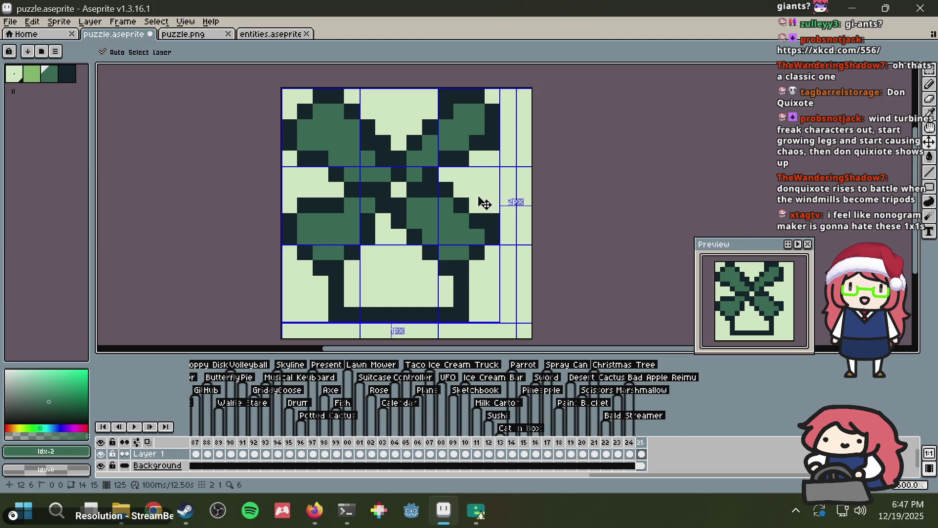
{"action": "left_click", "coordinate": [484, 221], "text": "alt"}
Step: Save puzzle.aseprite and paint a mid green pixel on the right leaf
{"action": "left_click", "coordinate": [469, 208]}
{"action": "key", "text": "ctrl+s"}
{"action": "left_click", "coordinate": [461, 221], "text": "alt"}
{"action": "left_click", "coordinate": [478, 222]}
{"action": "key", "text": "ctrl+s"}
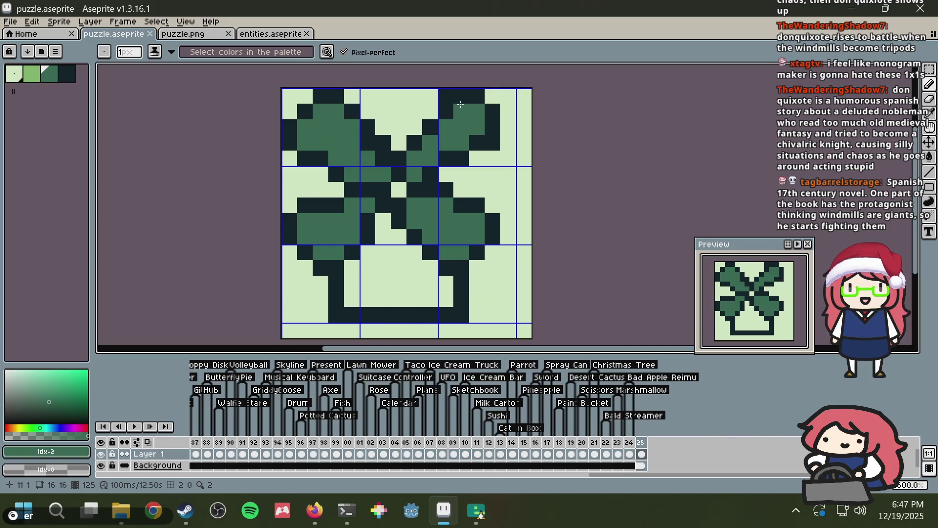
Step: Erase the dark pixel atop the right leaf and repaint centre pixels green and dark teal
{"action": "key", "text": "i"}
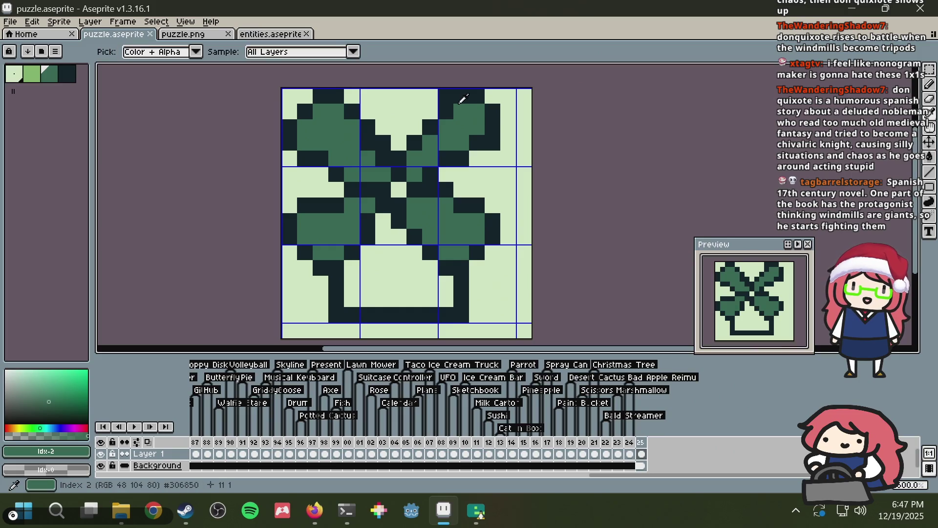
{"action": "key", "text": "b"}
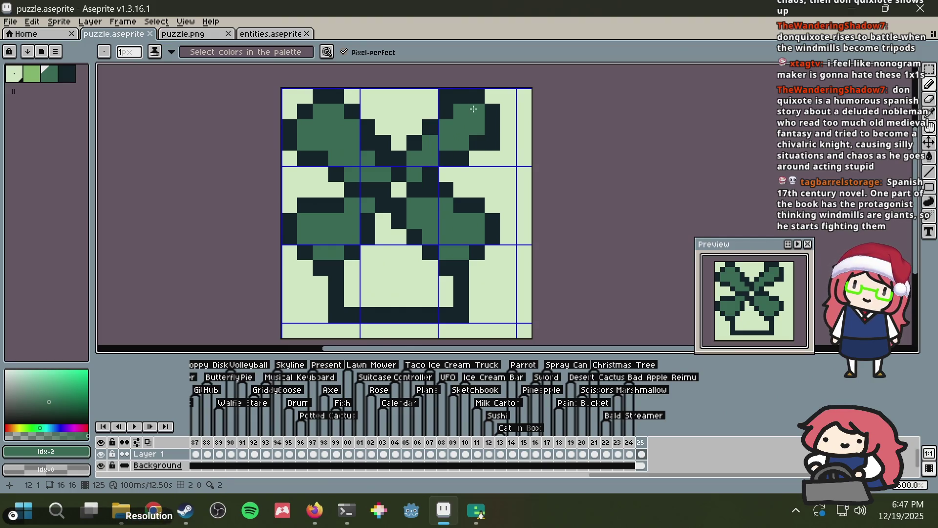
{"action": "key", "text": "i"}
{"action": "left_click", "coordinate": [430, 99], "text": "alt"}
{"action": "left_click", "coordinate": [446, 95]}
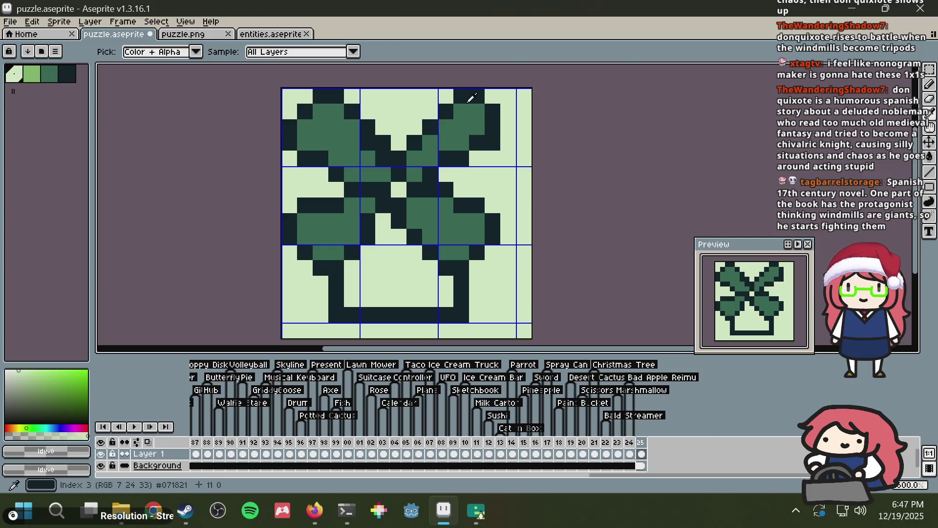
{"action": "left_click", "coordinate": [492, 154], "text": "alt"}
{"action": "left_click", "coordinate": [430, 143], "text": "alt"}
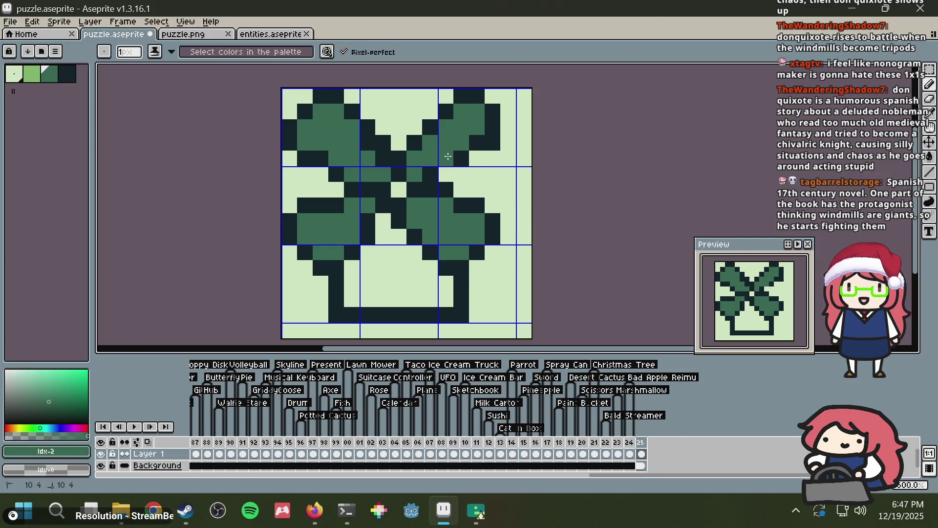
{"action": "left_click", "coordinate": [430, 175]}
{"action": "left_click", "coordinate": [437, 184], "text": "alt"}
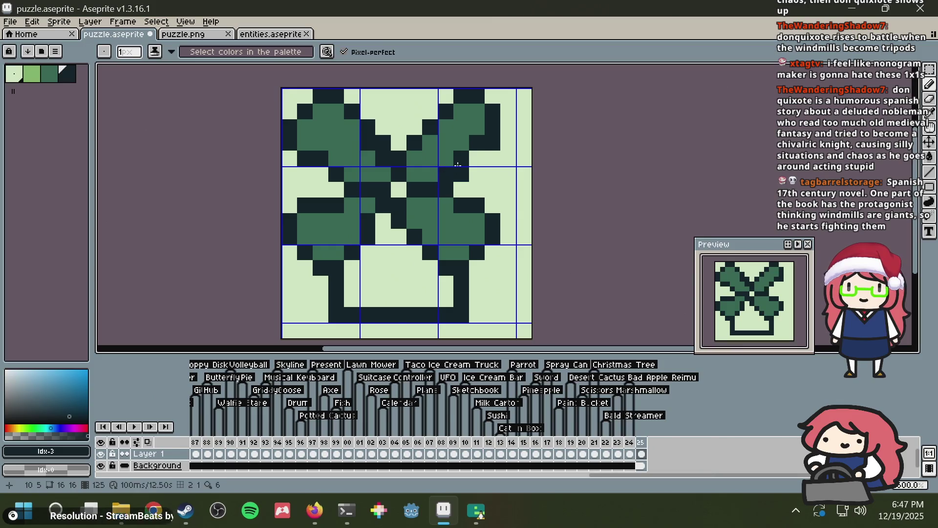
{"action": "left_click", "coordinate": [445, 175]}
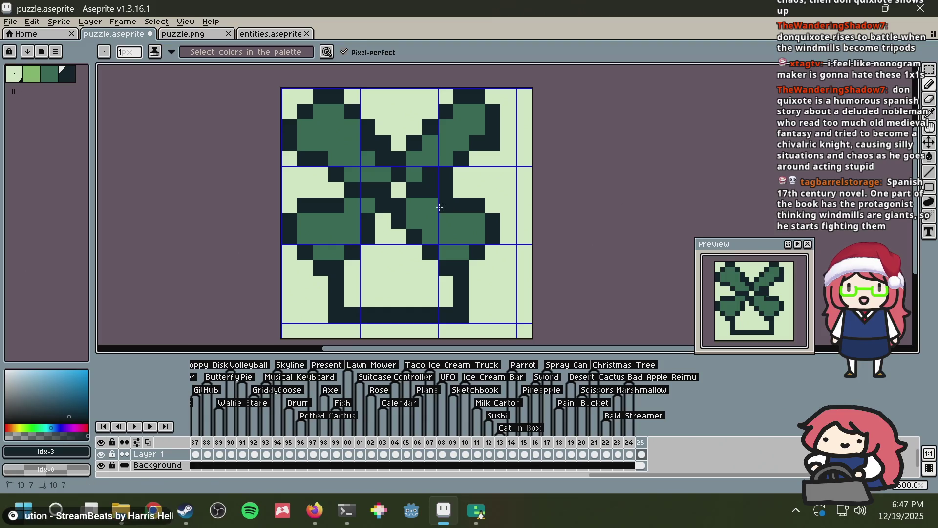
Step: Outline the top of the upper-right leaf in dark teal and fill a pixel inside green
{"action": "left_click", "coordinate": [454, 184], "text": "alt"}
{"action": "left_click", "coordinate": [466, 155]}
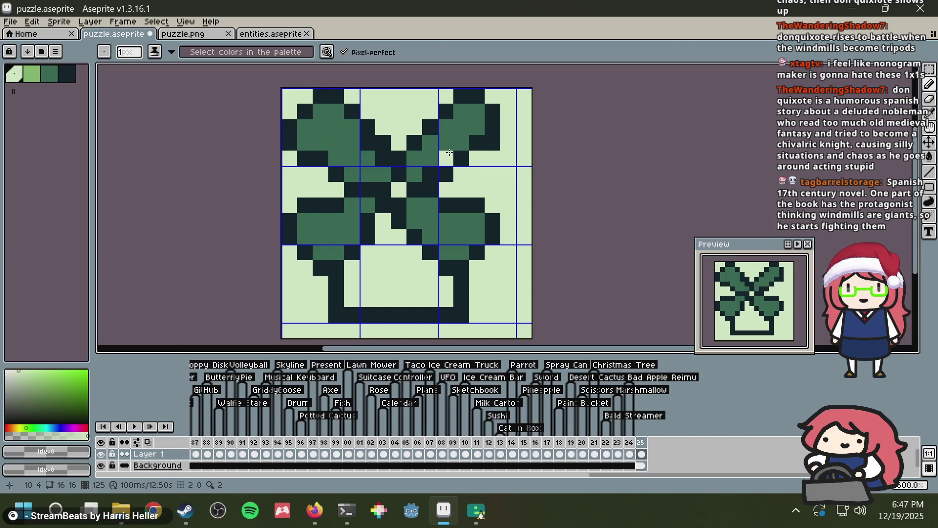
{"action": "left_click", "coordinate": [433, 122], "text": "alt"}
{"action": "left_click_drag", "start_coordinate": [433, 122], "coordinate": [445, 96]}
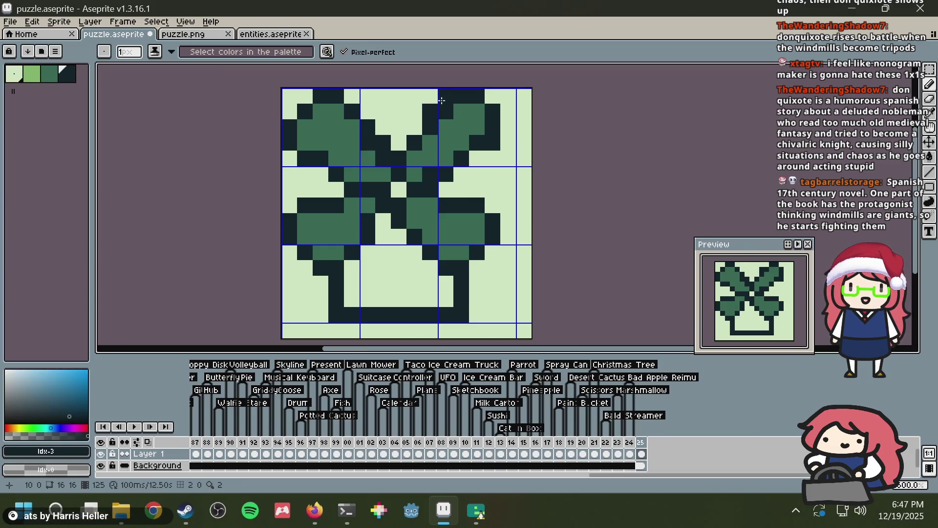
{"action": "left_click", "coordinate": [462, 108], "text": "alt"}
{"action": "left_click", "coordinate": [446, 112]}
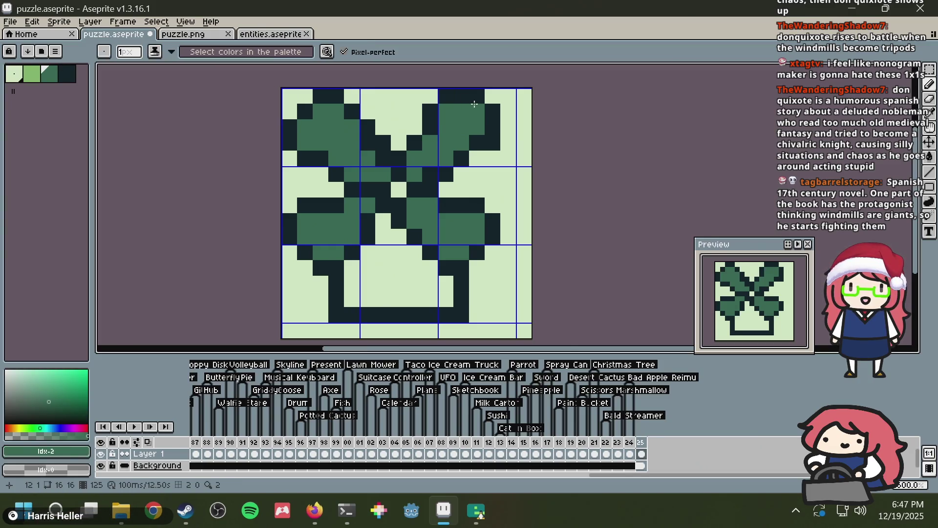
Step: Clear a stray dark pixel, draw dark outline along the right leaf, and add green fill pixels
{"action": "right_click", "coordinate": [492, 140]}
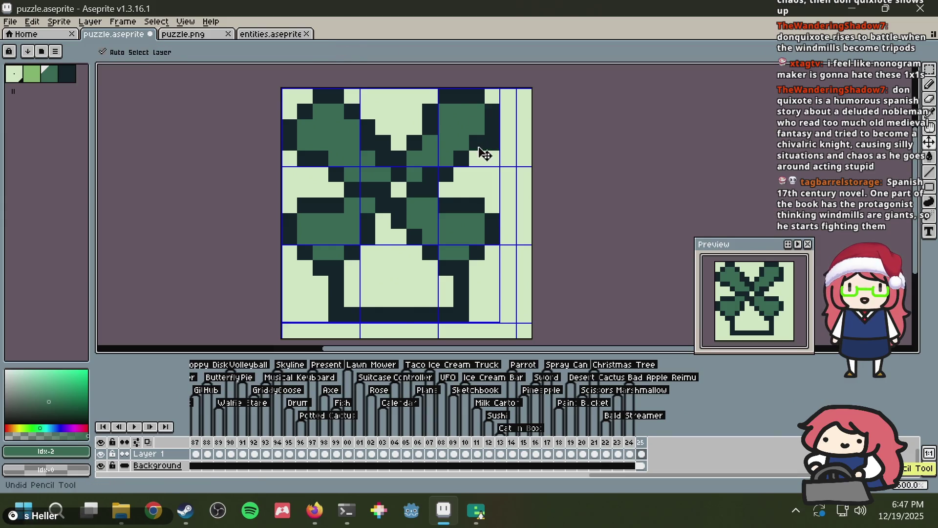
{"action": "left_click", "coordinate": [477, 144], "text": "alt"}
{"action": "left_click_drag", "start_coordinate": [477, 159], "coordinate": [462, 174]}
{"action": "left_click", "coordinate": [456, 138], "text": "alt"}
{"action": "left_click", "coordinate": [477, 143]}
{"action": "left_click", "coordinate": [431, 174]}
{"action": "scroll", "coordinate": [524, 113], "scroll_direction": "down", "scroll_amount": 3}
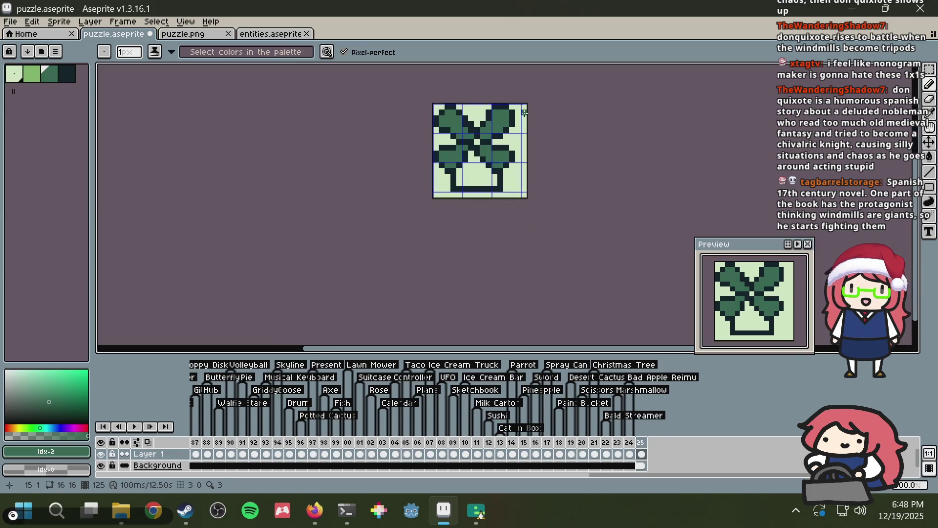
Step: Clear the upper-right leaf to background with rectangular selections, undoing a misplaced block move
{"action": "scroll", "coordinate": [524, 110], "scroll_direction": "up", "scroll_amount": 2}
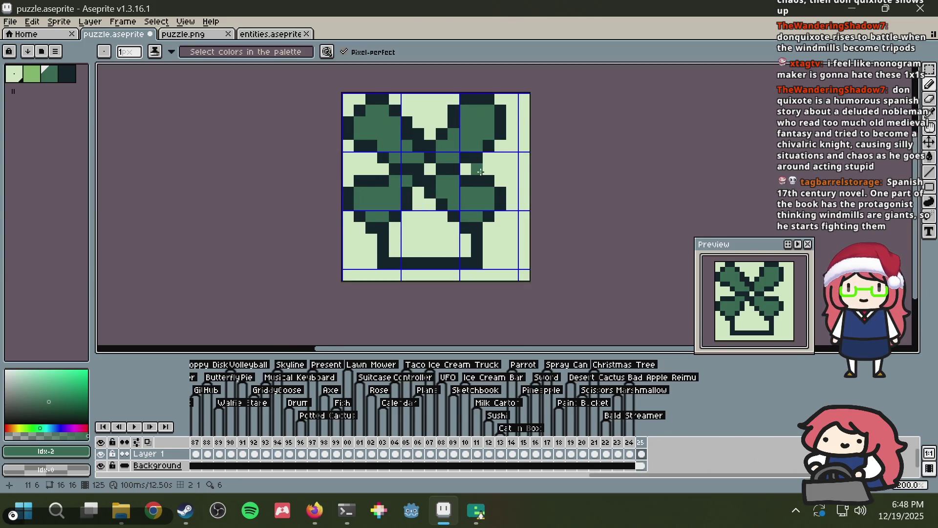
{"action": "key", "text": "m"}
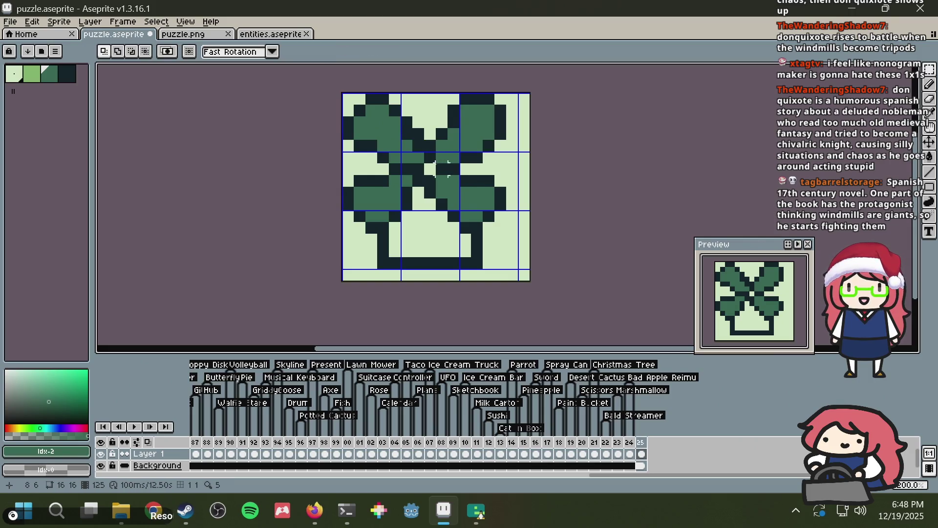
{"action": "left_click_drag", "start_coordinate": [430, 169], "coordinate": [325, 80]}
{"action": "key", "text": "ctrl+t"}
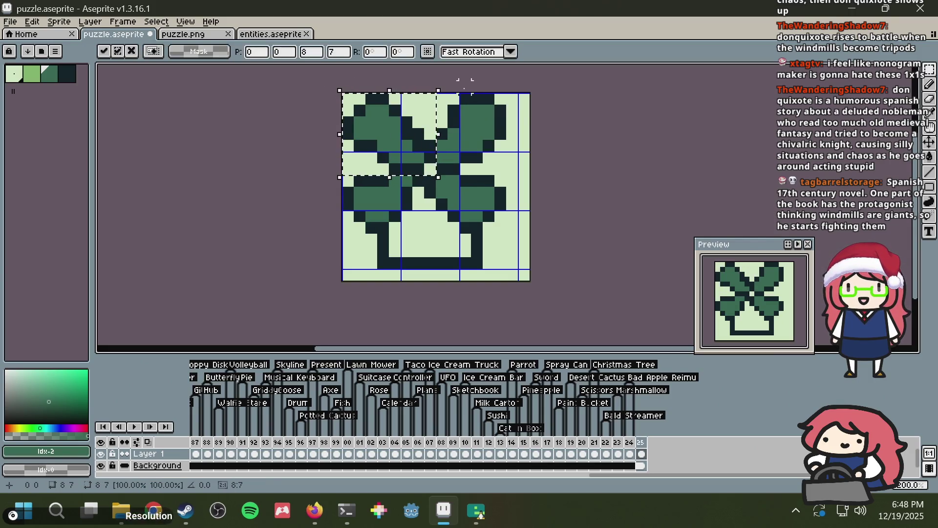
{"action": "mouse_move", "coordinate": [495, 164]}
{"action": "left_mouse_down"}
{"action": "mouse_move", "coordinate": [442, 110]}
{"action": "mouse_move", "coordinate": [441, 98]}
{"action": "left_mouse_up"}
{"action": "key", "text": "Delete"}
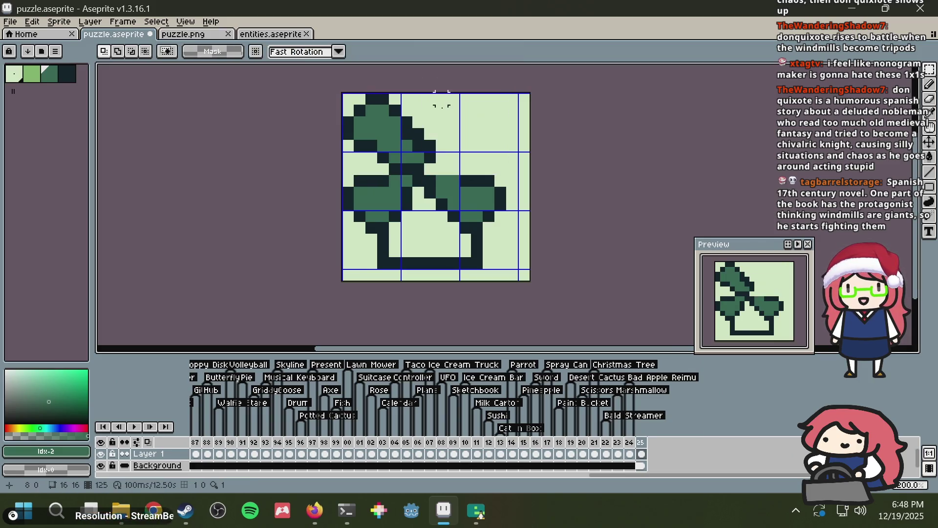
{"action": "mouse_move", "coordinate": [436, 181]}
{"action": "left_mouse_down"}
{"action": "mouse_move", "coordinate": [509, 272]}
{"action": "mouse_move", "coordinate": [332, 191]}
{"action": "mouse_move", "coordinate": [329, 182]}
{"action": "left_mouse_up"}
{"action": "key", "text": "ctrl+z"}
{"action": "key", "text": "ctrl+z"}
{"action": "key", "text": "ctrl+z"}
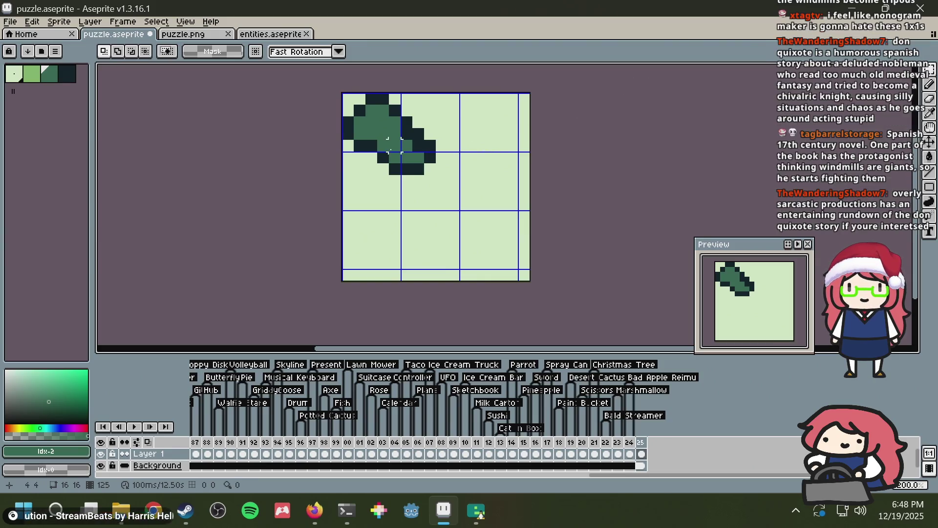
Step: Repaint pixels along the remaining leaf's edge in dark teal and pale background
{"action": "key", "text": "b"}
{"action": "key", "text": "super"}
{"action": "key", "text": "super"}
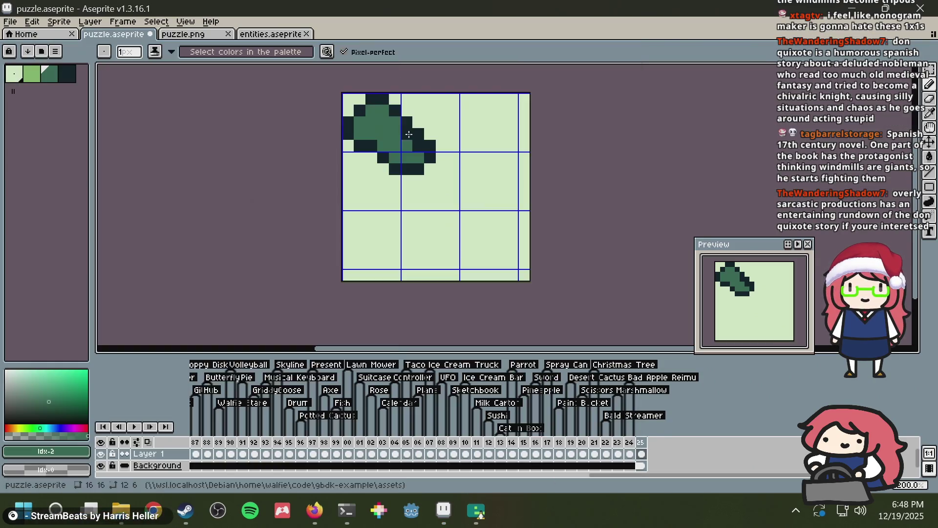
{"action": "key", "text": "h"}
{"action": "key", "text": "b"}
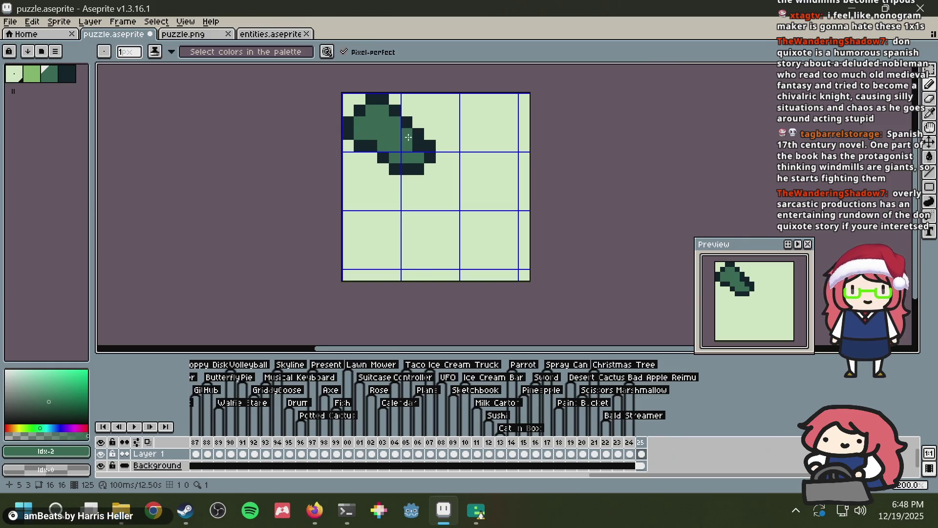
{"action": "key", "text": "i"}
{"action": "key", "text": "b"}
{"action": "key", "text": "i"}
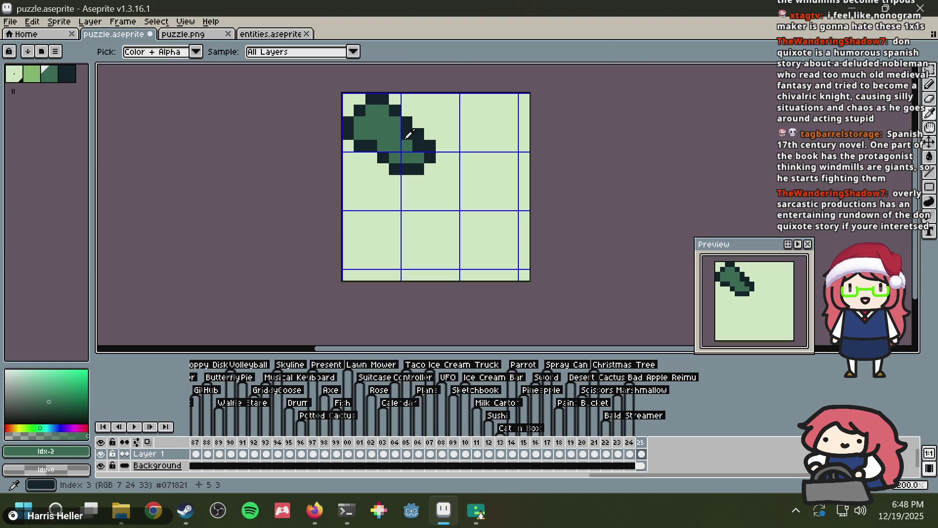
{"action": "key", "text": "b"}
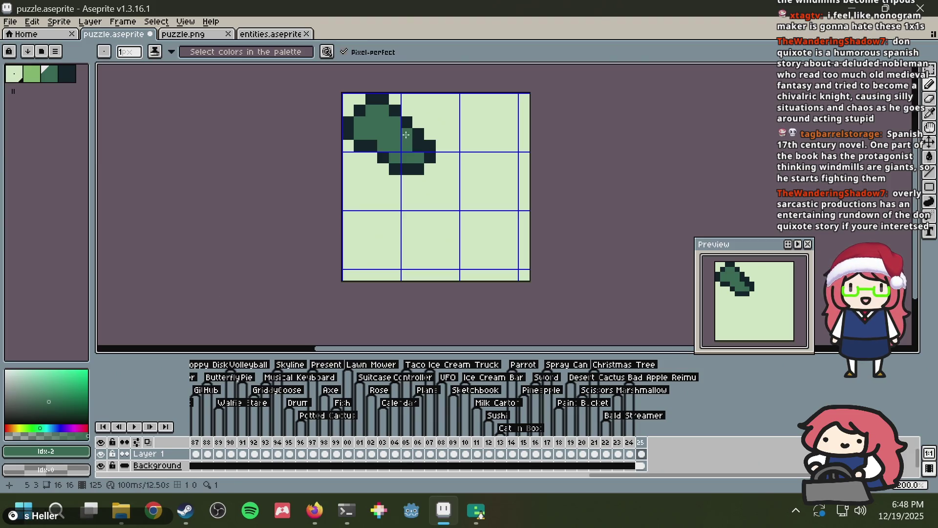
{"action": "key", "text": "i"}
{"action": "key", "text": "b"}
{"action": "key", "text": "i"}
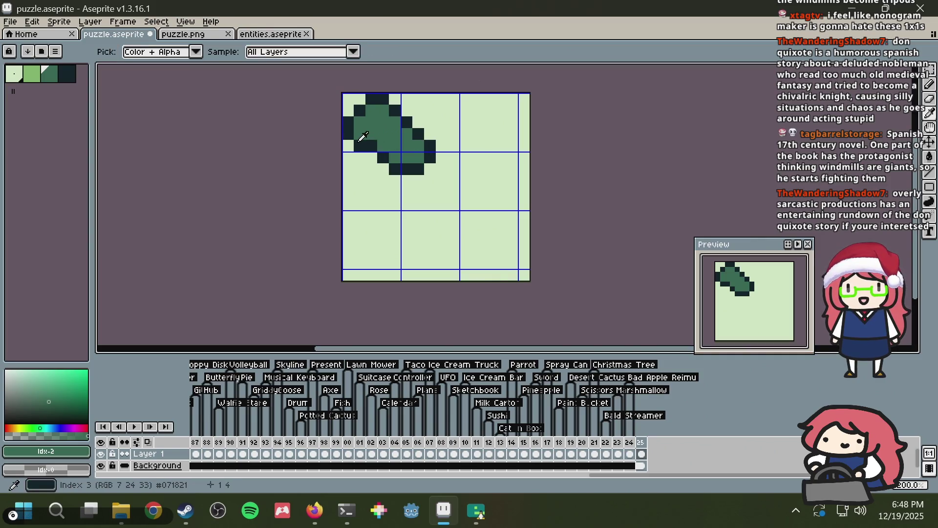
{"action": "left_click", "coordinate": [361, 142]}
{"action": "key", "text": "b"}
{"action": "left_click", "coordinate": [359, 135]}
Step: Reshape the leaf's left-edge outline with dark teal pixels
{"action": "key", "text": "i"}
{"action": "left_click", "coordinate": [373, 167]}
{"action": "key", "text": "b"}
{"action": "left_click", "coordinate": [364, 146]}
{"action": "left_click", "coordinate": [348, 134]}
{"action": "key", "text": "i"}
{"action": "left_click", "coordinate": [371, 98]}
{"action": "key", "text": "b"}
{"action": "left_click", "coordinate": [359, 110]}
{"action": "left_click", "coordinate": [348, 134]}
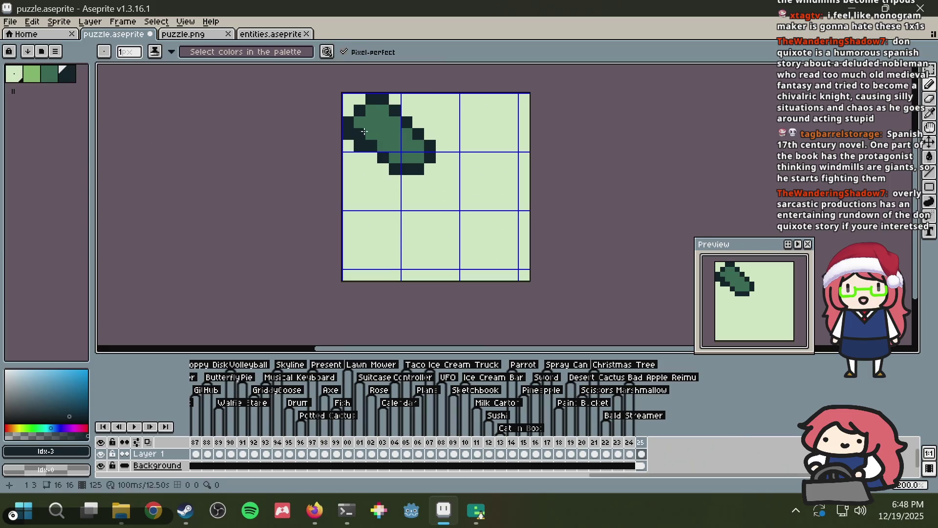
Step: Fill a dark pixel inside the leaf with mid green
{"action": "key", "text": "i"}
{"action": "left_click", "coordinate": [365, 129]}
{"action": "key", "text": "b"}
{"action": "left_click", "coordinate": [408, 117]}
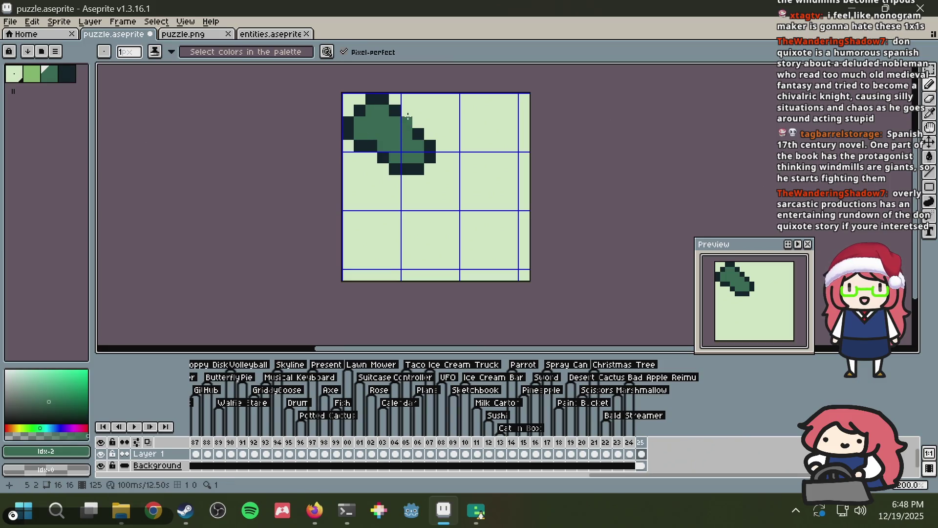
Step: Copy the top-left leaf to the right and rotate it into a second sail
{"action": "key", "text": "m"}
{"action": "left_click_drag", "start_coordinate": [430, 169], "coordinate": [340, 92]}
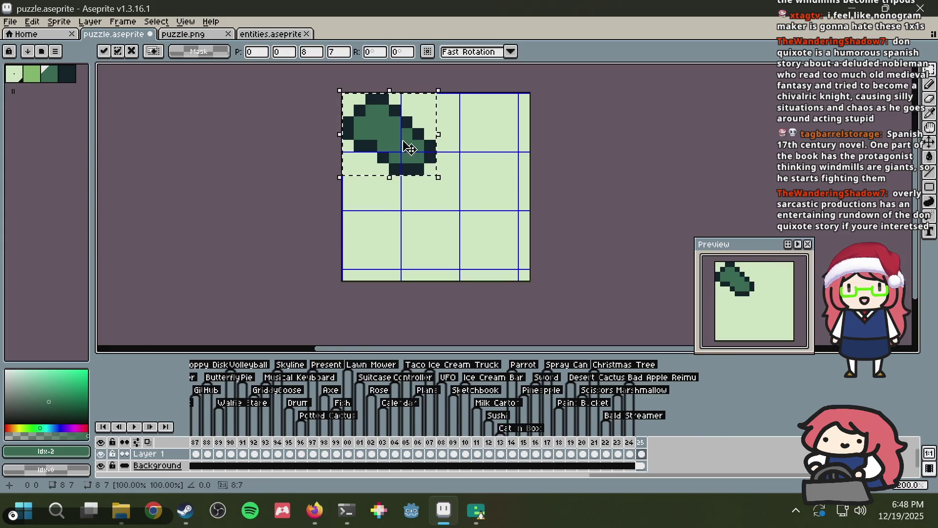
{"action": "left_click_drag", "start_coordinate": [410, 149], "coordinate": [495, 149]}
{"action": "mouse_move", "coordinate": [530, 91]}
{"action": "left_mouse_down"}
{"action": "mouse_move", "coordinate": [541, 96]}
{"action": "mouse_move", "coordinate": [557, 167]}
{"action": "mouse_move", "coordinate": [536, 196]}
{"action": "mouse_move", "coordinate": [496, 219]}
{"action": "left_mouse_up"}
{"action": "mouse_move", "coordinate": [455, 134]}
{"action": "left_mouse_down"}
{"action": "mouse_move", "coordinate": [442, 140]}
{"action": "mouse_move", "coordinate": [461, 150]}
{"action": "left_mouse_up"}
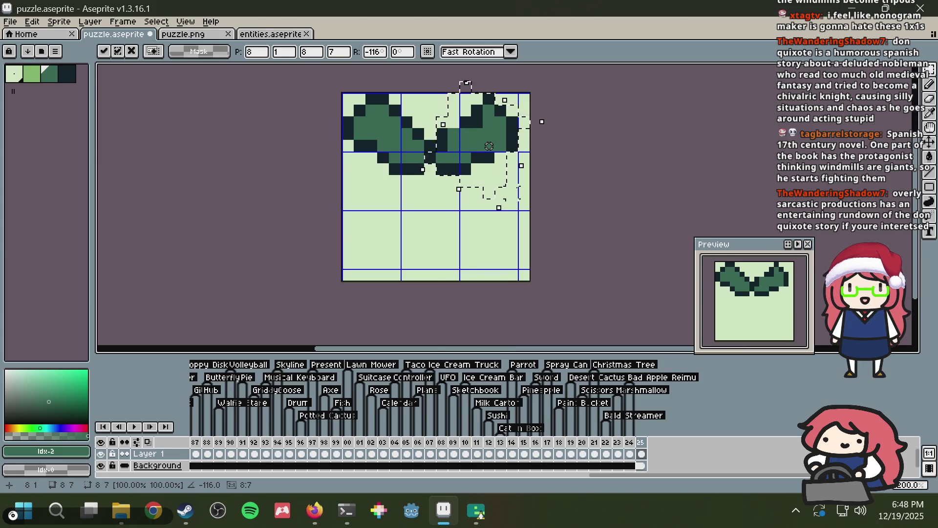
{"action": "left_click", "coordinate": [617, 168]}
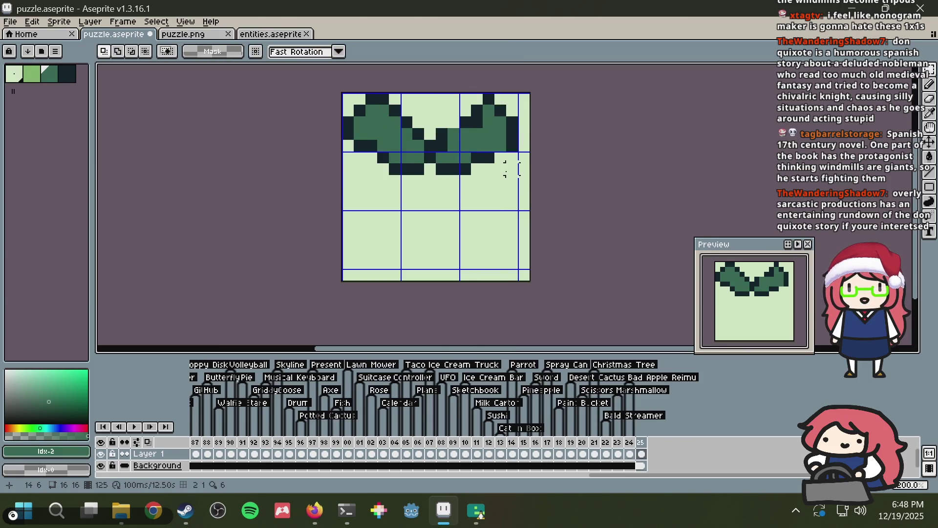
Step: Paste the pair of sails and clear rows 5 to 14 to background
{"action": "key", "text": "ctrl+v"}
{"action": "left_click_drag", "start_coordinate": [483, 165], "coordinate": [494, 237]}
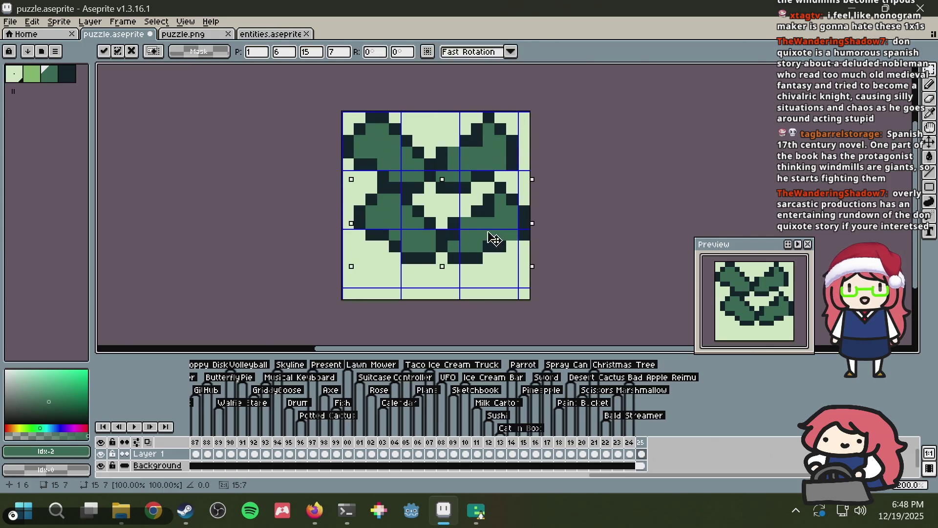
{"action": "mouse_move", "coordinate": [540, 177]}
{"action": "left_mouse_down"}
{"action": "mouse_move", "coordinate": [447, 266]}
{"action": "mouse_move", "coordinate": [354, 290]}
{"action": "left_mouse_up"}
{"action": "key", "text": "Delete"}
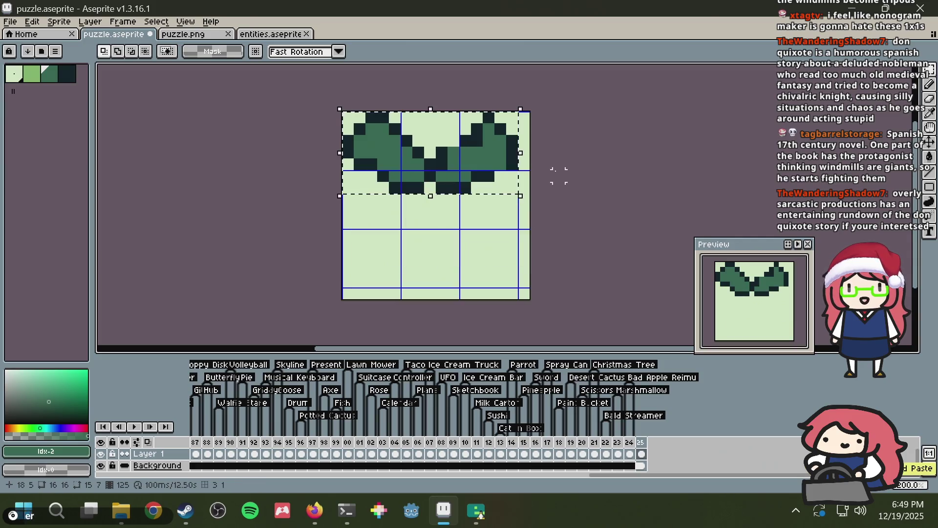
Step: Try placing a 180°-rotated paste of the sails below, then undo it
{"action": "key", "text": "ctrl+v"}
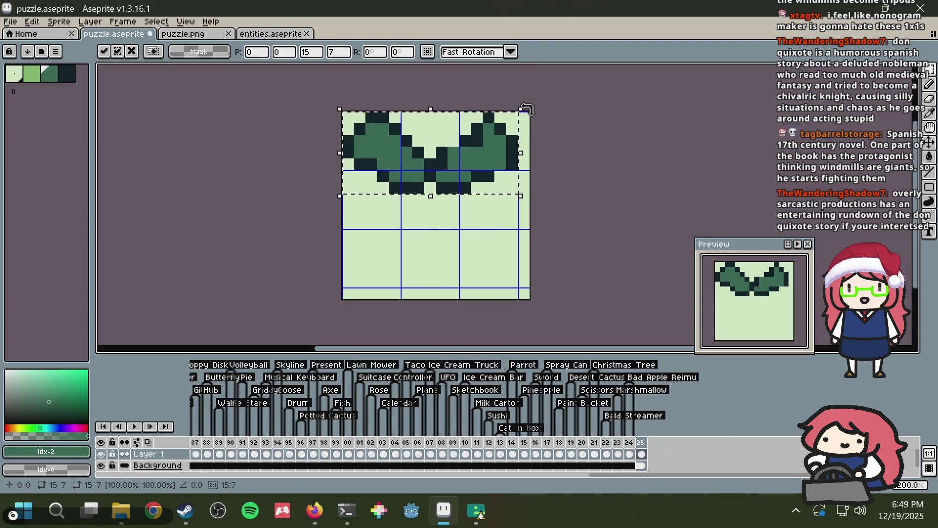
{"action": "mouse_move", "coordinate": [526, 108]}
{"action": "left_mouse_down"}
{"action": "mouse_move", "coordinate": [387, 236]}
{"action": "mouse_move", "coordinate": [342, 195]}
{"action": "mouse_move", "coordinate": [348, 222]}
{"action": "left_mouse_up"}
{"action": "key", "text": "Return"}
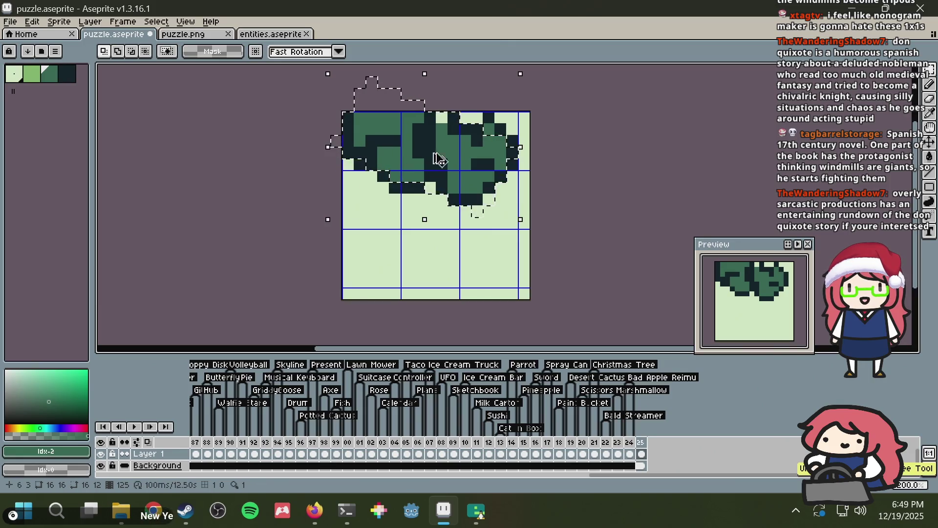
{"action": "key", "text": "ctrl+z"}
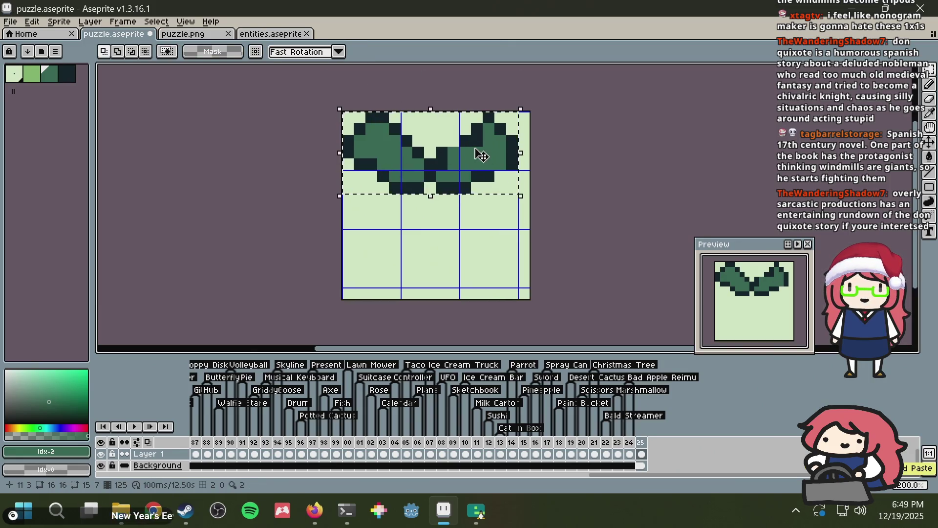
{"action": "left_click_drag", "start_coordinate": [488, 159], "coordinate": [489, 220]}
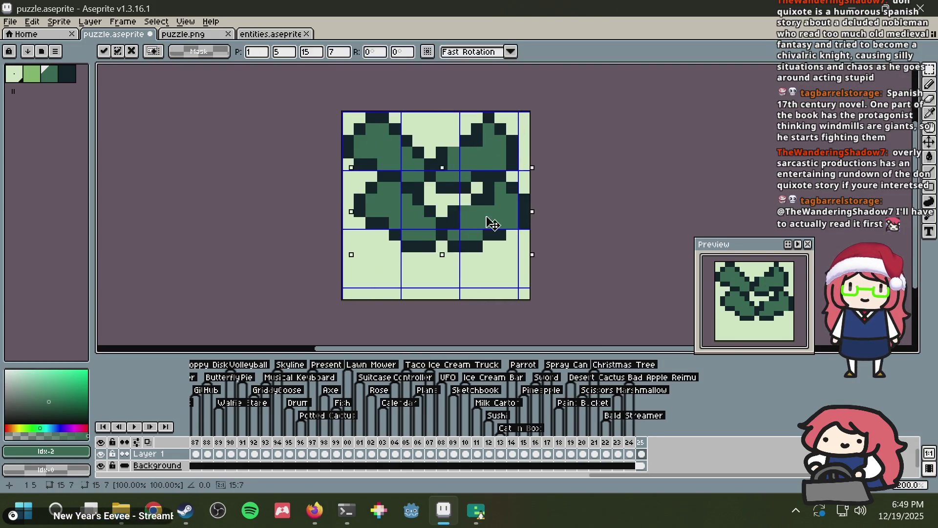
{"action": "mouse_move", "coordinate": [533, 193]}
{"action": "left_mouse_down"}
{"action": "mouse_move", "coordinate": [555, 200]}
{"action": "mouse_move", "coordinate": [334, 298]}
{"action": "mouse_move", "coordinate": [343, 288]}
{"action": "left_mouse_up"}
{"action": "mouse_move", "coordinate": [438, 212]}
{"action": "left_mouse_down"}
{"action": "mouse_move", "coordinate": [424, 229]}
{"action": "mouse_move", "coordinate": [420, 220]}
{"action": "left_mouse_up"}
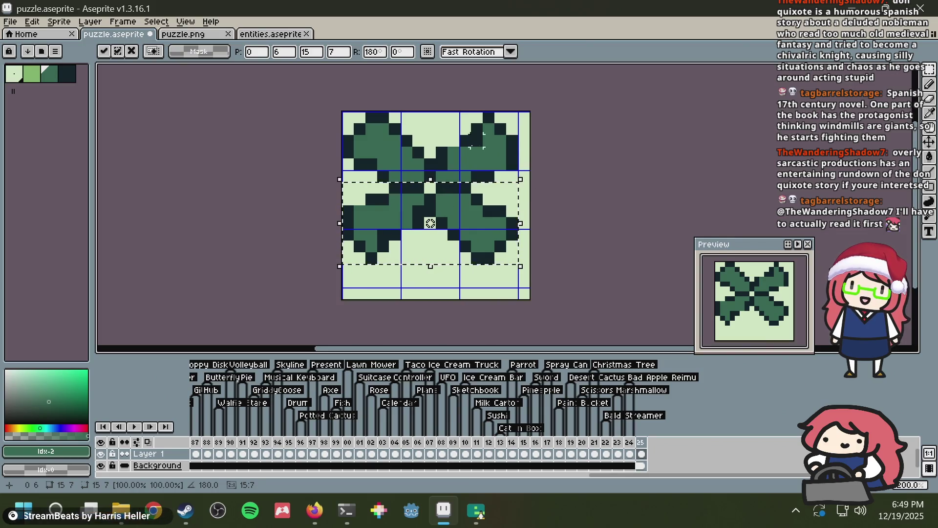
{"action": "key", "text": "ctrl+z"}
{"action": "key", "text": "ctrl+z"}
Step: Shift the right sail block over and the left sail block down one pixel
{"action": "mouse_move", "coordinate": [448, 106]}
{"action": "left_mouse_down"}
{"action": "mouse_move", "coordinate": [473, 154]}
{"action": "mouse_move", "coordinate": [468, 193]}
{"action": "mouse_move", "coordinate": [440, 212]}
{"action": "left_mouse_up"}
{"action": "mouse_move", "coordinate": [415, 165]}
{"action": "left_mouse_down"}
{"action": "mouse_move", "coordinate": [502, 161]}
{"action": "mouse_move", "coordinate": [484, 171]}
{"action": "left_mouse_up"}
{"action": "key", "text": "ctrl+d"}
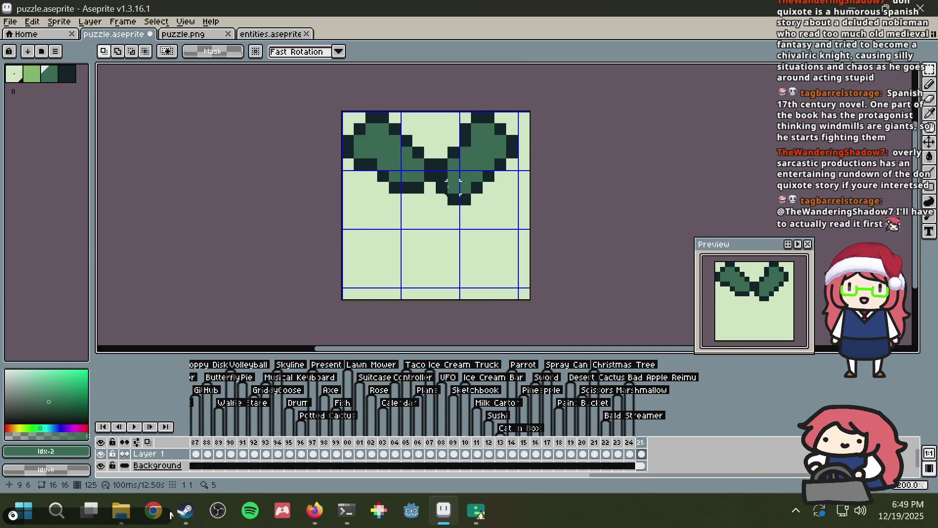
{"action": "left_click_drag", "start_coordinate": [342, 112], "coordinate": [436, 194]}
{"action": "left_click_drag", "start_coordinate": [404, 145], "coordinate": [404, 157]}
{"action": "key", "text": "ctrl+d"}
Step: Rotate the top 15×8 sail area 180° and drop it at y=8 to form the X
{"action": "mouse_move", "coordinate": [512, 210]}
{"action": "left_mouse_down"}
{"action": "mouse_move", "coordinate": [509, 193]}
{"action": "mouse_move", "coordinate": [342, 111]}
{"action": "left_mouse_up"}
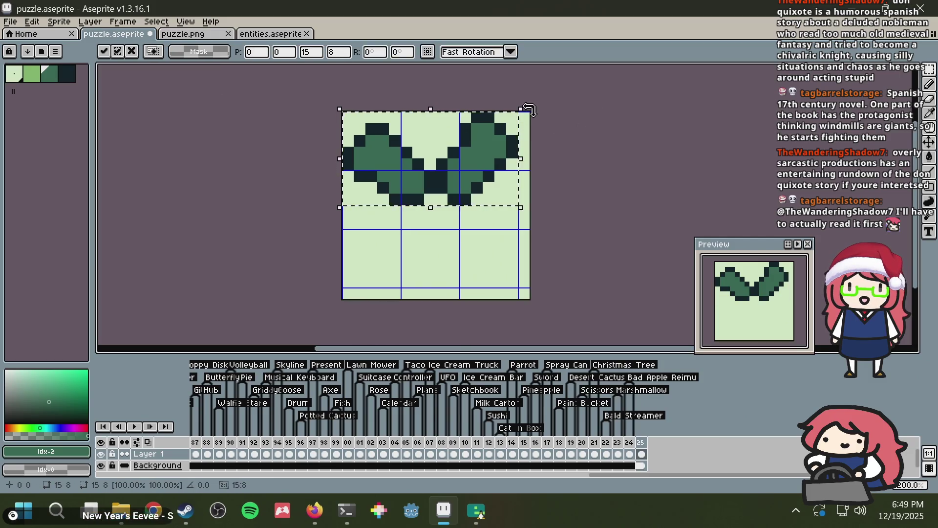
{"action": "mouse_move", "coordinate": [536, 116]}
{"action": "left_mouse_down"}
{"action": "mouse_move", "coordinate": [534, 171]}
{"action": "mouse_move", "coordinate": [367, 227]}
{"action": "mouse_move", "coordinate": [339, 209]}
{"action": "left_mouse_up"}
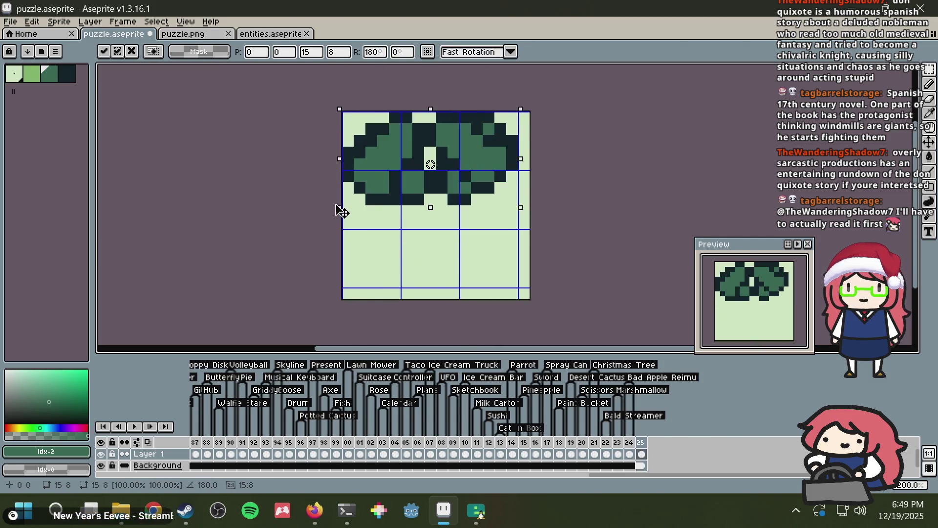
{"action": "left_click_drag", "start_coordinate": [461, 125], "coordinate": [466, 214]}
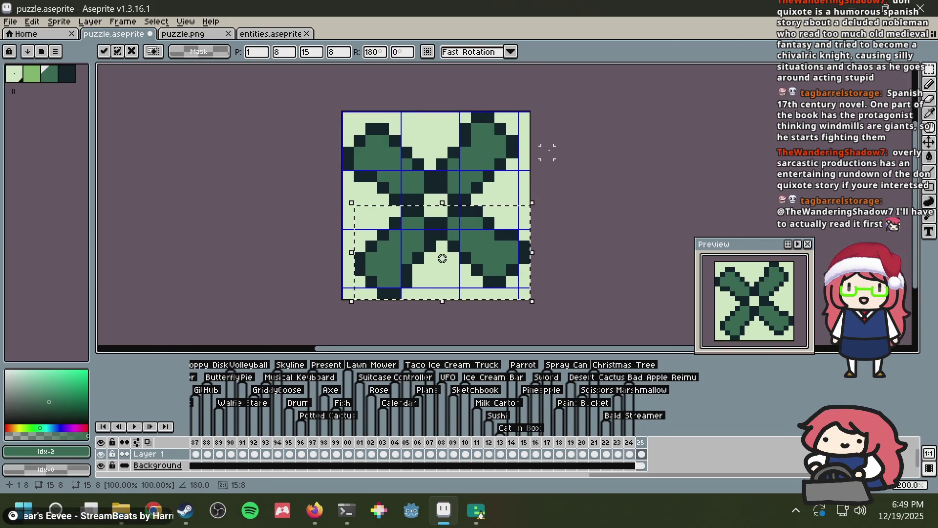
{"action": "key", "text": "ctrl+d"}
{"action": "key", "text": "b"}
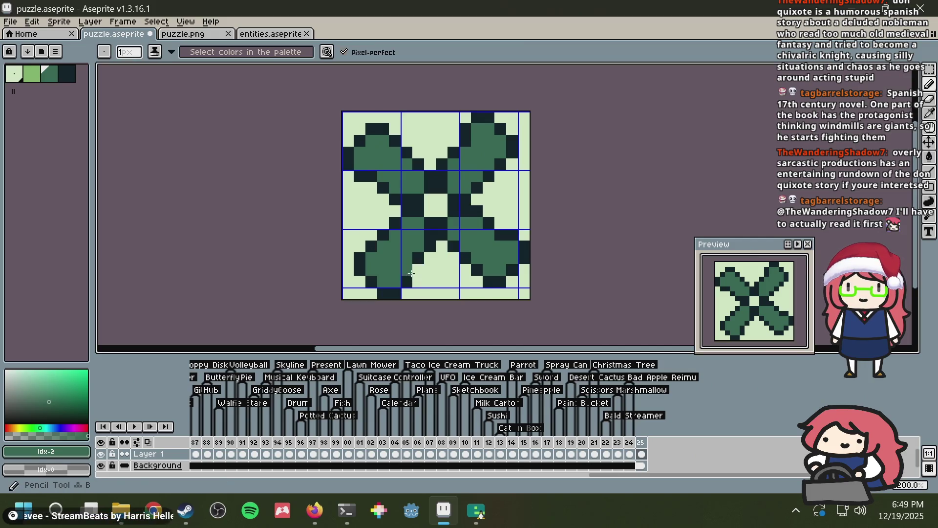
Step: Pick the darkest green and scale the whole sprite down to 15×14 pixels
{"action": "left_click", "coordinate": [430, 244], "text": "alt"}
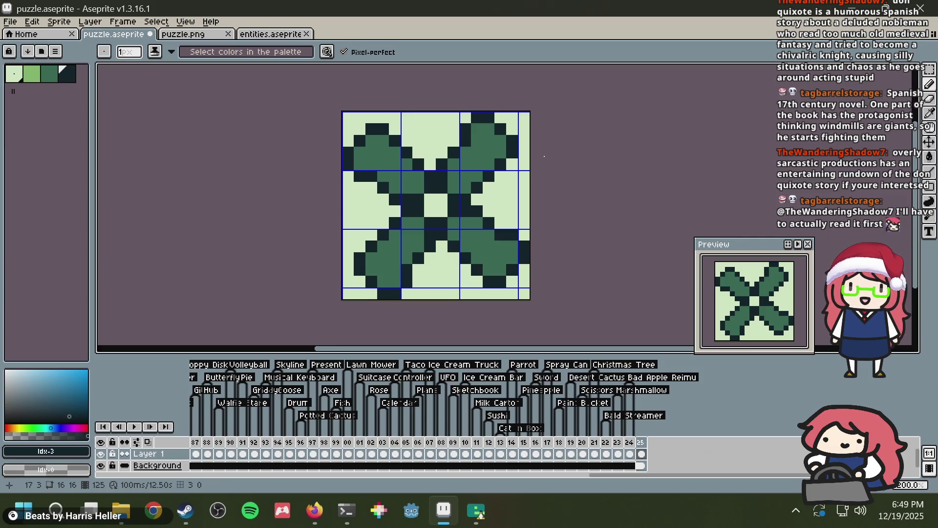
{"action": "key", "text": "m"}
{"action": "key", "text": "ctrl+a"}
{"action": "left_click", "coordinate": [528, 296]}
{"action": "left_click_drag", "start_coordinate": [528, 297], "coordinate": [519, 263]}
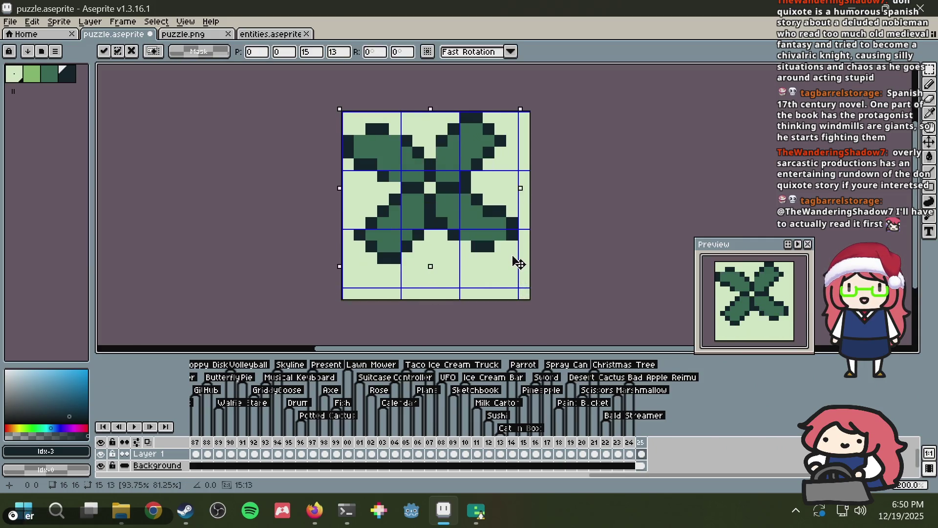
{"action": "key", "text": "Return"}
Step: Pencil dark legs to the bottom edge, a dark top-row line, and dark cells 11,5 and 13,10
{"action": "key", "text": "i"}
{"action": "key", "text": "b"}
{"action": "left_click_drag", "start_coordinate": [392, 271], "coordinate": [384, 286]}
{"action": "left_click", "coordinate": [378, 197]}
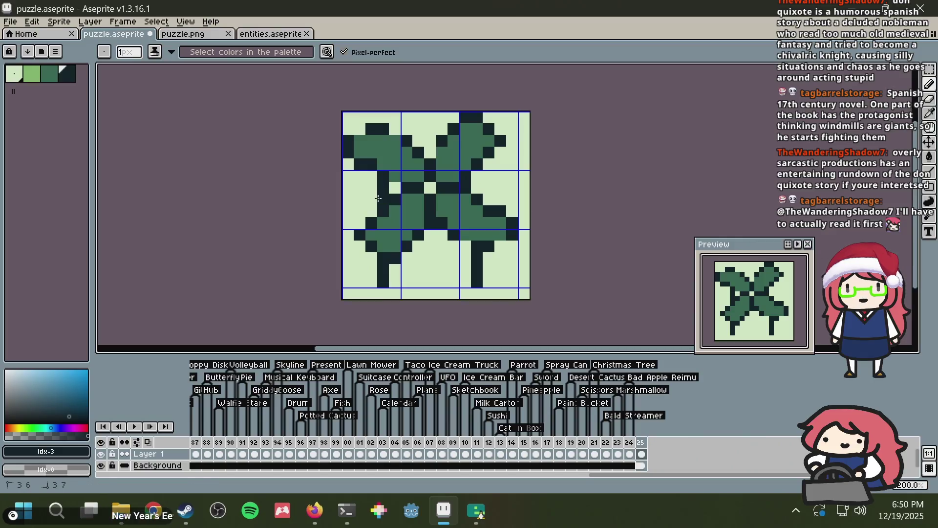
{"action": "left_click", "coordinate": [478, 178]}
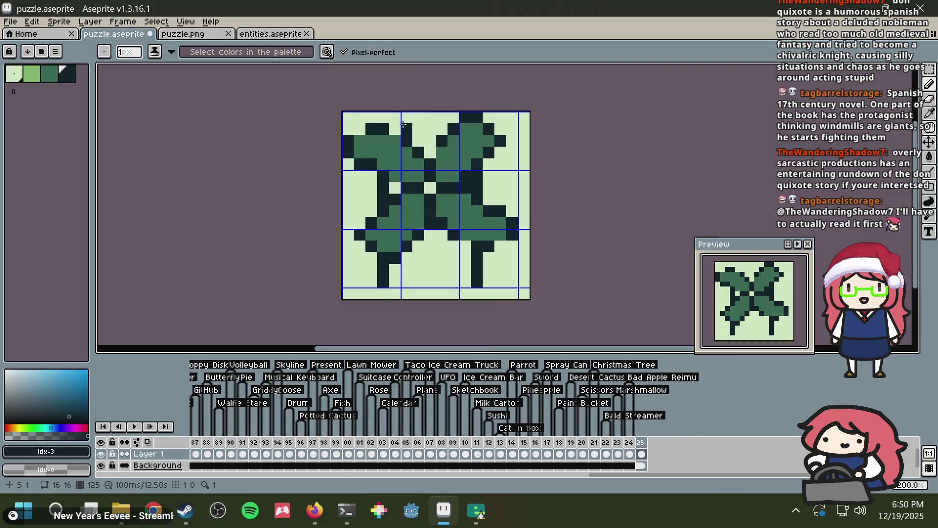
{"action": "left_click_drag", "start_coordinate": [406, 117], "coordinate": [449, 118]}
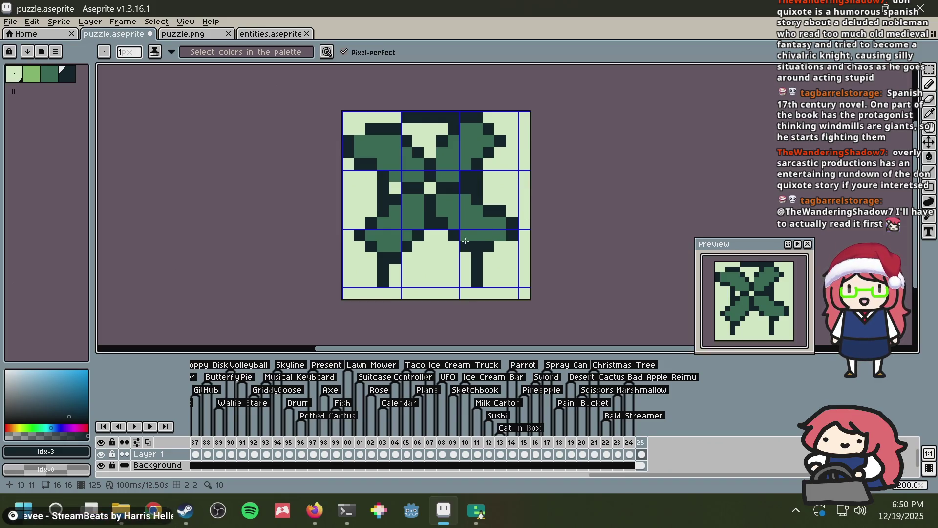
{"action": "left_click", "coordinate": [499, 238]}
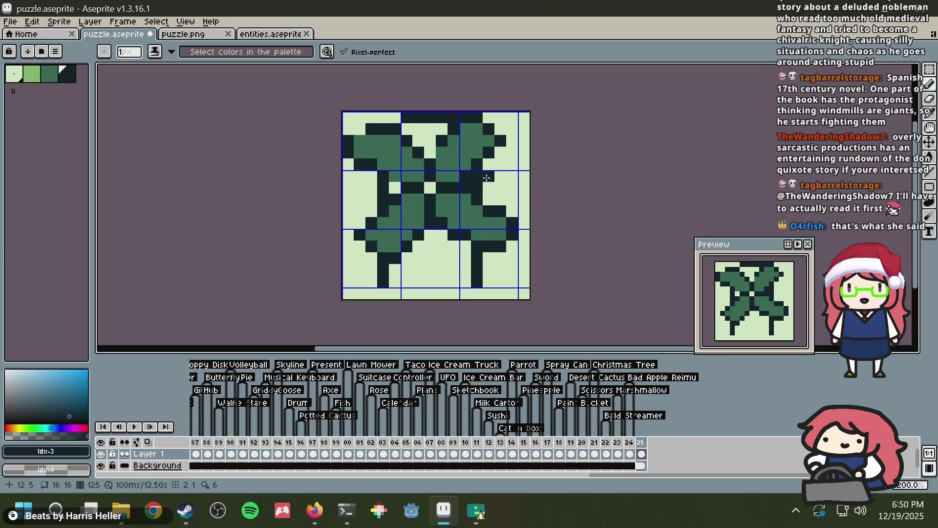
{"action": "key", "text": "alt+Tab"}
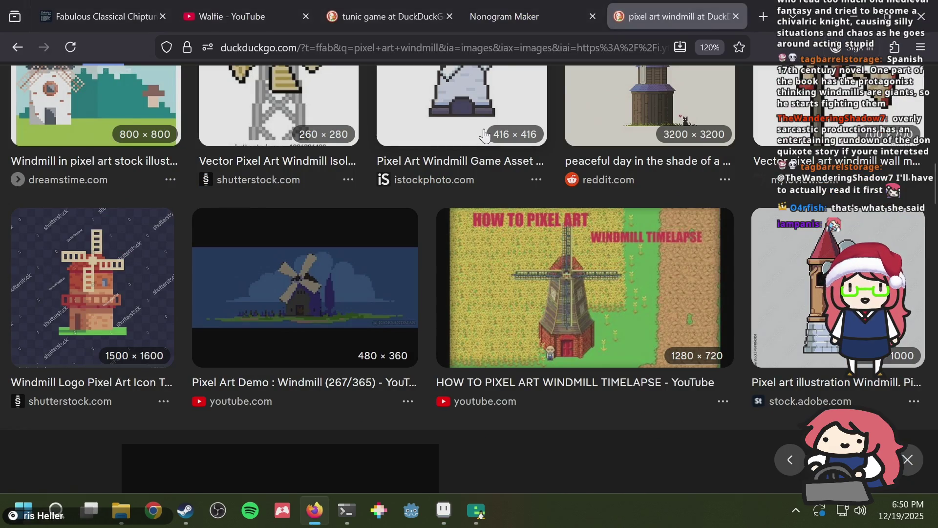
Step: Paint over the dark top row in the light background colour and darken one stray light pixel
{"action": "key", "text": "alt+Tab"}
{"action": "left_click_drag", "start_coordinate": [458, 177], "coordinate": [443, 150]}
{"action": "left_click", "coordinate": [424, 130], "text": "alt"}
{"action": "left_click_drag", "start_coordinate": [406, 118], "coordinate": [450, 118]}
{"action": "left_click", "coordinate": [384, 129], "text": "alt"}
{"action": "left_click", "coordinate": [361, 133]}
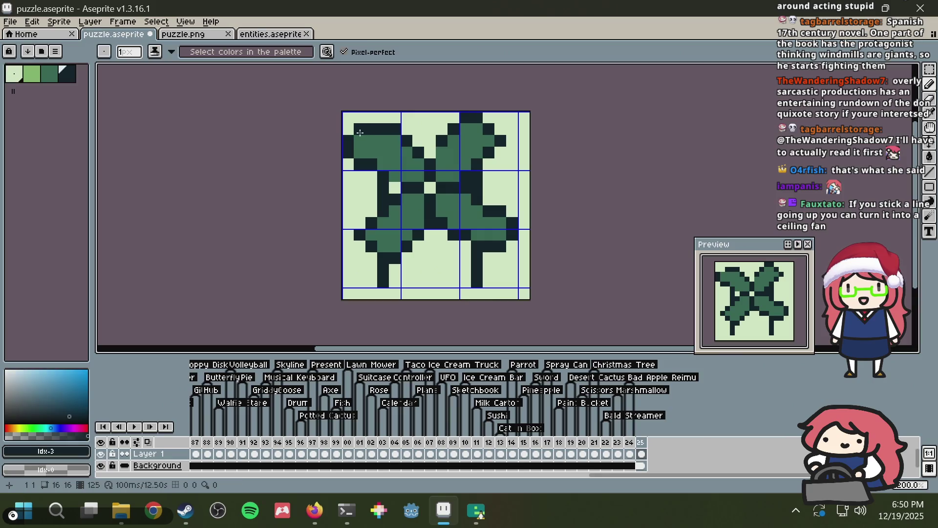
Step: Touch up the windmill's left-edge outline pixels and save puzzle.aseprite
{"action": "key", "text": "alt"}
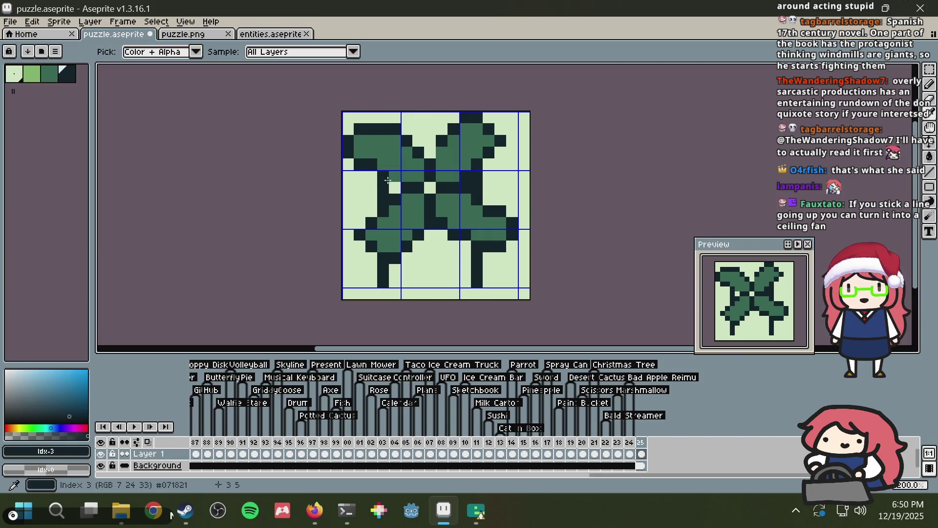
{"action": "left_click", "coordinate": [395, 186]}
{"action": "left_click", "coordinate": [366, 138], "text": "alt"}
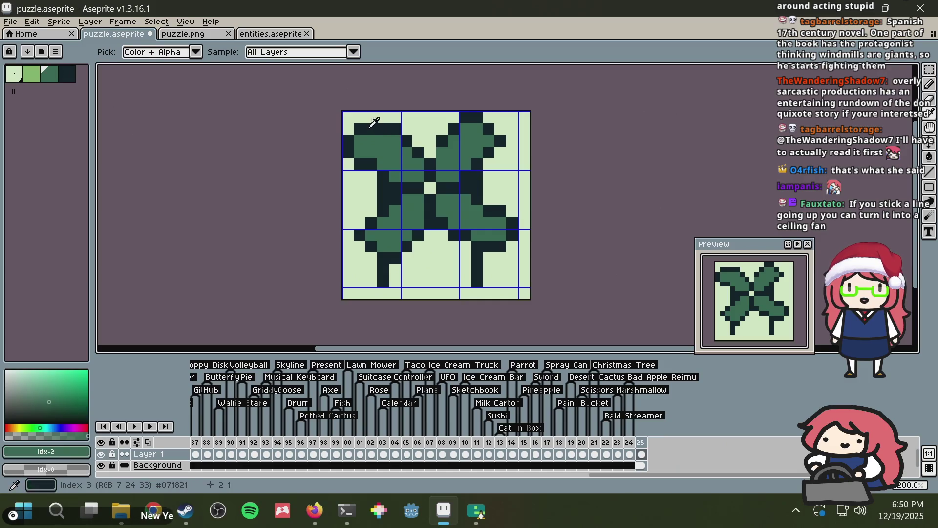
{"action": "left_click", "coordinate": [349, 140], "text": "alt"}
{"action": "left_click", "coordinate": [350, 130]}
{"action": "key", "text": "ctrl+z"}
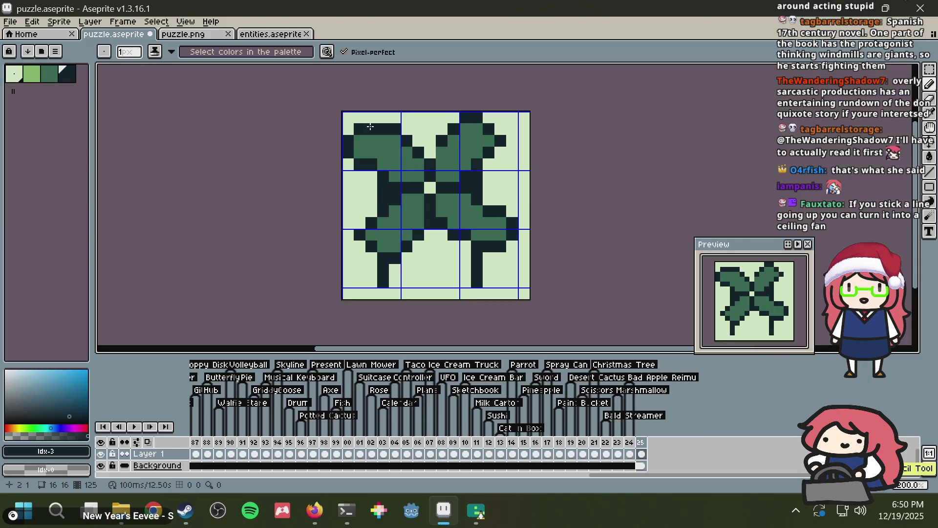
{"action": "left_click", "coordinate": [348, 162], "text": "alt"}
{"action": "mouse_move", "coordinate": [348, 163]}
{"action": "left_mouse_down"}
{"action": "mouse_move", "coordinate": [347, 139]}
{"action": "mouse_move", "coordinate": [363, 164]}
{"action": "left_mouse_up"}
{"action": "left_click", "coordinate": [364, 128], "text": "alt"}
{"action": "left_click", "coordinate": [362, 180], "text": "alt"}
{"action": "key", "text": "ctrl+z"}
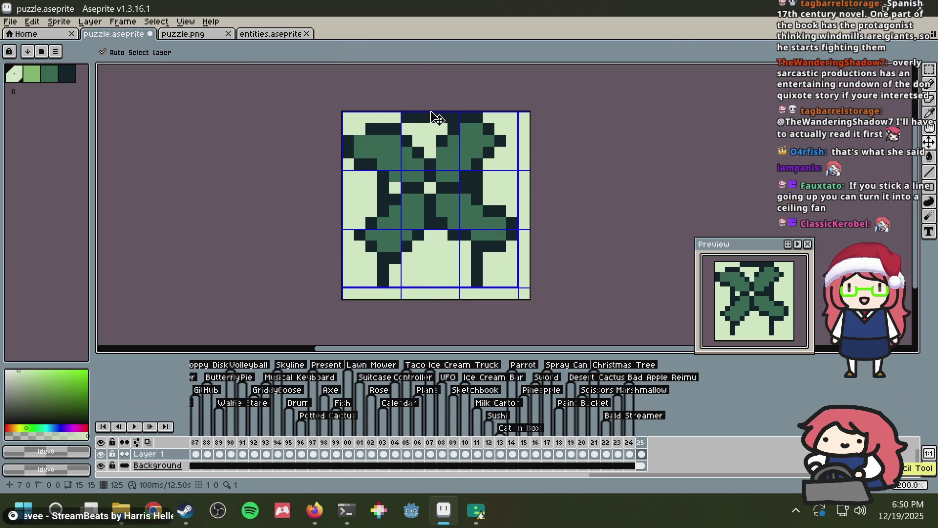
{"action": "key", "text": "ctrl+s"}
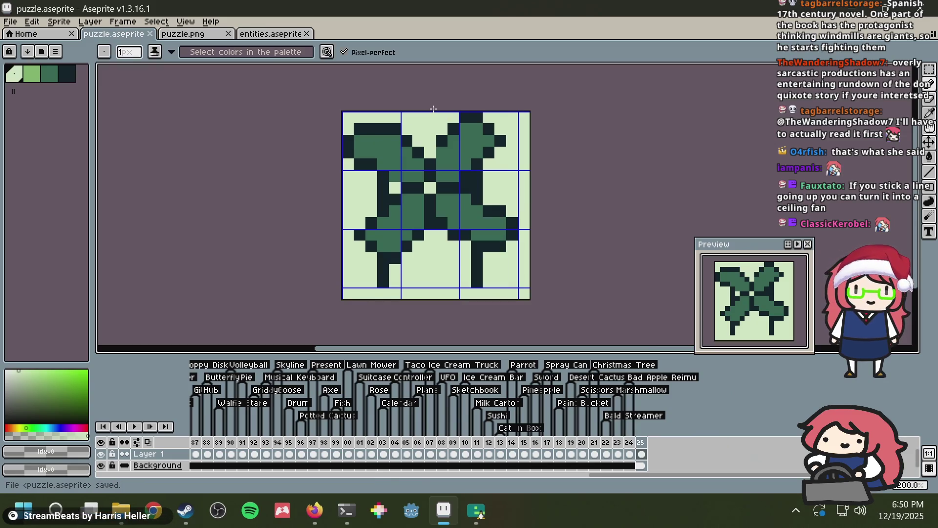
Step: Add three dark pixels in the top row and dark pixels around row 4
{"action": "left_click", "coordinate": [391, 126], "text": "alt"}
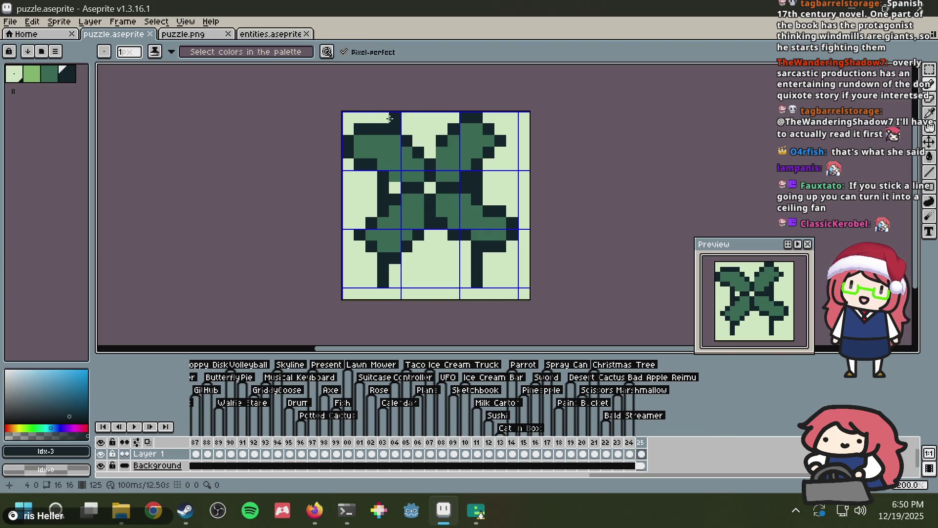
{"action": "left_click_drag", "start_coordinate": [407, 116], "coordinate": [430, 114]}
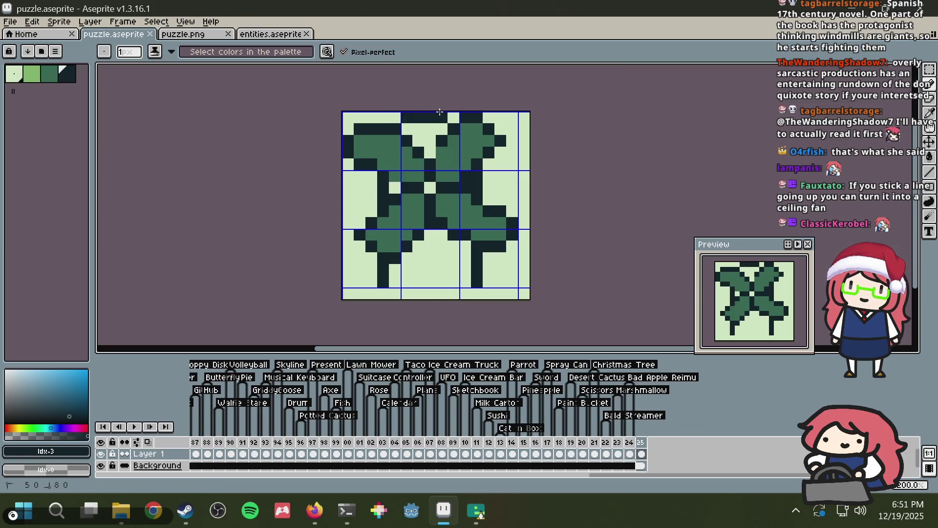
{"action": "left_click_drag", "start_coordinate": [420, 164], "coordinate": [406, 171]}
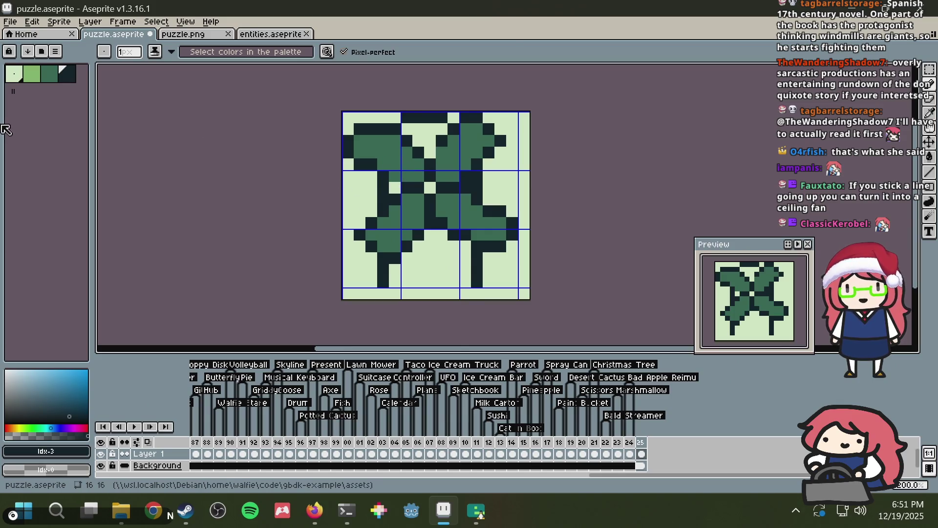
Step: Draw a light-green line on row 14 and flood-fill the enclosed bottom, row-6 and top areas light green
{"action": "left_click", "coordinate": [32, 74]}
{"action": "left_click_drag", "start_coordinate": [395, 281], "coordinate": [464, 277]}
{"action": "key", "text": "g"}
{"action": "left_click", "coordinate": [430, 256]}
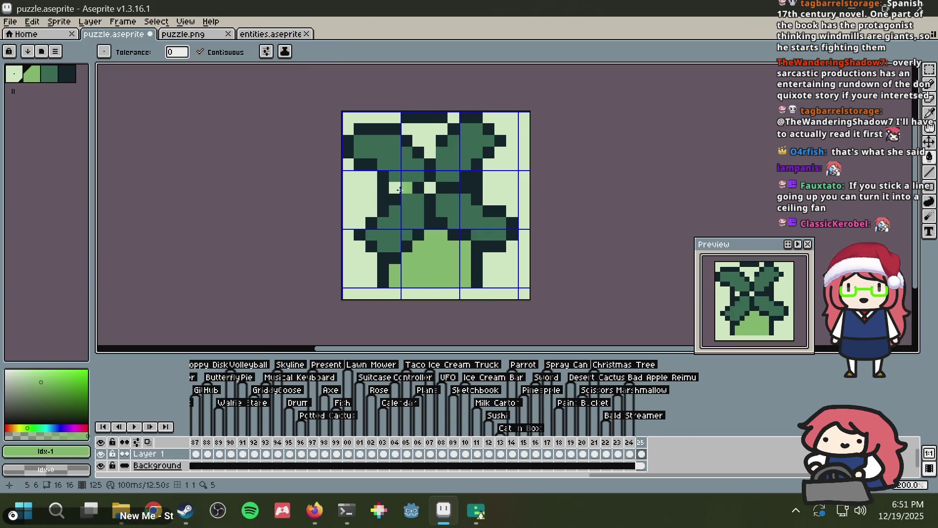
{"action": "left_click", "coordinate": [395, 187]}
{"action": "left_click", "coordinate": [426, 187]}
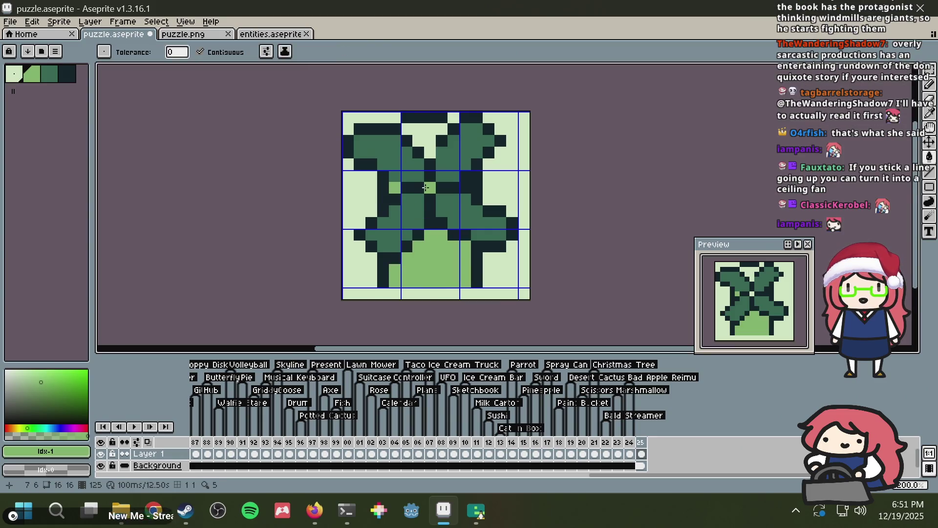
{"action": "left_click", "coordinate": [419, 131]}
{"action": "key", "text": "i"}
{"action": "left_click", "coordinate": [442, 112]}
{"action": "key", "text": "b"}
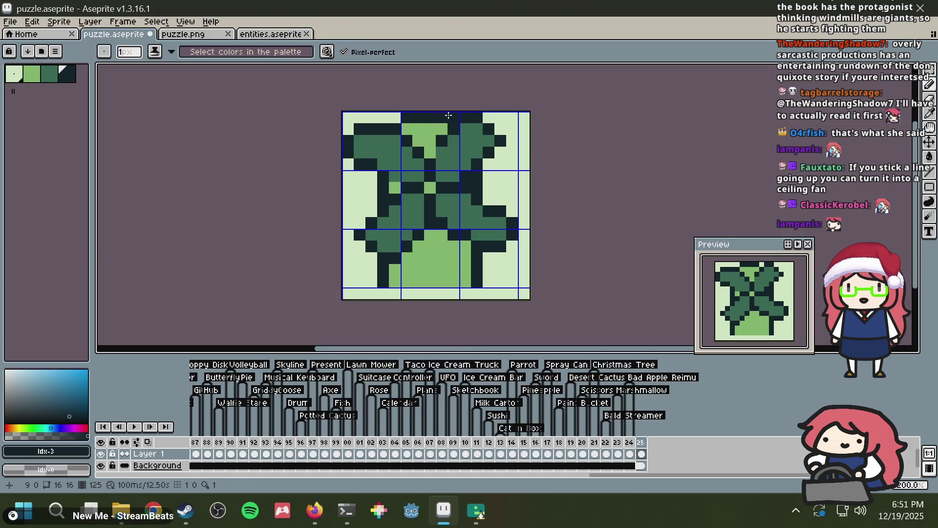
{"action": "scroll", "coordinate": [490, 106], "scroll_direction": "down", "scroll_amount": 2}
{"action": "key", "text": "alt+Tab"}
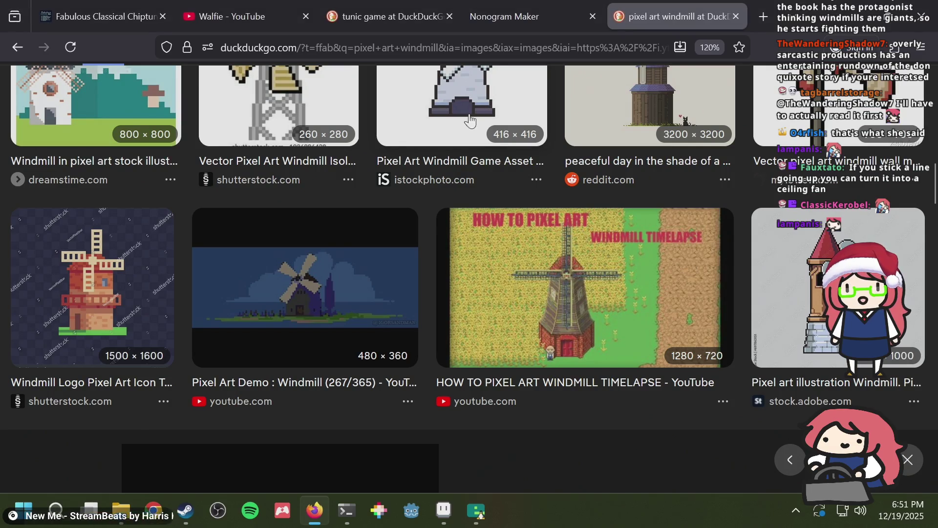
Step: Paint four sail pixels around the windmill's centre light green
{"action": "key", "text": "alt+Tab"}
{"action": "scroll", "coordinate": [490, 146], "scroll_direction": "up", "scroll_amount": 2}
{"action": "left_click", "coordinate": [486, 150], "text": "alt"}
{"action": "left_click", "coordinate": [463, 152]}
{"action": "left_click", "coordinate": [479, 137]}
{"action": "left_click", "coordinate": [494, 152]}
{"action": "left_click", "coordinate": [479, 168]}
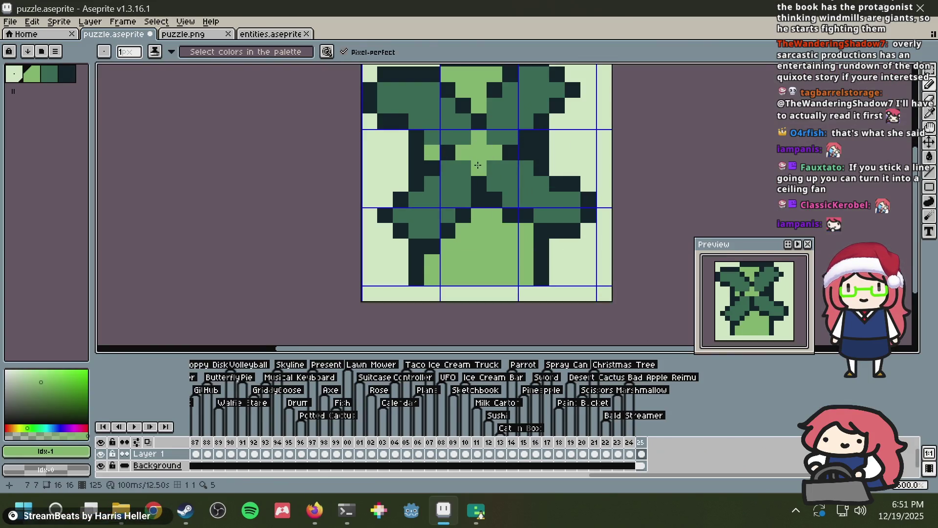
Step: Darken five sail pixels in darkest green, including row 5 columns 6 and 9
{"action": "left_click", "coordinate": [447, 153], "text": "alt"}
{"action": "left_click", "coordinate": [463, 168]}
{"action": "left_click", "coordinate": [494, 169]}
{"action": "left_click", "coordinate": [495, 137]}
{"action": "left_click", "coordinate": [463, 137]}
{"action": "left_click", "coordinate": [511, 137]}
{"action": "scroll", "coordinate": [511, 138], "scroll_direction": "down", "scroll_amount": 3}
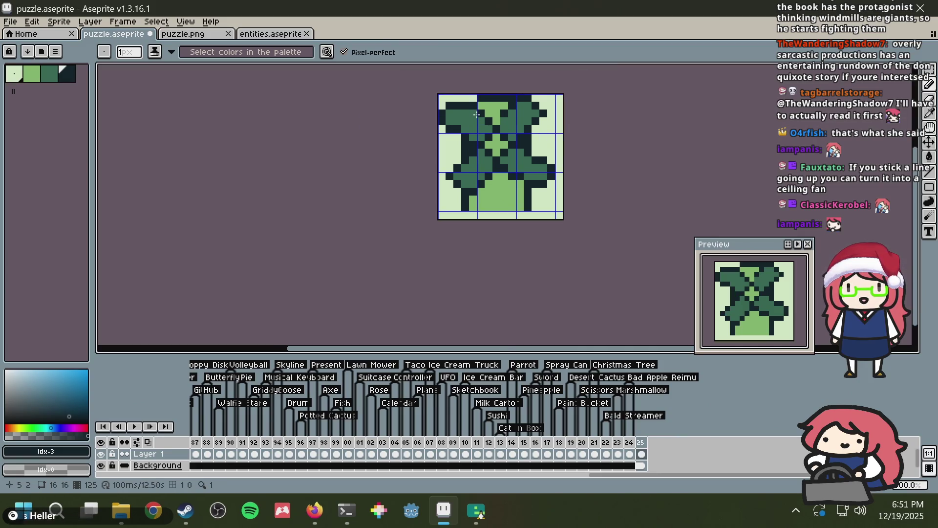
Step: Clear the whole frame, undo to restore the windmill, then erase its lower-right part
{"action": "key", "text": "ctrl+a"}
{"action": "key", "text": "Delete"}
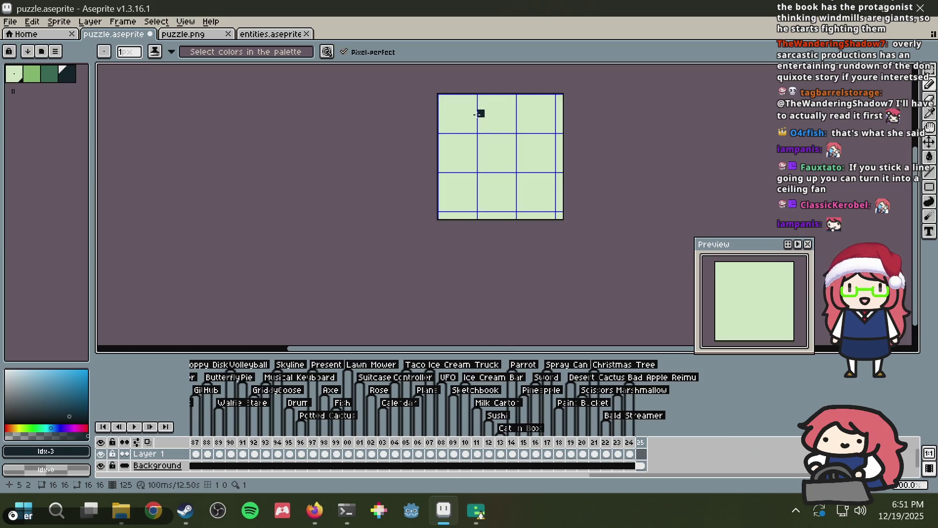
{"action": "key", "text": "ctrl+z"}
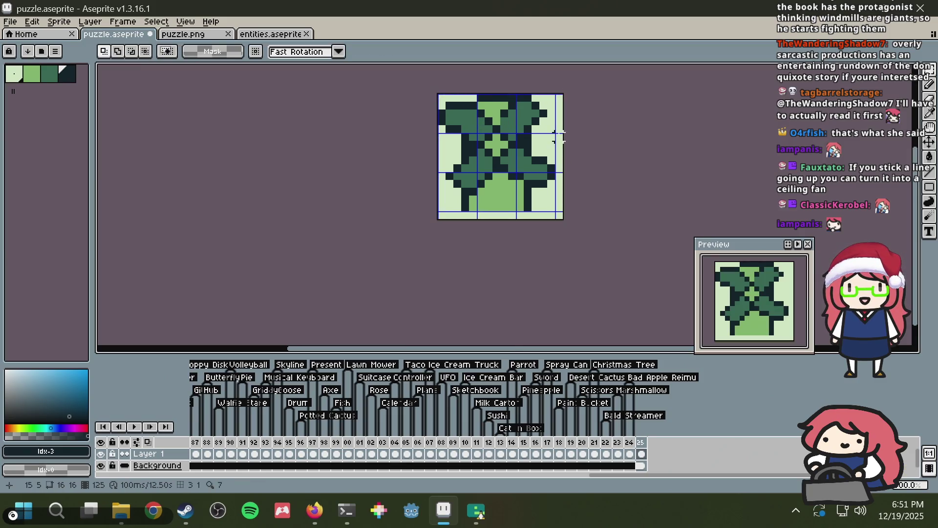
{"action": "mouse_move", "coordinate": [504, 142]}
{"action": "left_mouse_down"}
{"action": "mouse_move", "coordinate": [608, 237]}
{"action": "mouse_move", "coordinate": [522, 133]}
{"action": "left_mouse_up"}
Step: Browse the windmill image results and open the Pixel Art Demo windmill's details
{"action": "key", "text": "alt+Tab"}
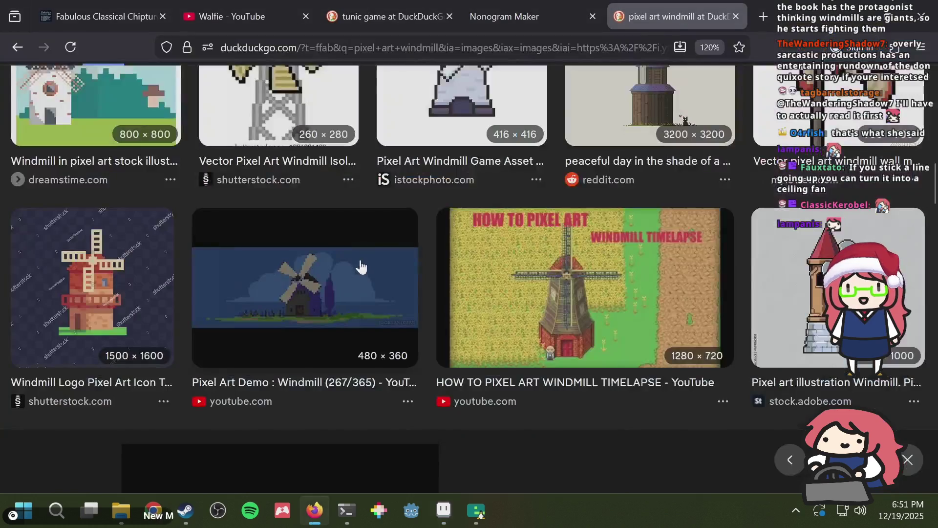
{"action": "scroll", "coordinate": [362, 263], "scroll_direction": "up", "scroll_amount": 5}
{"action": "scroll", "coordinate": [595, 199], "scroll_direction": "down", "scroll_amount": 5}
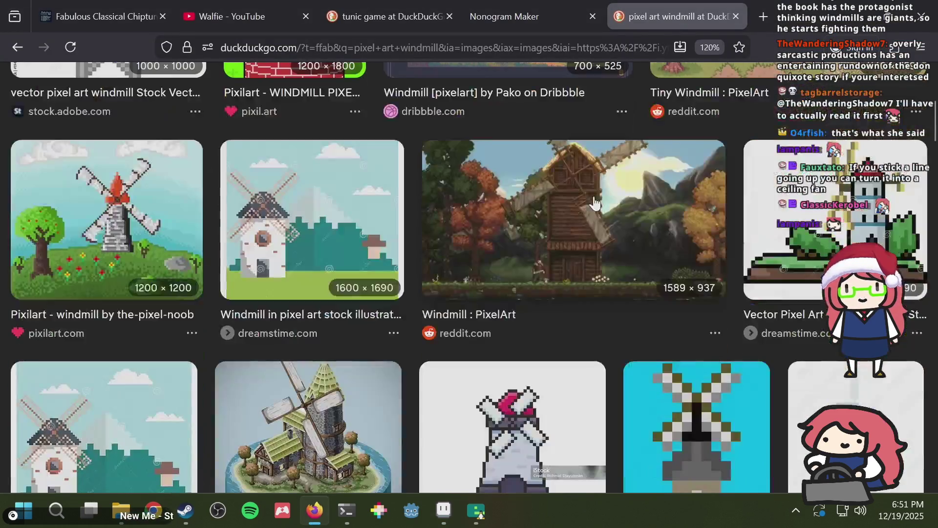
{"action": "scroll", "coordinate": [595, 200], "scroll_direction": "down", "scroll_amount": 2}
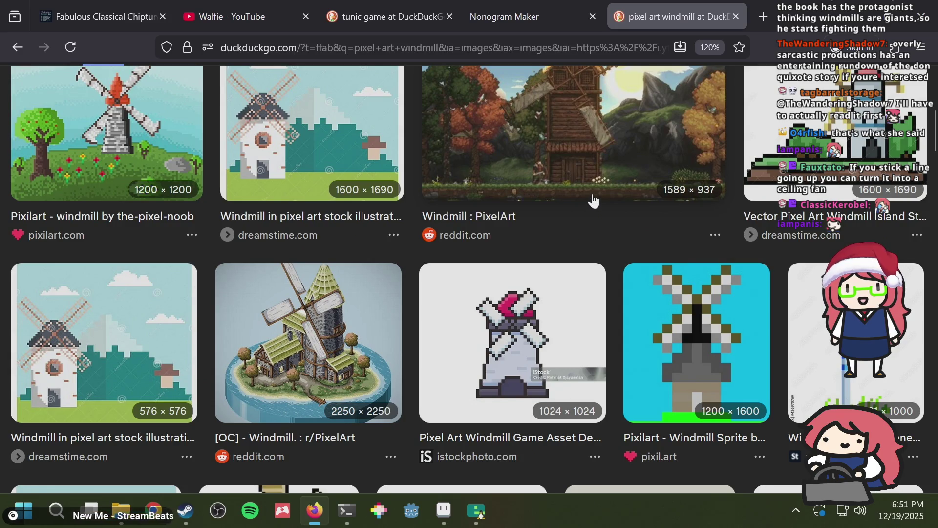
{"action": "scroll", "coordinate": [532, 248], "scroll_direction": "down", "scroll_amount": 6}
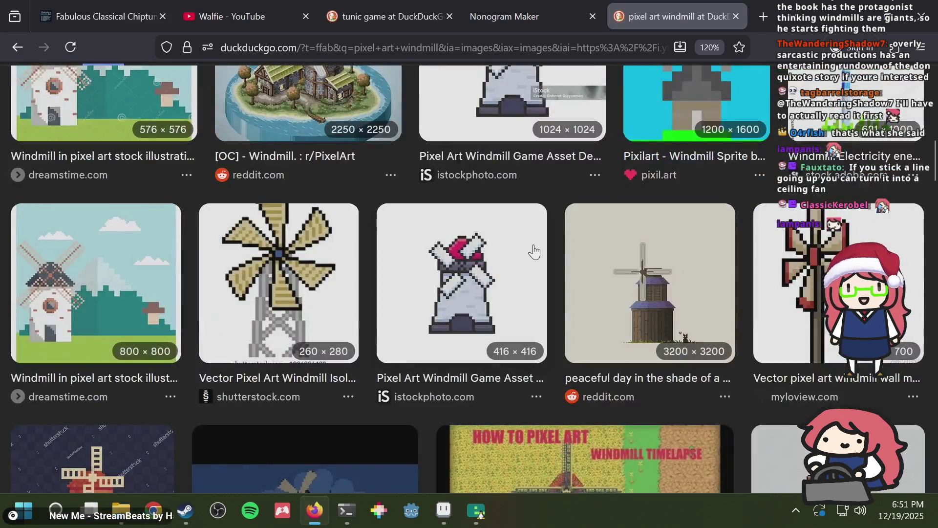
{"action": "left_click", "coordinate": [533, 249]}
{"action": "scroll", "coordinate": [533, 250], "scroll_direction": "down", "scroll_amount": 15}
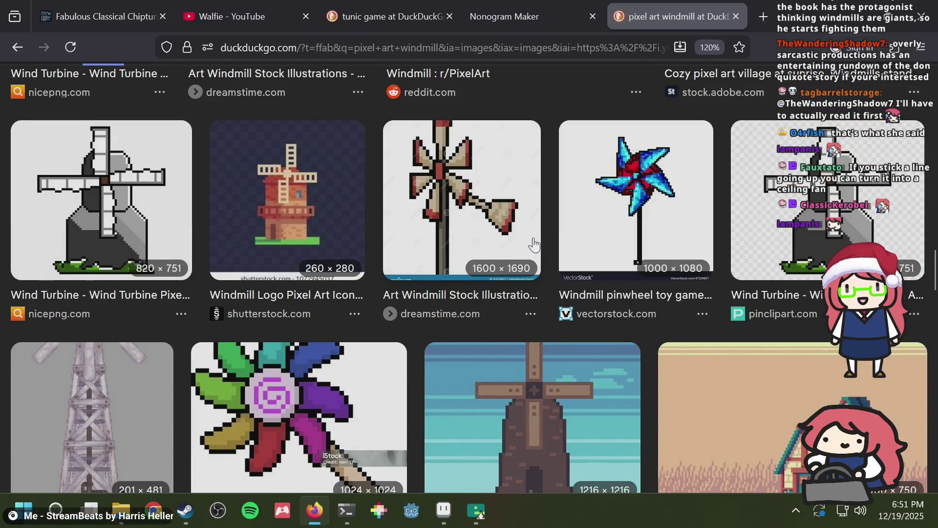
{"action": "scroll", "coordinate": [530, 242], "scroll_direction": "down", "scroll_amount": 5}
Step: Remove the windmill drawing from the frame and save puzzle.aseprite
{"action": "key", "text": "alt+Tab"}
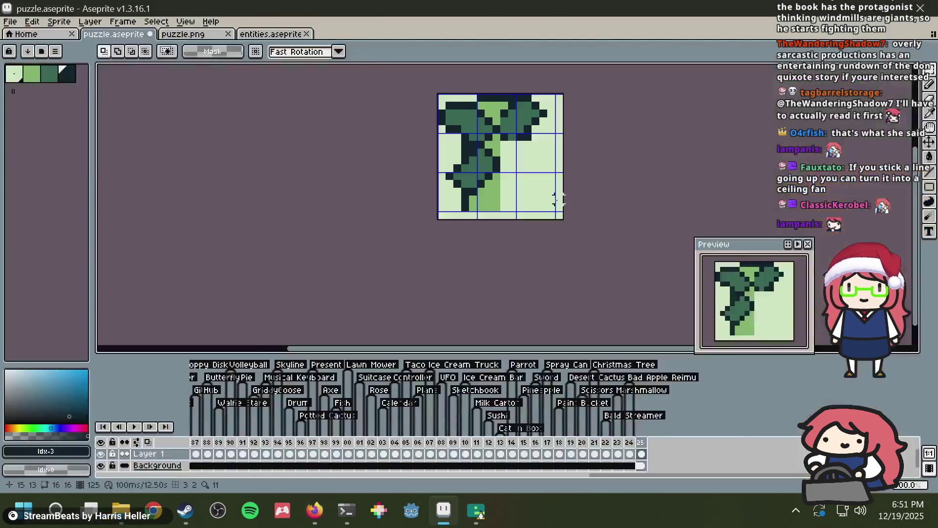
{"action": "key", "text": "ctrl+z"}
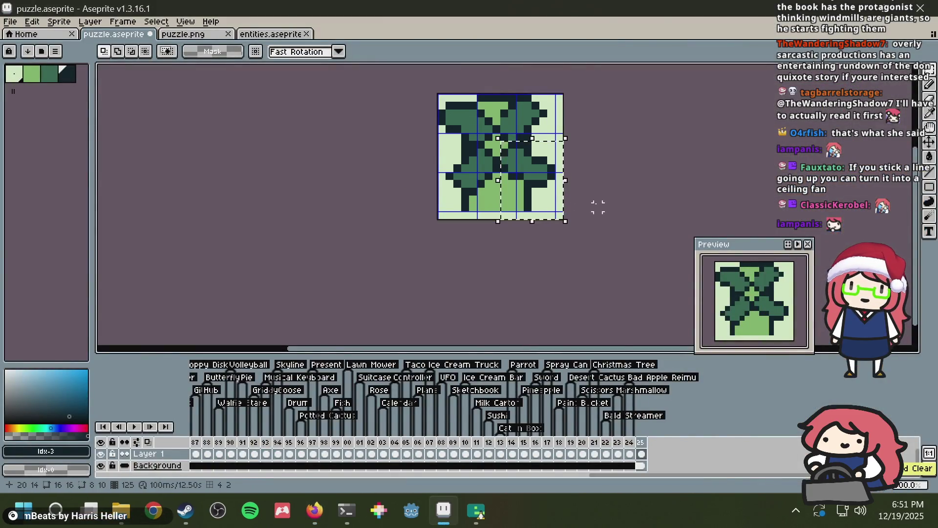
{"action": "left_click_drag", "start_coordinate": [558, 214], "coordinate": [309, 70]}
{"action": "key", "text": "ctrl+z"}
{"action": "key", "text": "ctrl+s"}
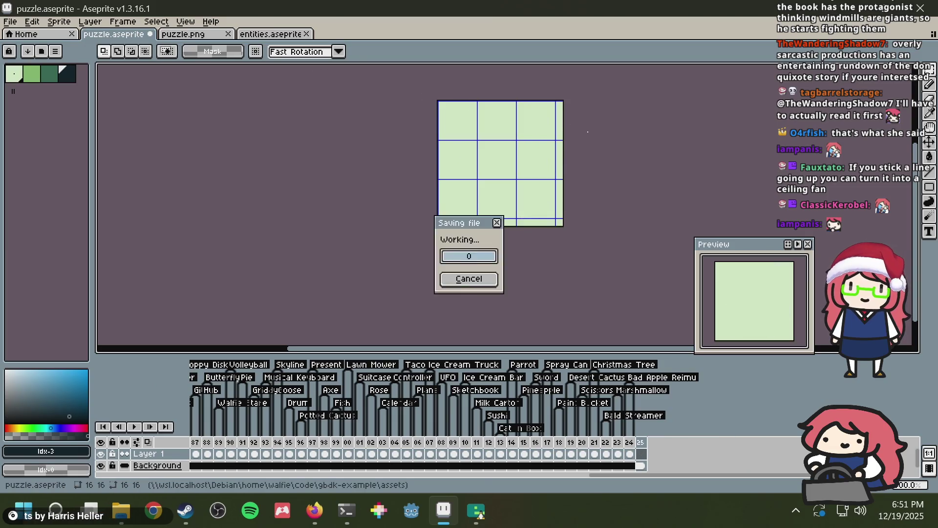
{"action": "key", "text": "alt+Tab"}
{"action": "scroll", "coordinate": [523, 220], "scroll_direction": "down", "scroll_amount": 6}
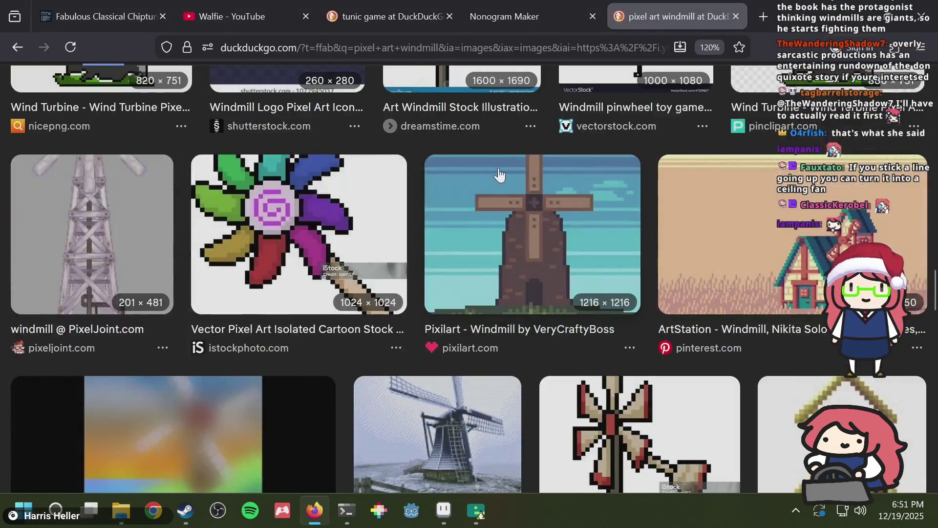
Step: Scroll through the windmill image results, then close that tab
{"action": "scroll", "coordinate": [499, 173], "scroll_direction": "down", "scroll_amount": 5}
{"action": "scroll", "coordinate": [499, 173], "scroll_direction": "down", "scroll_amount": 6}
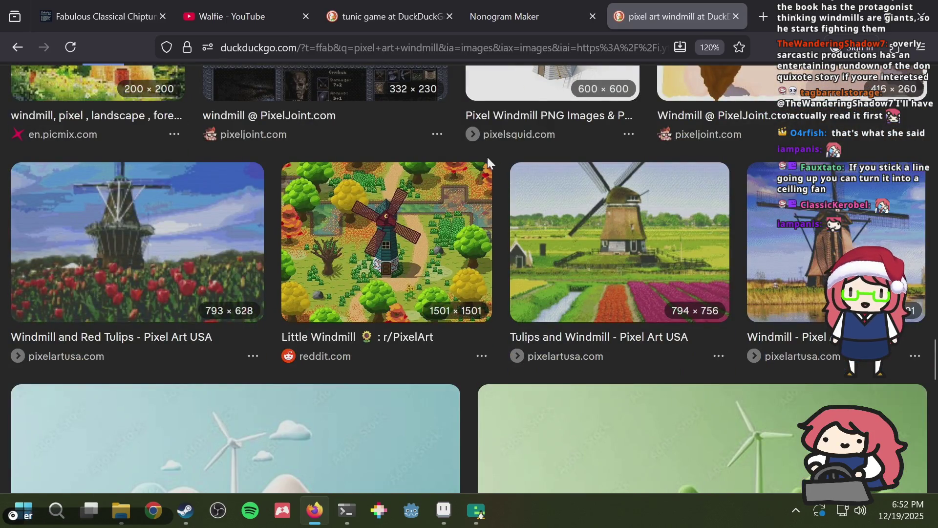
{"action": "scroll", "coordinate": [454, 229], "scroll_direction": "down", "scroll_amount": 5}
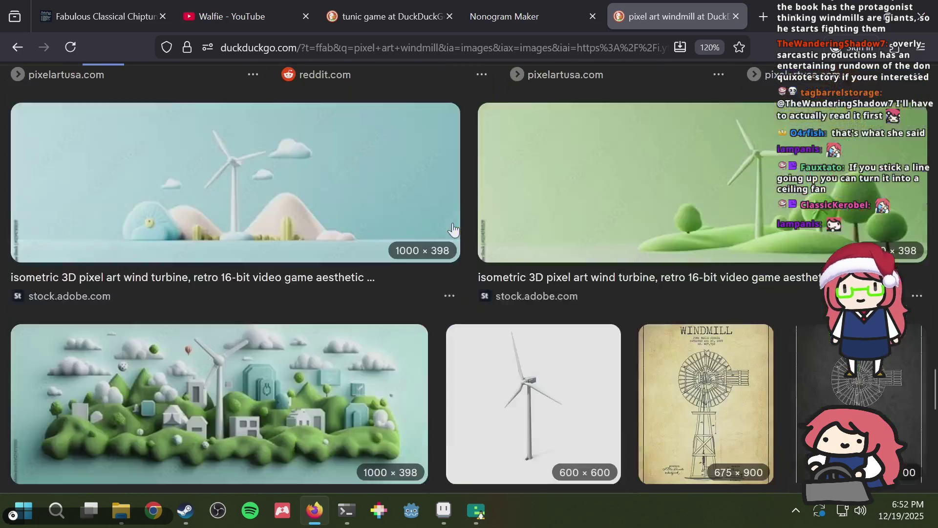
{"action": "scroll", "coordinate": [339, 245], "scroll_direction": "down", "scroll_amount": 5}
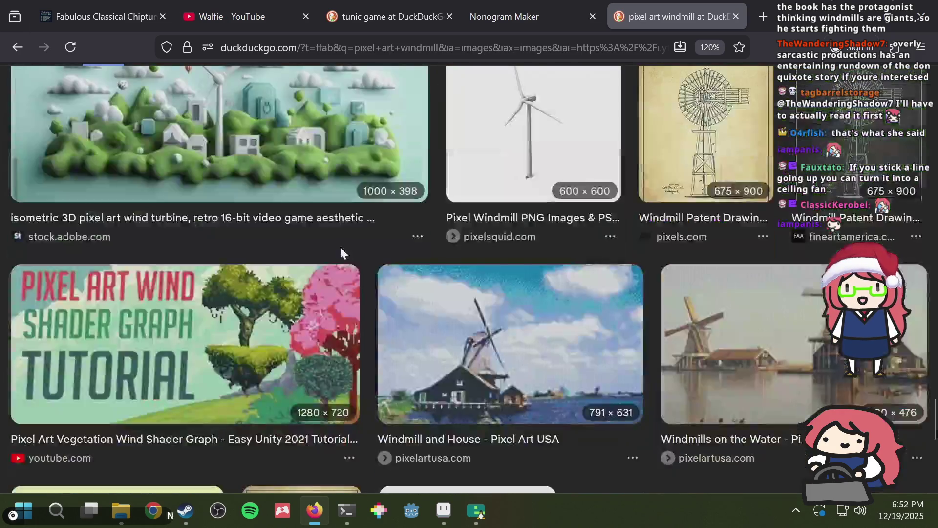
{"action": "scroll", "coordinate": [339, 246], "scroll_direction": "down", "scroll_amount": 6}
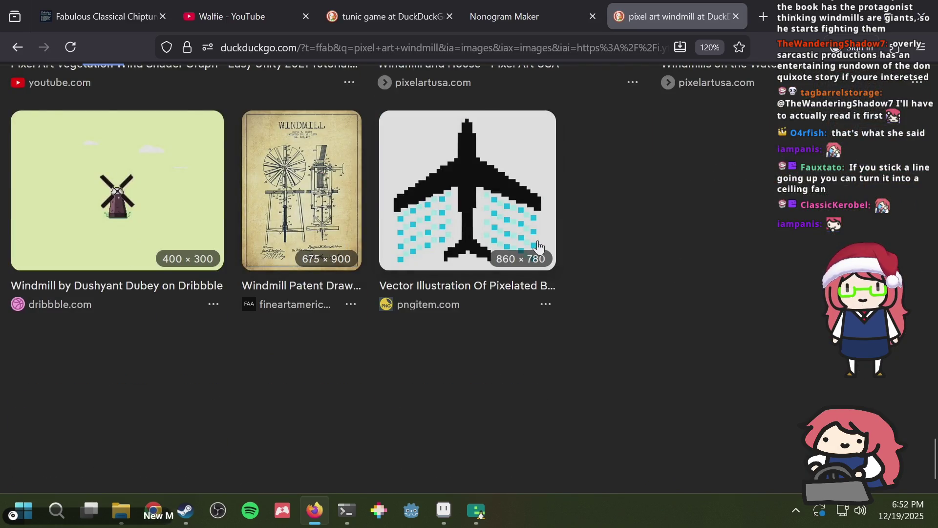
{"action": "scroll", "coordinate": [546, 247], "scroll_direction": "down", "scroll_amount": 1}
{"action": "scroll", "coordinate": [547, 244], "scroll_direction": "up", "scroll_amount": 5}
{"action": "scroll", "coordinate": [546, 235], "scroll_direction": "up", "scroll_amount": 5}
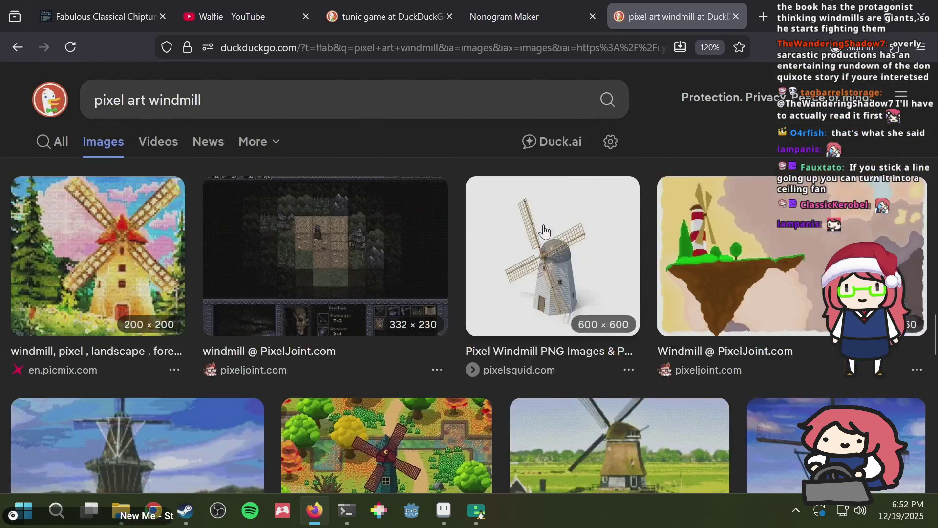
{"action": "key", "text": "ctrl+w"}
Step: Switch to the tunic game image results, then bring Aseprite's puzzle sprite to the front
{"action": "key", "text": "ctrl+shift+Tab"}
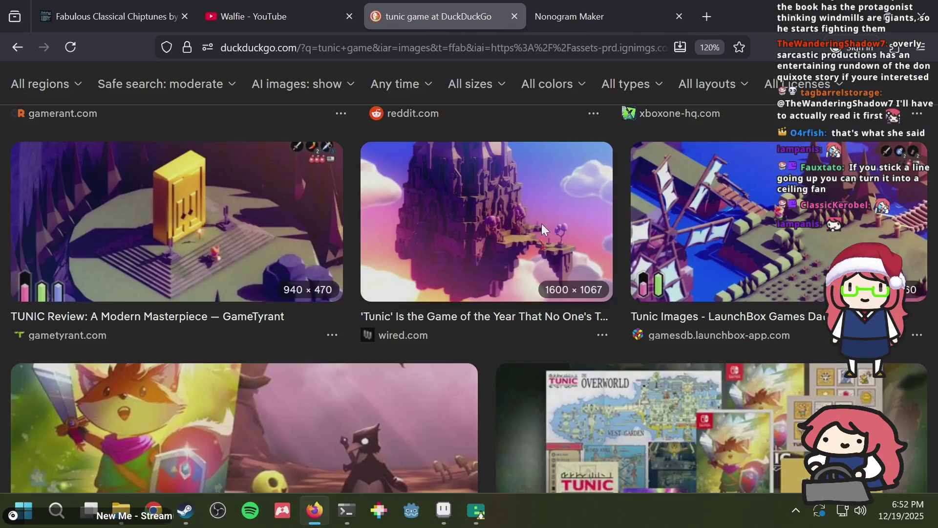
{"action": "scroll", "coordinate": [439, 169], "scroll_direction": "down", "scroll_amount": 5}
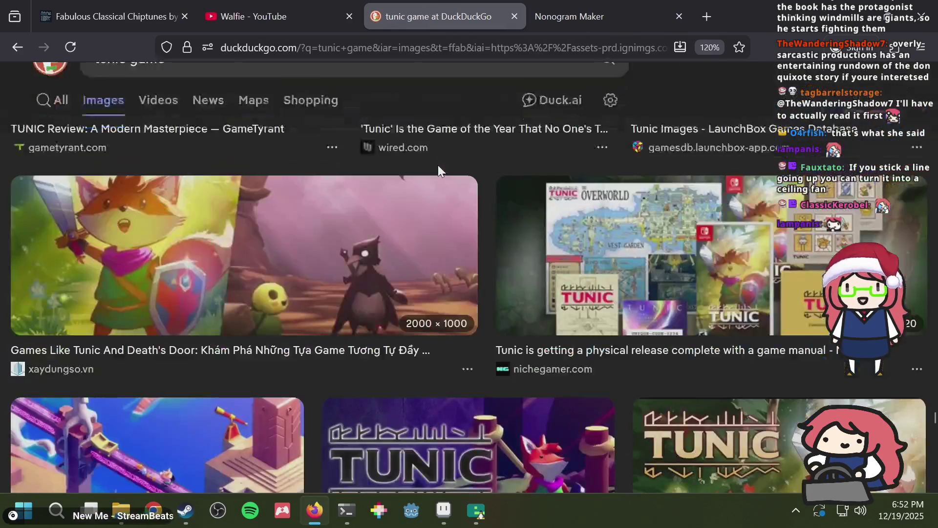
{"action": "mouse_move", "coordinate": [477, 511]}
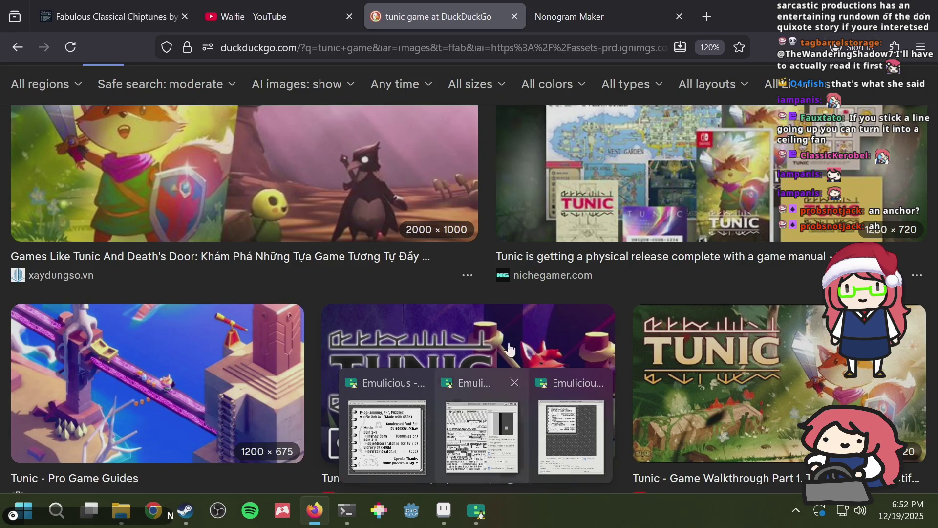
{"action": "left_click", "coordinate": [444, 511]}
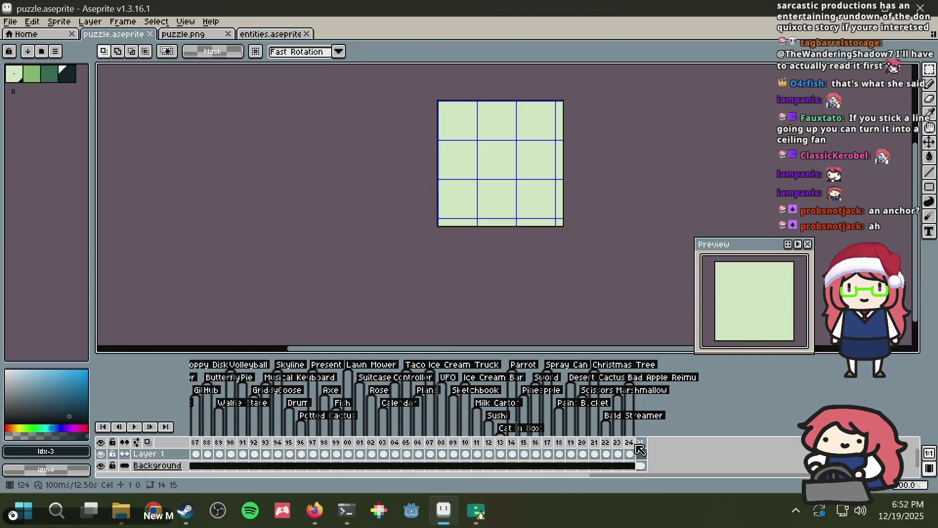
{"action": "left_click_drag", "start_coordinate": [640, 451], "coordinate": [112, 448]}
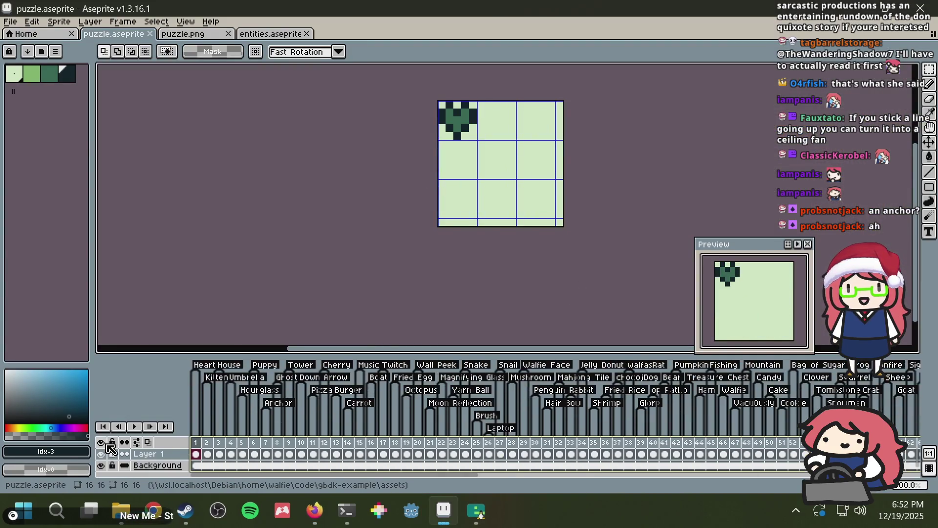
{"action": "left_click", "coordinate": [265, 444]}
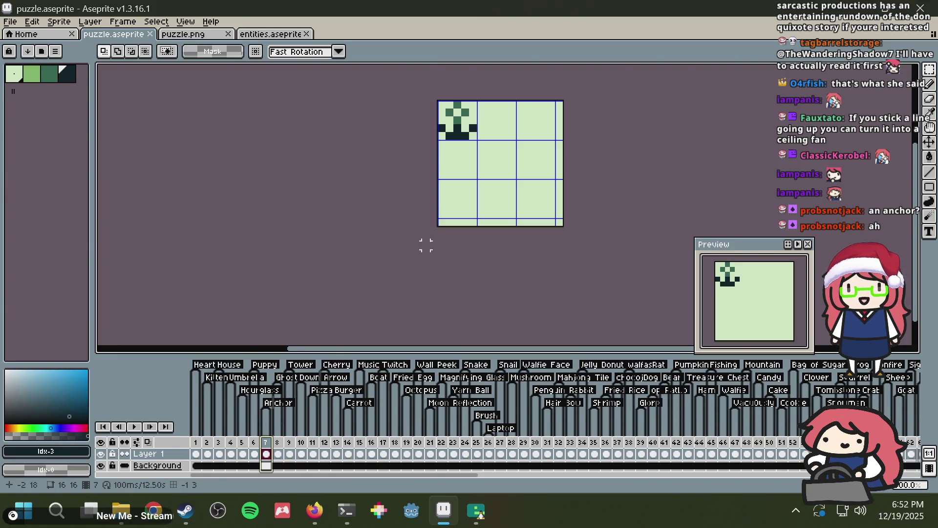
{"action": "scroll", "coordinate": [471, 137], "scroll_direction": "up", "scroll_amount": 2}
{"action": "left_click_drag", "start_coordinate": [439, 476], "coordinate": [804, 463]}
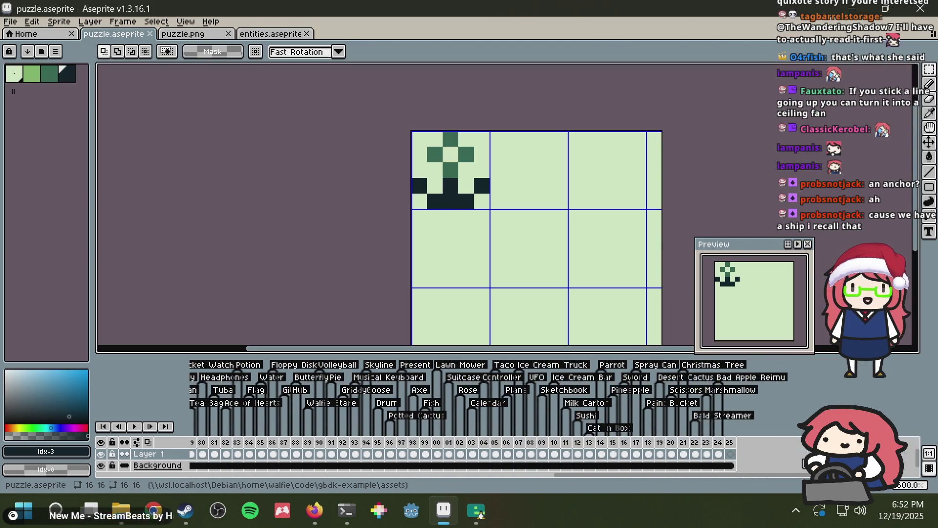
{"action": "left_click", "coordinate": [730, 455]}
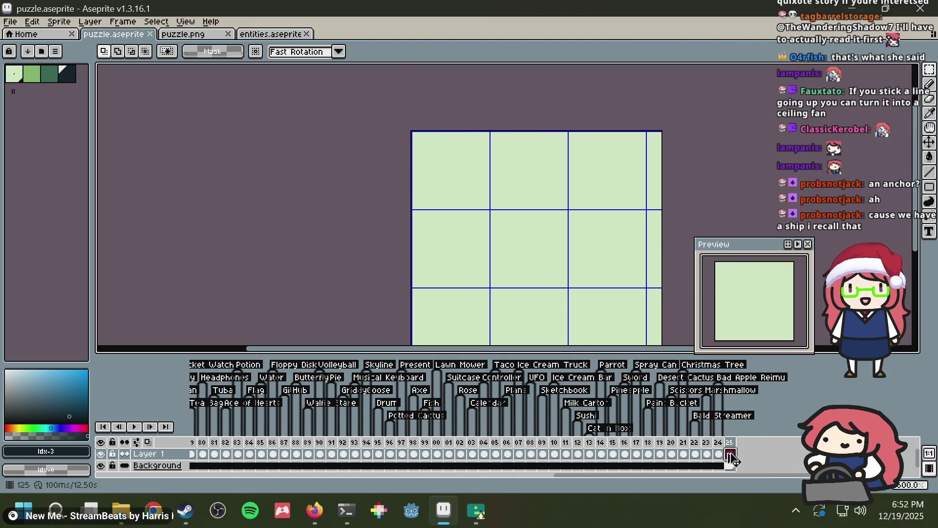
{"action": "key", "text": "alt+Tab"}
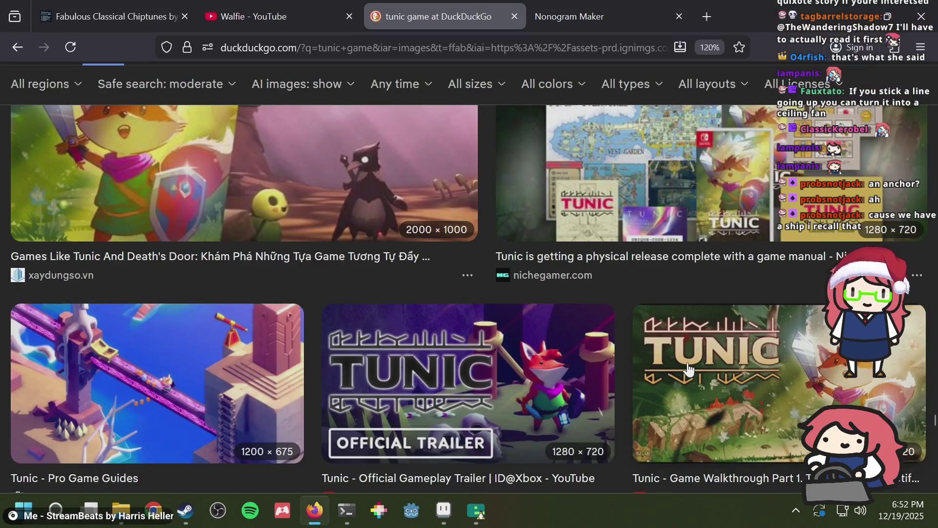
{"action": "scroll", "coordinate": [561, 259], "scroll_direction": "down", "scroll_amount": 10}
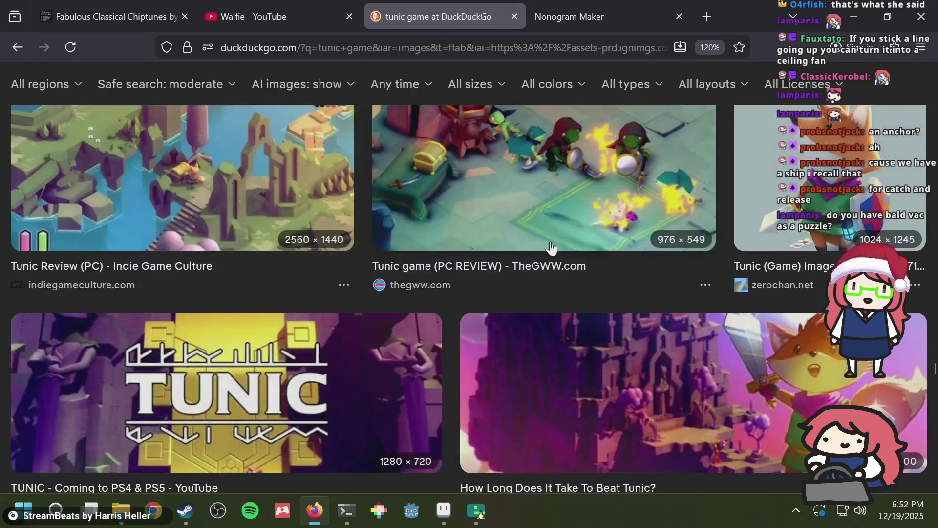
{"action": "scroll", "coordinate": [547, 240], "scroll_direction": "up", "scroll_amount": 5}
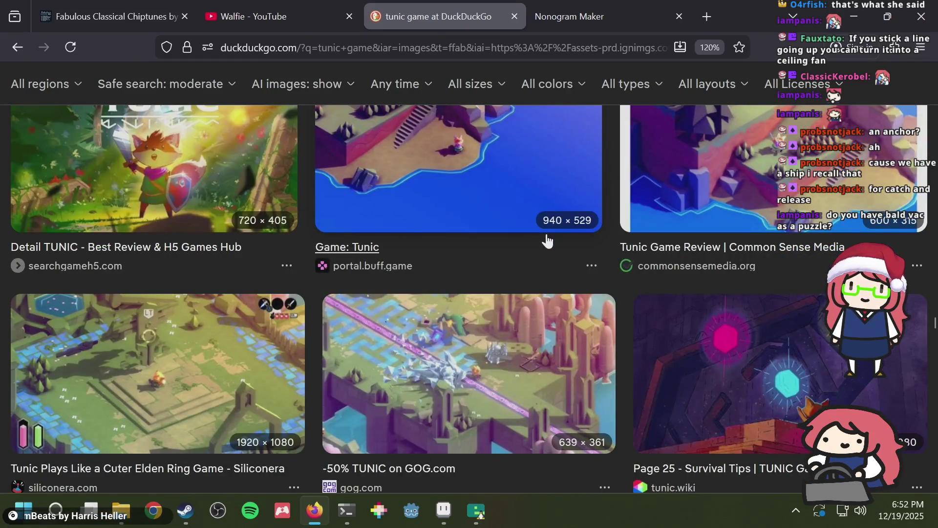
{"action": "key", "text": "alt+Tab"}
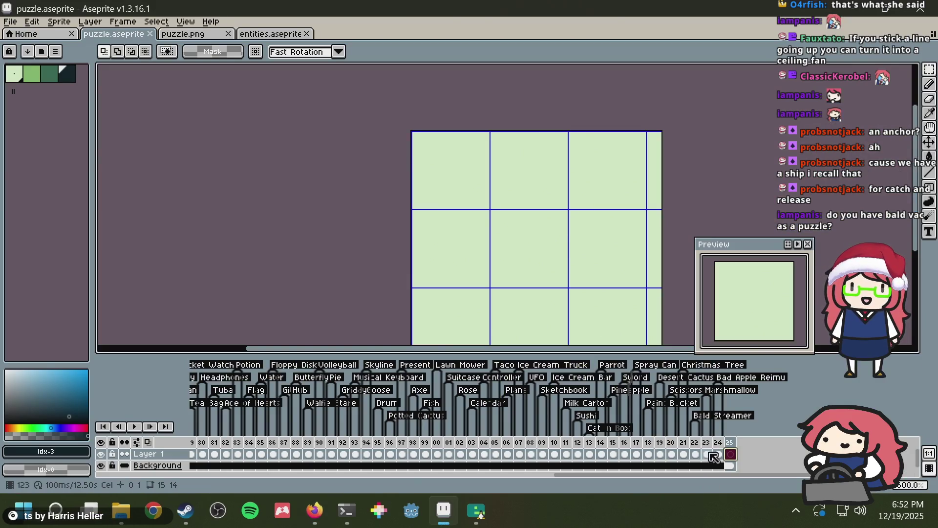
{"action": "left_click", "coordinate": [696, 453]}
{"action": "scroll", "coordinate": [601, 259], "scroll_direction": "down", "scroll_amount": 1}
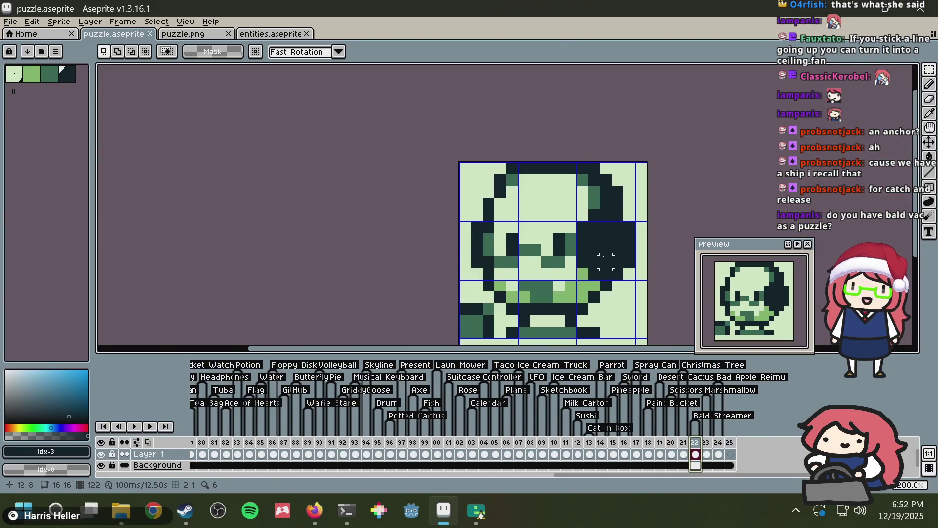
{"action": "key", "text": "alt"}
{"action": "key", "text": "alt+Tab"}
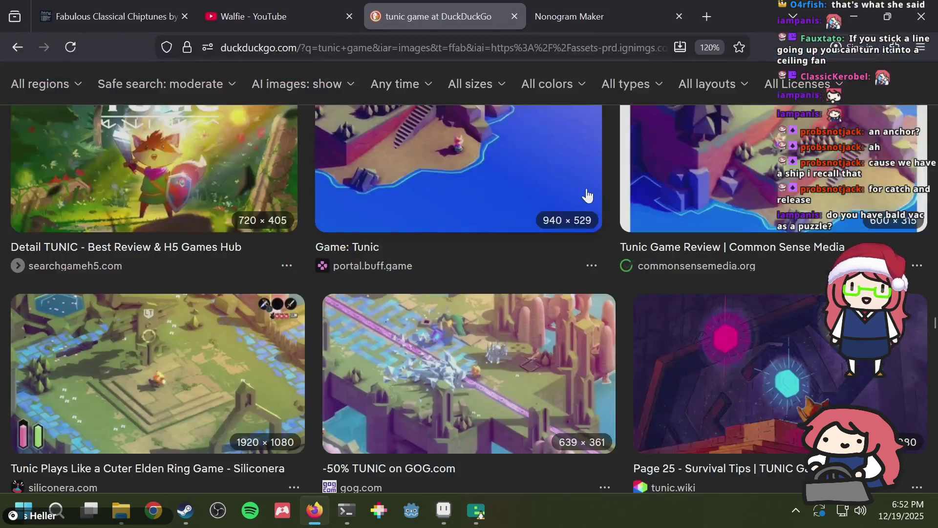
Step: Close the tunic game tab, scroll the channel's past YouTube streams, and return to Aseprite
{"action": "scroll", "coordinate": [480, 251], "scroll_direction": "down", "scroll_amount": 20}
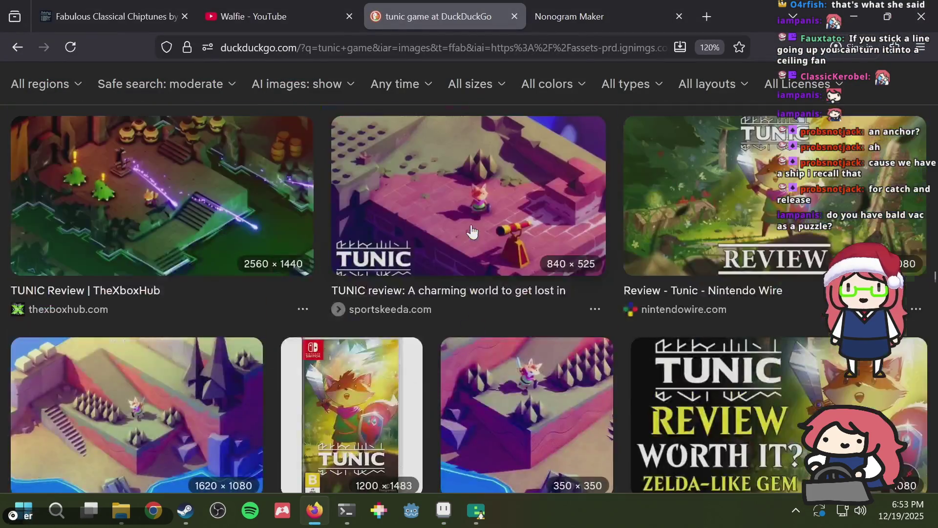
{"action": "scroll", "coordinate": [470, 223], "scroll_direction": "down", "scroll_amount": 20}
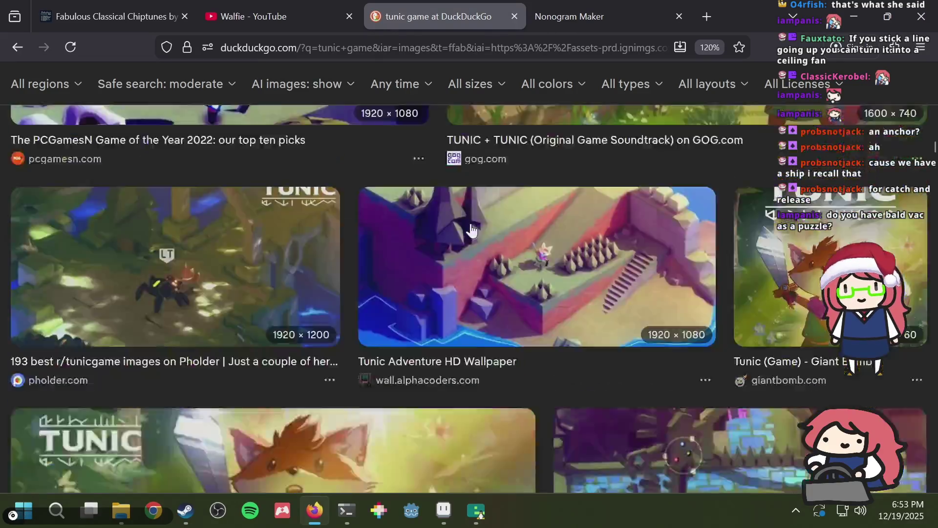
{"action": "scroll", "coordinate": [458, 219], "scroll_direction": "up", "scroll_amount": 20}
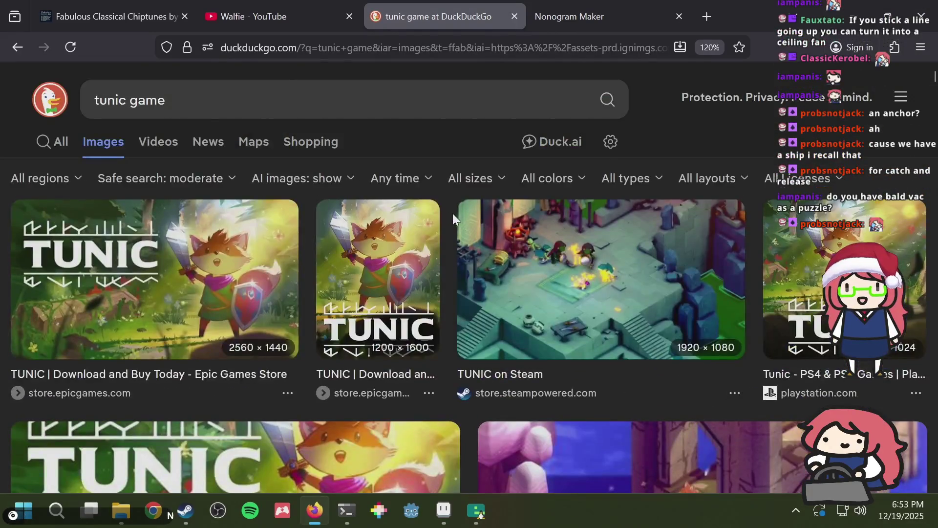
{"action": "left_click", "coordinate": [516, 17]}
{"action": "left_click", "coordinate": [273, 10]}
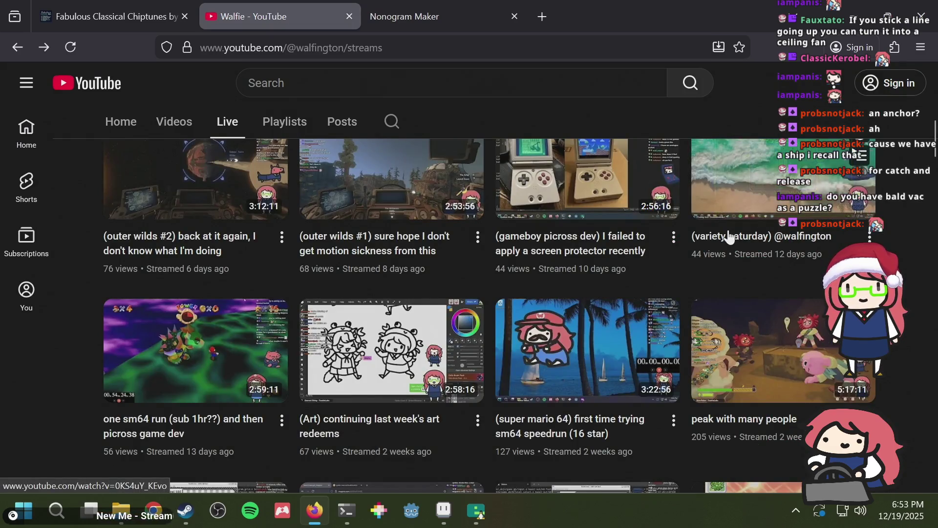
{"action": "scroll", "coordinate": [730, 237], "scroll_direction": "down", "scroll_amount": 5}
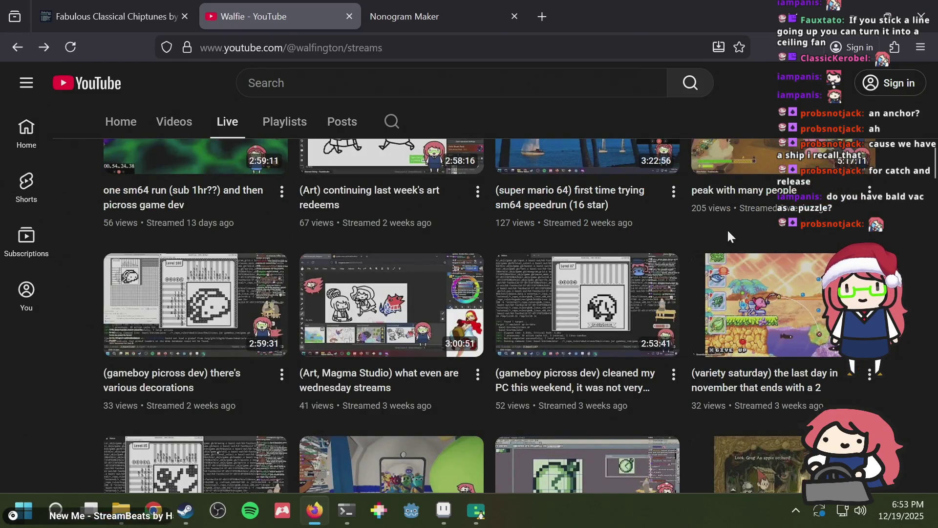
{"action": "scroll", "coordinate": [729, 231], "scroll_direction": "down", "scroll_amount": 5}
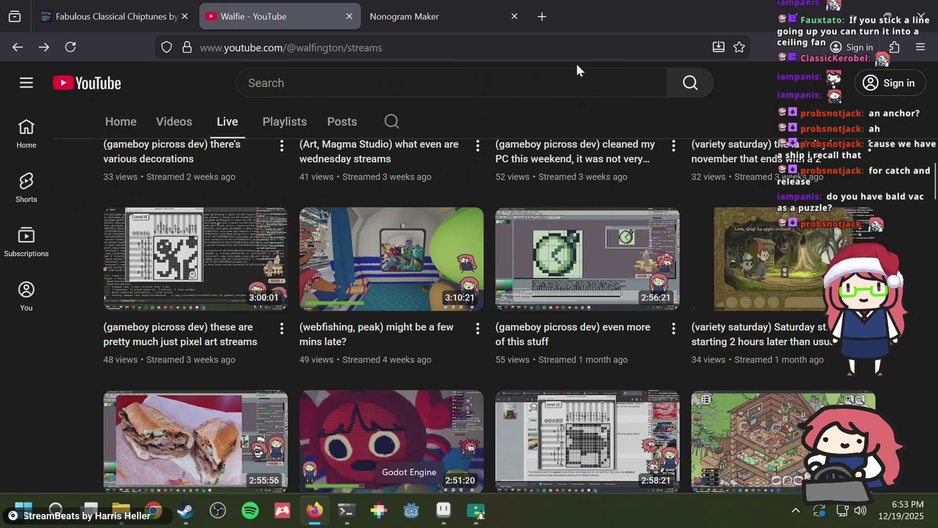
{"action": "key", "text": "alt+Tab"}
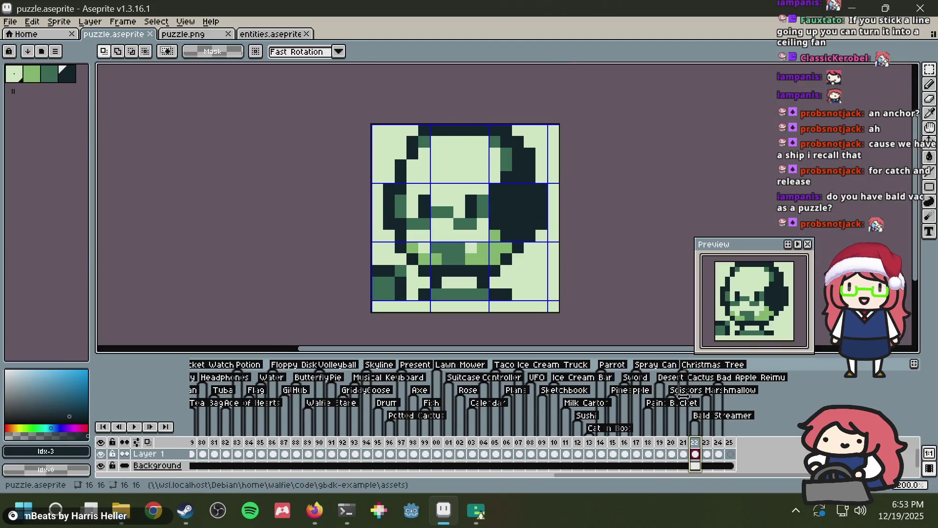
Step: Go to empty frame 25, save puzzle.aseprite, and pick the dark green palette colour
{"action": "left_click", "coordinate": [731, 454]}
{"action": "key", "text": "ctrl+s"}
{"action": "key", "text": "alt+Tab"}
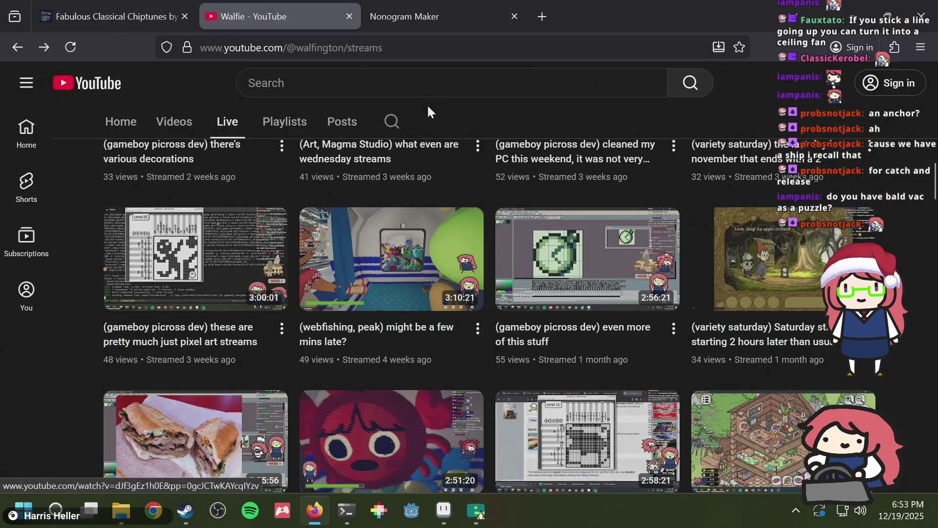
{"action": "key", "text": "alt+Tab"}
{"action": "scroll", "coordinate": [423, 163], "scroll_direction": "up", "scroll_amount": 1}
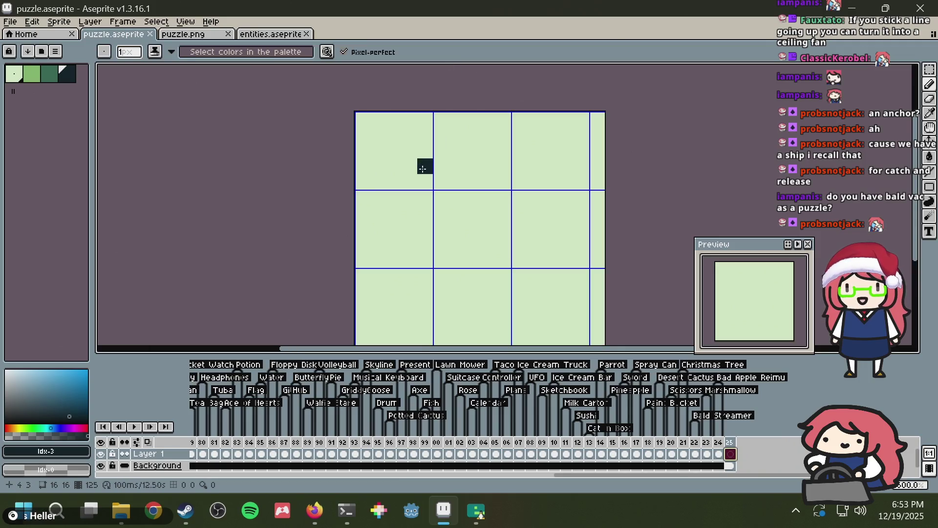
{"action": "left_click_drag", "start_coordinate": [425, 165], "coordinate": [389, 134]}
{"action": "left_click", "coordinate": [45, 78]}
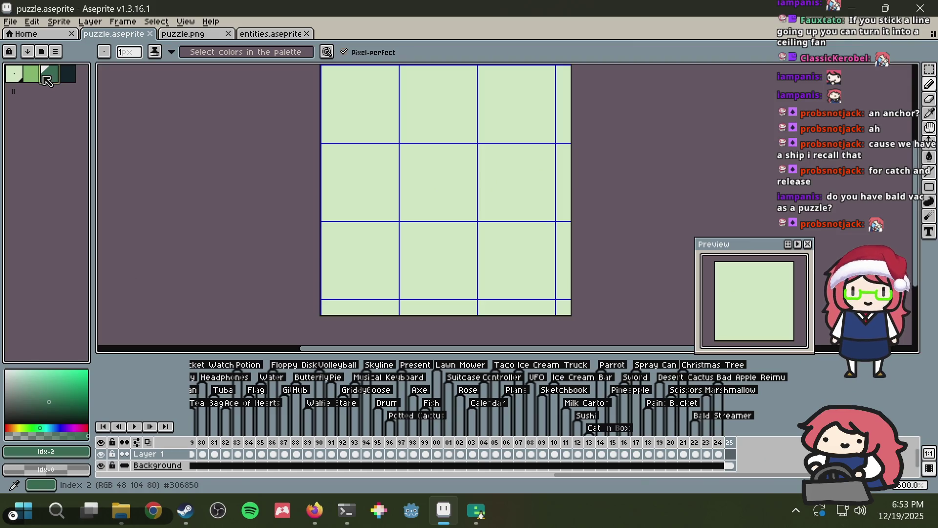
Step: Search the web for 'godot logo' in a new Firefox tab
{"action": "key", "text": "alt+Tab"}
{"action": "key", "text": "ctrl+t"}
{"action": "type", "text": "godot logo"}
{"action": "key", "text": "Return"}
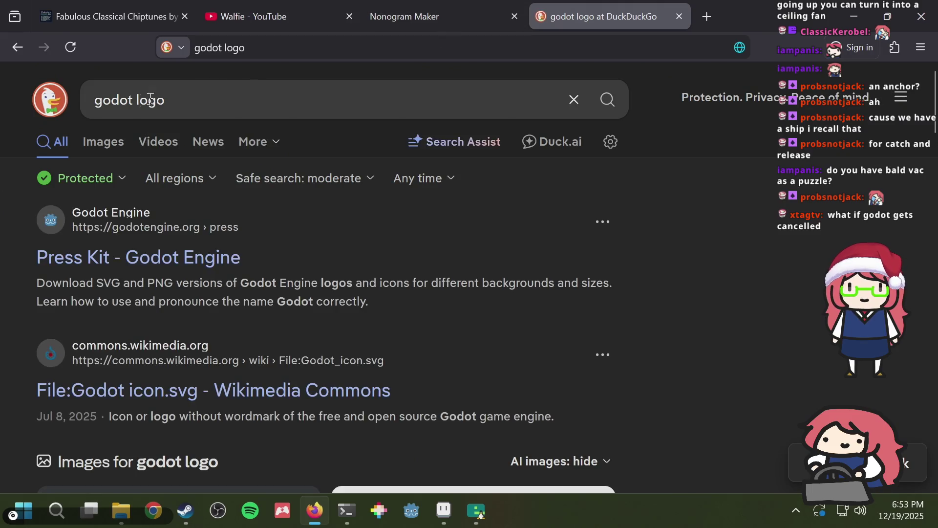
Step: Show image results for 'godot logo' and open the Press Kit Godot logo picture large
{"action": "left_click", "coordinate": [97, 138]}
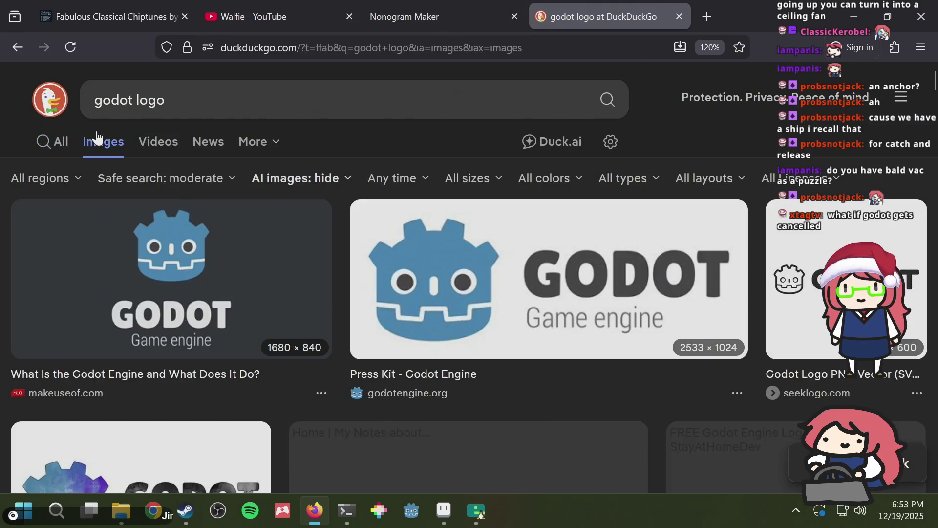
{"action": "scroll", "coordinate": [256, 247], "scroll_direction": "down", "scroll_amount": 6}
{"action": "scroll", "coordinate": [256, 248], "scroll_direction": "up", "scroll_amount": 6}
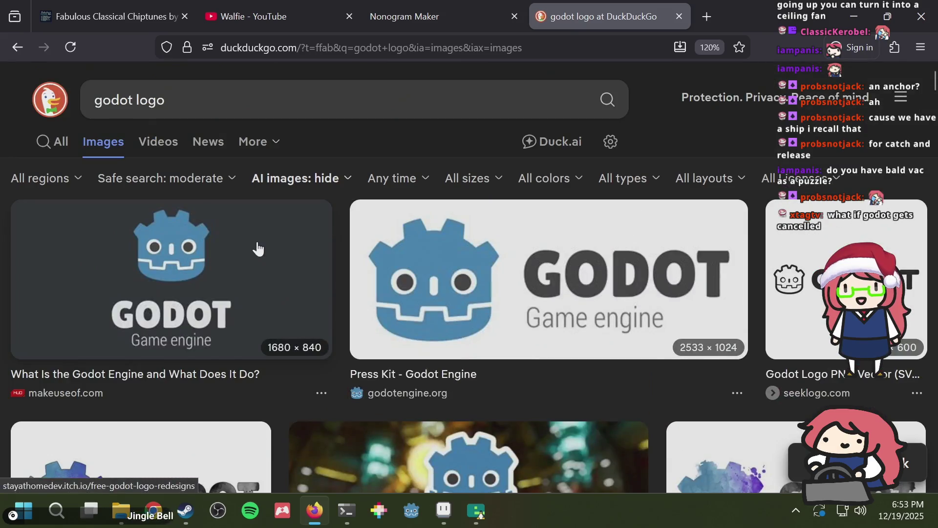
{"action": "left_click", "coordinate": [437, 250]}
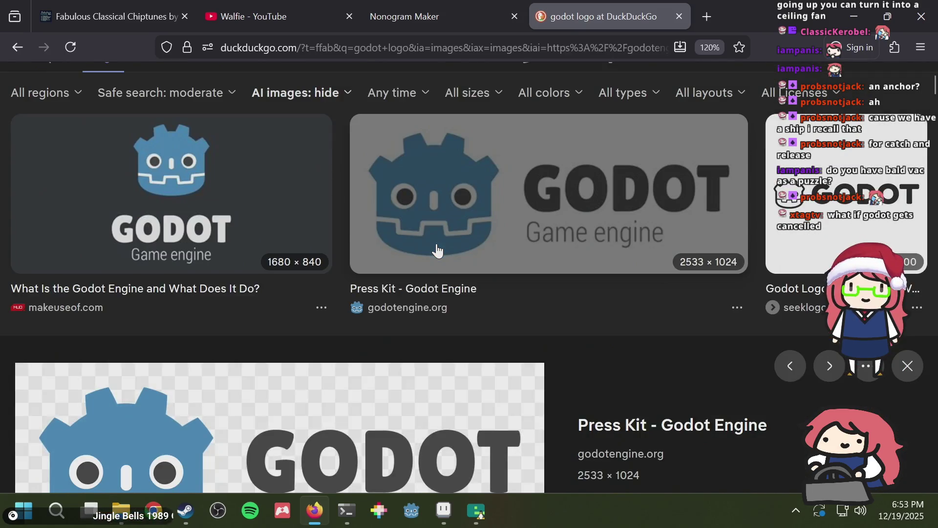
{"action": "scroll", "coordinate": [236, 251], "scroll_direction": "up", "scroll_amount": 3}
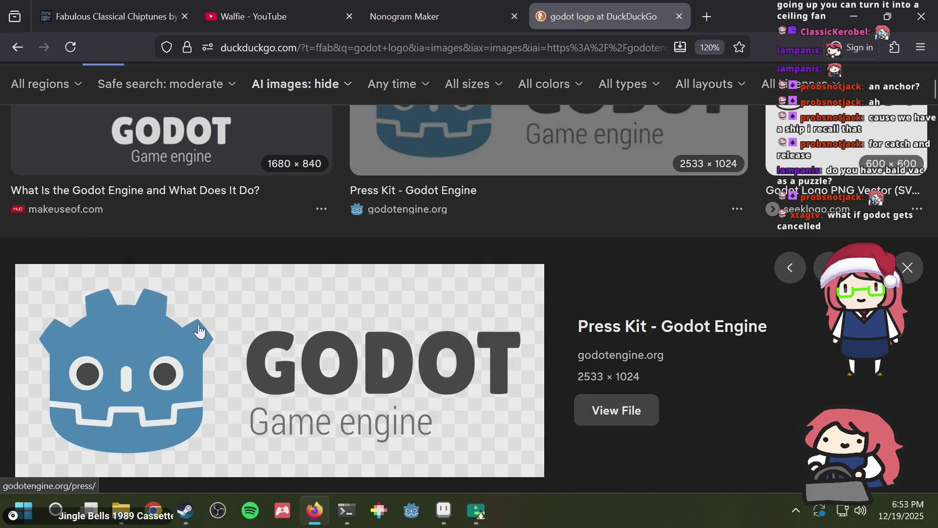
{"action": "key", "text": "alt+Tab"}
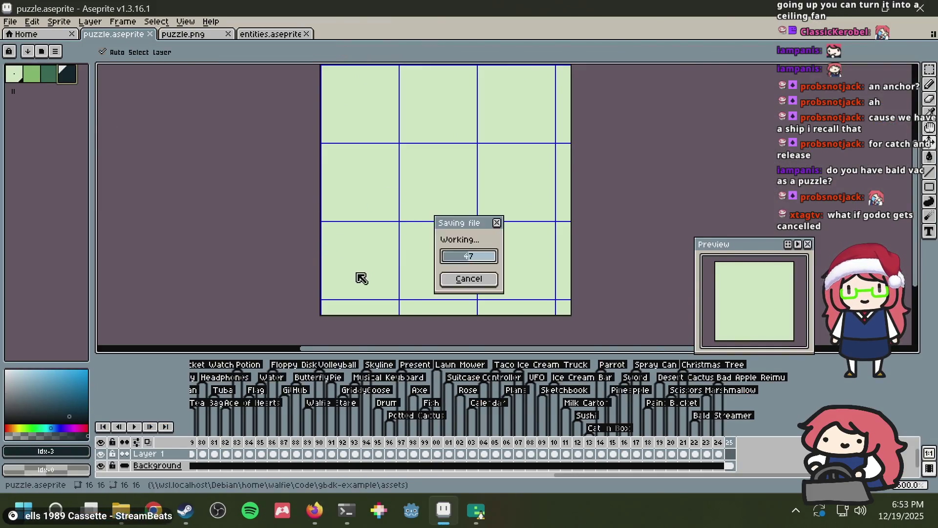
Step: Draw the dark teal jaw base along the bottom of frame 25, widening both raised ends
{"action": "key", "text": "alt+Tab"}
{"action": "key", "text": "alt+Tab"}
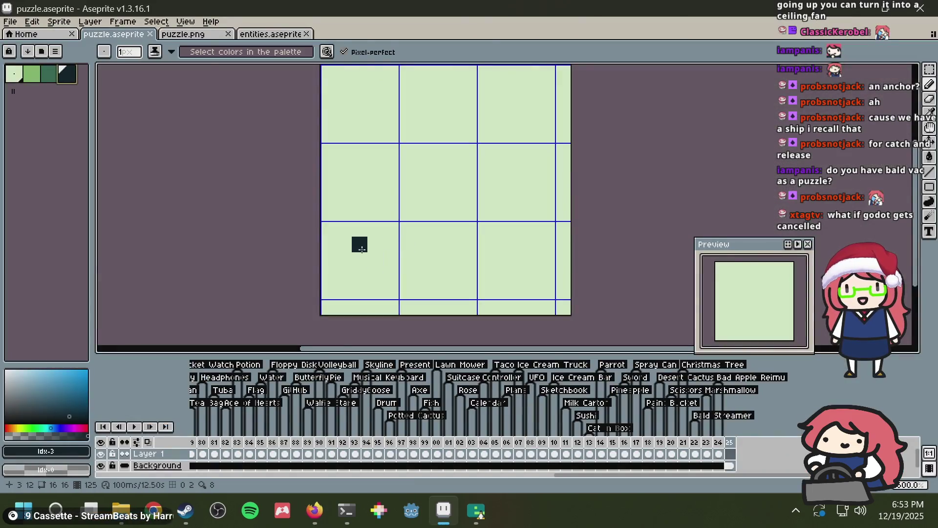
{"action": "left_click_drag", "start_coordinate": [344, 244], "coordinate": [344, 260]}
{"action": "left_click", "coordinate": [359, 260]}
{"action": "left_click", "coordinate": [375, 260]}
{"action": "left_click", "coordinate": [375, 275]}
{"action": "left_click", "coordinate": [359, 276]}
{"action": "mouse_move", "coordinate": [362, 271]}
{"action": "left_mouse_down"}
{"action": "mouse_move", "coordinate": [516, 276]}
{"action": "mouse_move", "coordinate": [515, 258]}
{"action": "mouse_move", "coordinate": [383, 262]}
{"action": "left_mouse_up"}
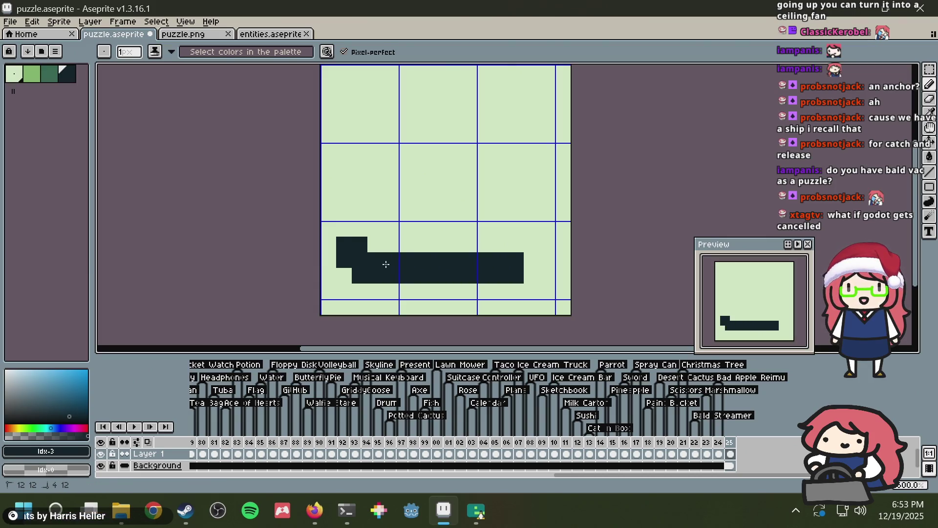
{"action": "left_click", "coordinate": [519, 250]}
{"action": "left_click", "coordinate": [528, 260]}
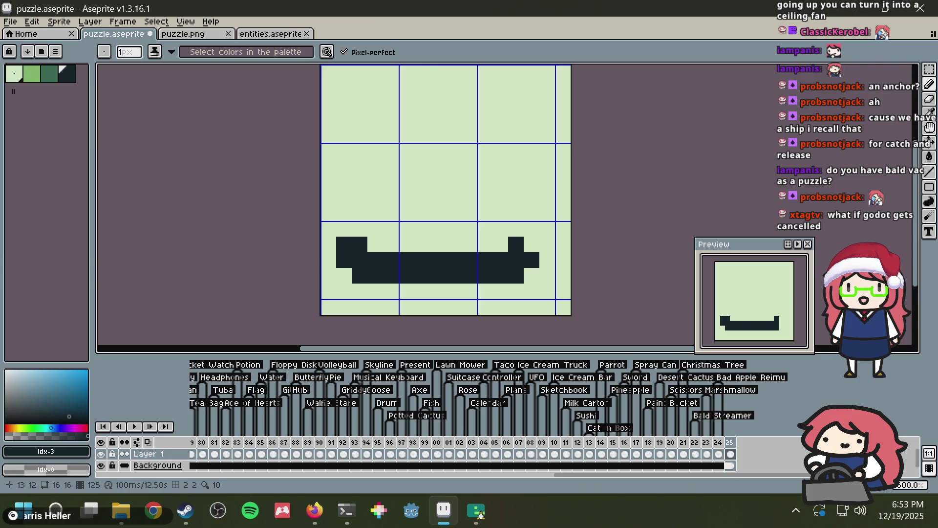
{"action": "left_click", "coordinate": [528, 244]}
{"action": "left_click", "coordinate": [376, 244]}
{"action": "left_click", "coordinate": [501, 248]}
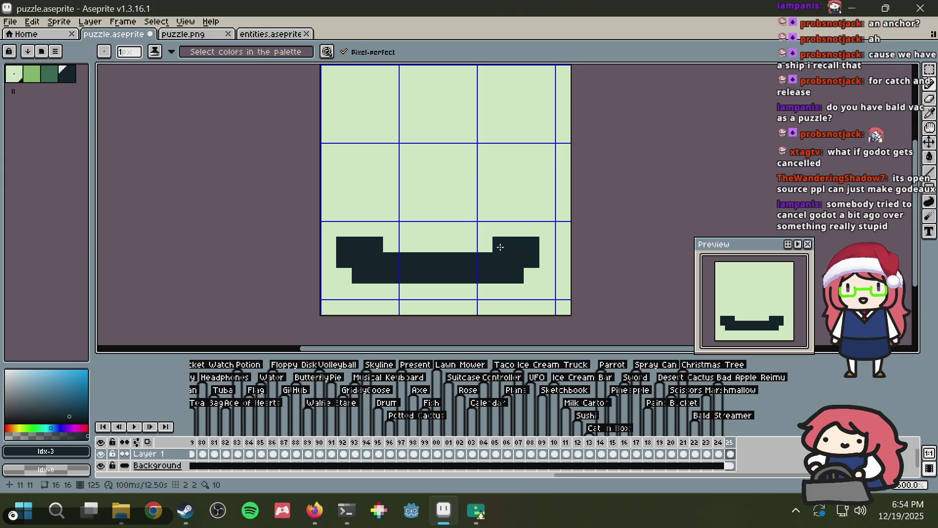
Step: Add the middle bump of the jaw, three pixels wide, checking the logo reference
{"action": "key", "text": "alt+Tab"}
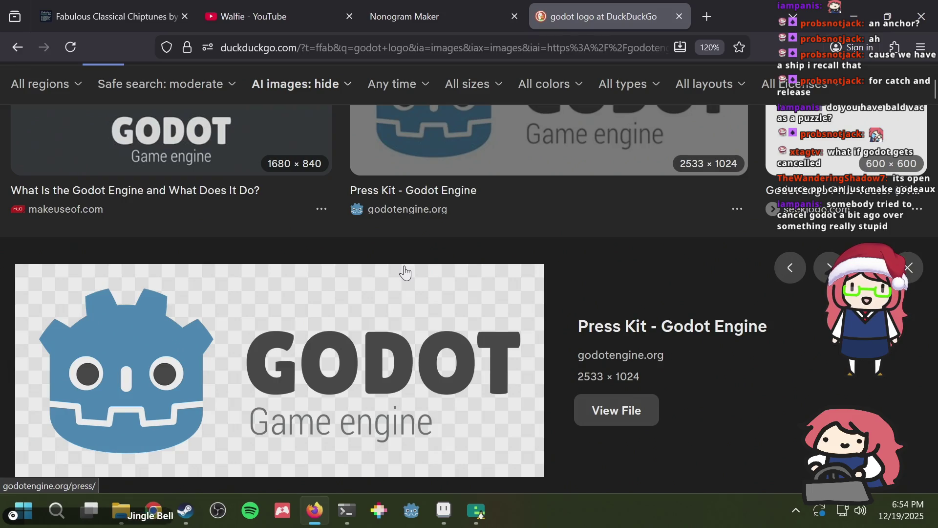
{"action": "key", "text": "alt+Tab"}
{"action": "left_click", "coordinate": [426, 240]}
{"action": "left_click_drag", "start_coordinate": [426, 239], "coordinate": [455, 236]}
{"action": "key", "text": "alt+Tab"}
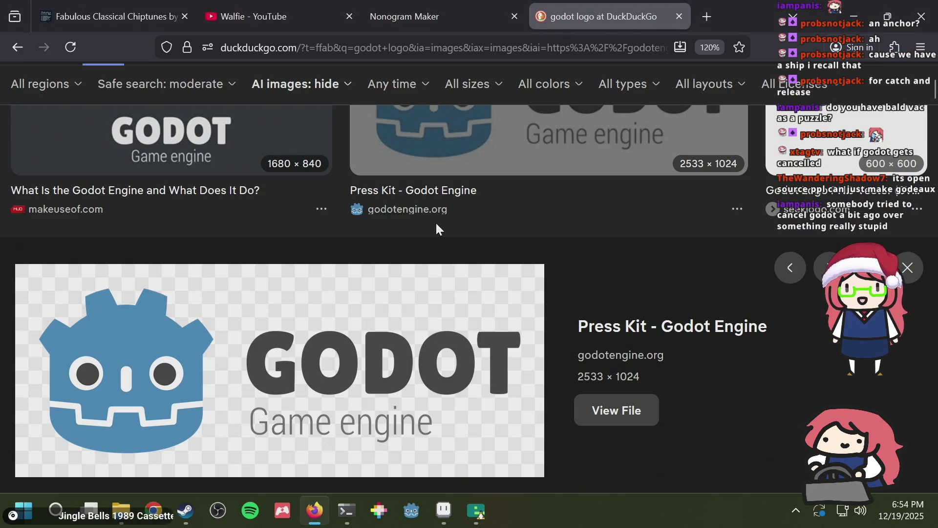
{"action": "key", "text": "alt+Tab"}
Step: Raise the left, middle and right jaw bumps by one more row of pixels
{"action": "left_click", "coordinate": [347, 229]}
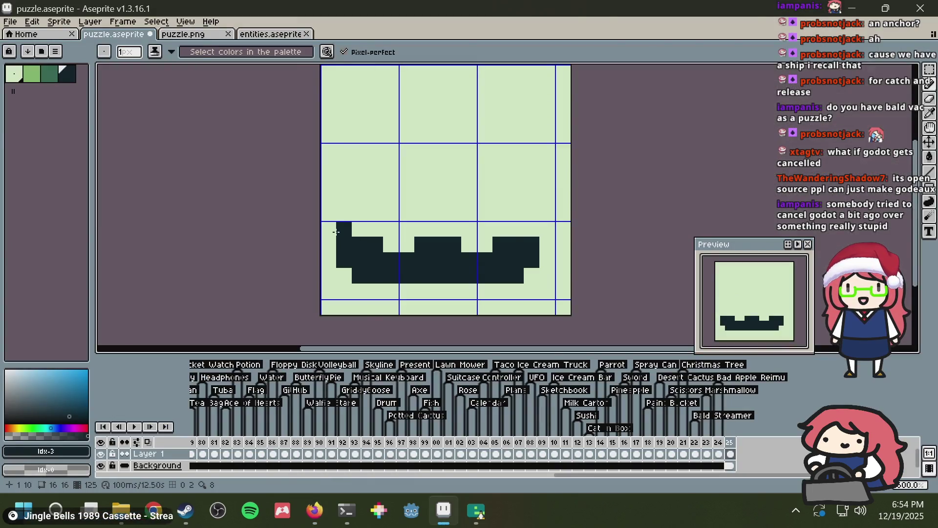
{"action": "key", "text": "alt+Tab"}
{"action": "key", "text": "alt+Tab"}
{"action": "left_click", "coordinate": [359, 229]}
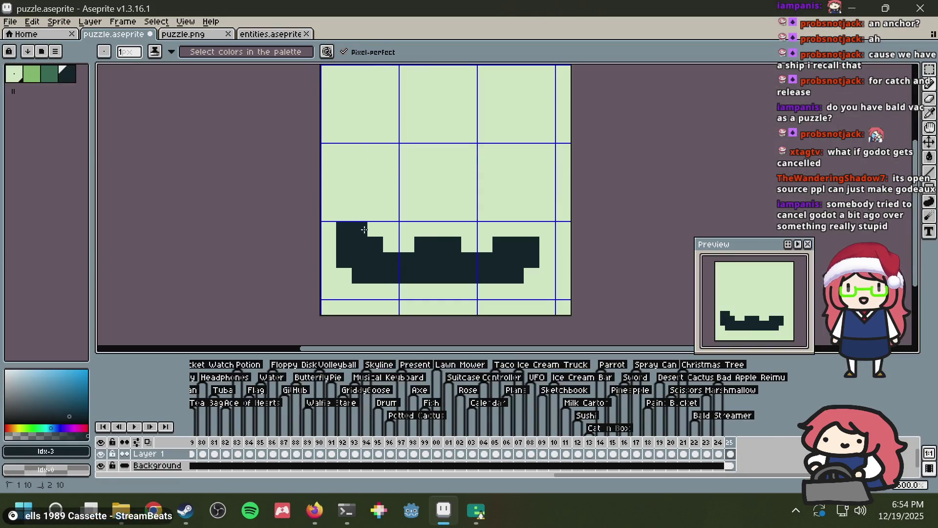
{"action": "left_click", "coordinate": [419, 226]}
{"action": "left_click_drag", "start_coordinate": [436, 228], "coordinate": [455, 228]}
{"action": "left_click", "coordinate": [516, 227]}
{"action": "left_click", "coordinate": [532, 229]}
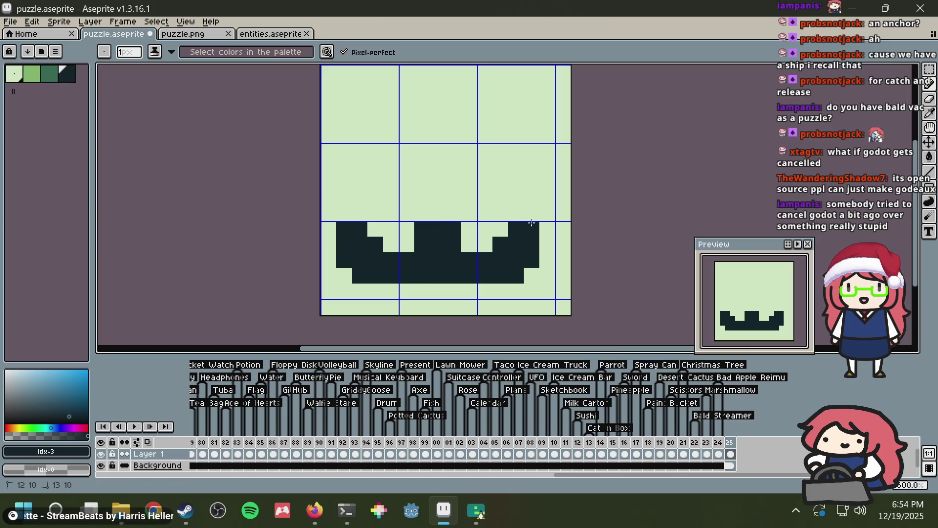
{"action": "scroll", "coordinate": [501, 198], "scroll_direction": "down", "scroll_amount": 3}
{"action": "scroll", "coordinate": [487, 223], "scroll_direction": "up", "scroll_amount": 1}
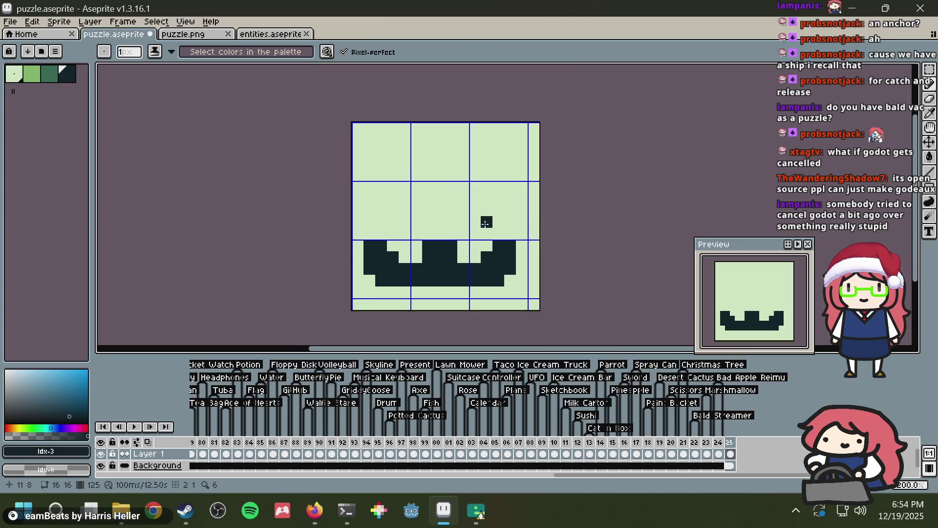
{"action": "key", "text": "Escape"}
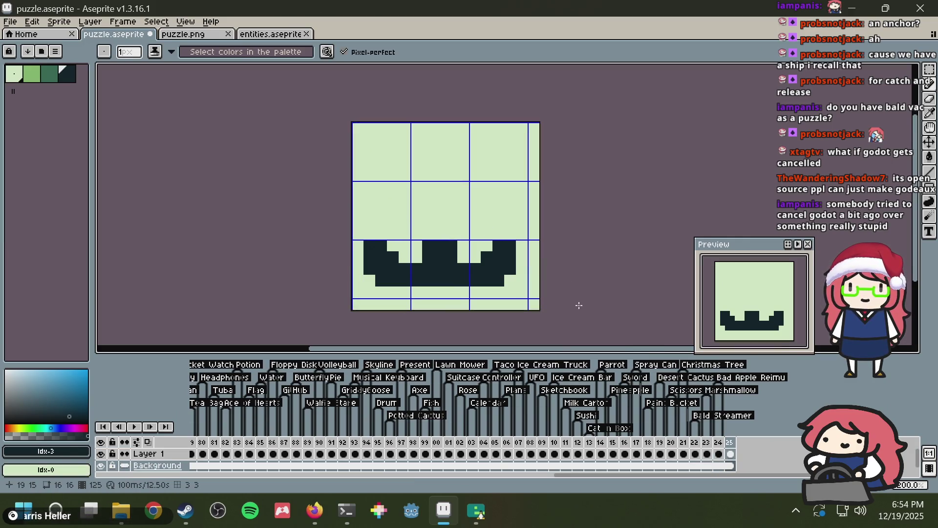
Step: Shift the jaw drawing down one pixel and save puzzle.aseprite
{"action": "key", "text": "m"}
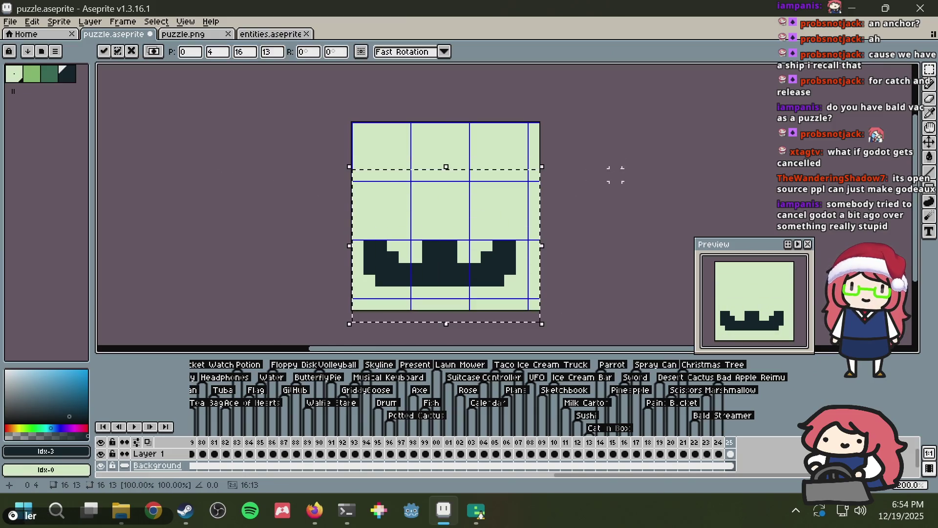
{"action": "left_click", "coordinate": [731, 454]}
{"action": "key", "text": "ctrl+z"}
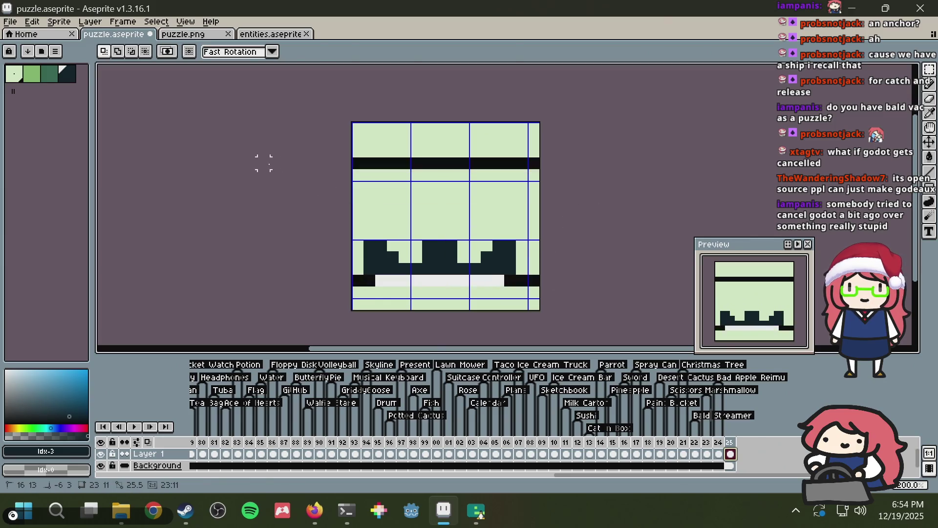
{"action": "key", "text": "ctrl+s"}
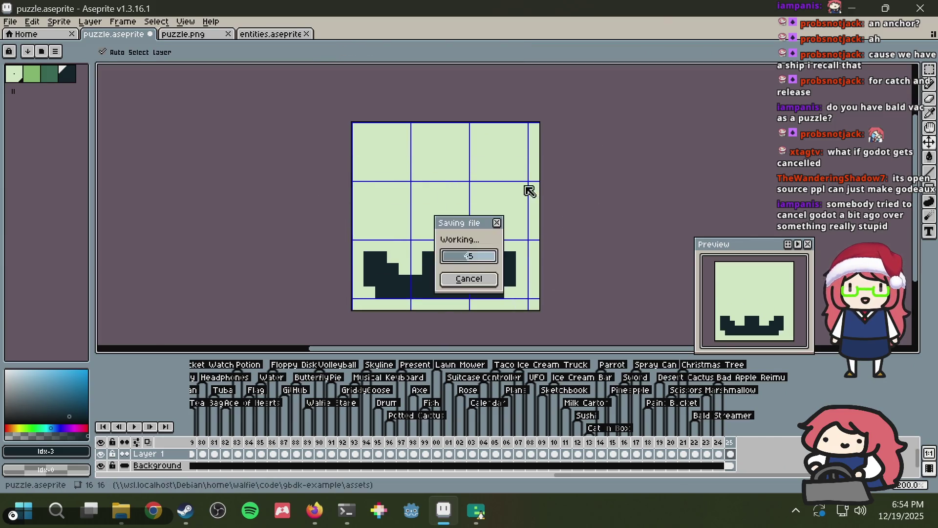
Step: Draw a dark teal row above the jaw, extending it to column 10
{"action": "key", "text": "alt+Tab"}
{"action": "key", "text": "alt+Tab"}
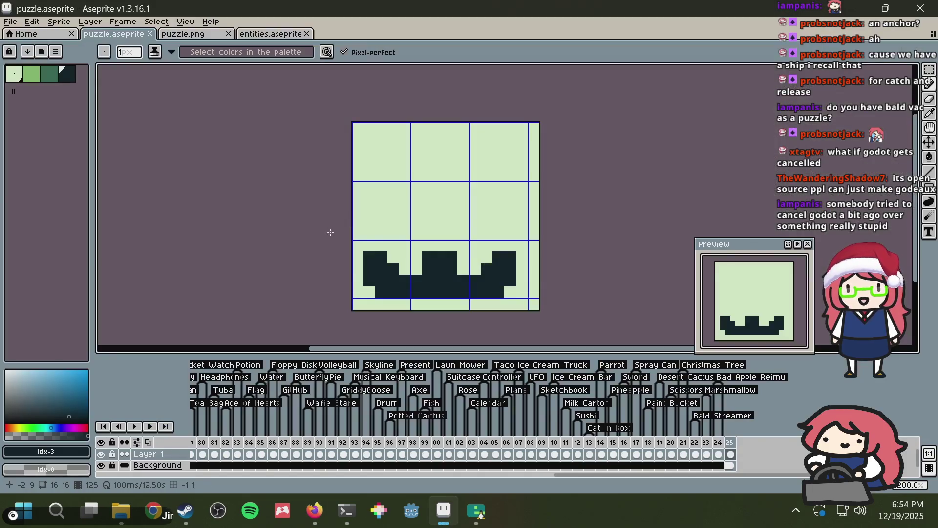
{"action": "mouse_move", "coordinate": [370, 234]}
{"action": "left_mouse_down"}
{"action": "mouse_move", "coordinate": [404, 235]}
{"action": "mouse_move", "coordinate": [398, 245]}
{"action": "mouse_move", "coordinate": [495, 230]}
{"action": "left_mouse_up"}
{"action": "left_click", "coordinate": [475, 246]}
{"action": "left_click", "coordinate": [470, 233]}
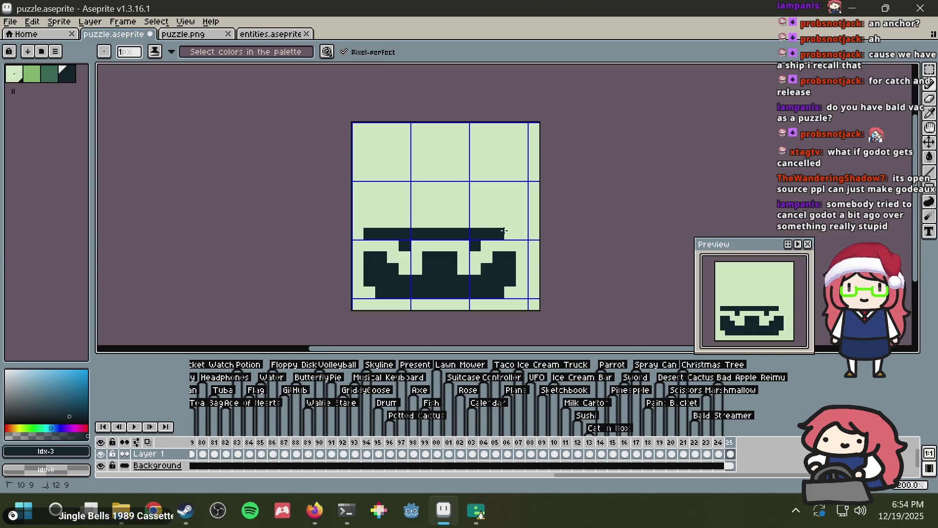
{"action": "key", "text": "alt+Tab"}
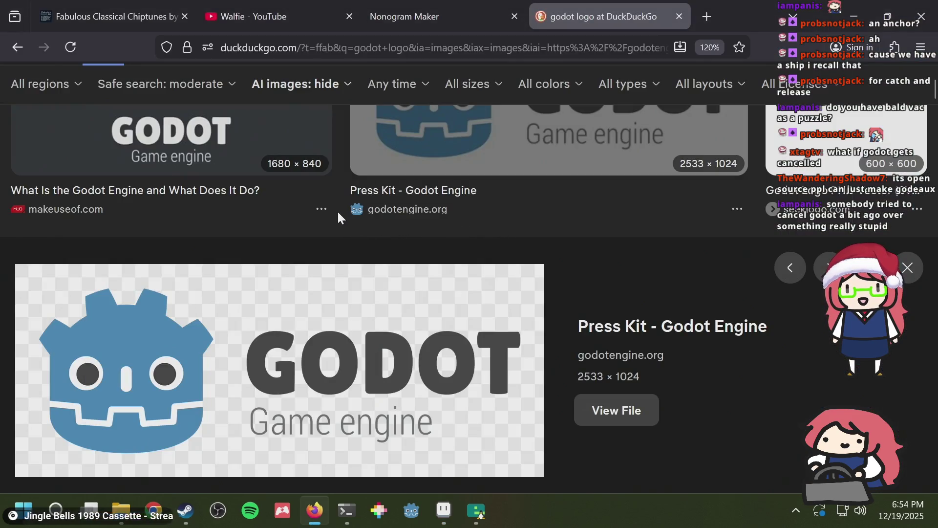
Step: Draw the head's left edge up to the top-left ear and erase a stray pixel
{"action": "key", "text": "alt+Tab"}
{"action": "left_click_drag", "start_coordinate": [369, 222], "coordinate": [368, 186]}
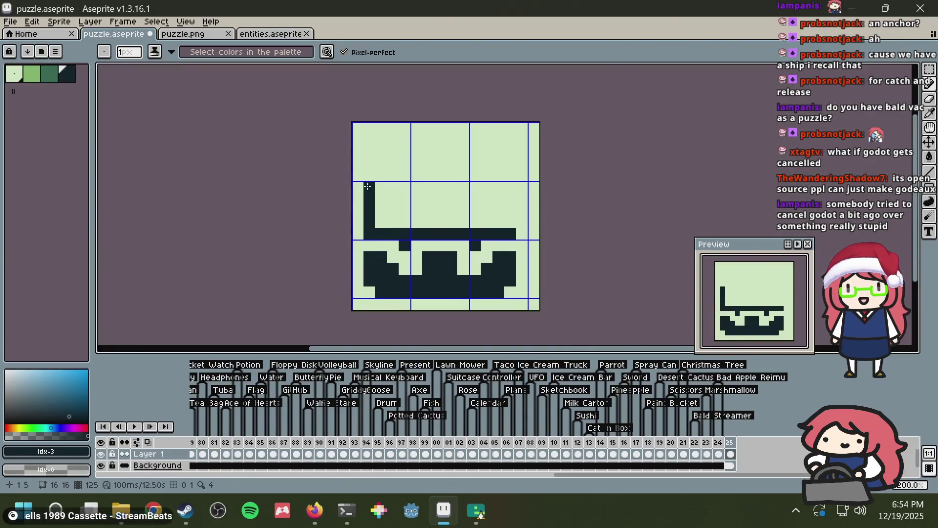
{"action": "mouse_move", "coordinate": [359, 151]}
{"action": "left_mouse_down"}
{"action": "mouse_move", "coordinate": [382, 128]}
{"action": "mouse_move", "coordinate": [391, 140]}
{"action": "mouse_move", "coordinate": [370, 150]}
{"action": "mouse_move", "coordinate": [393, 152]}
{"action": "mouse_move", "coordinate": [368, 161]}
{"action": "mouse_move", "coordinate": [363, 189]}
{"action": "left_mouse_up"}
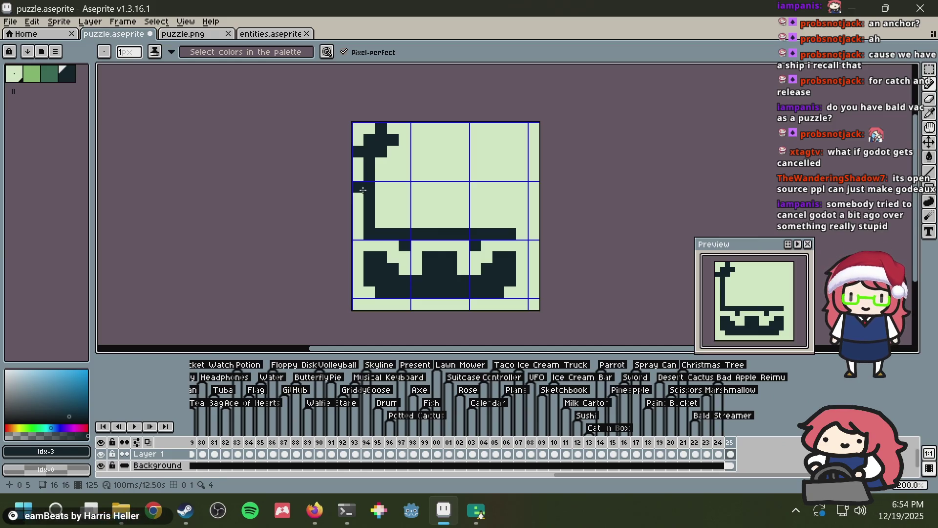
{"action": "right_click", "coordinate": [361, 192]}
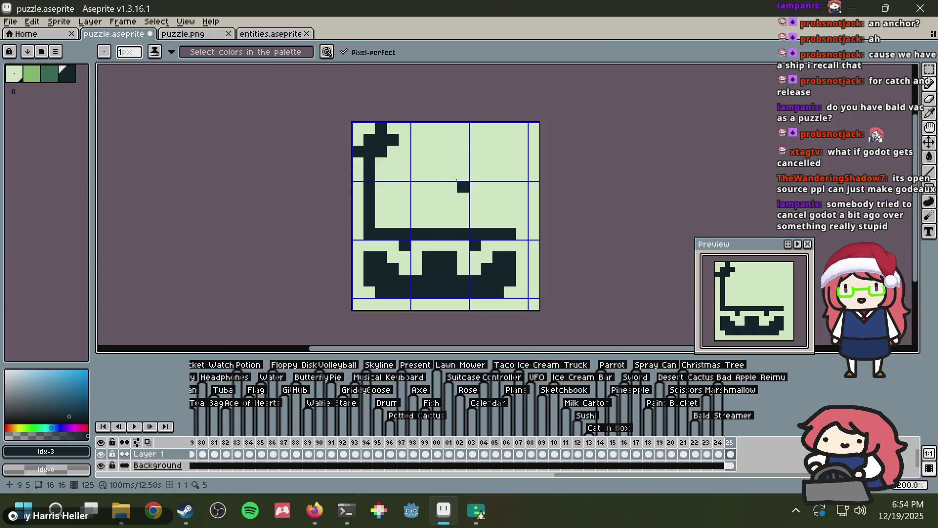
{"action": "left_click", "coordinate": [518, 138]}
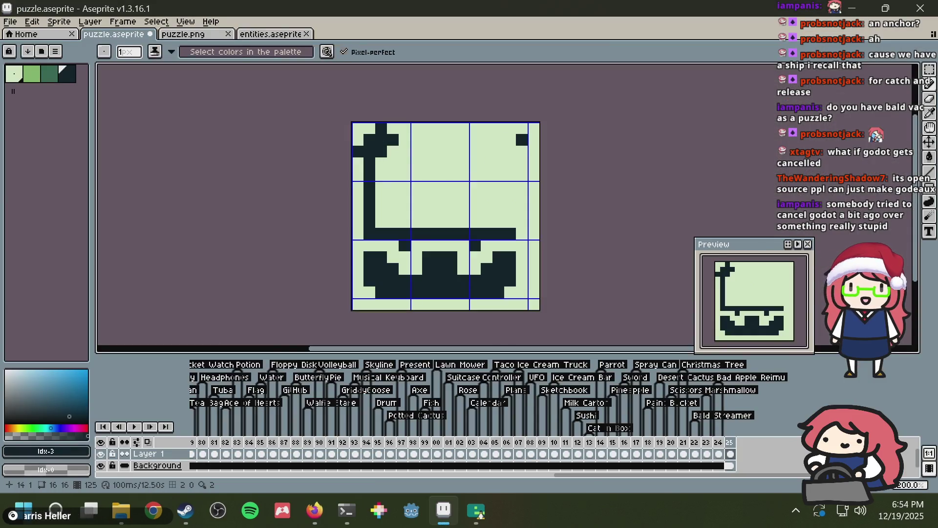
Step: Move the top-left ear shape down one pixel with a rectangular selection
{"action": "key", "text": "m"}
{"action": "mouse_move", "coordinate": [334, 117]}
{"action": "left_mouse_down"}
{"action": "mouse_move", "coordinate": [383, 163]}
{"action": "mouse_move", "coordinate": [420, 178]}
{"action": "left_mouse_up"}
{"action": "key", "text": "Down"}
{"action": "key", "text": "ctrl+d"}
Step: Draw the right edge, the right ear's diagonal and the bumps along the top edge
{"action": "key", "text": "alt+Tab"}
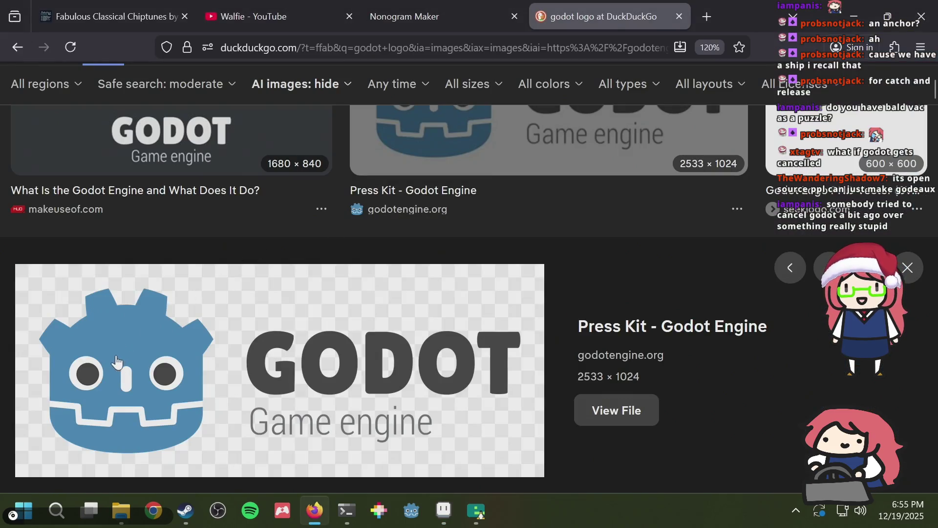
{"action": "key", "text": "alt+Tab"}
{"action": "key", "text": "alt+Tab"}
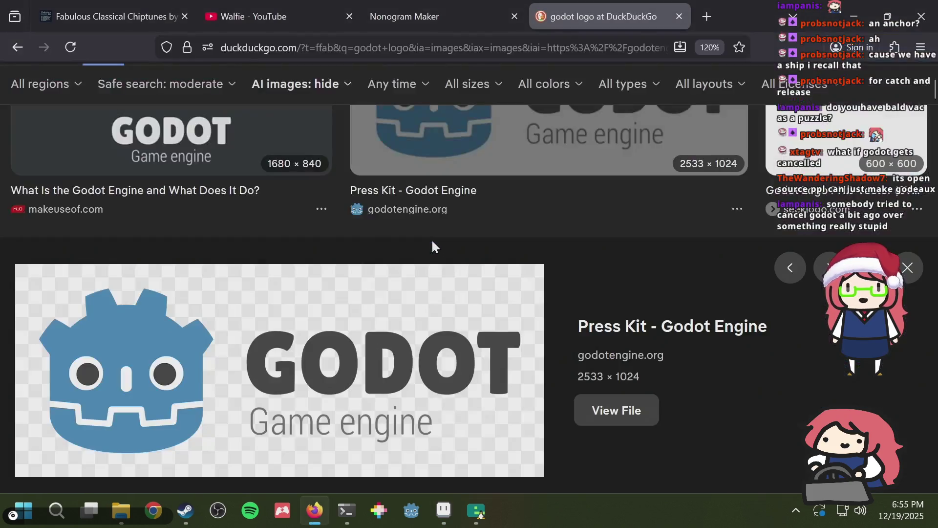
{"action": "key", "text": "alt+Tab"}
{"action": "key", "text": "b"}
{"action": "left_click", "coordinate": [511, 222]}
{"action": "mouse_move", "coordinate": [505, 228]}
{"action": "left_mouse_down"}
{"action": "mouse_move", "coordinate": [506, 163]}
{"action": "mouse_move", "coordinate": [521, 163]}
{"action": "mouse_move", "coordinate": [522, 149]}
{"action": "mouse_move", "coordinate": [498, 141]}
{"action": "mouse_move", "coordinate": [487, 151]}
{"action": "left_mouse_up"}
{"action": "left_click", "coordinate": [448, 141]}
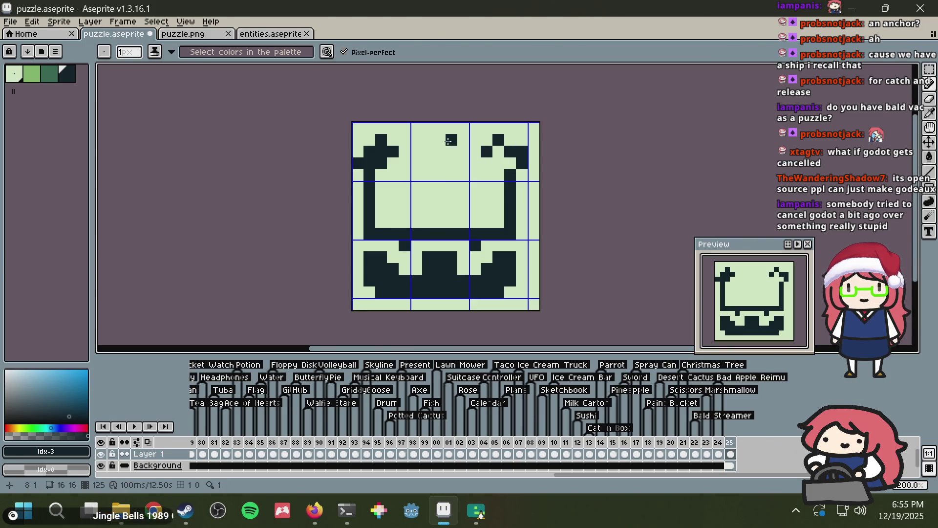
{"action": "key", "text": "alt+Tab"}
{"action": "key", "text": "alt+Tab"}
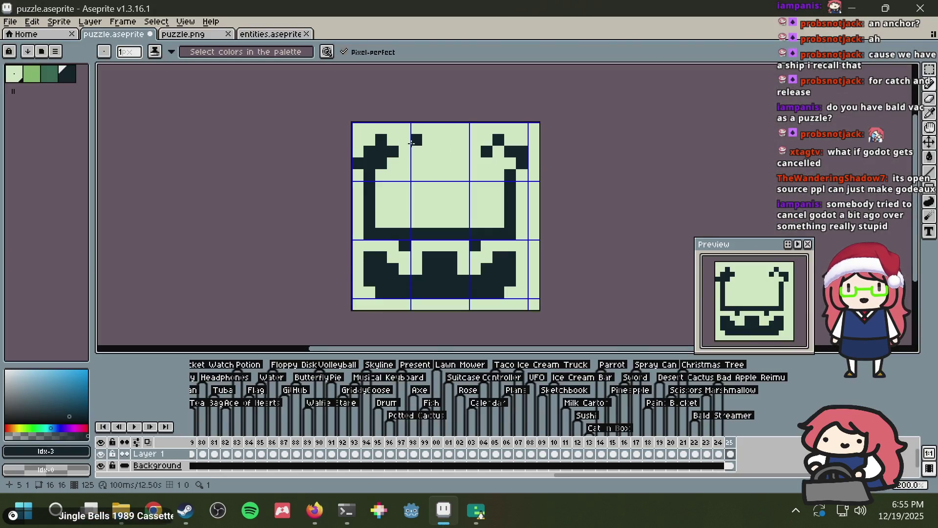
{"action": "mouse_move", "coordinate": [407, 132]}
{"action": "left_mouse_down"}
{"action": "mouse_move", "coordinate": [473, 138]}
{"action": "mouse_move", "coordinate": [442, 136]}
{"action": "left_mouse_up"}
Step: Flood-fill the head's interior dark teal and patch gaps along the top and side edges
{"action": "key", "text": "g"}
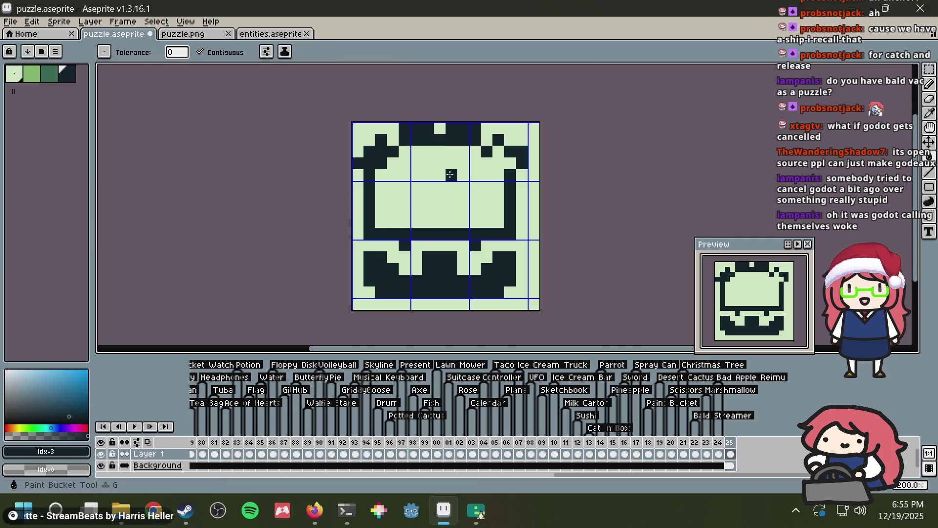
{"action": "left_click", "coordinate": [441, 164]}
{"action": "key", "text": "b"}
{"action": "left_click", "coordinate": [512, 139]}
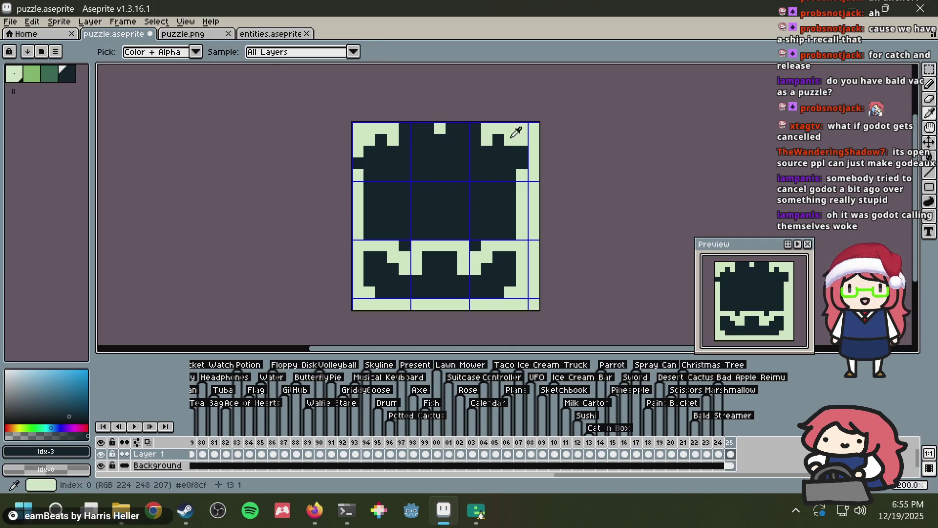
{"action": "left_click", "coordinate": [528, 130], "text": "alt"}
{"action": "left_click", "coordinate": [523, 149]}
{"action": "key", "text": "ctrl+z"}
{"action": "left_click", "coordinate": [511, 160], "text": "alt"}
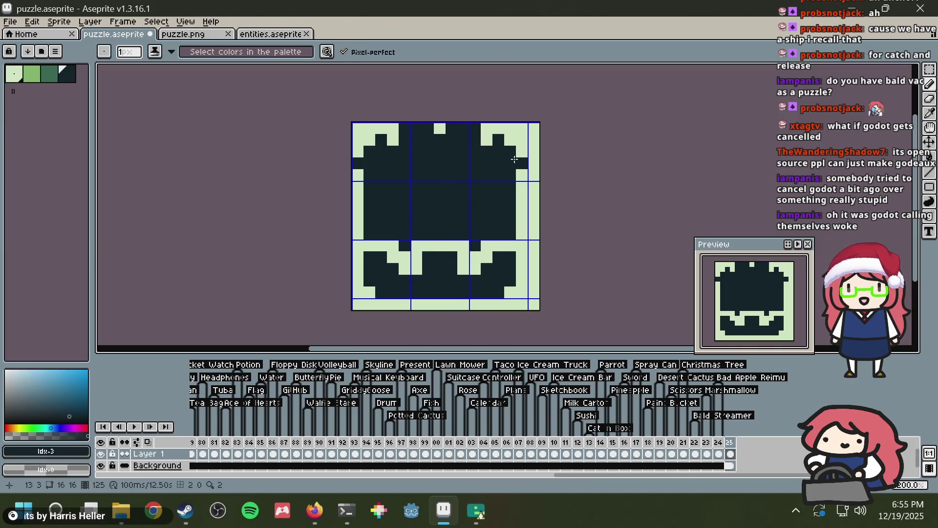
{"action": "left_click_drag", "start_coordinate": [524, 166], "coordinate": [519, 179]}
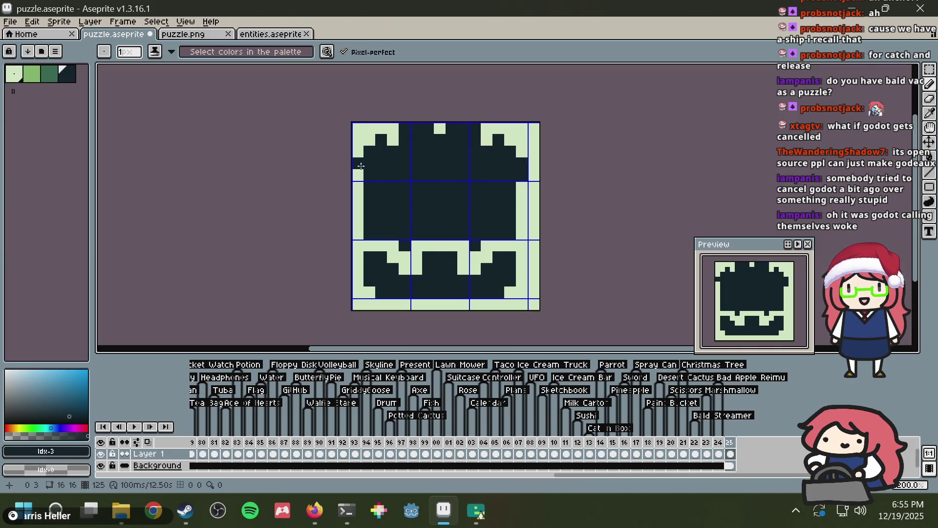
{"action": "left_click", "coordinate": [434, 131]}
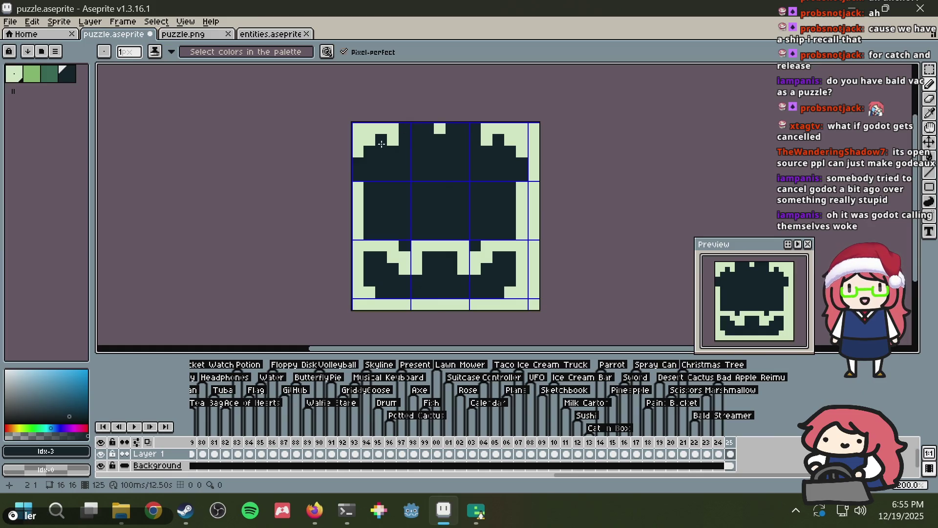
{"action": "left_click_drag", "start_coordinate": [371, 139], "coordinate": [359, 152]}
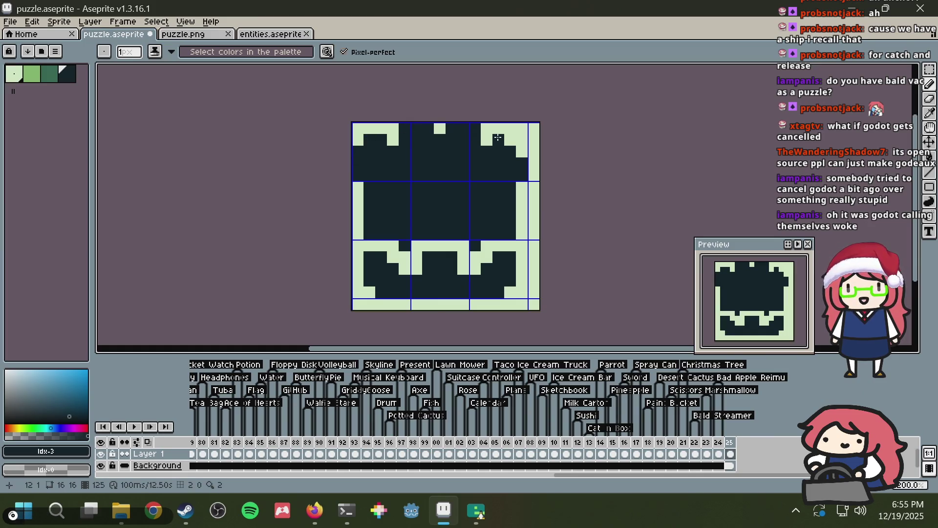
Step: Add a small pale green notch at the head's centre, discarding a trial eye stroke
{"action": "left_click", "coordinate": [520, 197], "text": "alt"}
{"action": "key", "text": "alt+Tab"}
{"action": "key", "text": "alt+Tab"}
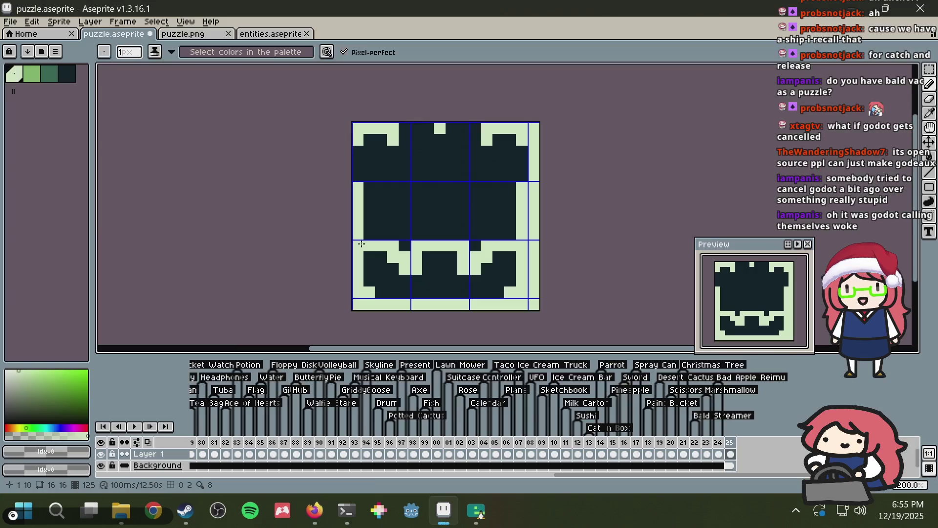
{"action": "key", "text": "alt+Tab"}
{"action": "key", "text": "alt+Tab"}
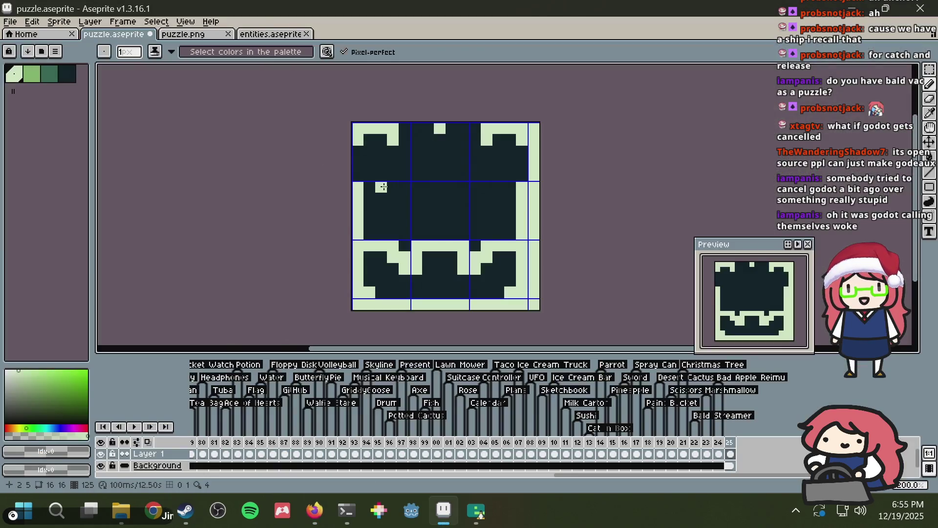
{"action": "mouse_move", "coordinate": [393, 187]}
{"action": "left_mouse_down"}
{"action": "mouse_move", "coordinate": [394, 203]}
{"action": "mouse_move", "coordinate": [411, 211]}
{"action": "left_mouse_up"}
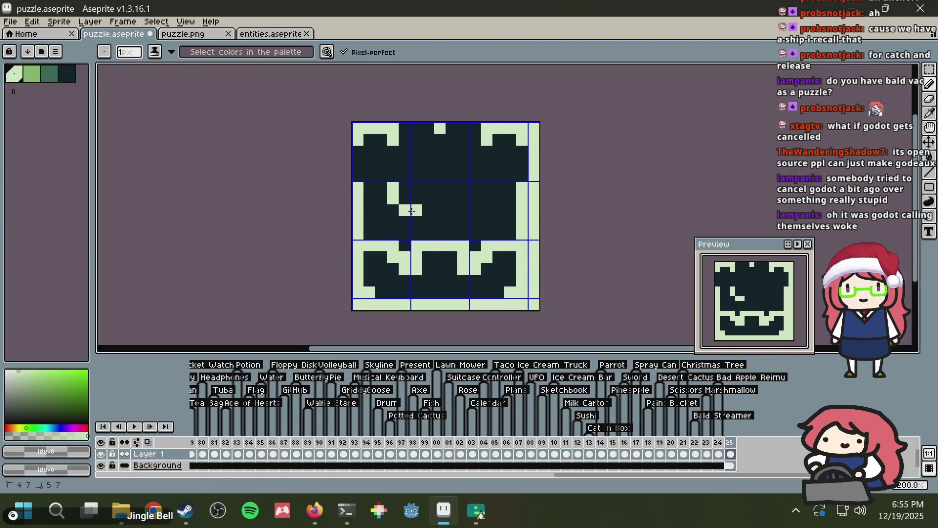
{"action": "left_click_drag", "start_coordinate": [404, 174], "coordinate": [416, 175]}
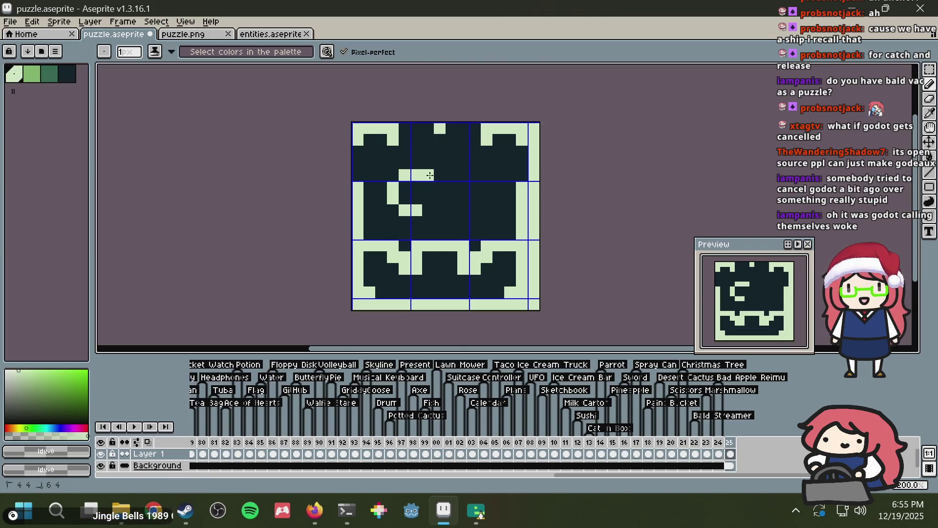
{"action": "key", "text": "ctrl+z"}
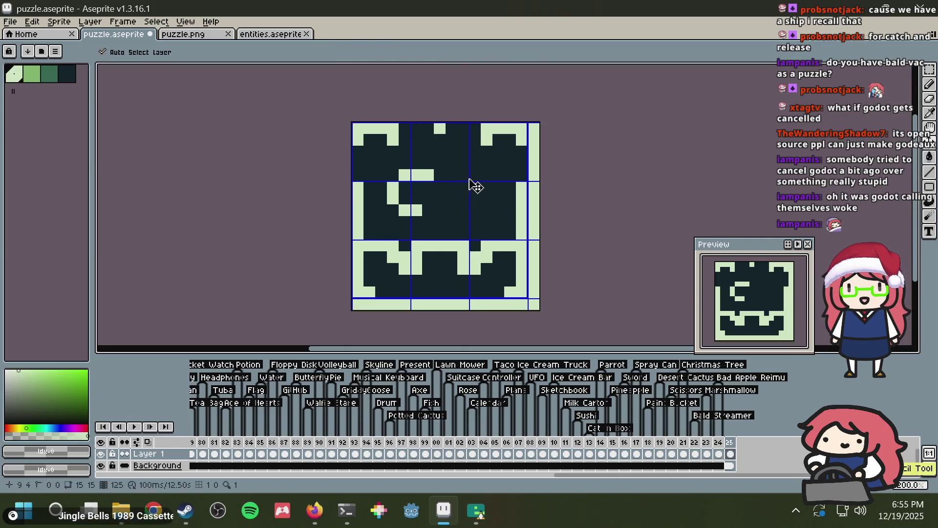
{"action": "key", "text": "ctrl+z"}
{"action": "key", "text": "ctrl+z"}
{"action": "key", "text": "alt+Tab"}
{"action": "key", "text": "alt+Tab"}
{"action": "left_click", "coordinate": [445, 191]}
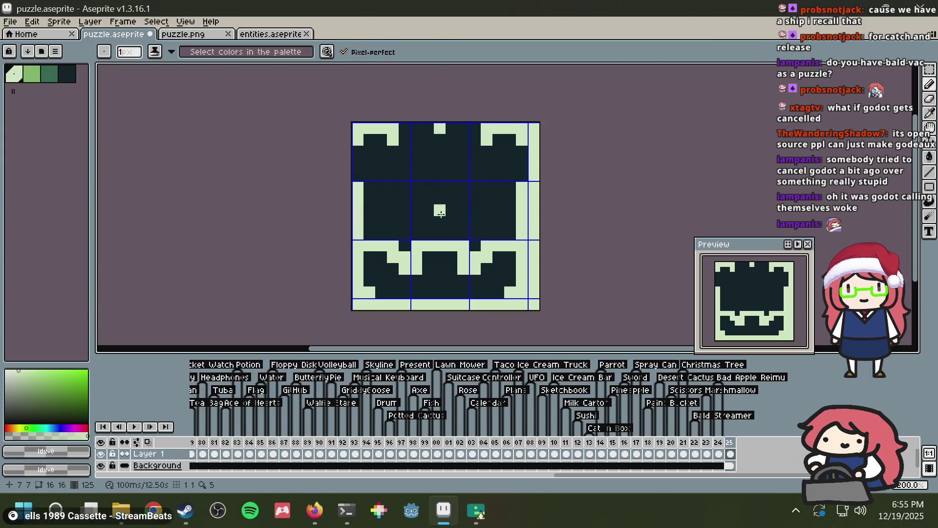
{"action": "left_click_drag", "start_coordinate": [441, 215], "coordinate": [439, 219]}
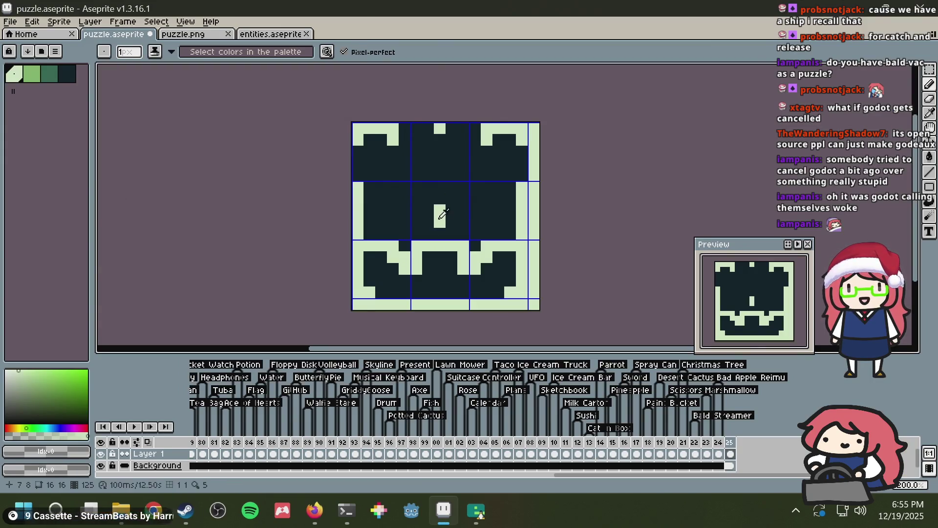
{"action": "key", "text": "alt+Tab"}
Step: Draw the pale green ring of the left eye
{"action": "key", "text": "alt+Tab"}
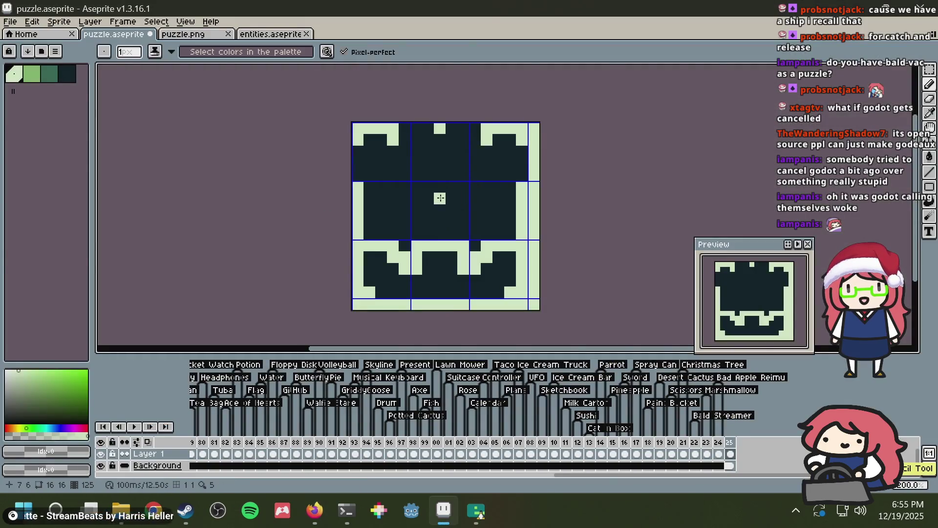
{"action": "left_click", "coordinate": [440, 208]}
{"action": "left_click", "coordinate": [381, 188]}
{"action": "left_click", "coordinate": [393, 187]}
{"action": "key", "text": "alt+Tab"}
{"action": "key", "text": "alt+Tab"}
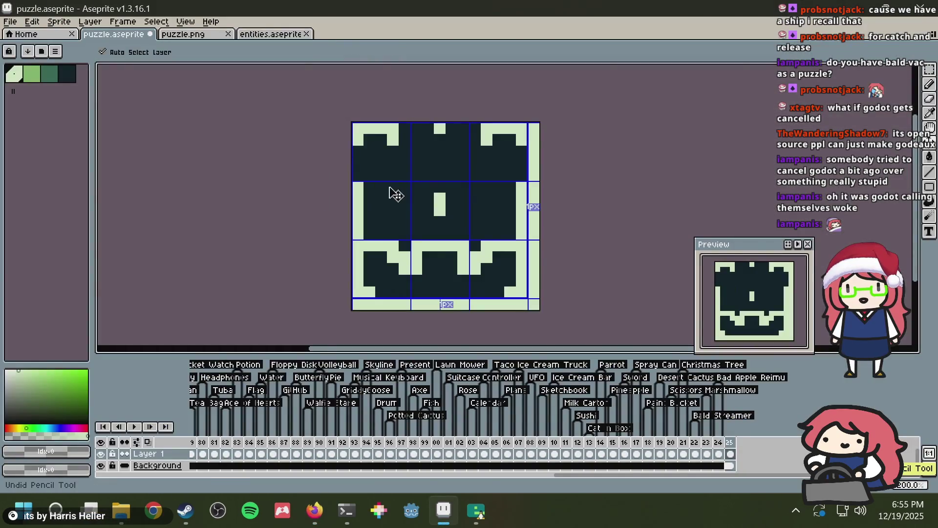
{"action": "left_click", "coordinate": [404, 187]}
{"action": "left_click", "coordinate": [393, 200]}
{"action": "left_click", "coordinate": [381, 187]}
{"action": "right_click", "coordinate": [393, 200]}
{"action": "left_click", "coordinate": [392, 198]}
{"action": "left_click", "coordinate": [404, 198]}
{"action": "left_click", "coordinate": [389, 209]}
{"action": "left_click", "coordinate": [405, 210]}
Step: Draw the right eye ring in pale green and restore both pupils to dark teal
{"action": "left_click", "coordinate": [463, 187]}
{"action": "right_click", "coordinate": [463, 188]}
{"action": "left_click", "coordinate": [475, 188]}
{"action": "left_click", "coordinate": [487, 187]}
{"action": "left_click", "coordinate": [475, 197]}
{"action": "left_click", "coordinate": [487, 198]}
{"action": "left_click", "coordinate": [498, 198]}
{"action": "left_click", "coordinate": [479, 208]}
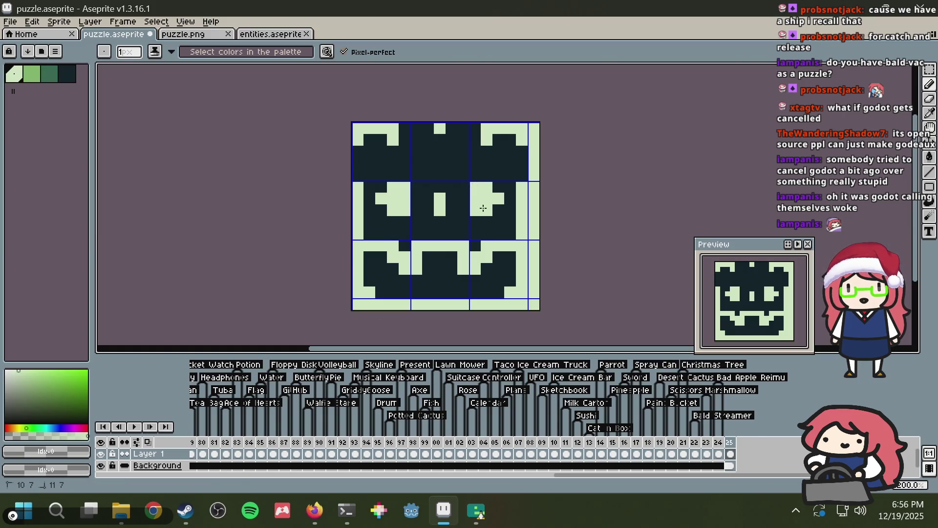
{"action": "left_click", "coordinate": [488, 162], "text": "alt"}
{"action": "left_click", "coordinate": [484, 199]}
{"action": "left_click", "coordinate": [394, 199]}
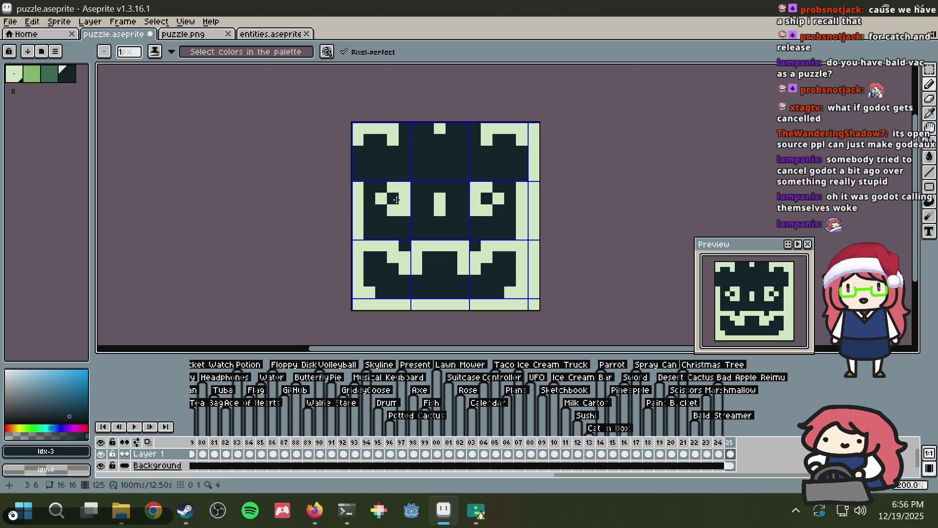
Step: Complete the bottom pixels of both pale green eye rings
{"action": "key", "text": "alt+Tab"}
{"action": "key", "text": "alt+Tab"}
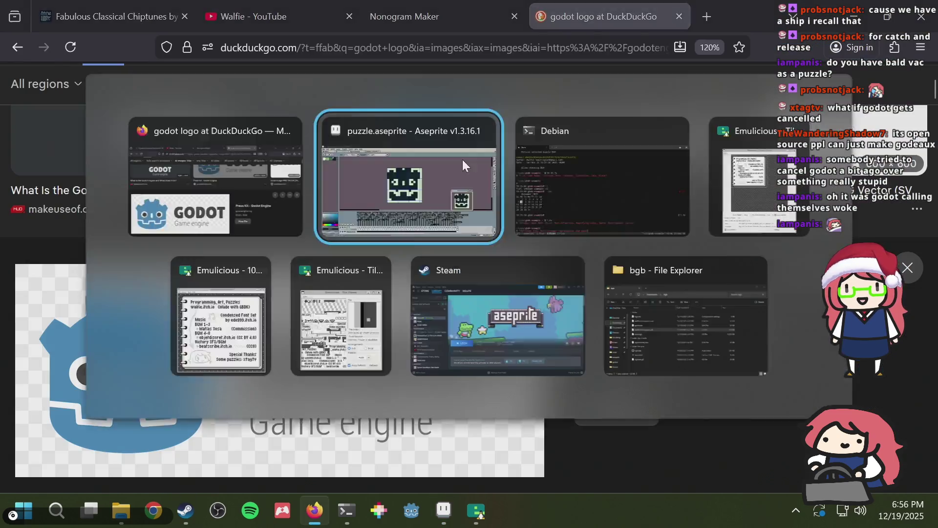
{"action": "key", "text": "b"}
{"action": "left_click", "coordinate": [381, 188], "text": "alt"}
{"action": "left_click", "coordinate": [382, 174]}
{"action": "key", "text": "ctrl+z"}
{"action": "left_click", "coordinate": [381, 211]}
{"action": "left_click", "coordinate": [498, 211]}
{"action": "scroll", "coordinate": [500, 184], "scroll_direction": "down", "scroll_amount": 3}
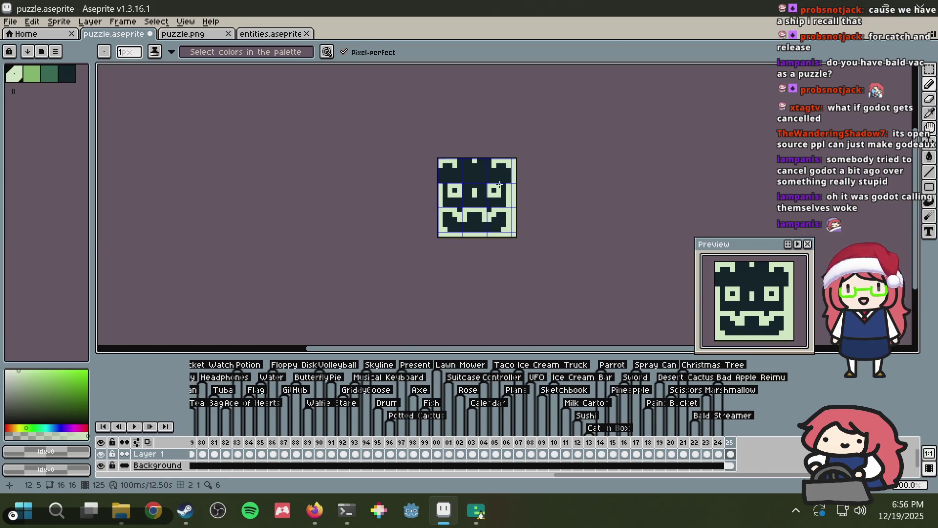
Step: Search 'godot logo pixel art' in a new tab and browse the image results
{"action": "key", "text": "alt+Tab"}
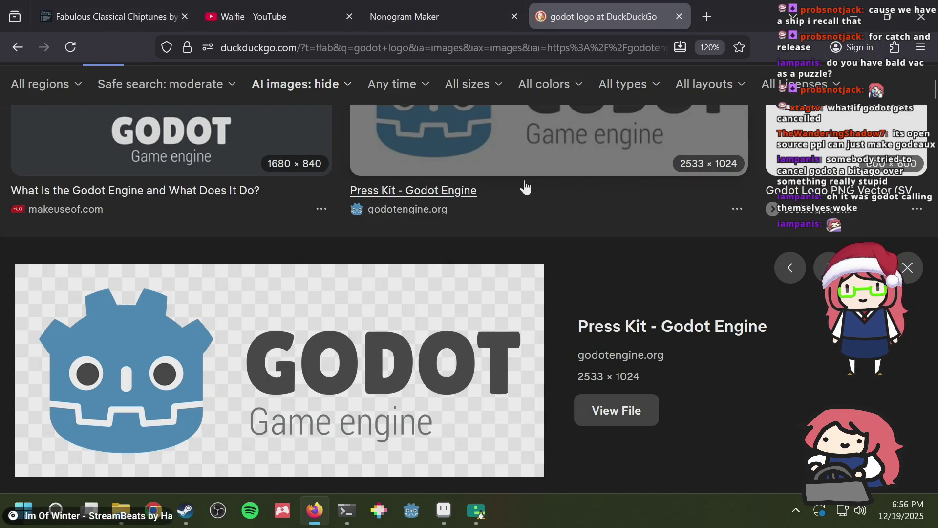
{"action": "key", "text": "alt+Tab"}
{"action": "key", "text": "alt+Tab"}
{"action": "key", "text": "ctrl+t"}
{"action": "type", "text": "godo"}
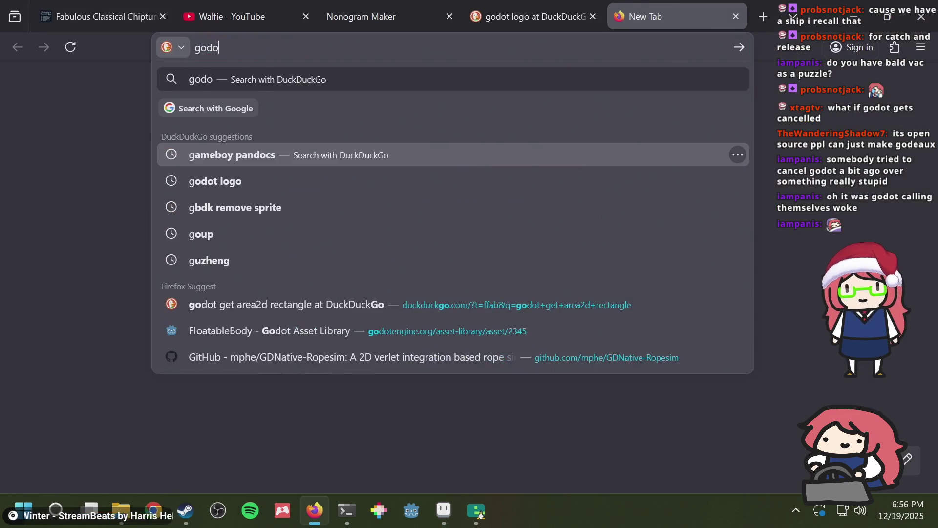
{"action": "type", "text": "t logo pixel art"}
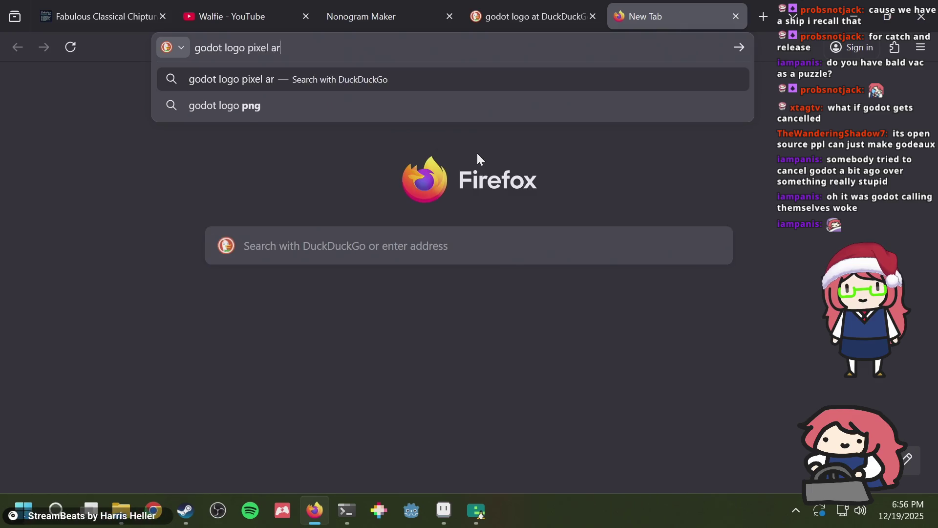
{"action": "key", "text": "Return"}
{"action": "left_click", "coordinate": [103, 141]}
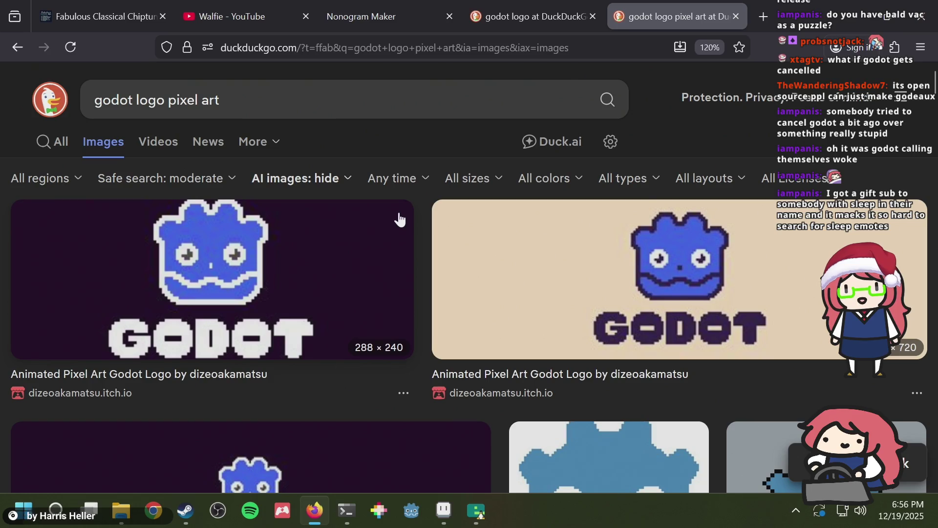
{"action": "scroll", "coordinate": [399, 219], "scroll_direction": "down", "scroll_amount": 2}
{"action": "scroll", "coordinate": [397, 215], "scroll_direction": "down", "scroll_amount": 2}
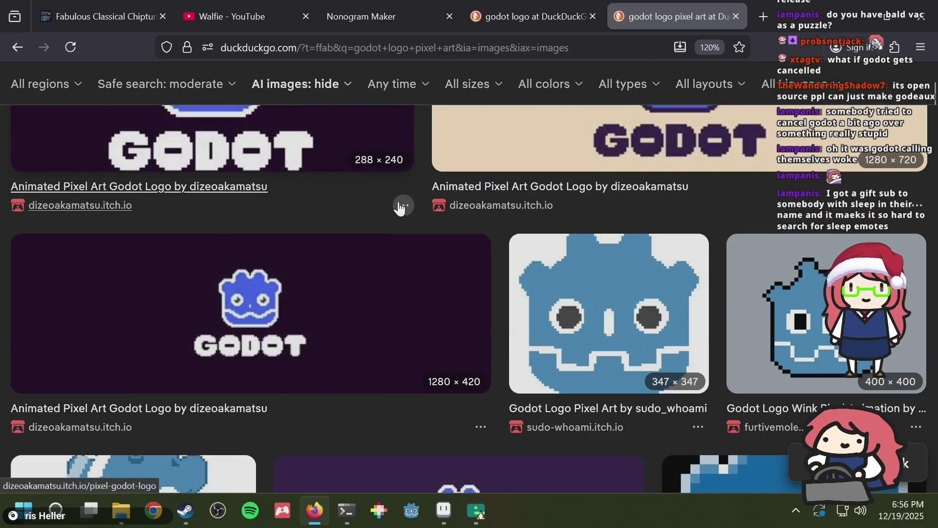
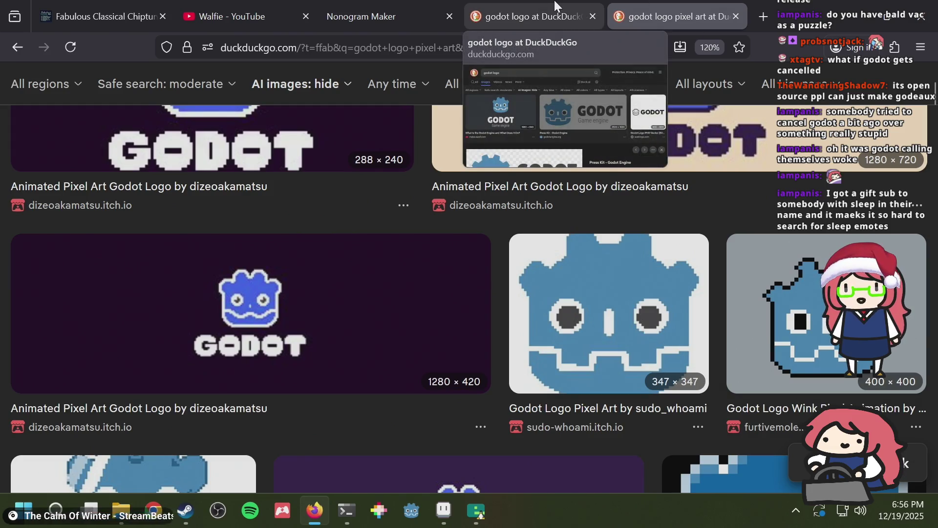
Step: Scroll through the 'godot logo pixel art' image results, then switch back to the puzzle sprite
{"action": "scroll", "coordinate": [711, 171], "scroll_direction": "down", "scroll_amount": 5}
{"action": "scroll", "coordinate": [704, 173], "scroll_direction": "up", "scroll_amount": 4}
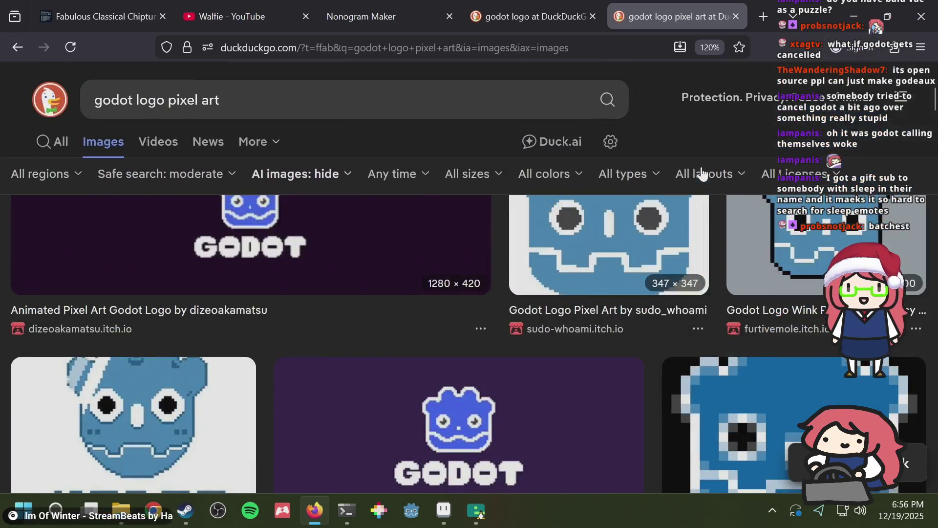
{"action": "scroll", "coordinate": [703, 173], "scroll_direction": "up", "scroll_amount": 5}
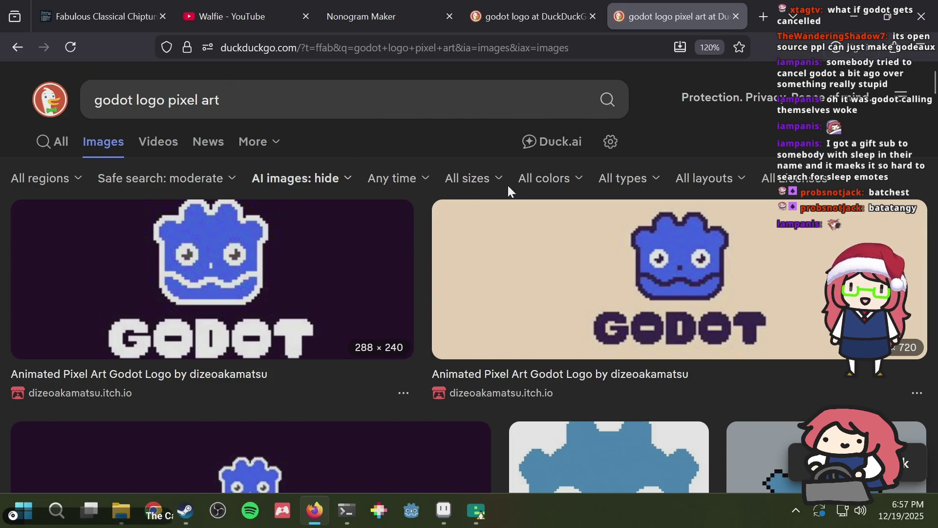
{"action": "key", "text": "alt+Tab"}
{"action": "scroll", "coordinate": [484, 188], "scroll_direction": "up", "scroll_amount": 4}
Step: Paint a light pixel below the left eye, checking the plain Godot logo results
{"action": "left_click", "coordinate": [409, 229]}
{"action": "scroll", "coordinate": [366, 246], "scroll_direction": "down", "scroll_amount": 3}
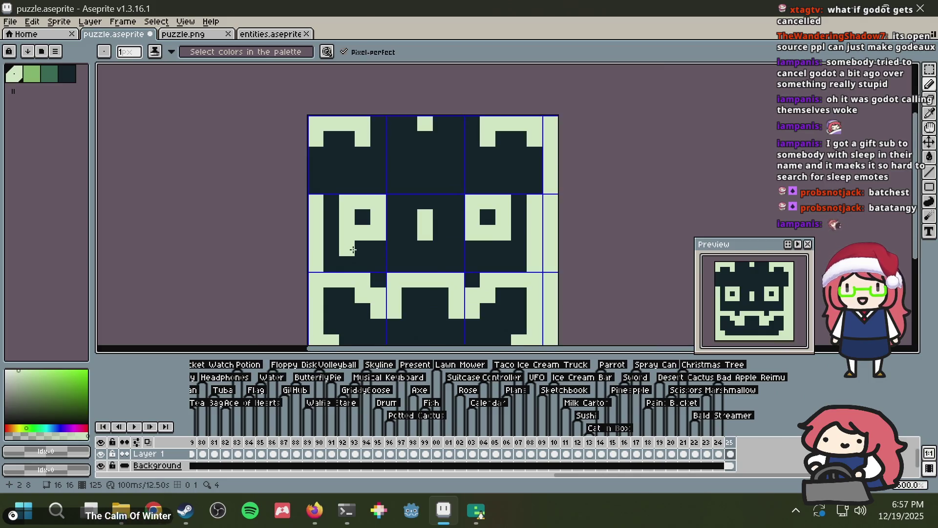
{"action": "key", "text": "alt+Tab"}
{"action": "key", "text": "ctrl+Page_Up"}
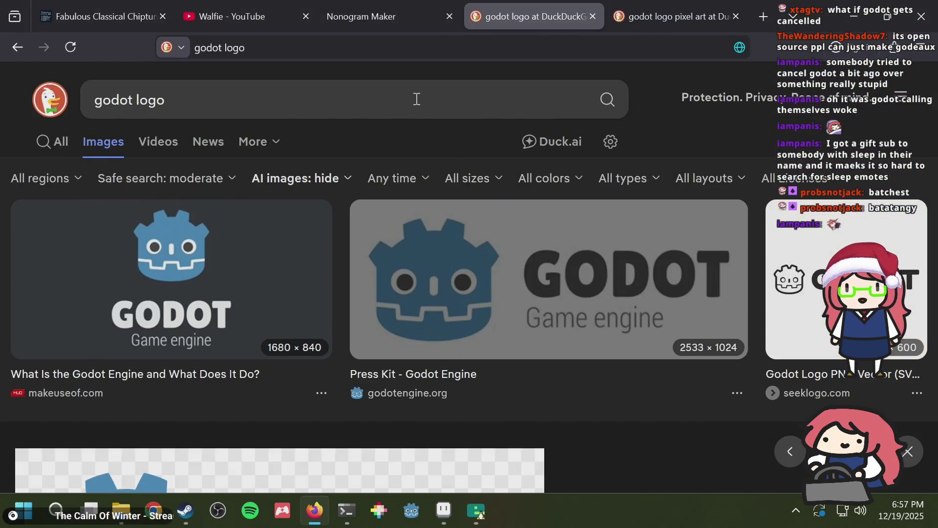
{"action": "key", "text": "alt+Tab"}
{"action": "scroll", "coordinate": [576, 171], "scroll_direction": "down", "scroll_amount": 2}
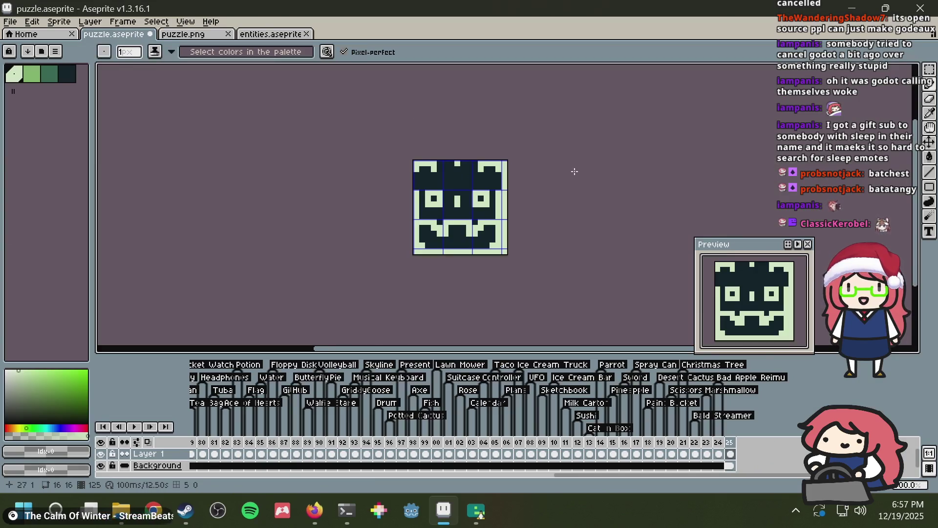
{"action": "scroll", "coordinate": [527, 174], "scroll_direction": "up", "scroll_amount": 1}
{"action": "scroll", "coordinate": [516, 173], "scroll_direction": "down", "scroll_amount": 1}
{"action": "scroll", "coordinate": [516, 173], "scroll_direction": "up", "scroll_amount": 1}
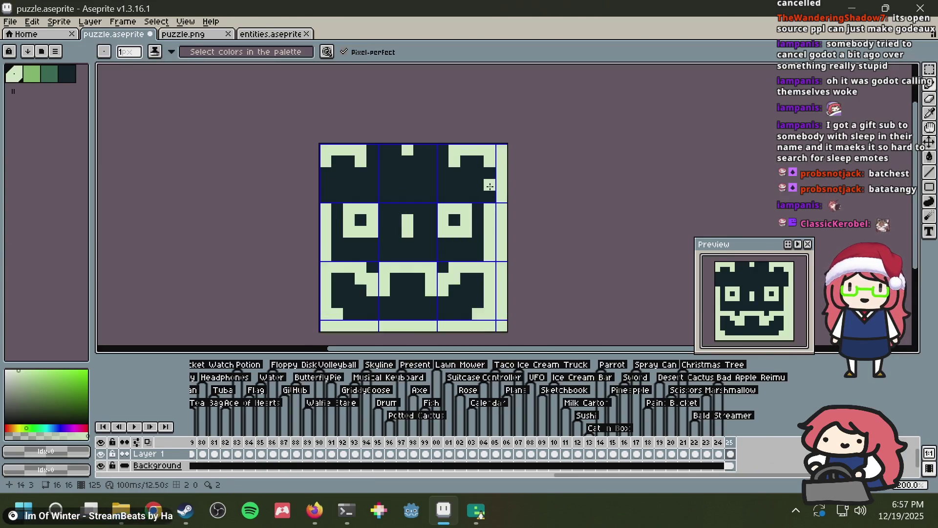
{"action": "scroll", "coordinate": [490, 187], "scroll_direction": "up", "scroll_amount": 2}
Step: Compare with the Godot pixel-art results and save puzzle.aseprite
{"action": "key", "text": "alt+Tab"}
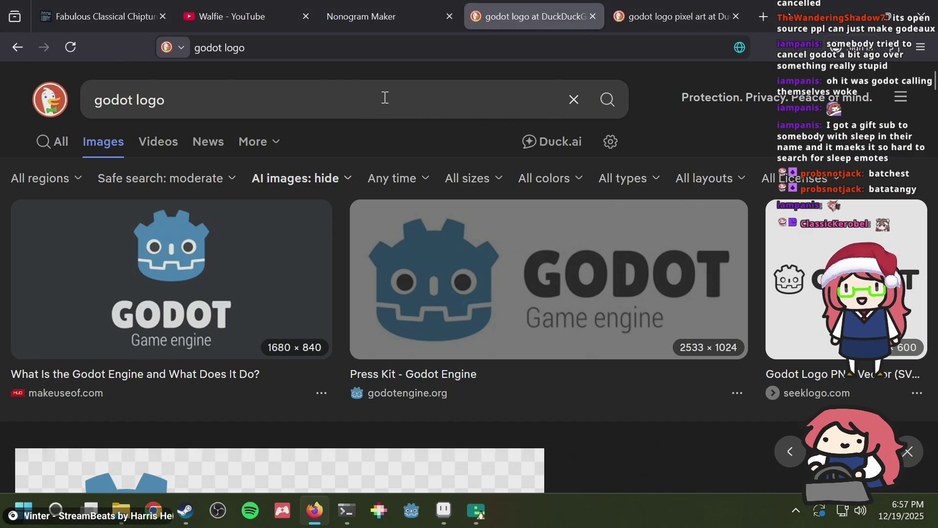
{"action": "left_click", "coordinate": [668, 11]}
{"action": "key", "text": "alt+Tab"}
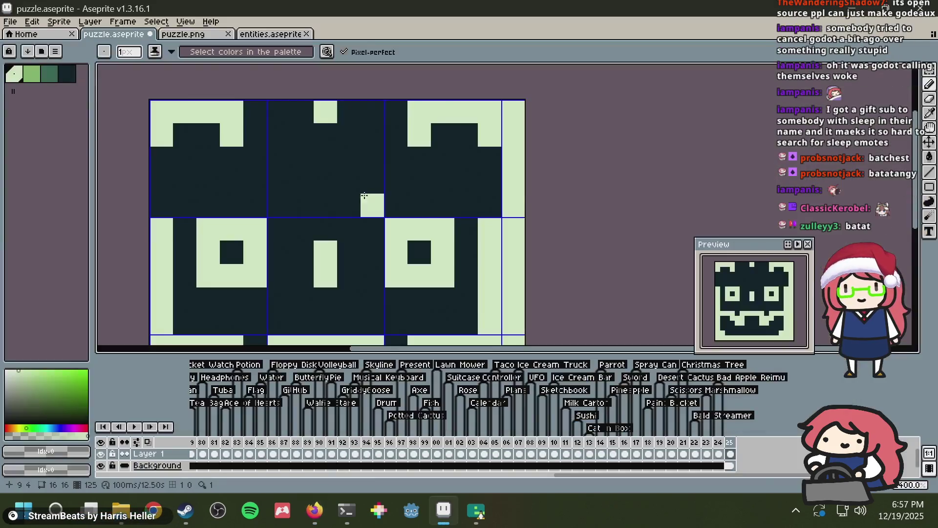
{"action": "scroll", "coordinate": [349, 186], "scroll_direction": "down", "scroll_amount": 3}
{"action": "key", "text": "ctrl+s"}
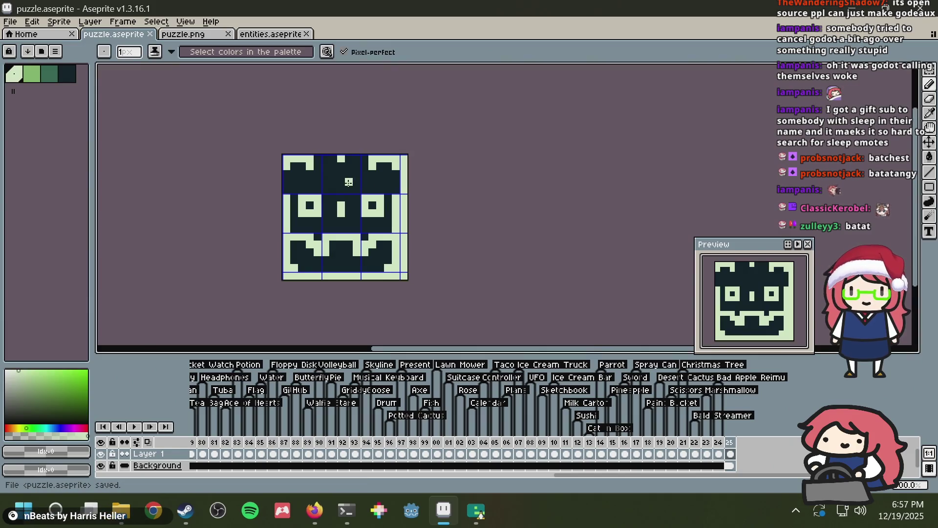
{"action": "scroll", "coordinate": [349, 174], "scroll_direction": "up", "scroll_amount": 3}
{"action": "key", "text": "i"}
{"action": "key", "text": "alt+Tab"}
{"action": "key", "text": "alt+Tab"}
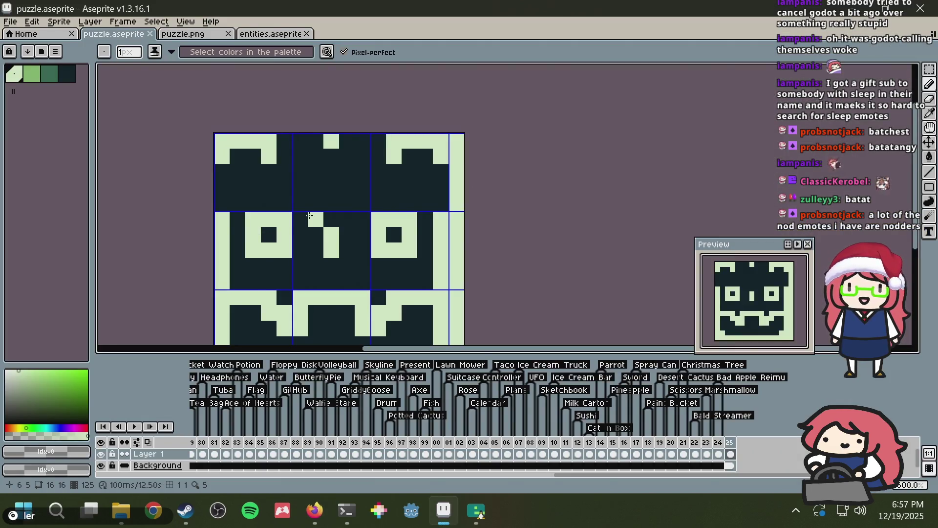
Step: Darken the nose pixel and the one to its right to straighten the nose
{"action": "left_click", "coordinate": [309, 215]}
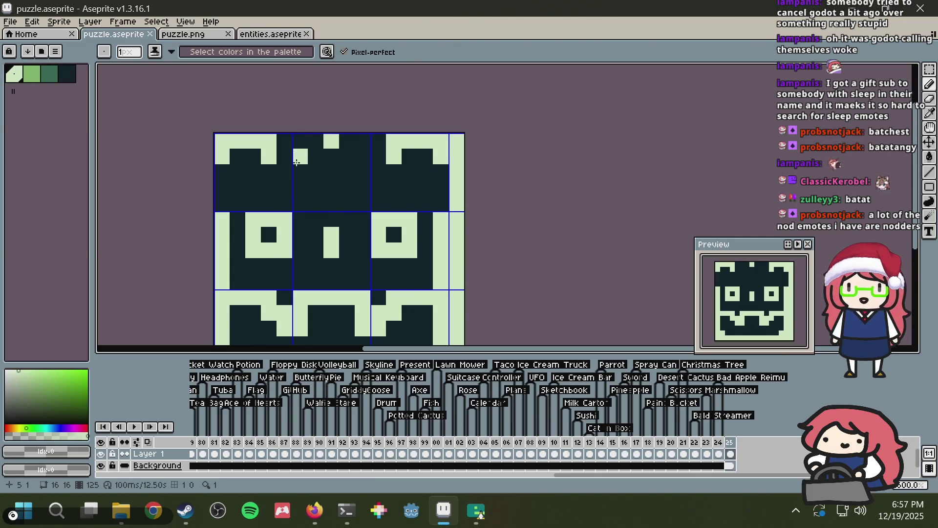
{"action": "scroll", "coordinate": [371, 234], "scroll_direction": "down", "scroll_amount": 1}
{"action": "key", "text": "alt+Tab"}
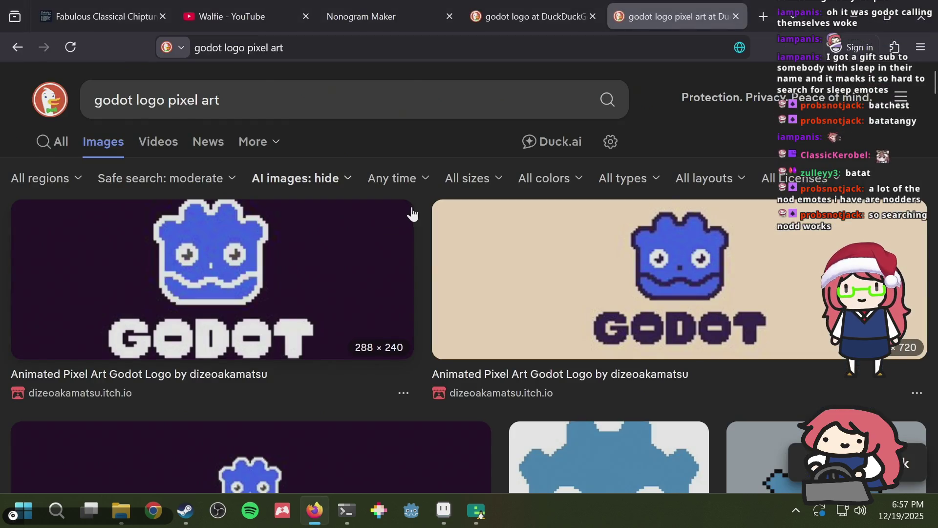
{"action": "scroll", "coordinate": [411, 208], "scroll_direction": "down", "scroll_amount": 3}
{"action": "key", "text": "ctrl+shift+Tab"}
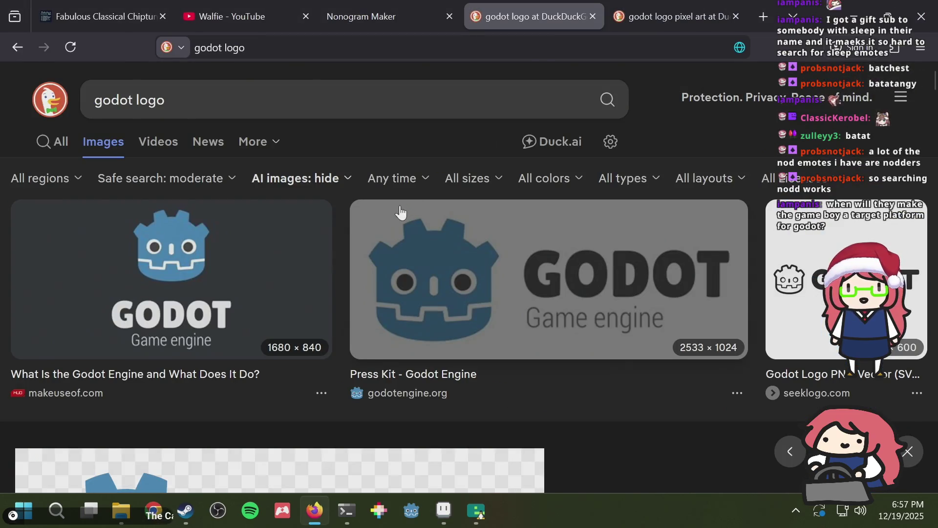
{"action": "key", "text": "alt+Tab"}
{"action": "scroll", "coordinate": [372, 215], "scroll_direction": "up", "scroll_amount": 2}
{"action": "left_click", "coordinate": [361, 215]}
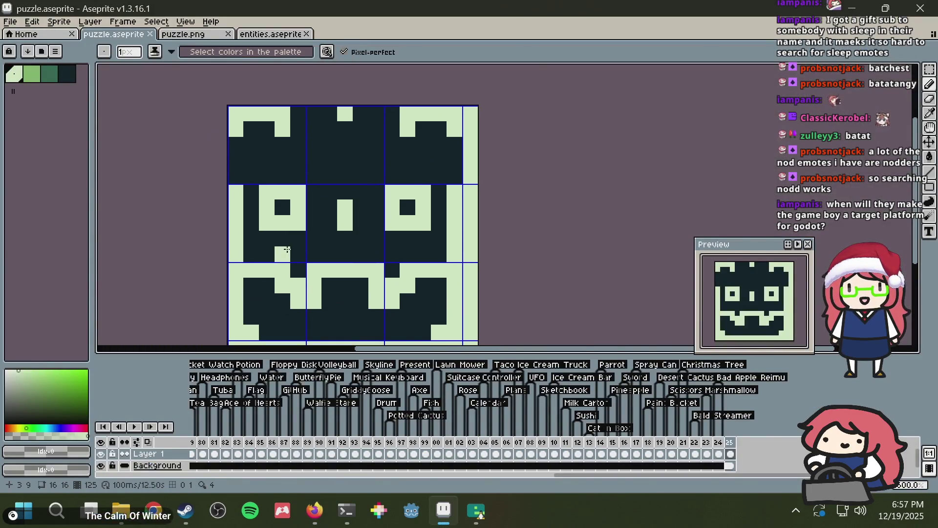
{"action": "key", "text": "alt+Tab"}
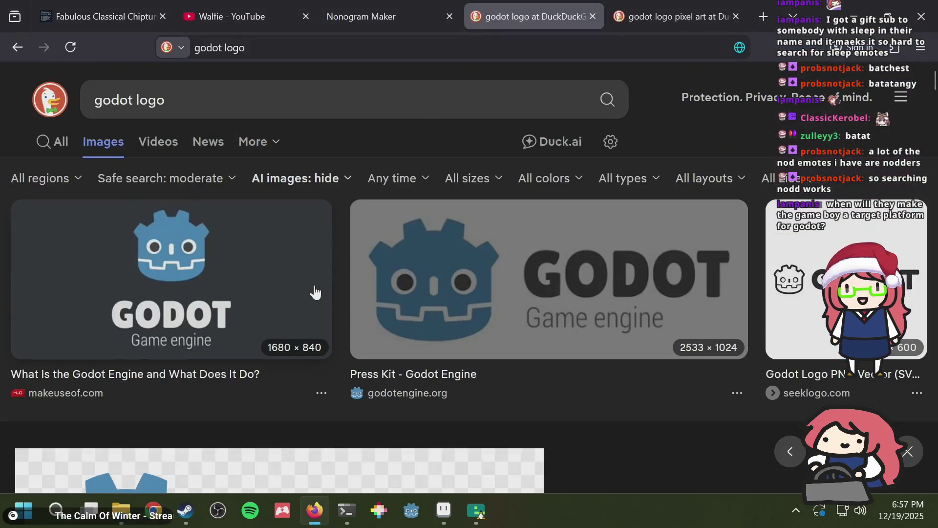
{"action": "key", "text": "alt+Tab"}
Step: Paint a light row across the mouth, darken two mouth pixels darkest green, and save
{"action": "left_click_drag", "start_coordinate": [320, 286], "coordinate": [364, 284]}
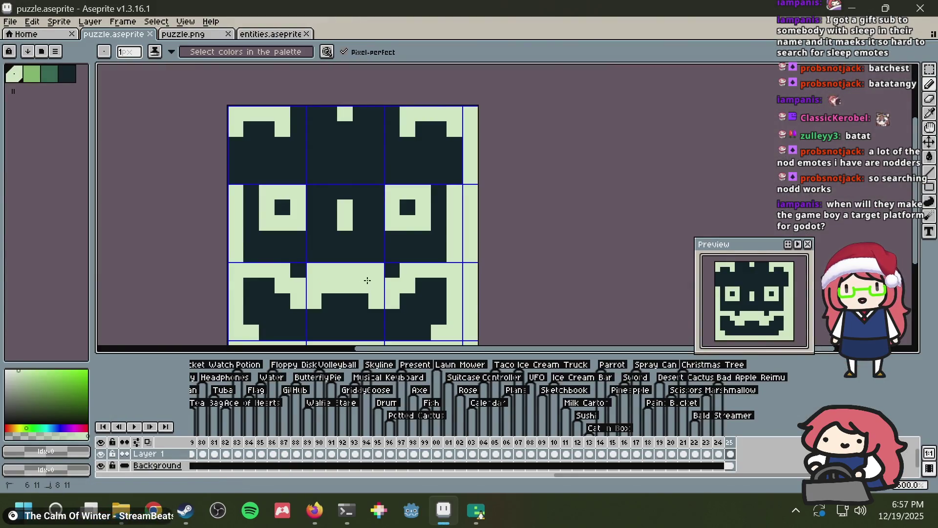
{"action": "left_click", "coordinate": [303, 233], "text": "alt"}
{"action": "left_click", "coordinate": [314, 270]}
{"action": "left_click", "coordinate": [377, 270]}
{"action": "key", "text": "v"}
{"action": "key", "text": "ctrl+s"}
{"action": "scroll", "coordinate": [425, 235], "scroll_direction": "down", "scroll_amount": 1}
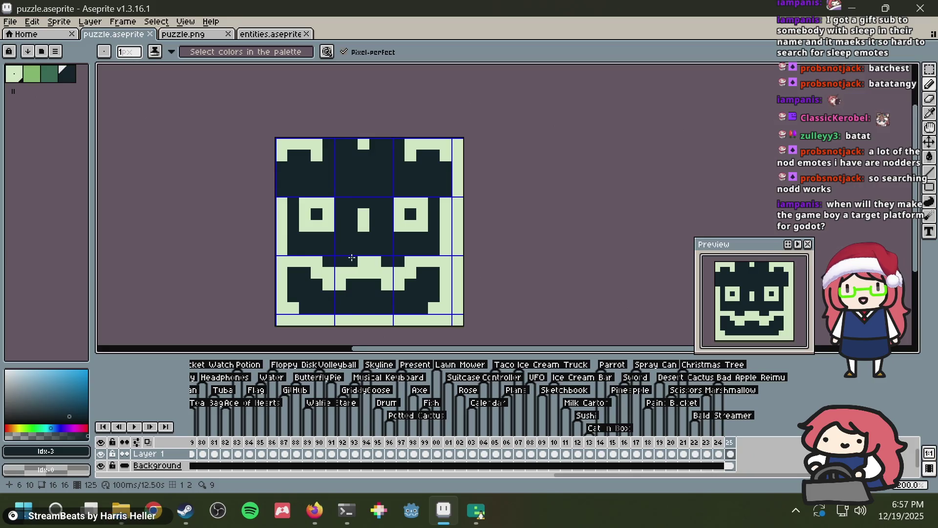
{"action": "key", "text": "ctrl+s"}
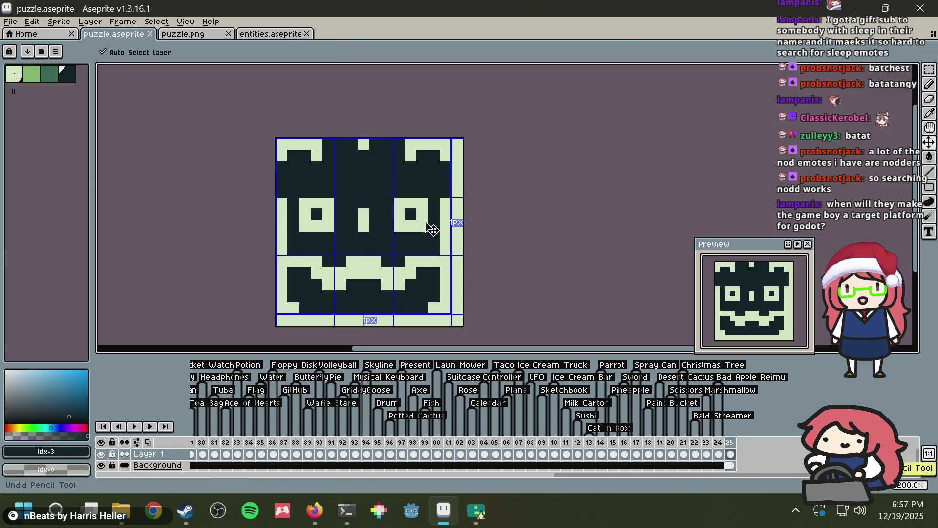
{"action": "scroll", "coordinate": [425, 222], "scroll_direction": "down", "scroll_amount": 3}
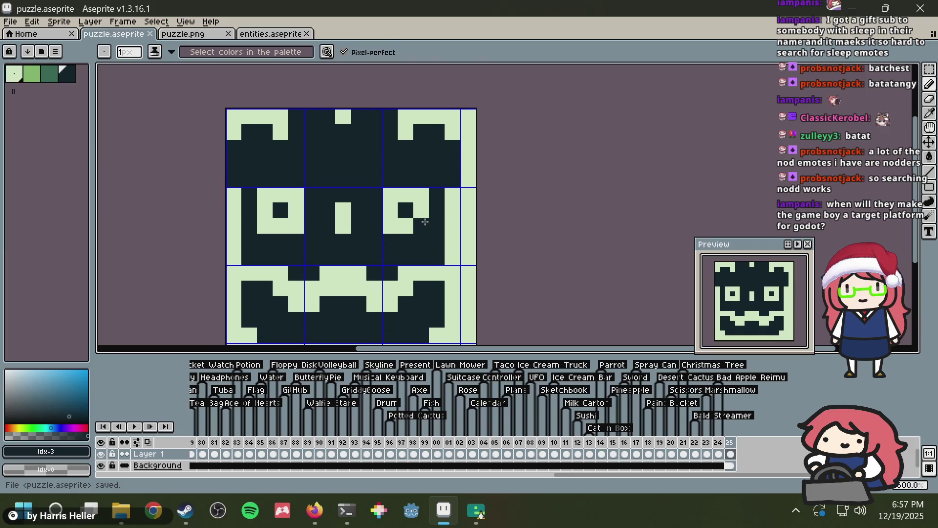
Step: Try darkening two smile-row pixels, undo that, and save puzzle.aseprite
{"action": "key", "text": "alt+Tab"}
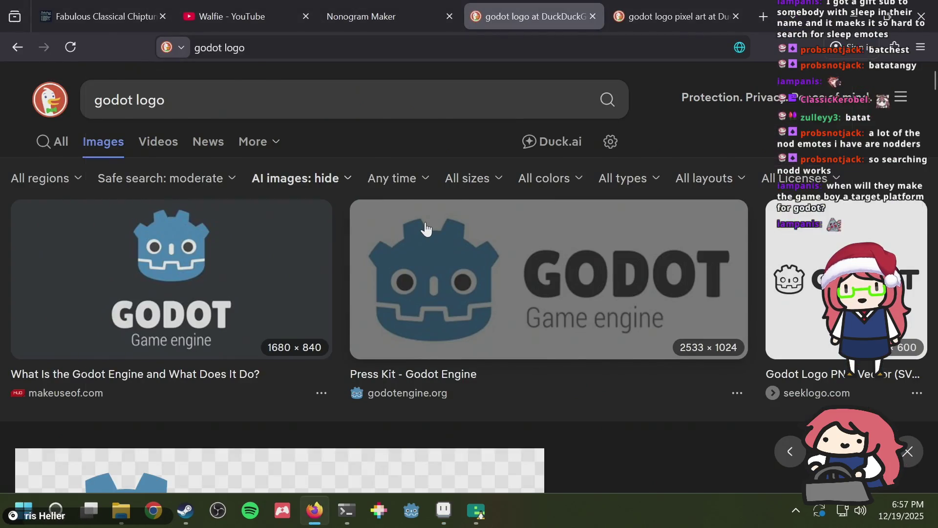
{"action": "key", "text": "alt+Tab"}
{"action": "left_click_drag", "start_coordinate": [304, 302], "coordinate": [335, 283]}
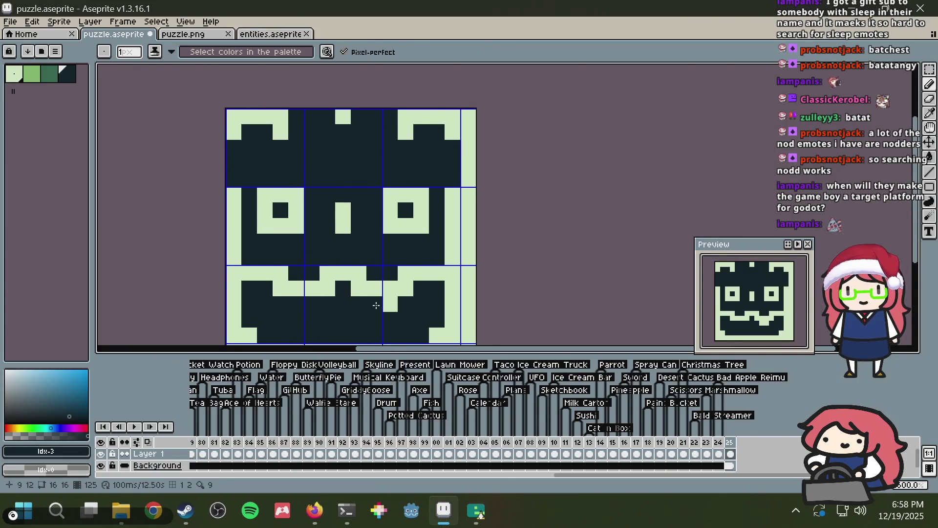
{"action": "key", "text": "ctrl+z"}
{"action": "key", "text": "ctrl+z"}
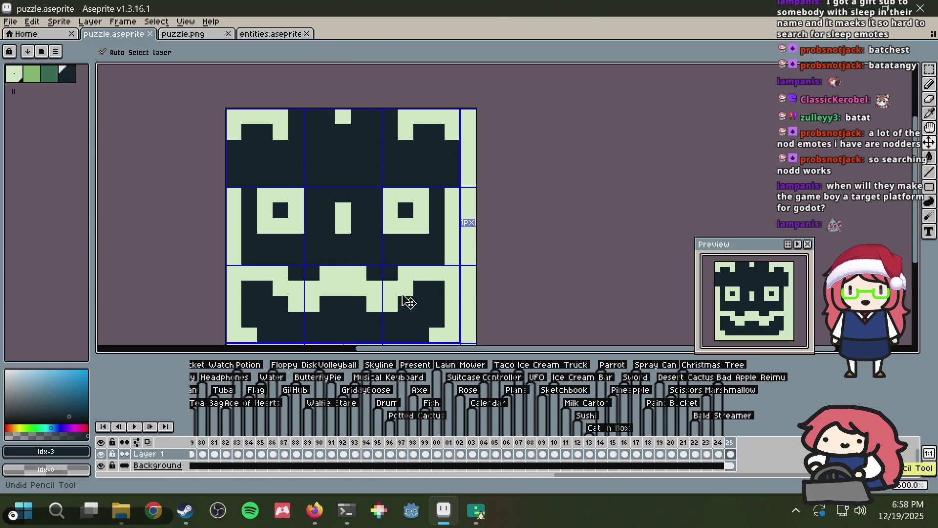
{"action": "key", "text": "ctrl+s"}
{"action": "scroll", "coordinate": [401, 281], "scroll_direction": "down", "scroll_amount": 4}
{"action": "scroll", "coordinate": [267, 183], "scroll_direction": "up", "scroll_amount": 1}
{"action": "key", "text": "alt+Tab"}
{"action": "key", "text": "alt+Tab"}
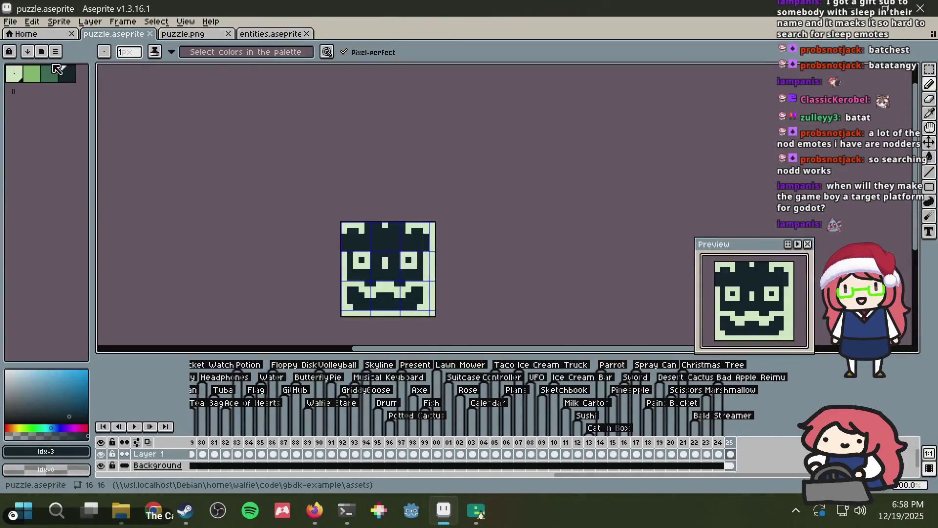
Step: Flood-fill both eye pupils and the top and bottom dark areas medium green
{"action": "left_click", "coordinate": [51, 74]}
{"action": "scroll", "coordinate": [383, 244], "scroll_direction": "up", "scroll_amount": 3}
{"action": "key", "text": "g"}
{"action": "left_click", "coordinate": [279, 179]}
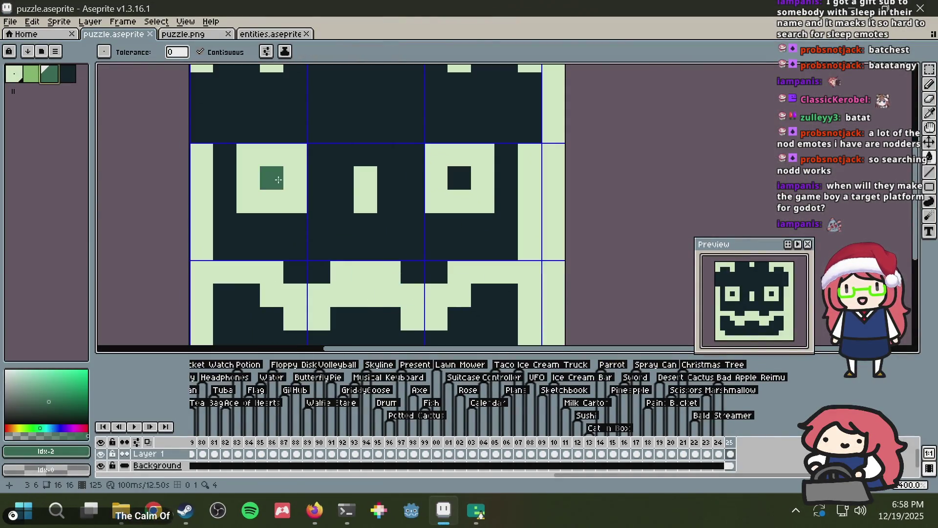
{"action": "left_click", "coordinate": [460, 182]}
{"action": "scroll", "coordinate": [462, 182], "scroll_direction": "down", "scroll_amount": 1}
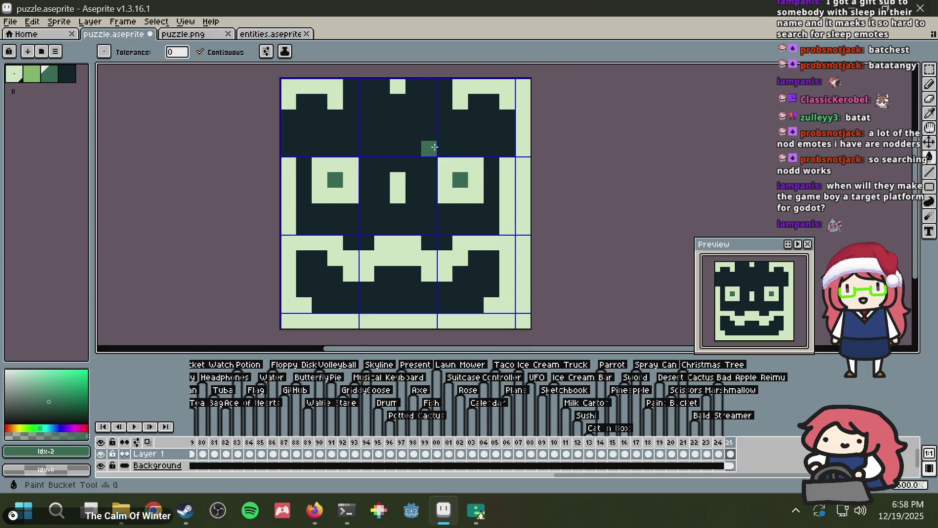
{"action": "left_click", "coordinate": [430, 149]}
{"action": "left_click", "coordinate": [422, 304]}
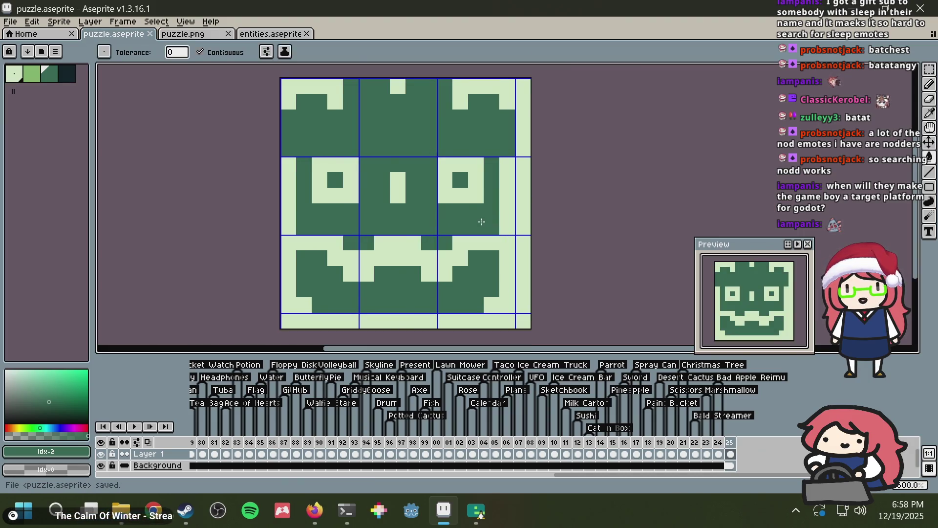
Step: Restore the right eye pupil to the darkest green and save puzzle.aseprite
{"action": "key", "text": "alt+Tab"}
{"action": "key", "text": "alt+Tab"}
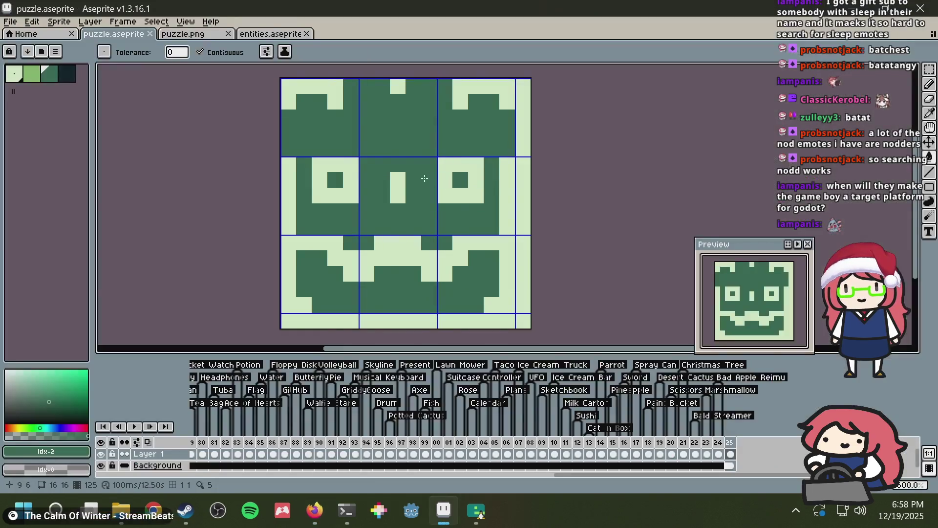
{"action": "left_click", "coordinate": [76, 75]}
{"action": "key", "text": "alt+Tab"}
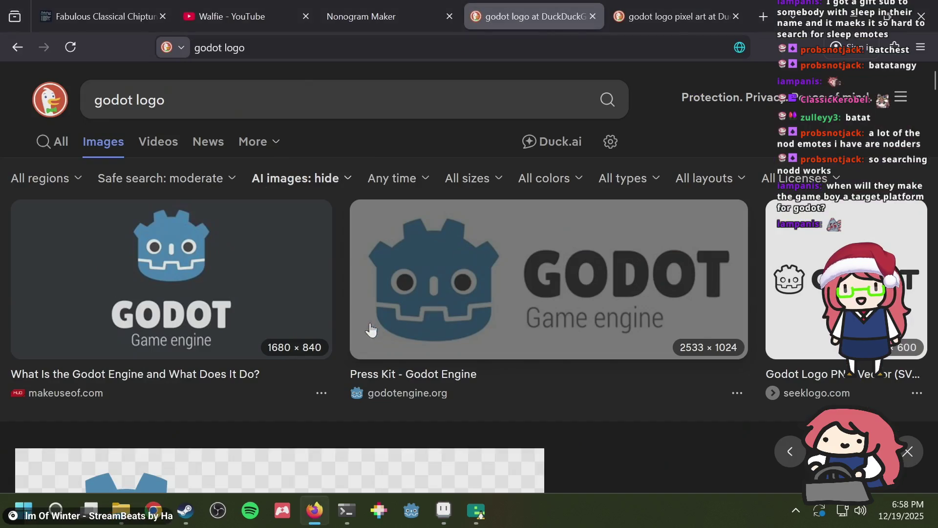
{"action": "key", "text": "alt+Tab"}
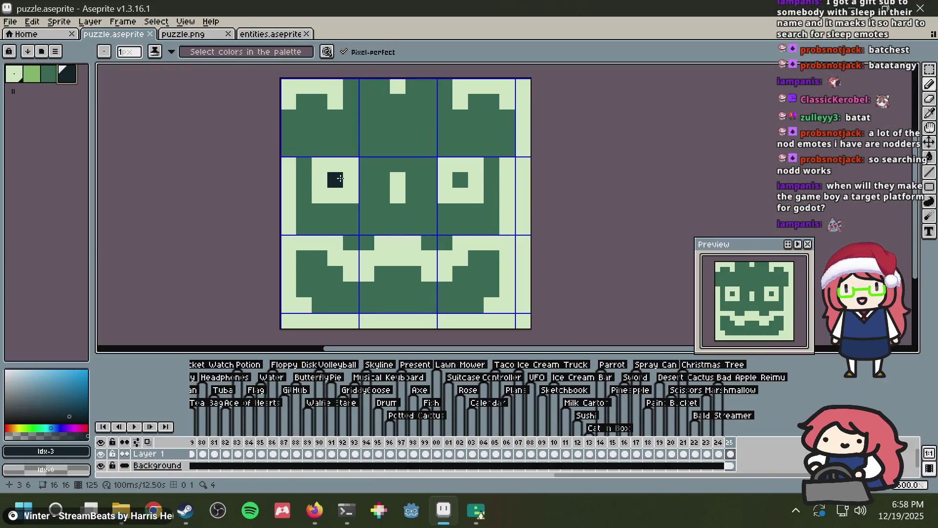
{"action": "left_click", "coordinate": [460, 180]}
{"action": "key", "text": "ctrl+s"}
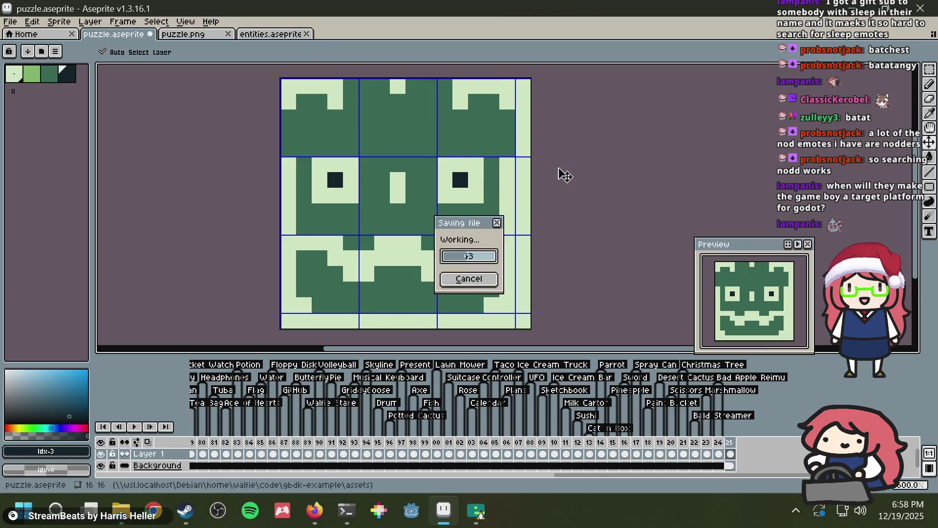
{"action": "scroll", "coordinate": [531, 168], "scroll_direction": "down", "scroll_amount": 1}
{"action": "scroll", "coordinate": [558, 167], "scroll_direction": "down", "scroll_amount": 3}
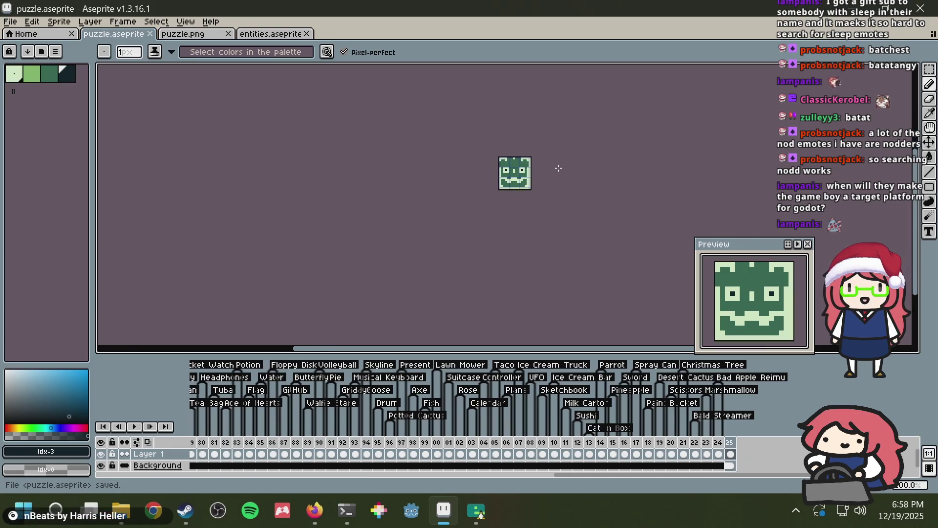
{"action": "scroll", "coordinate": [557, 166], "scroll_direction": "up", "scroll_amount": 2}
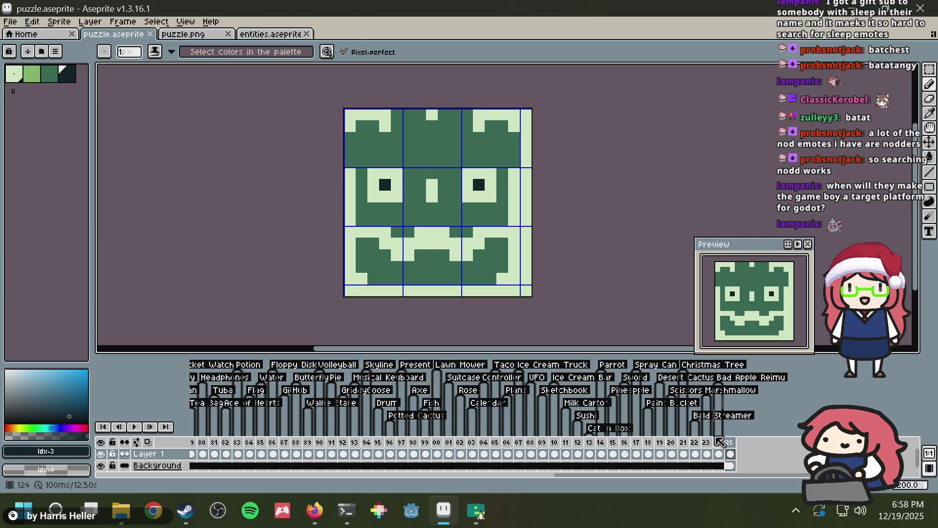
Step: Add a 'Godot Logo' tag on frame 125 and save the file
{"action": "right_click", "coordinate": [730, 443]}
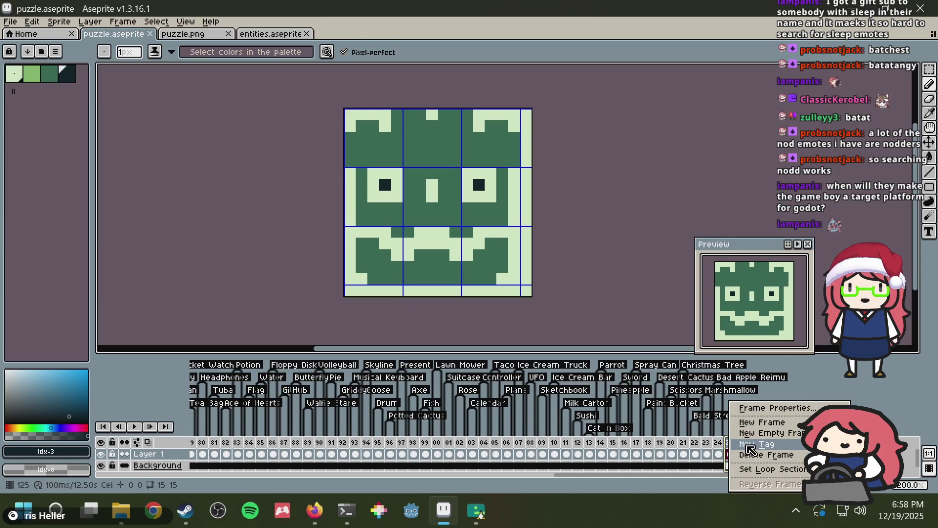
{"action": "left_click", "coordinate": [748, 444]}
{"action": "type", "text": "Godot Logo"}
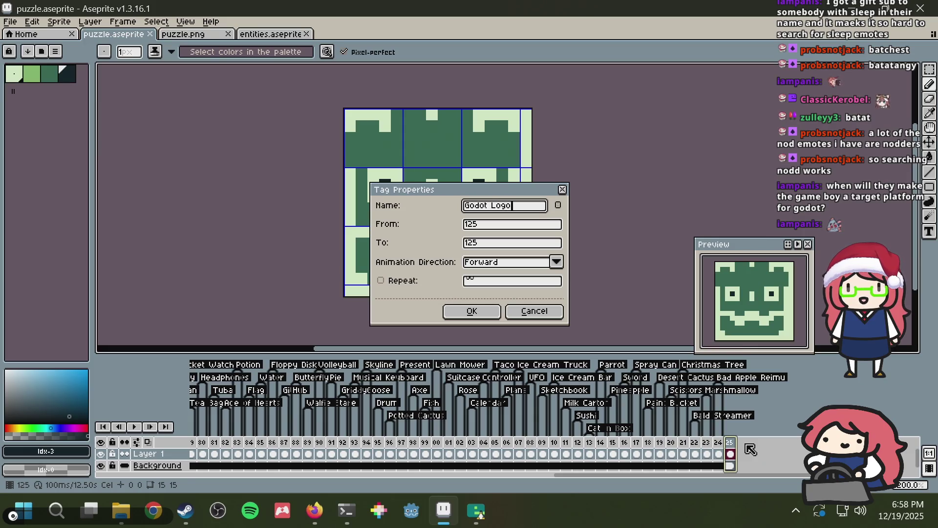
{"action": "key", "text": "Return"}
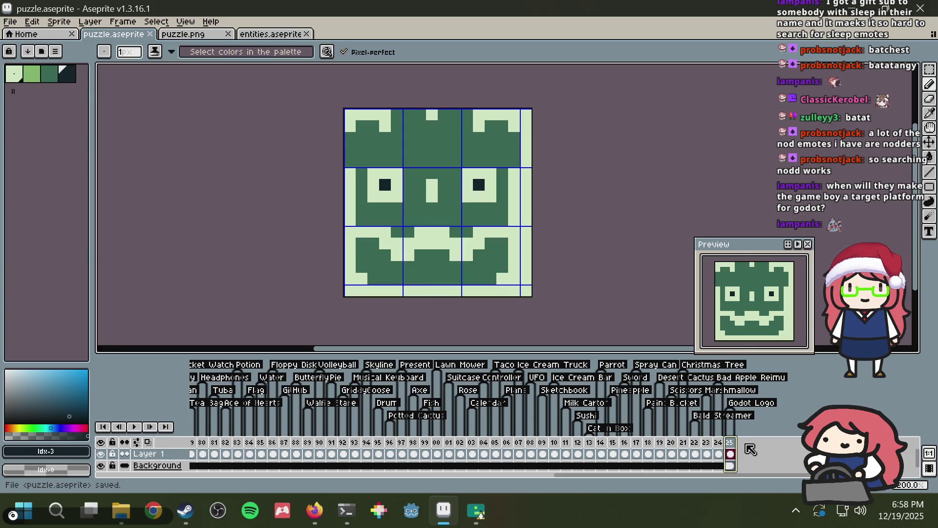
{"action": "scroll", "coordinate": [605, 148], "scroll_direction": "down", "scroll_amount": 1}
{"action": "key", "text": "ctrl+s"}
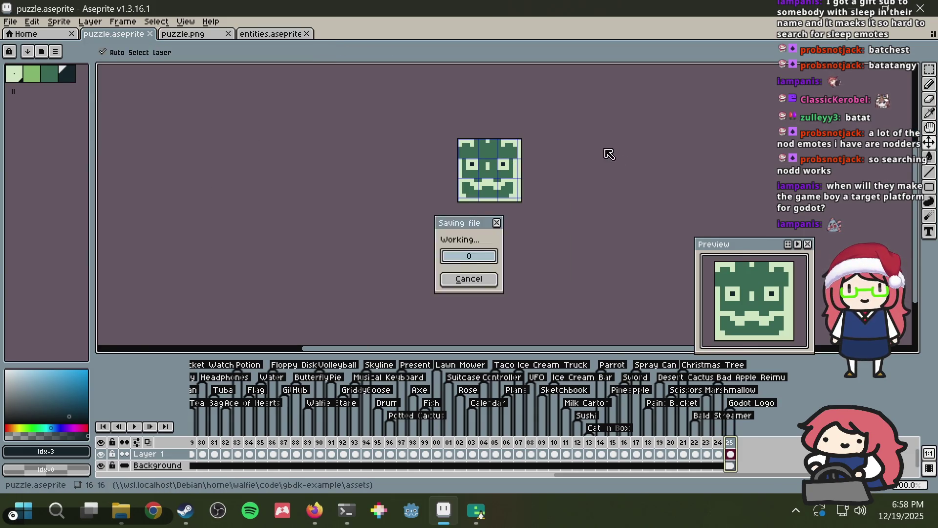
{"action": "key", "text": "alt+Tab"}
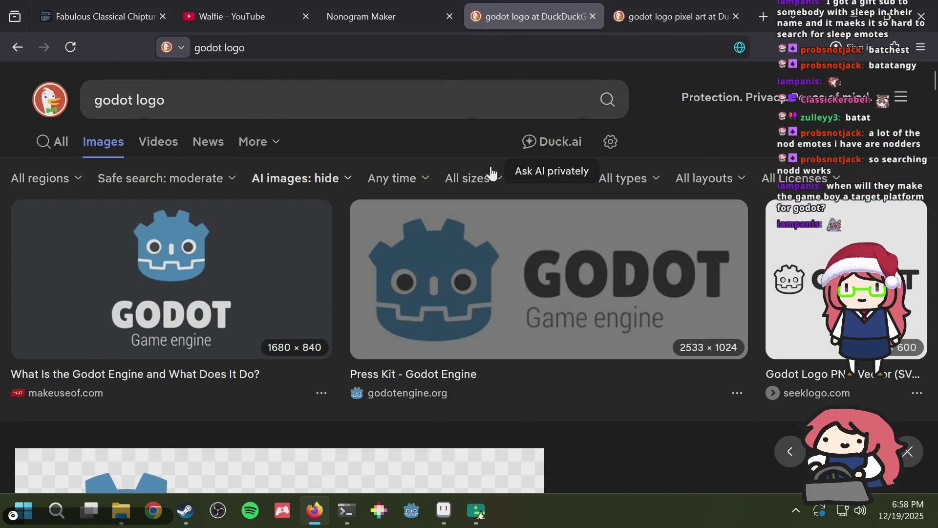
Step: Scroll the godot logo image results and preview the logo evolution image
{"action": "scroll", "coordinate": [444, 224], "scroll_direction": "down", "scroll_amount": 5}
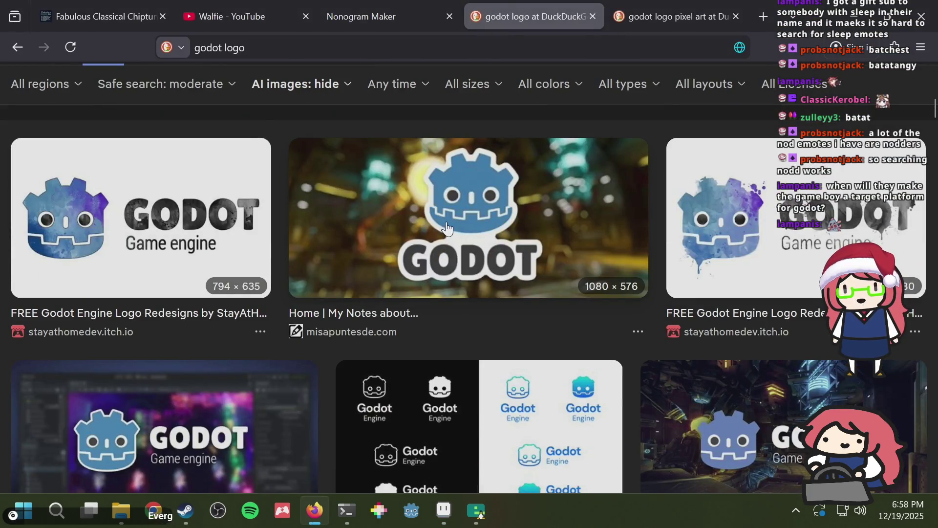
{"action": "scroll", "coordinate": [446, 228], "scroll_direction": "down", "scroll_amount": 2}
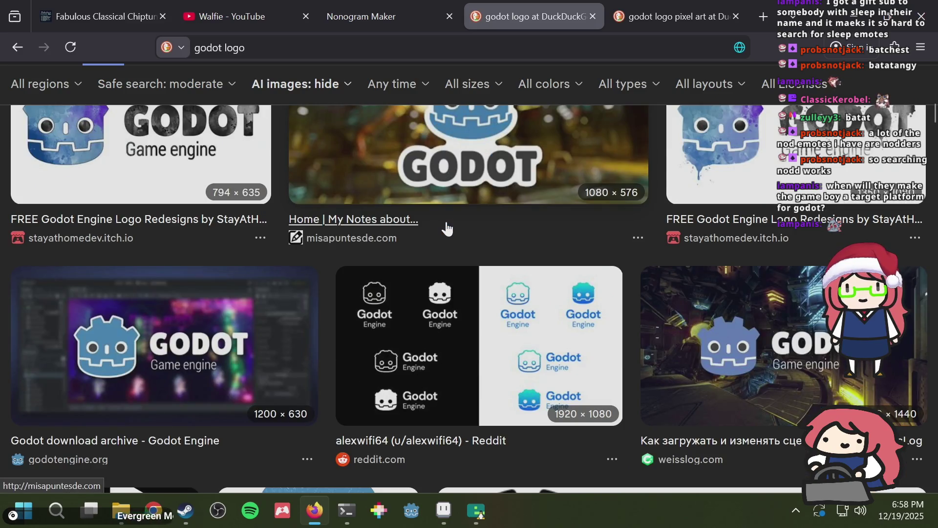
{"action": "scroll", "coordinate": [446, 228], "scroll_direction": "down", "scroll_amount": 5}
{"action": "scroll", "coordinate": [447, 227], "scroll_direction": "down", "scroll_amount": 5}
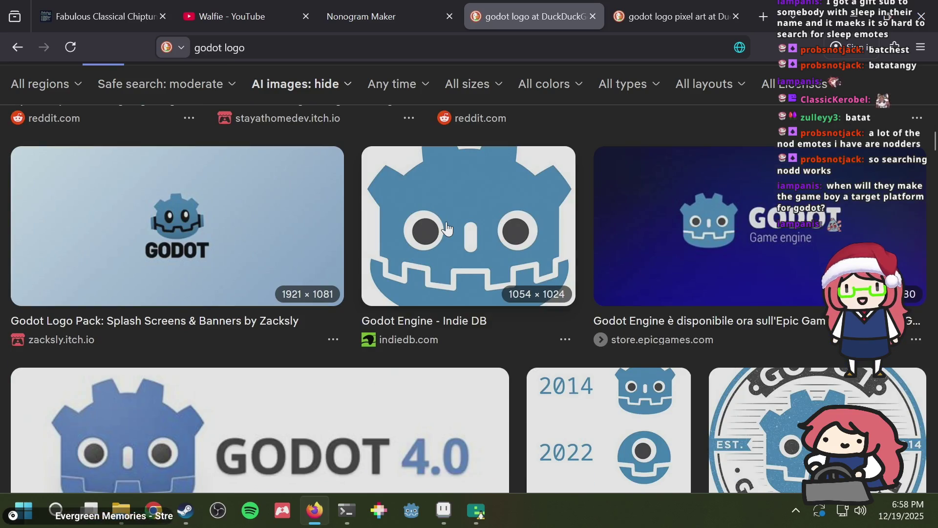
{"action": "scroll", "coordinate": [385, 214], "scroll_direction": "down", "scroll_amount": 4}
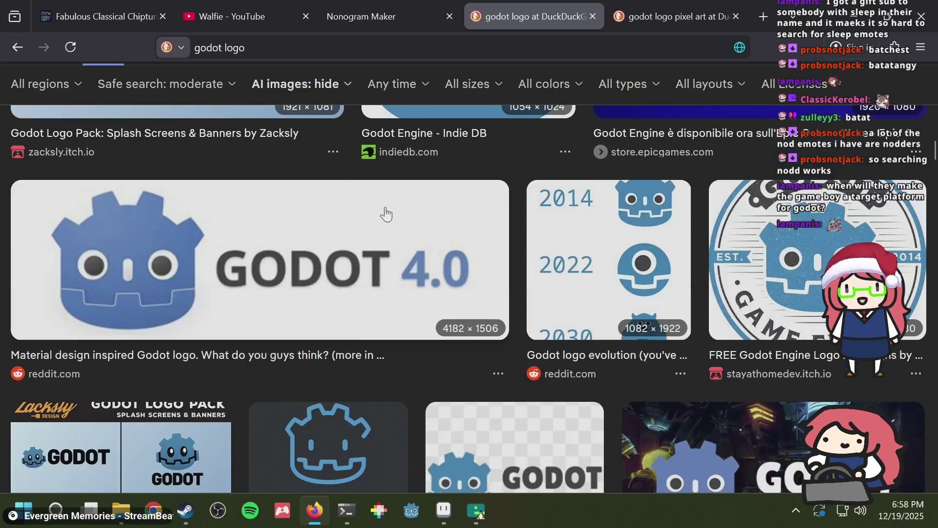
{"action": "left_click", "coordinate": [623, 245]}
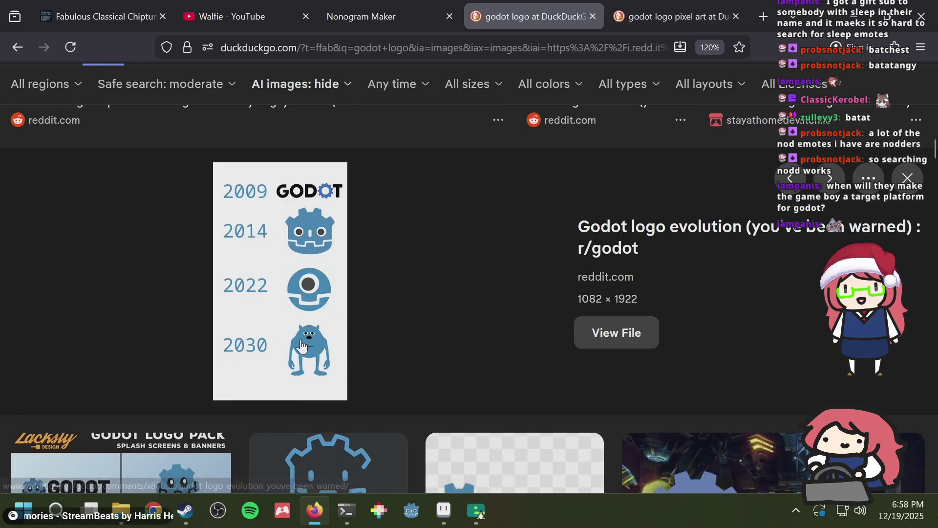
Step: Scroll further, preview the Godot Engine facebook image, and open a blank tab
{"action": "scroll", "coordinate": [314, 331], "scroll_direction": "down", "scroll_amount": 5}
{"action": "scroll", "coordinate": [448, 268], "scroll_direction": "down", "scroll_amount": 5}
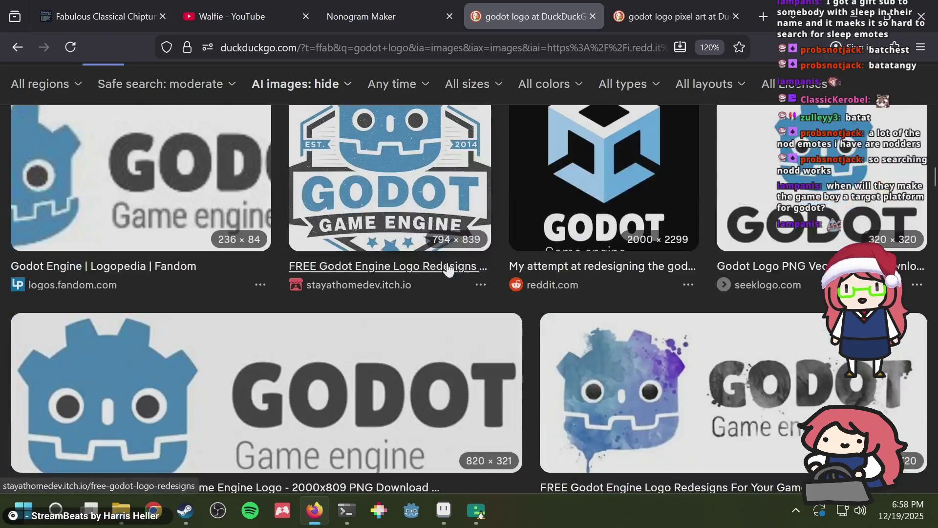
{"action": "scroll", "coordinate": [448, 269], "scroll_direction": "down", "scroll_amount": 10}
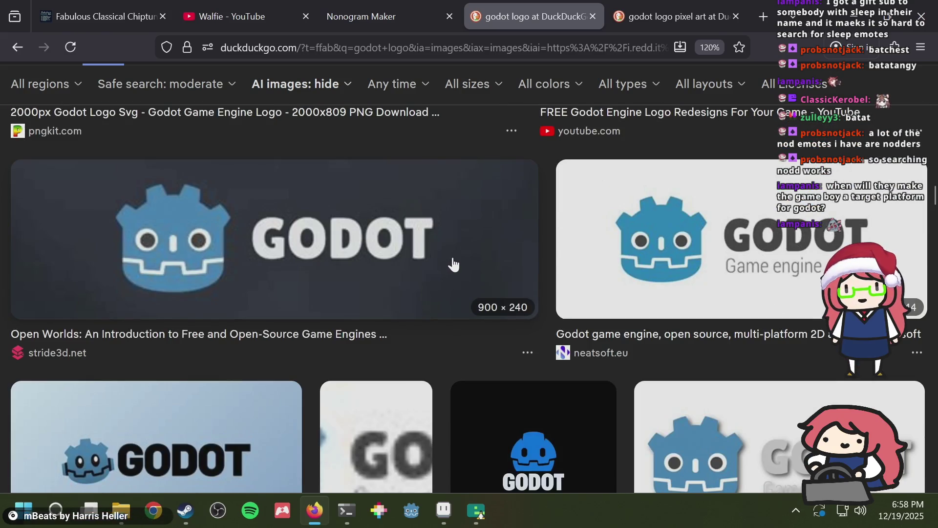
{"action": "scroll", "coordinate": [454, 264], "scroll_direction": "down", "scroll_amount": 15}
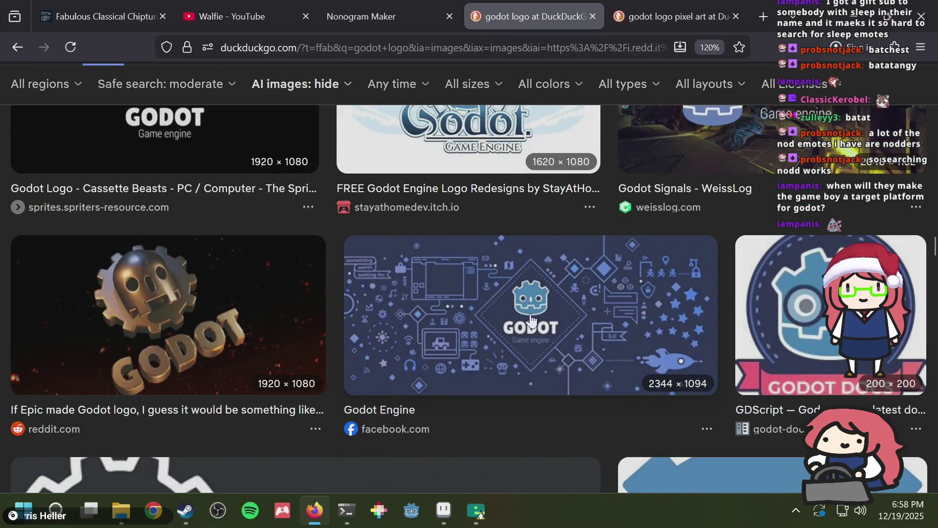
{"action": "left_click", "coordinate": [509, 307]}
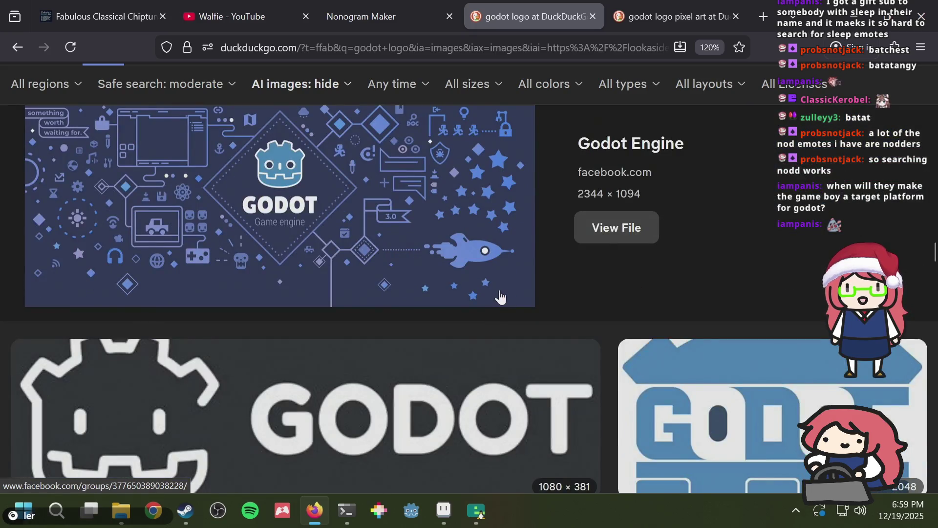
{"action": "key", "text": "ctrl+t"}
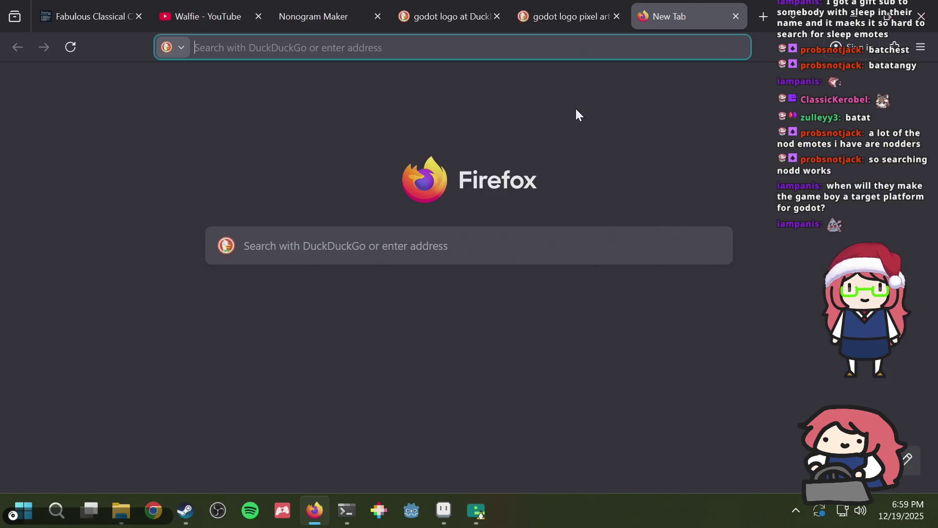
Step: Type 'settings mem' in the new tab, then save puzzle.aseprite in Aseprite and pan the canvas
{"action": "type", "text": "setting"}
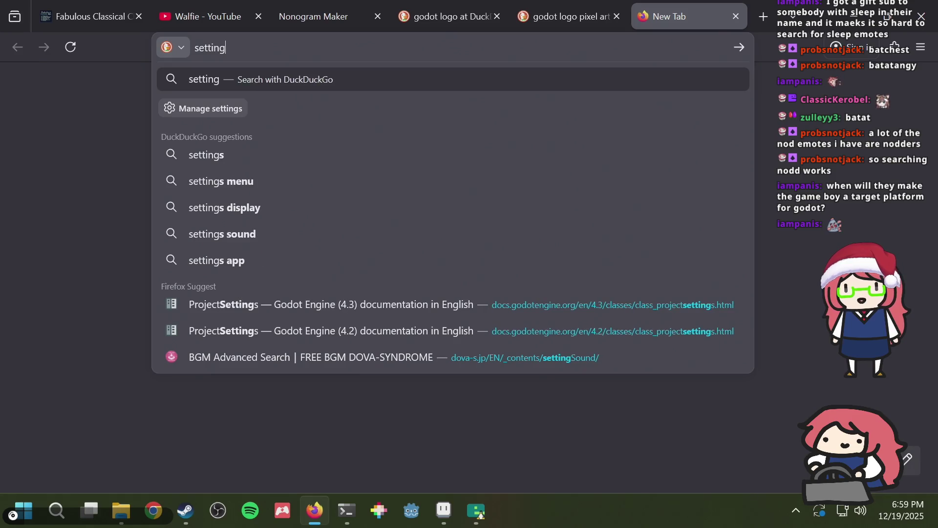
{"action": "type", "text": "s mem"}
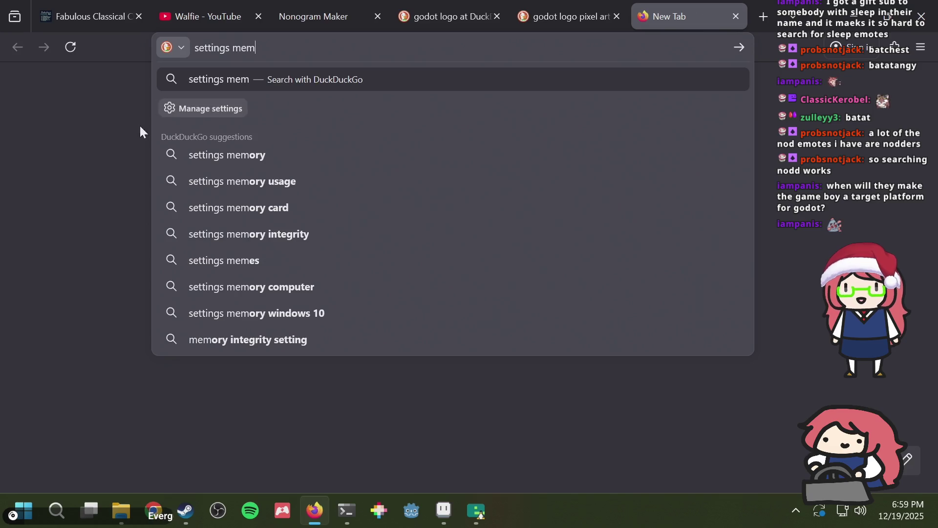
{"action": "key", "text": "alt+Tab"}
{"action": "key", "text": "ctrl+s"}
{"action": "left_click_drag", "start_coordinate": [563, 213], "coordinate": [525, 170]}
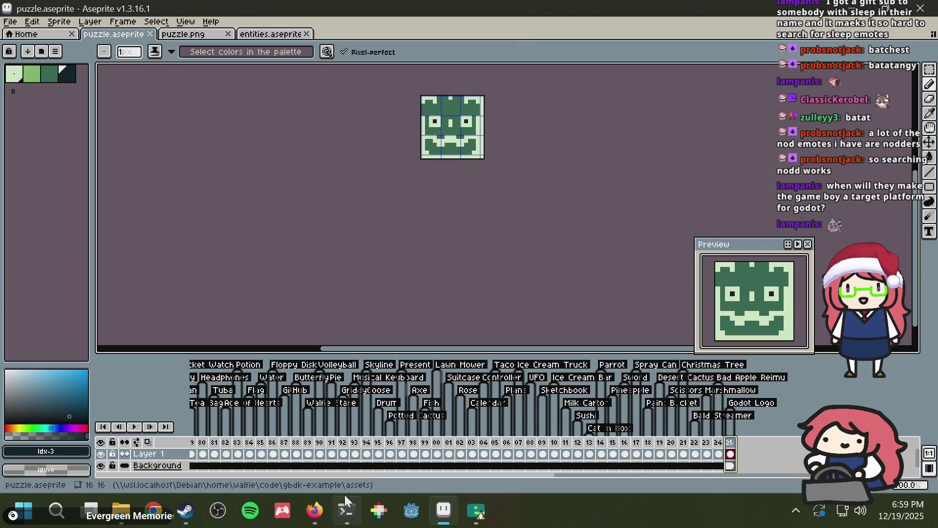
Step: Type a comma after the puzzle list in the Debian terminal
{"action": "left_click", "coordinate": [345, 510]}
{"action": "type", "text": ","}
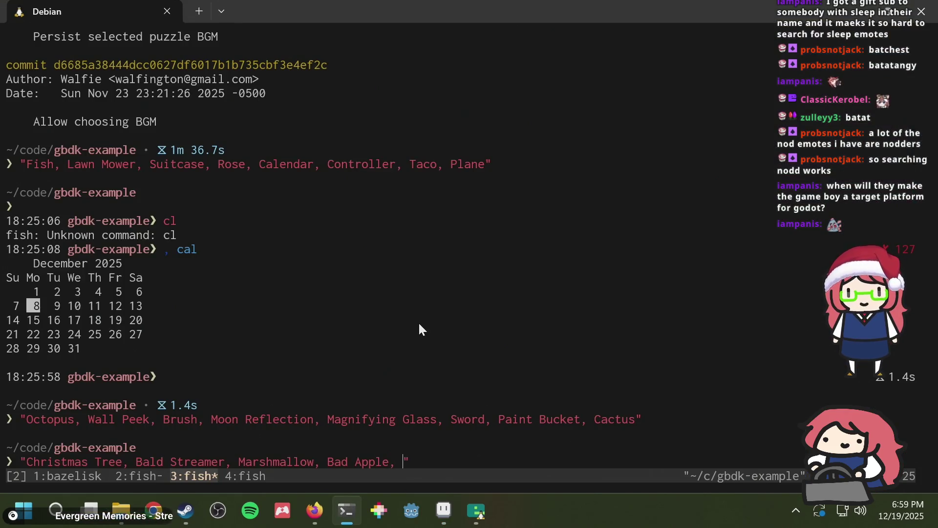
{"action": "key", "text": "alt+Tab"}
{"action": "key", "text": "alt+Tab"}
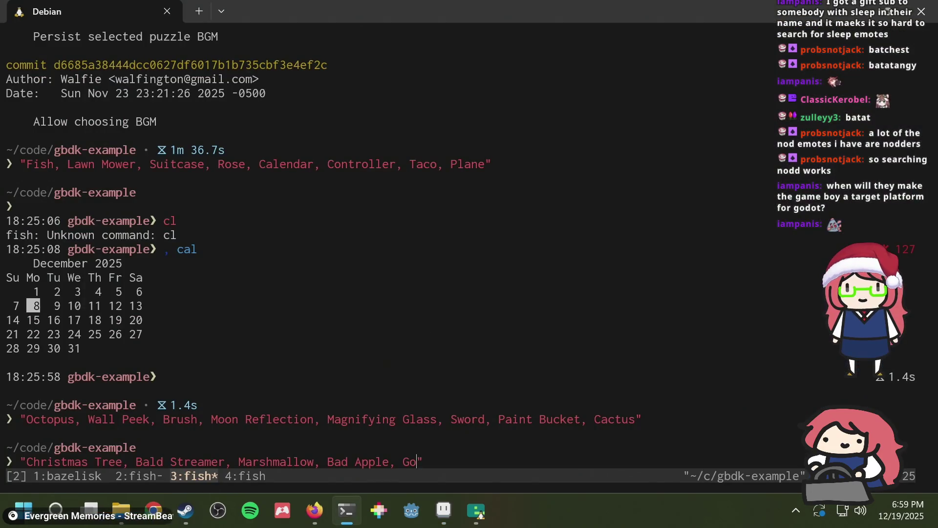
{"action": "key", "text": "alt+Tab"}
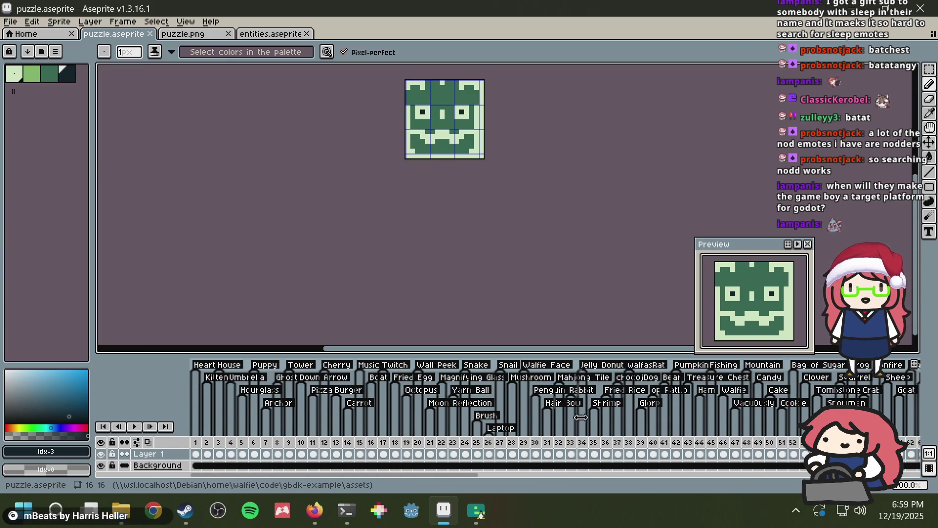
Step: On frame 37's dinosaur, repaint two stray dark pixels dark green and save
{"action": "left_click", "coordinate": [618, 442]}
{"action": "scroll", "coordinate": [487, 108], "scroll_direction": "up", "scroll_amount": 1}
{"action": "scroll", "coordinate": [359, 272], "scroll_direction": "up", "scroll_amount": 2}
{"action": "left_click", "coordinate": [366, 281]}
{"action": "left_click", "coordinate": [321, 254]}
{"action": "scroll", "coordinate": [477, 219], "scroll_direction": "down", "scroll_amount": 2}
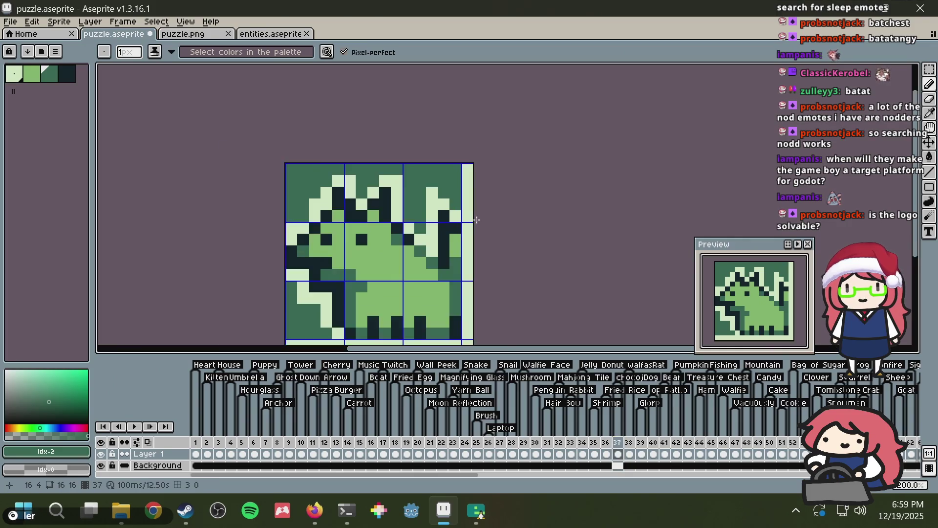
{"action": "scroll", "coordinate": [484, 218], "scroll_direction": "down", "scroll_amount": 3}
{"action": "key", "text": "ctrl+s"}
Step: Go to frame 125, view puzzle.png, and bring up the Nonogram Maker page
{"action": "scroll", "coordinate": [503, 213], "scroll_direction": "down", "scroll_amount": 2}
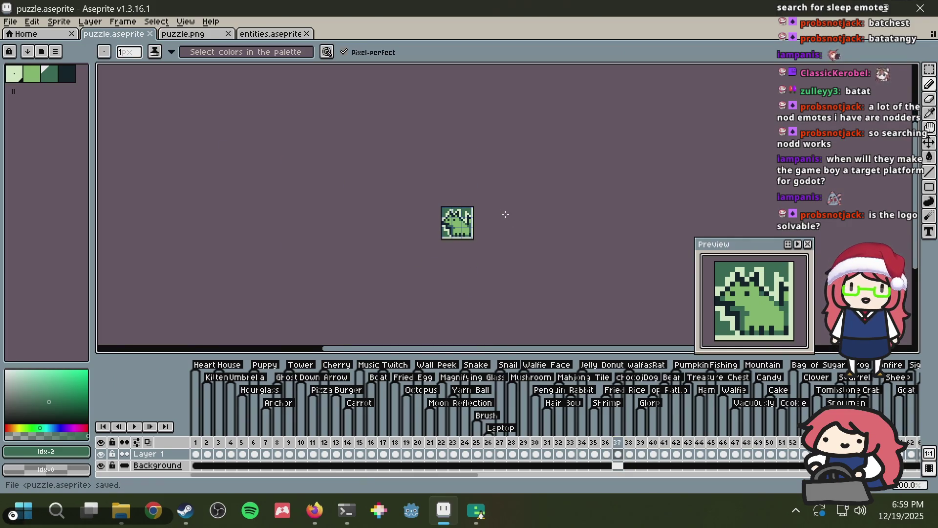
{"action": "scroll", "coordinate": [505, 214], "scroll_direction": "up", "scroll_amount": 2}
{"action": "left_click_drag", "start_coordinate": [435, 479], "coordinate": [838, 476]}
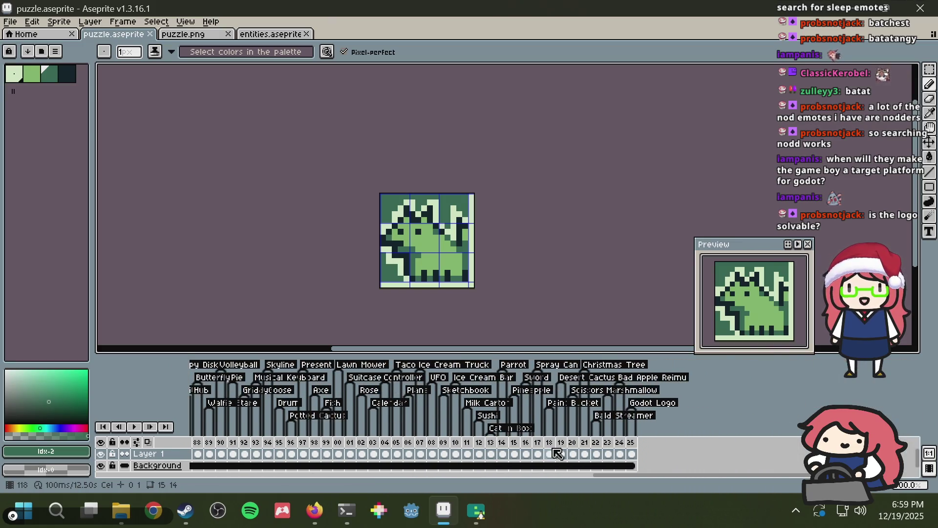
{"action": "left_click", "coordinate": [634, 455]}
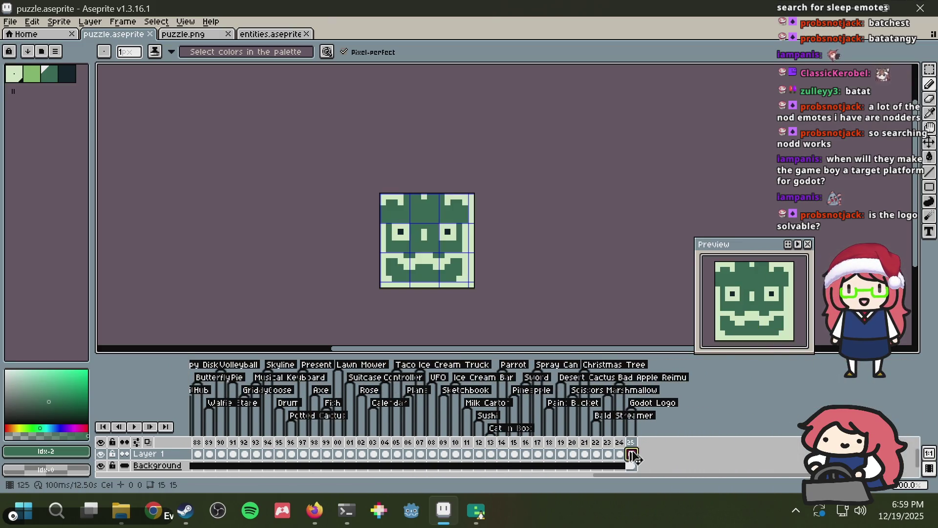
{"action": "left_click", "coordinate": [211, 38]}
{"action": "key", "text": "alt+Tab"}
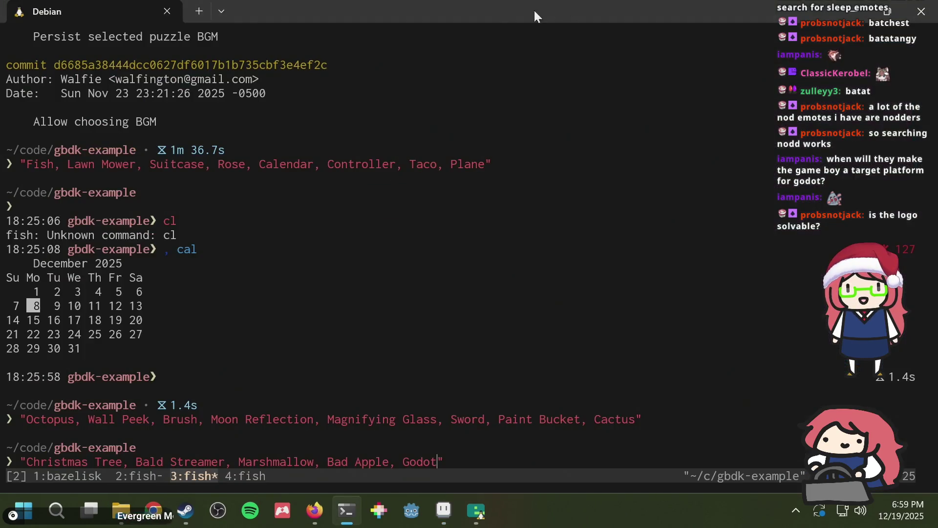
{"action": "key", "text": "alt+Tab"}
{"action": "key", "text": "alt+Tab"}
{"action": "left_click", "coordinate": [297, 12]}
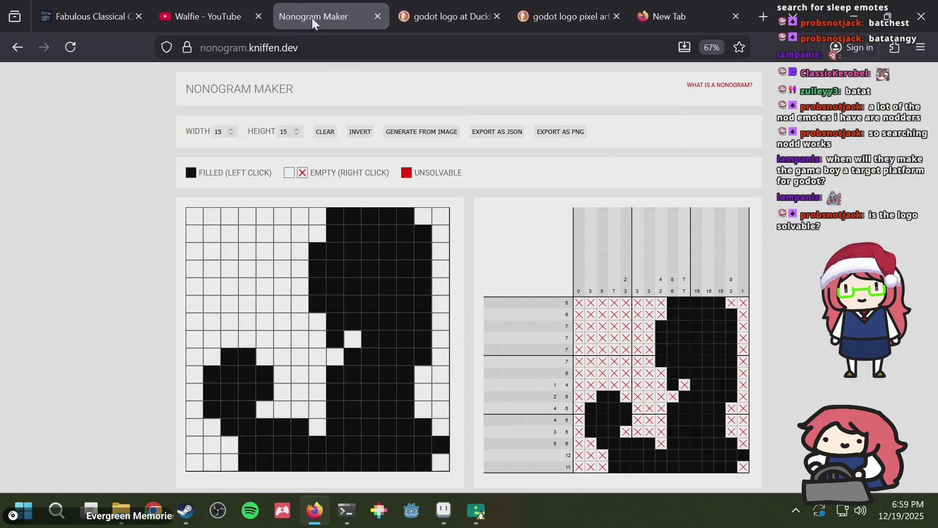
Step: Regenerate the nonogram grid from puzzle.png with Generate From Image
{"action": "left_click", "coordinate": [404, 132]}
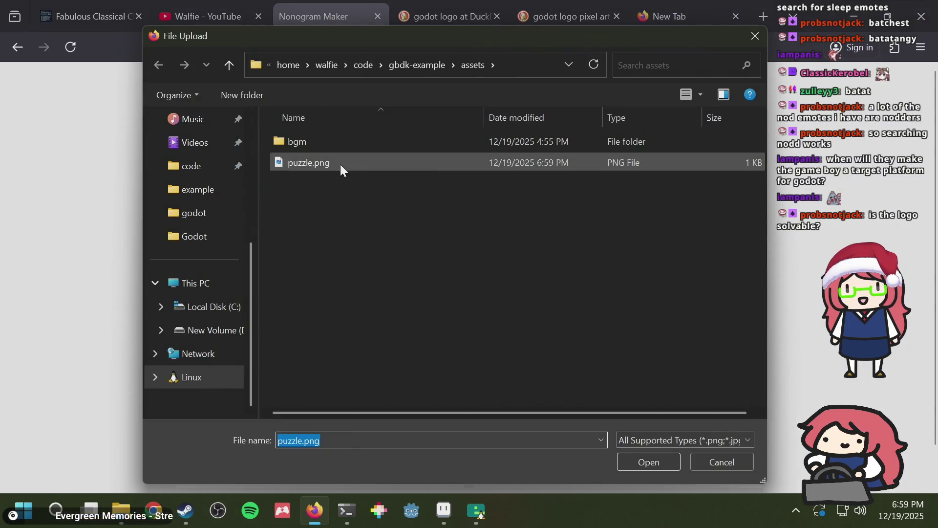
{"action": "double_click", "coordinate": [340, 164]}
{"action": "key", "text": "alt+Tab"}
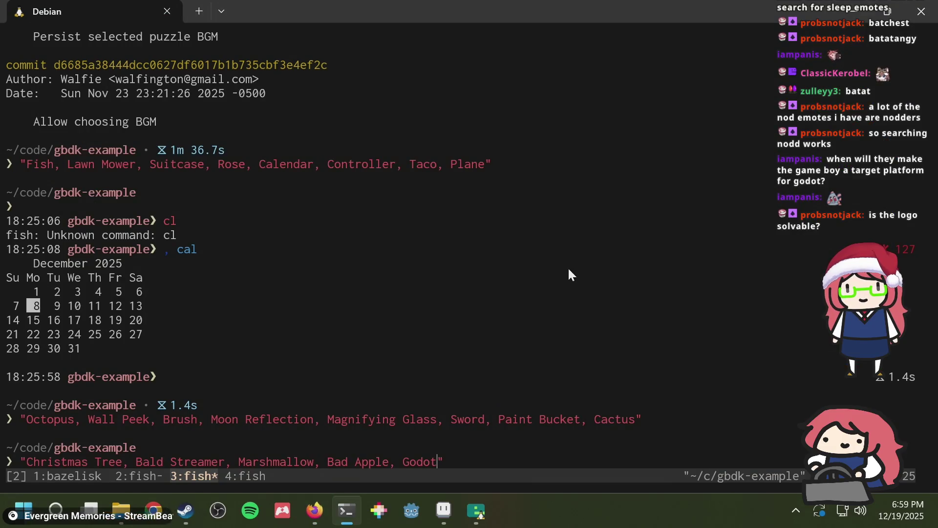
{"action": "key", "text": "alt+Tab"}
Step: Return to the puzzle.aseprite tab in Aseprite and save it
{"action": "left_click", "coordinate": [572, 152]}
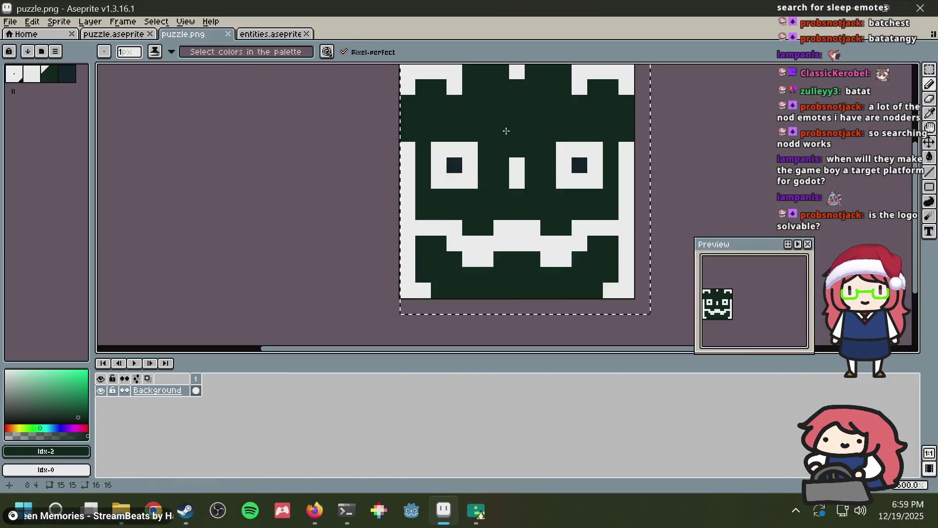
{"action": "left_click", "coordinate": [114, 34]}
{"action": "key", "text": "ctrl+s"}
{"action": "key", "text": "m"}
{"action": "key", "text": "ctrl+s"}
{"action": "scroll", "coordinate": [468, 260], "scroll_direction": "up", "scroll_amount": 1}
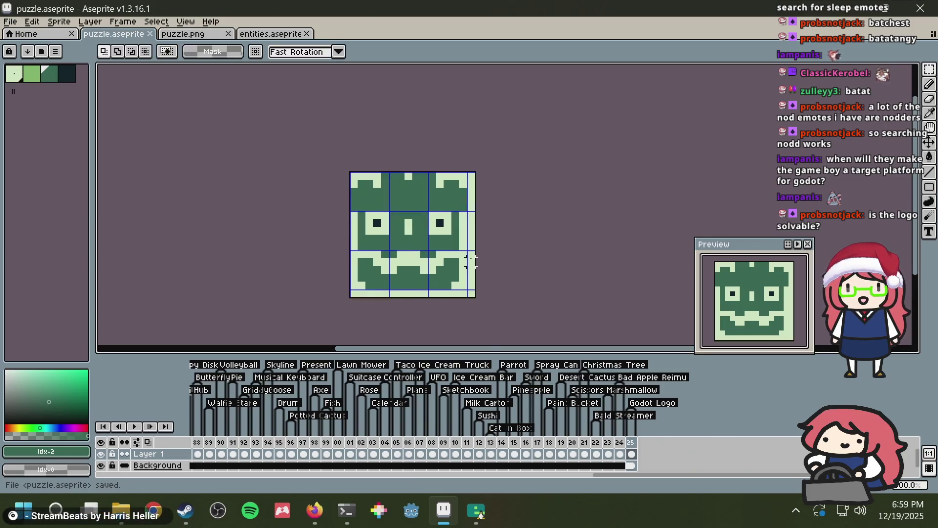
Step: Sample the light green from the canvas and paint one more face pixel with it
{"action": "scroll", "coordinate": [470, 263], "scroll_direction": "up", "scroll_amount": 2}
{"action": "left_click_drag", "start_coordinate": [428, 178], "coordinate": [437, 181]}
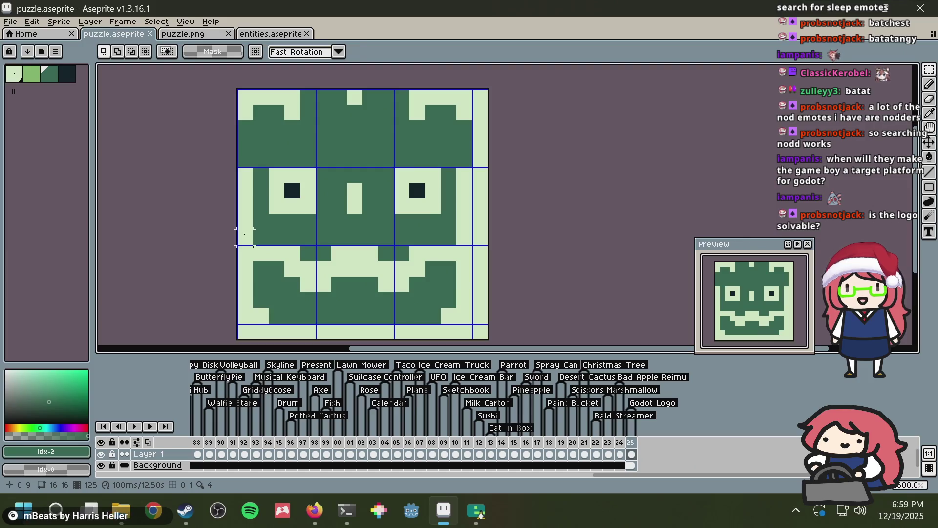
{"action": "key", "text": "alt+Tab"}
{"action": "key", "text": "alt+Tab"}
{"action": "key", "text": "alt+Tab"}
{"action": "key", "text": "alt+Tab"}
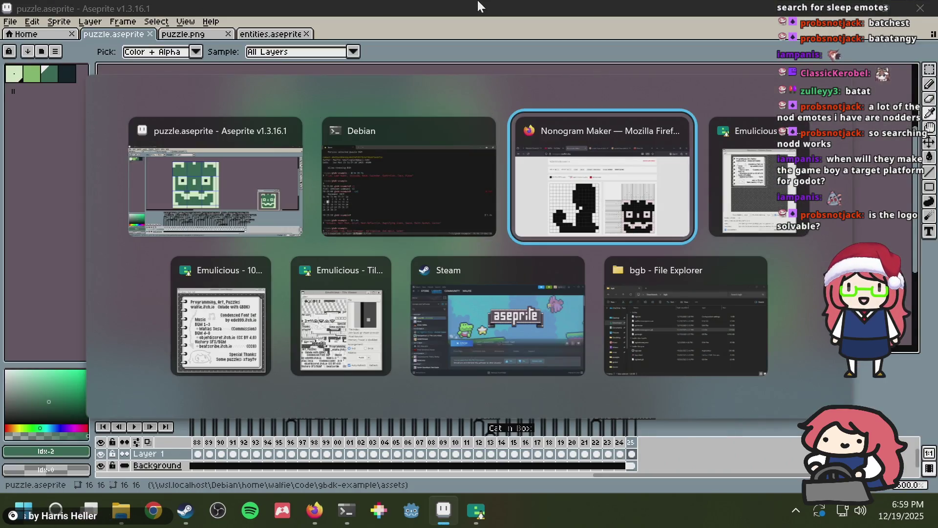
{"action": "left_click", "coordinate": [551, 4]}
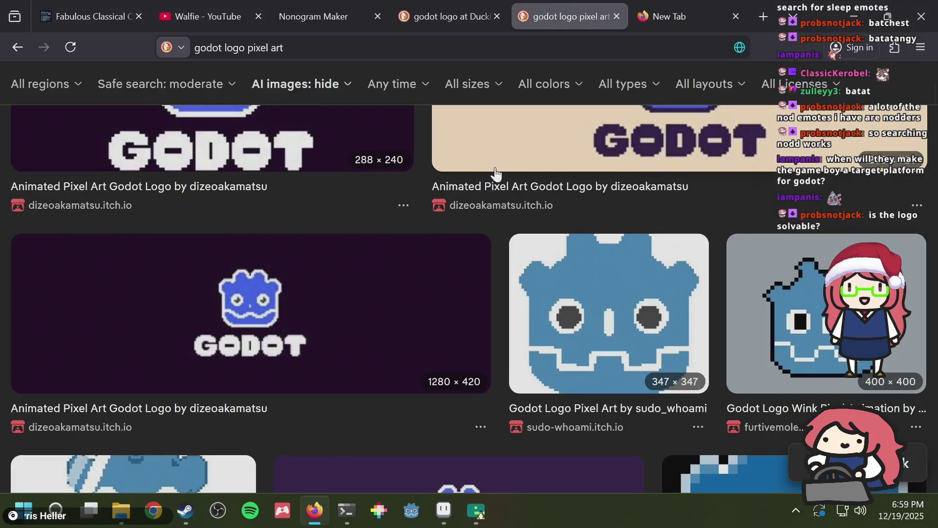
{"action": "key", "text": "alt+Tab"}
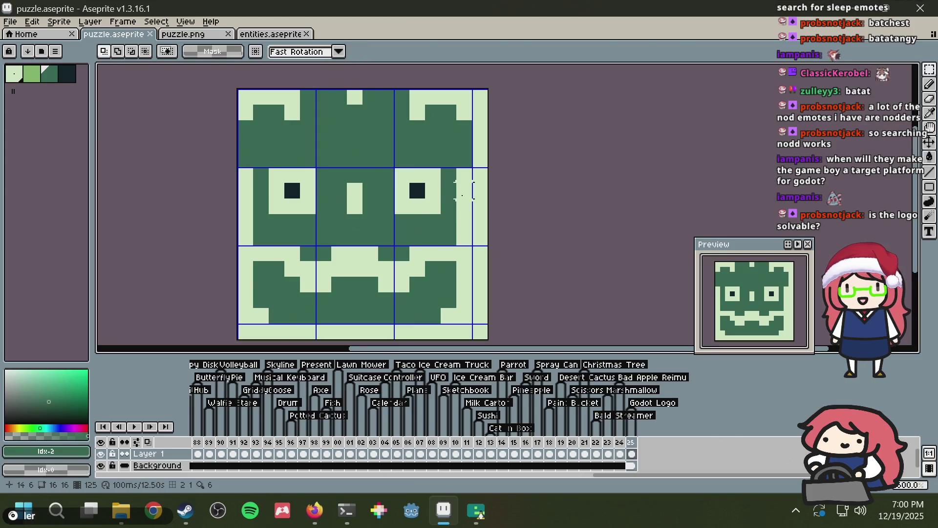
{"action": "key", "text": "b"}
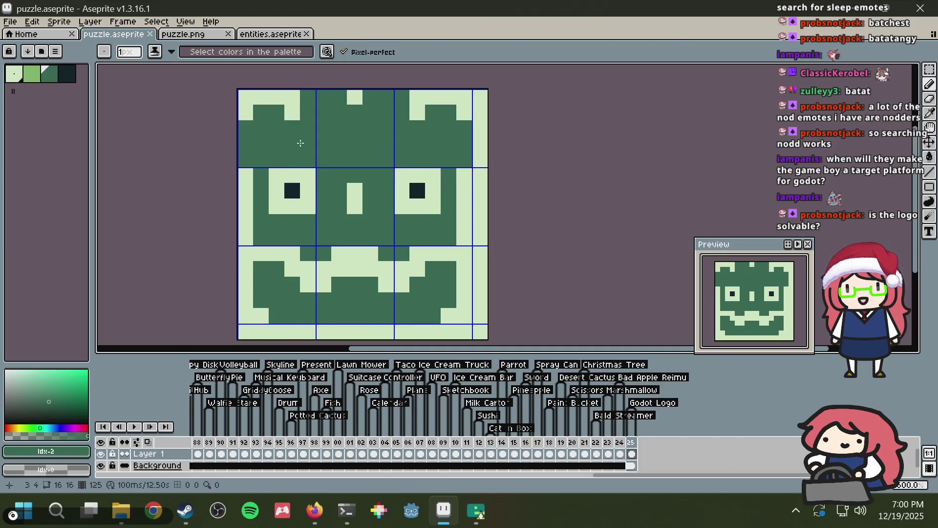
{"action": "key", "text": "i"}
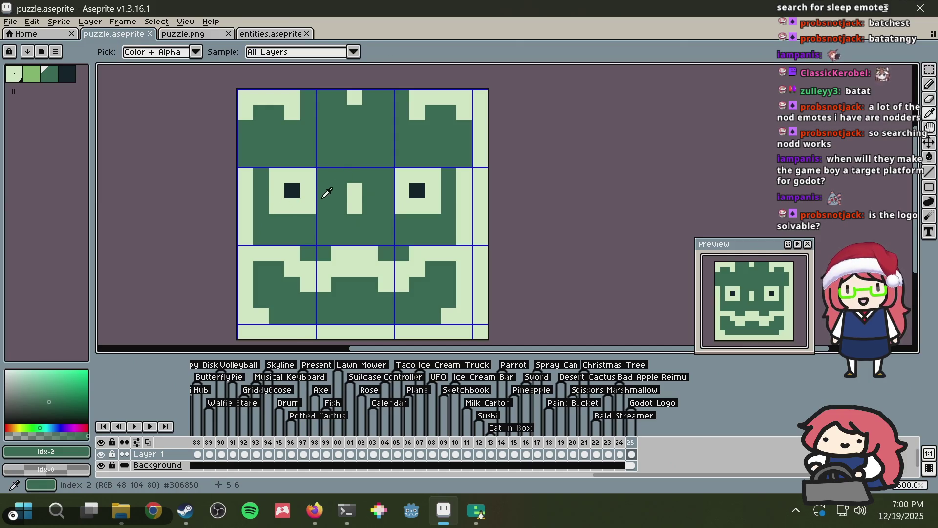
{"action": "left_click", "coordinate": [285, 246]}
{"action": "key", "text": "b"}
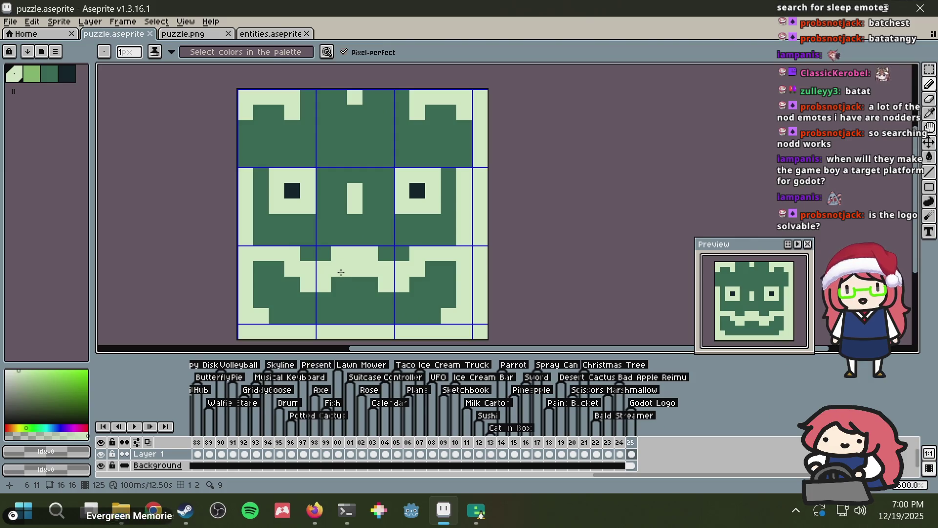
{"action": "left_click", "coordinate": [355, 241]}
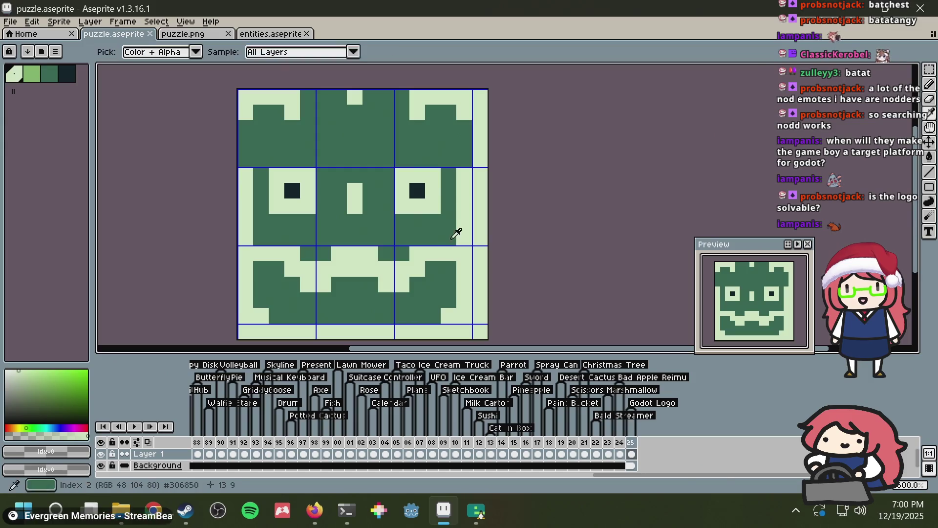
Step: Compare with the reference, save puzzle.aseprite, and bring the Debian terminal forward
{"action": "key", "text": "alt+Tab"}
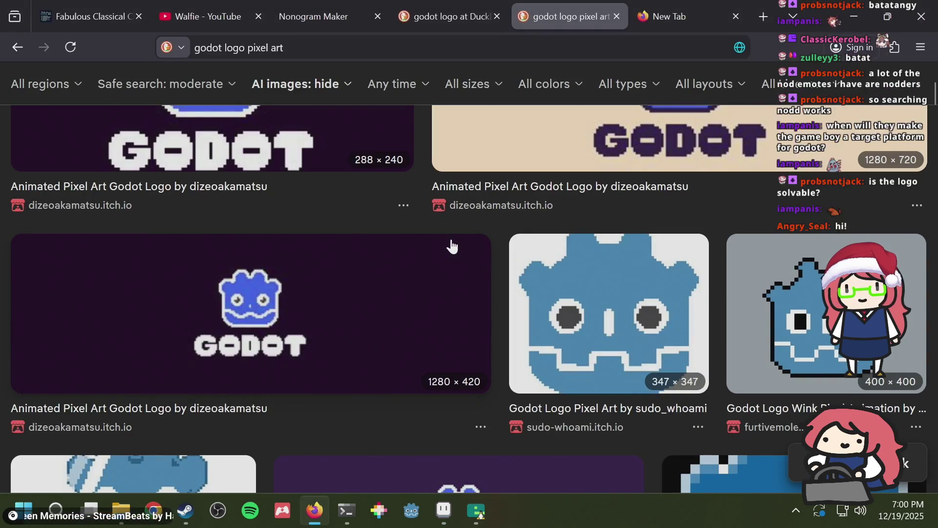
{"action": "key", "text": "alt+Tab"}
{"action": "key", "text": "ctrl+s"}
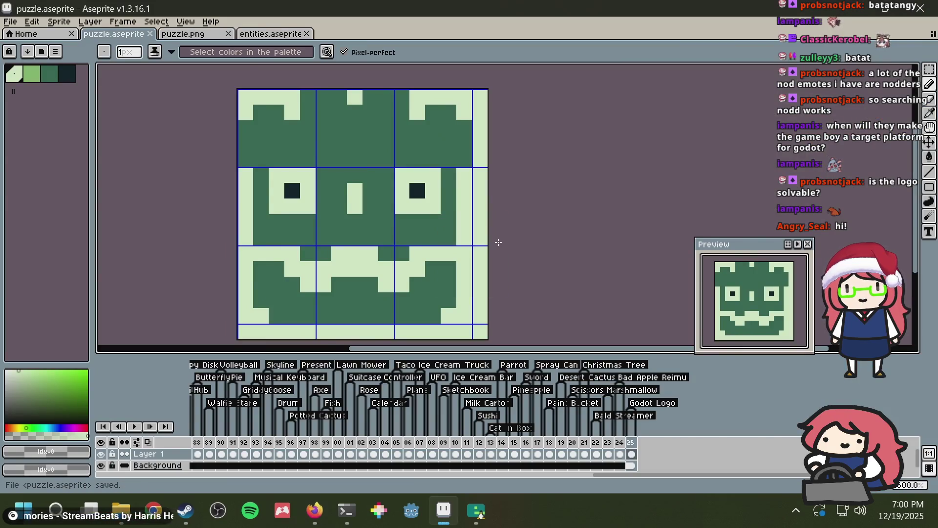
{"action": "key", "text": "ctrl+s"}
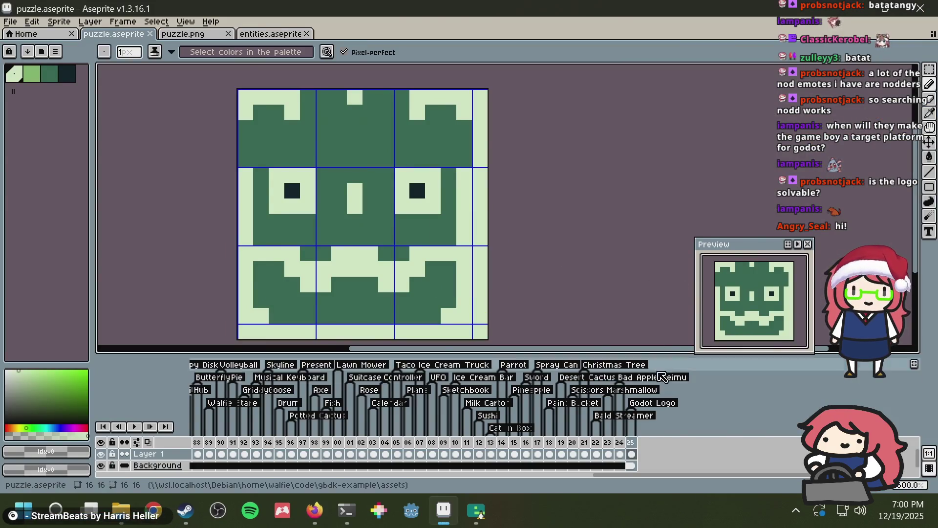
{"action": "scroll", "coordinate": [549, 247], "scroll_direction": "down", "scroll_amount": 1}
{"action": "key", "text": "ctrl+s"}
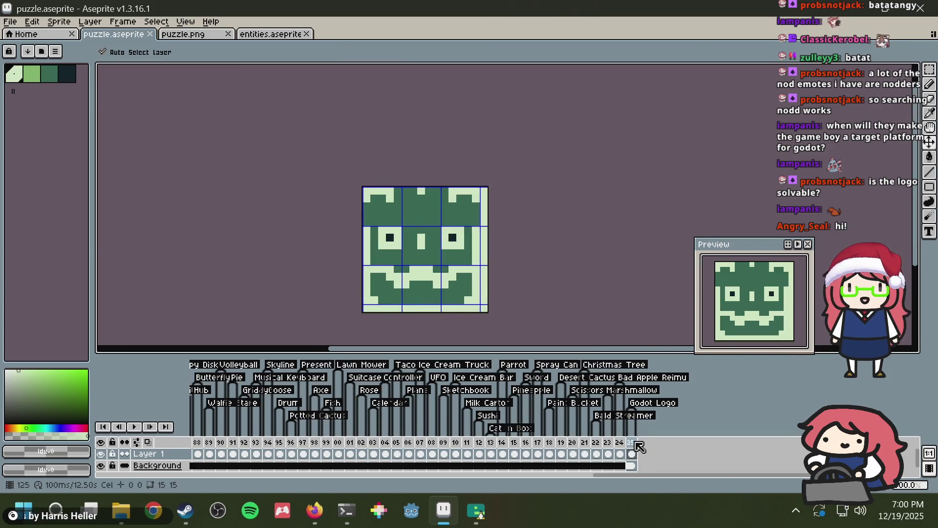
{"action": "key", "text": "ctrl+s"}
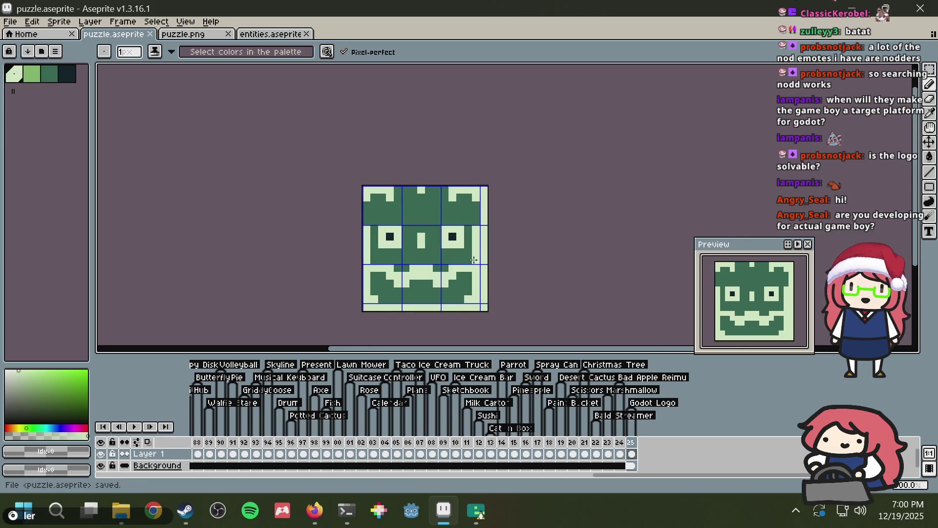
{"action": "key", "text": "ctrl+s"}
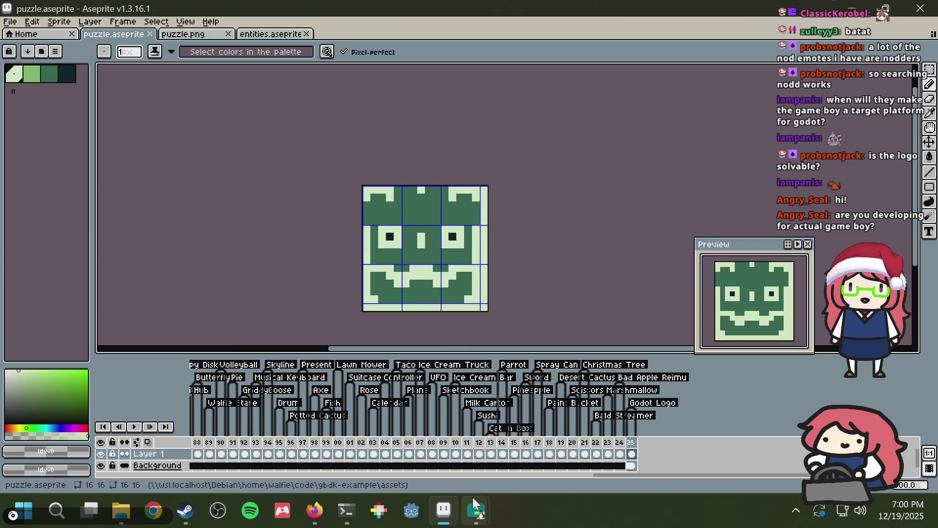
{"action": "mouse_move", "coordinate": [473, 497]}
{"action": "left_click", "coordinate": [346, 511]}
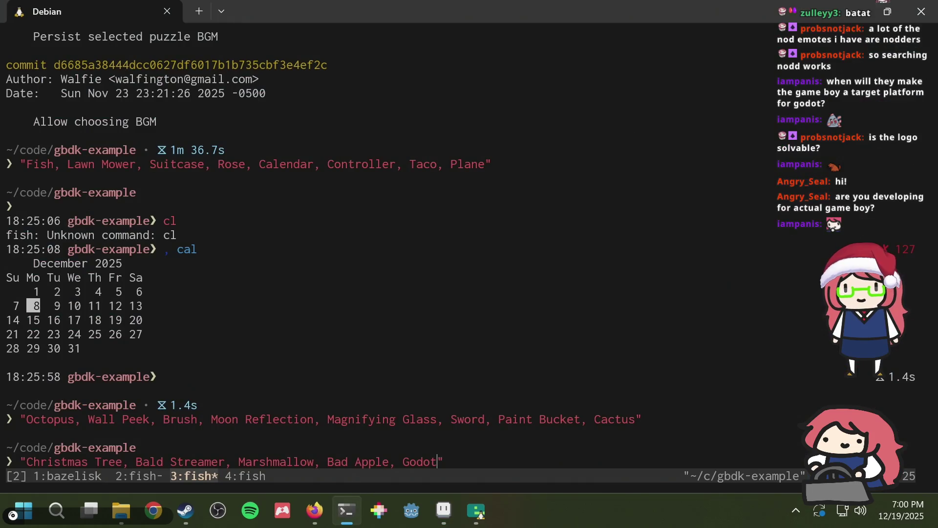
{"action": "mouse_move", "coordinate": [477, 510]}
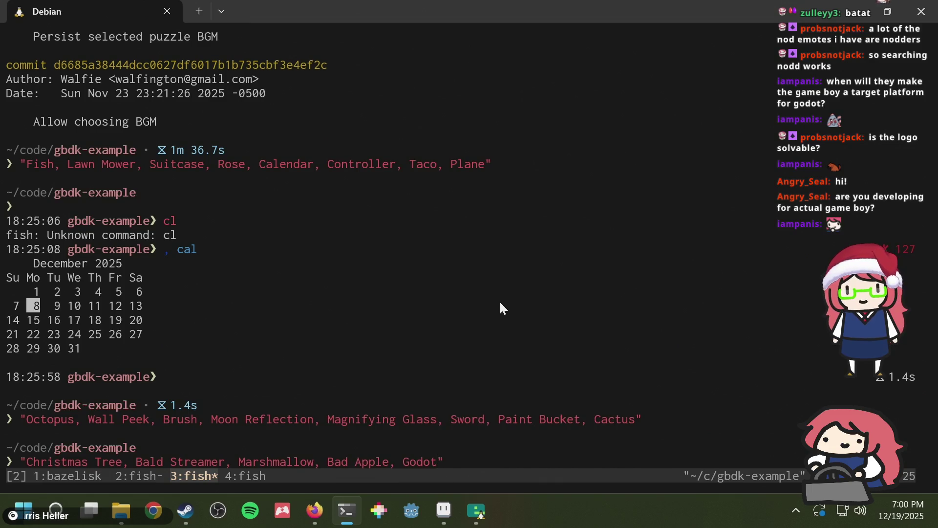
{"action": "left_click", "coordinate": [444, 509]}
Step: Save puzzle.aseprite, recentre the puzzle frame in view, and save it again
{"action": "key", "text": "ctrl+s"}
{"action": "scroll", "coordinate": [489, 198], "scroll_direction": "up", "scroll_amount": 3}
{"action": "scroll", "coordinate": [488, 198], "scroll_direction": "down", "scroll_amount": 2}
{"action": "left_click_drag", "start_coordinate": [488, 198], "coordinate": [499, 135]}
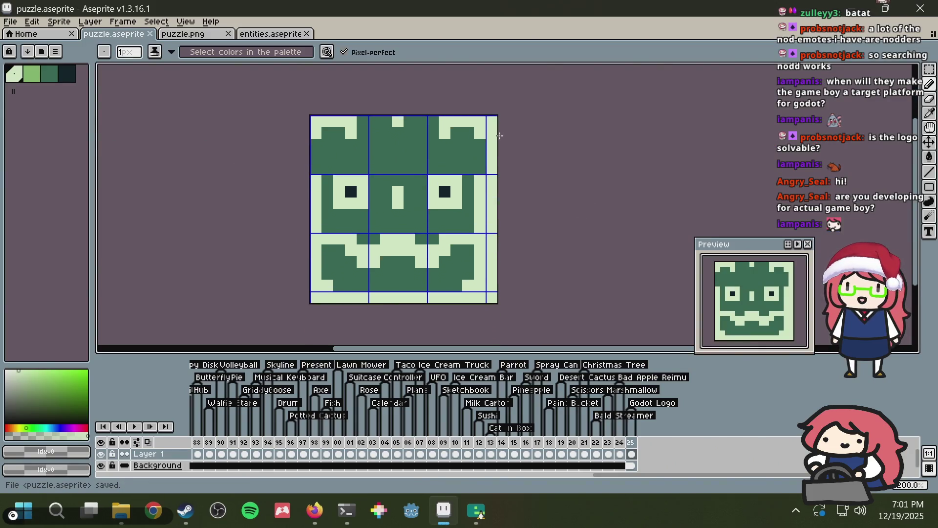
{"action": "key", "text": "ctrl+s"}
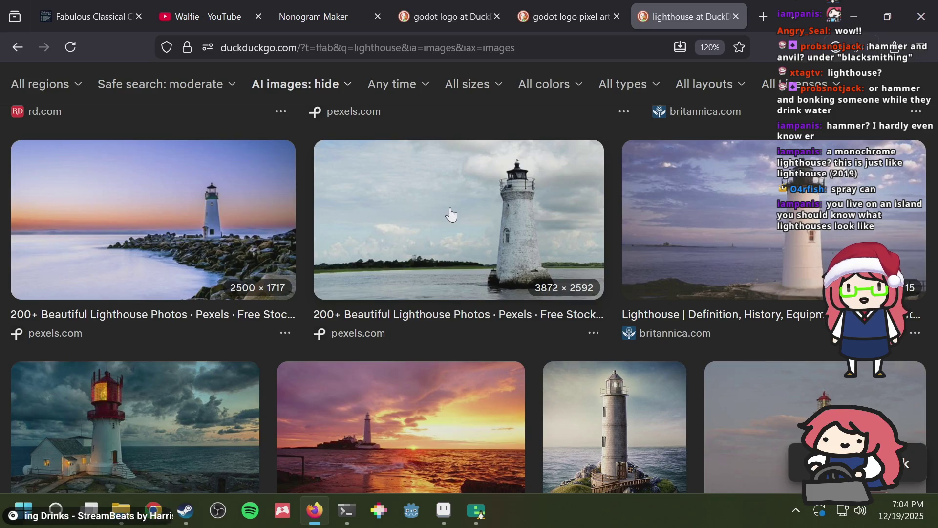
Step: Search DuckDuckGo images for 'brooklyn' in a new browser tab
{"action": "key", "text": "ctrl+t"}
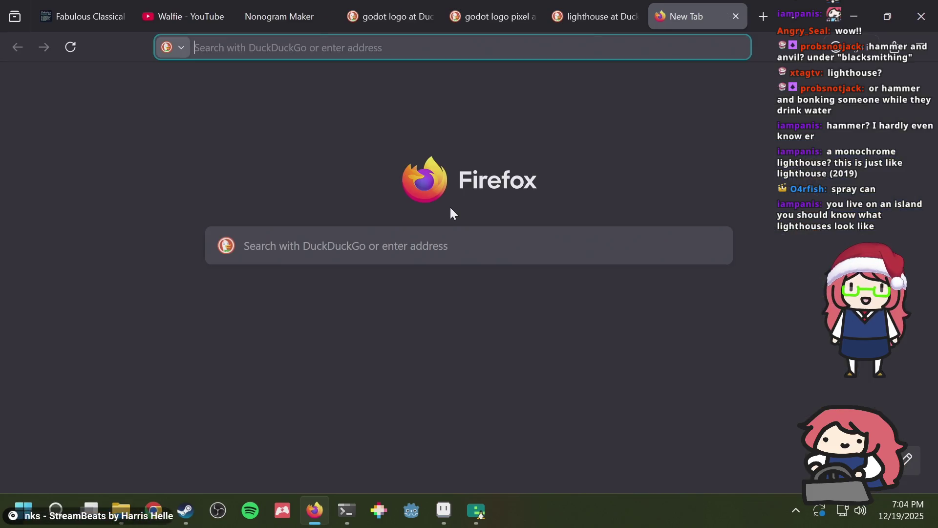
{"action": "type", "text": "brooklyn"}
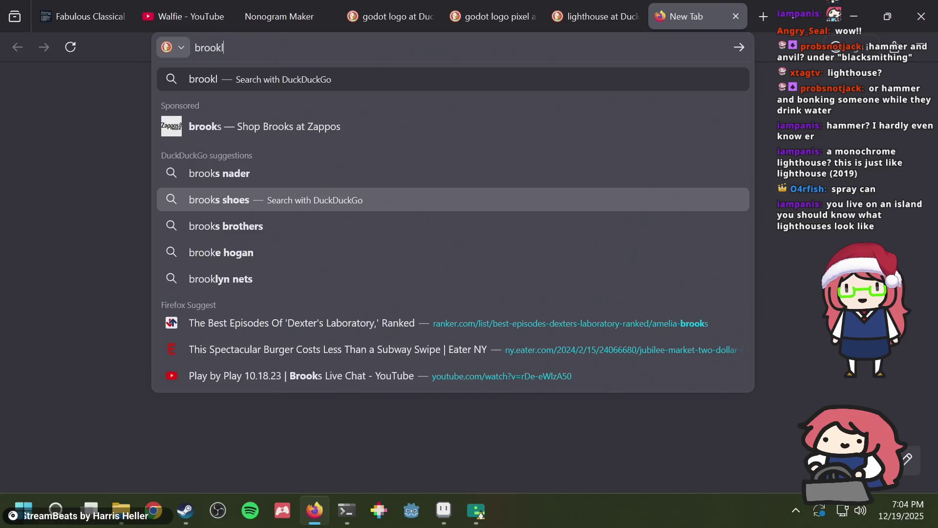
{"action": "key", "text": "Return"}
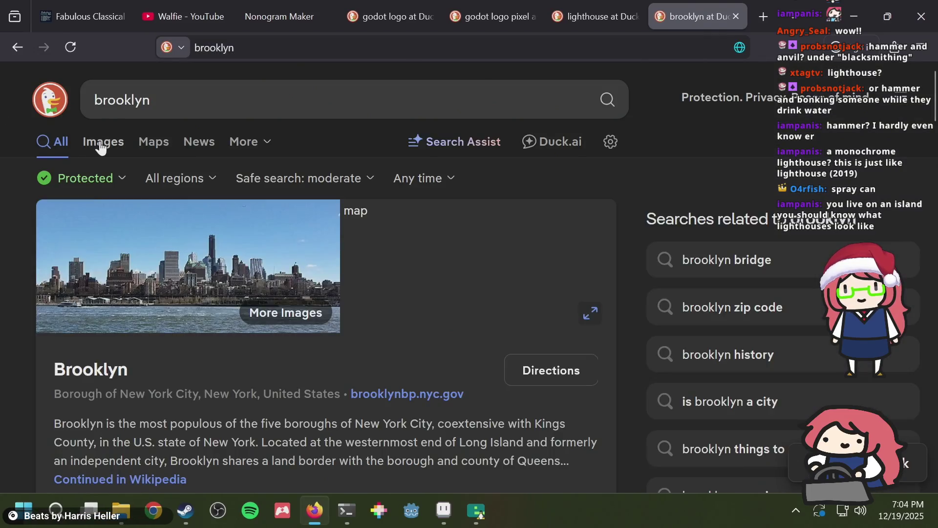
{"action": "left_click", "coordinate": [101, 142]}
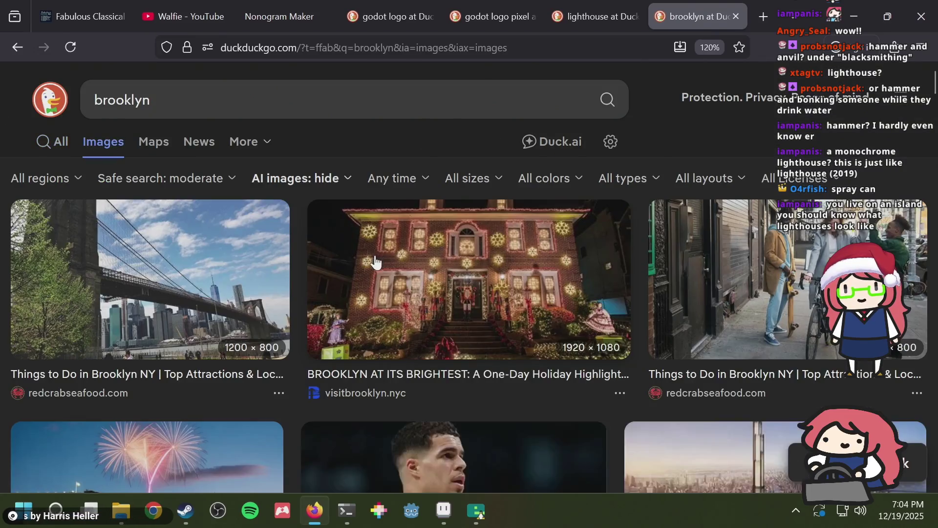
{"action": "scroll", "coordinate": [374, 261], "scroll_direction": "down", "scroll_amount": 3}
{"action": "scroll", "coordinate": [373, 251], "scroll_direction": "up", "scroll_amount": 3}
Step: Refine the image search to 'brooklyn map' and open the first map's details
{"action": "left_click", "coordinate": [256, 99]}
{"action": "type", "text": "map"}
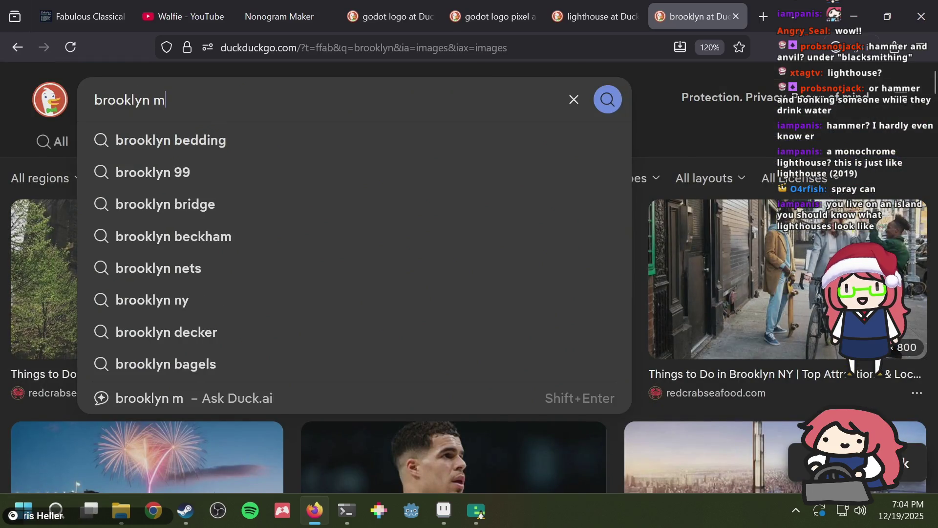
{"action": "key", "text": "Return"}
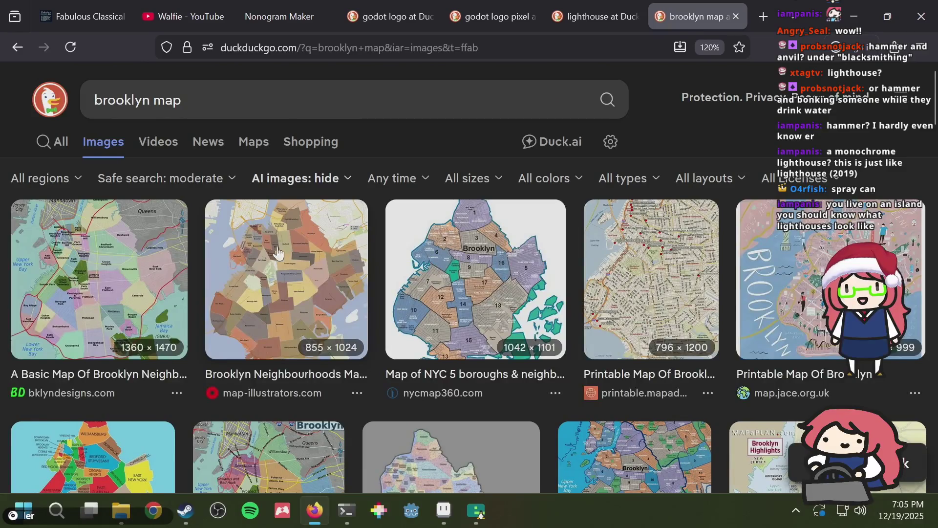
{"action": "left_click", "coordinate": [123, 272]}
{"action": "scroll", "coordinate": [428, 292], "scroll_direction": "down", "scroll_amount": 2}
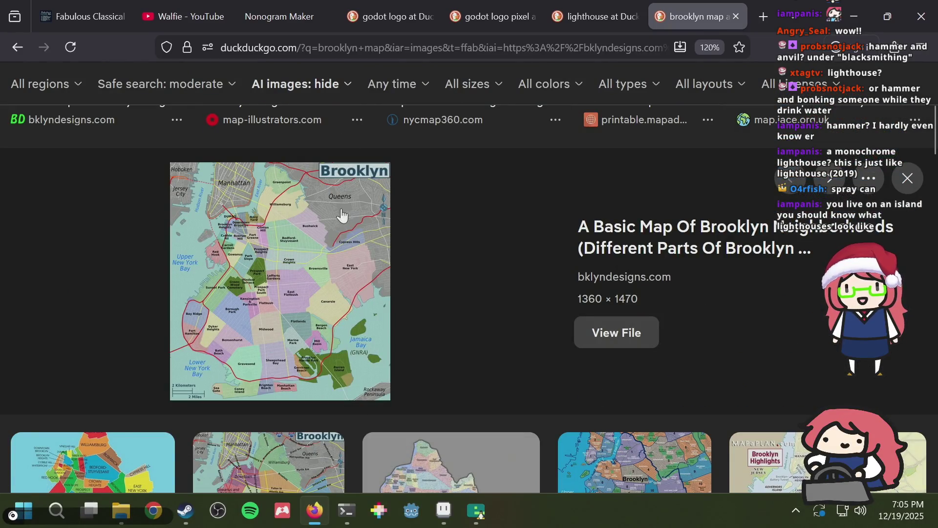
{"action": "scroll", "coordinate": [318, 195], "scroll_direction": "up", "scroll_amount": 2}
{"action": "scroll", "coordinate": [355, 150], "scroll_direction": "up", "scroll_amount": 2}
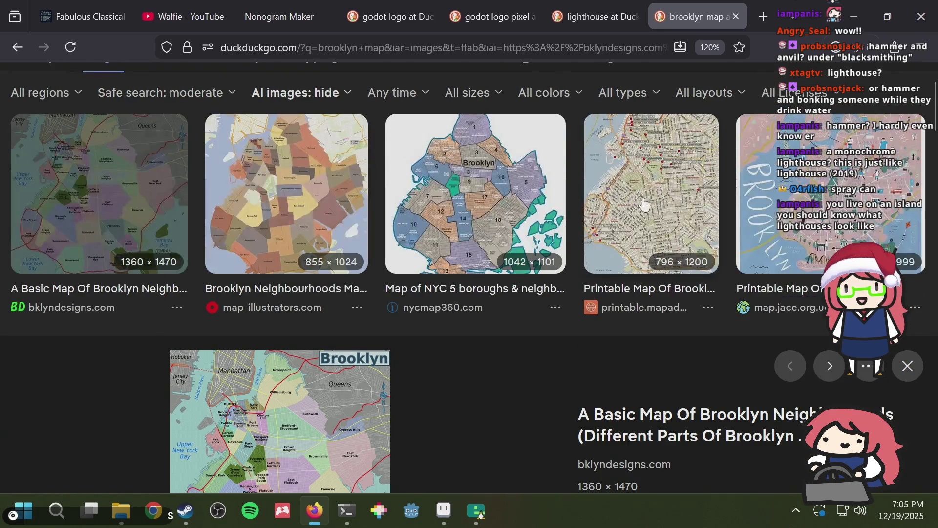
{"action": "scroll", "coordinate": [513, 202], "scroll_direction": "down", "scroll_amount": 8}
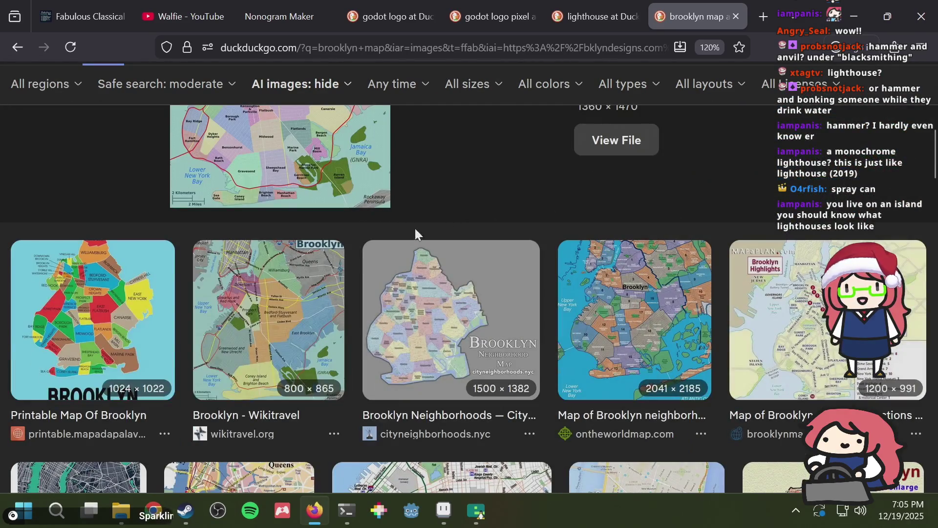
{"action": "scroll", "coordinate": [624, 314], "scroll_direction": "down", "scroll_amount": 6}
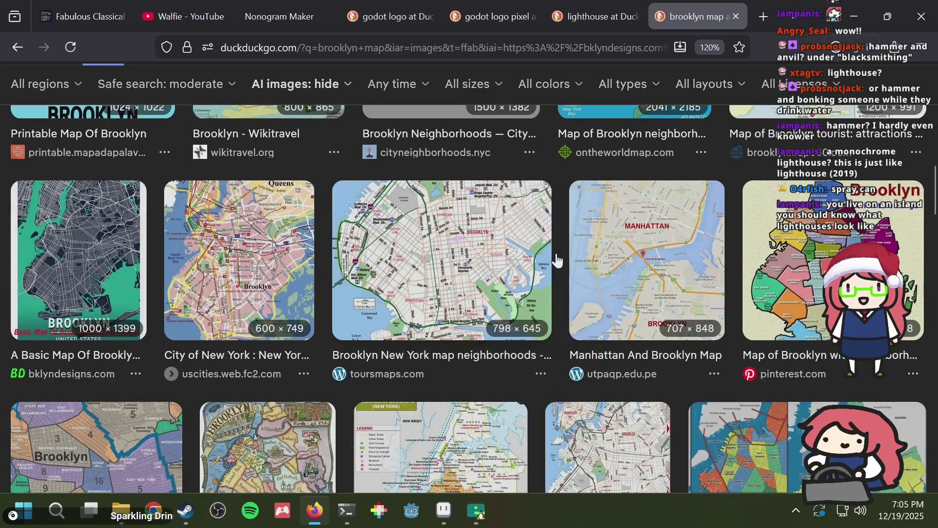
{"action": "scroll", "coordinate": [349, 270], "scroll_direction": "down", "scroll_amount": 4}
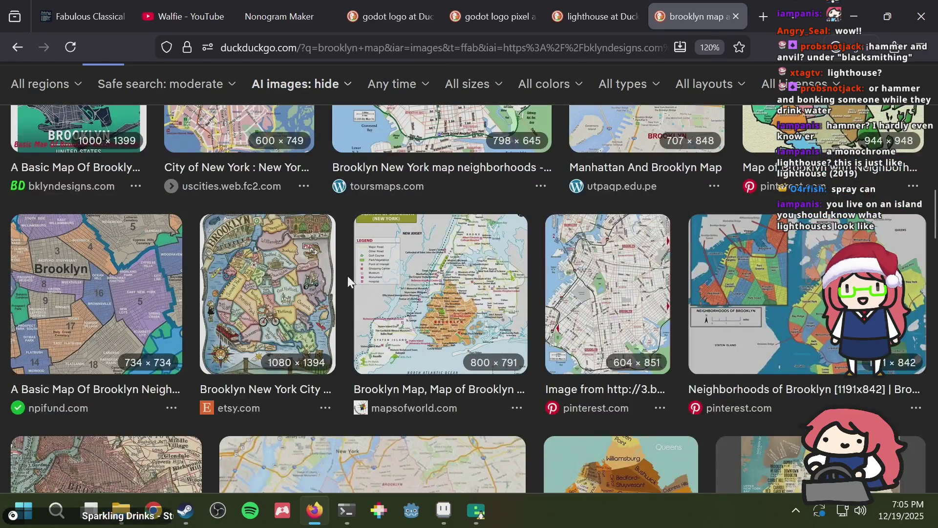
{"action": "scroll", "coordinate": [347, 276], "scroll_direction": "down", "scroll_amount": 4}
Step: Preview the Brooklyn, New York Map, the Brooklyn Travel Guide map and the osc.ny.gov map
{"action": "left_click", "coordinate": [300, 332]}
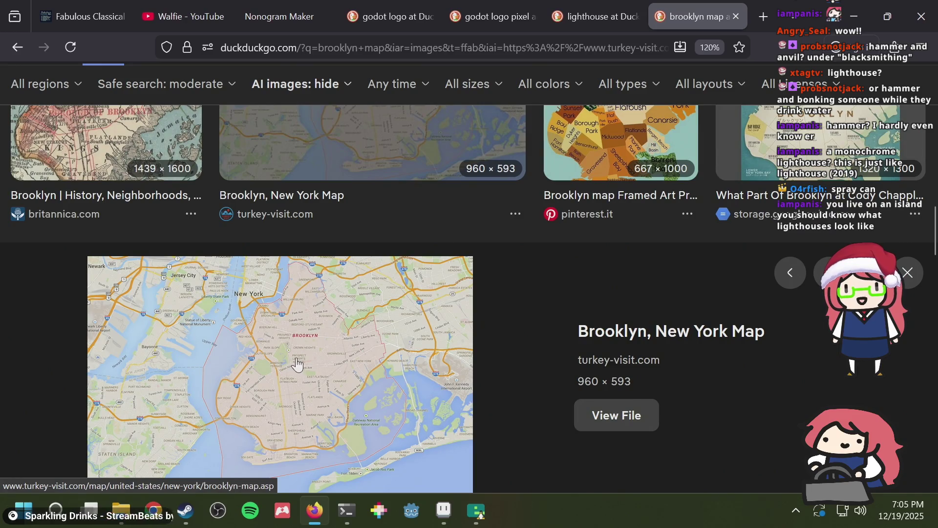
{"action": "scroll", "coordinate": [510, 274], "scroll_direction": "up", "scroll_amount": 3}
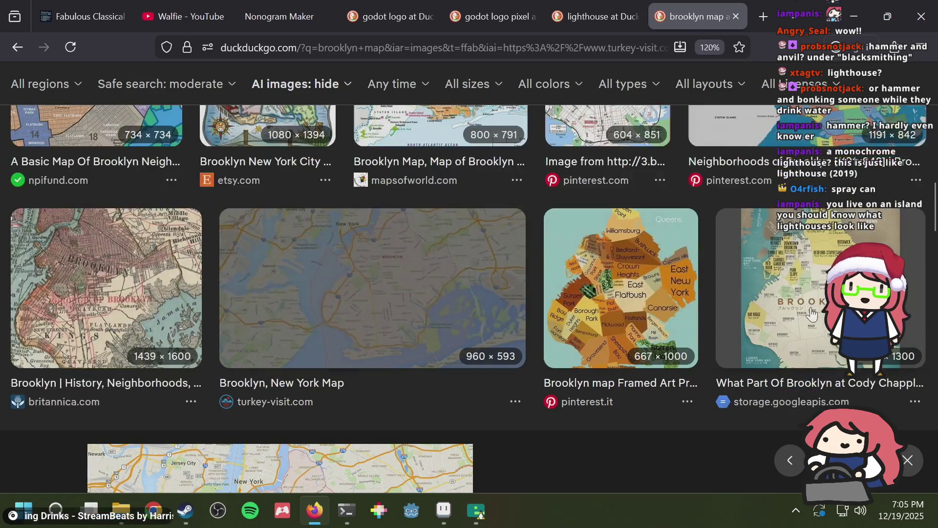
{"action": "scroll", "coordinate": [806, 259], "scroll_direction": "down", "scroll_amount": 8}
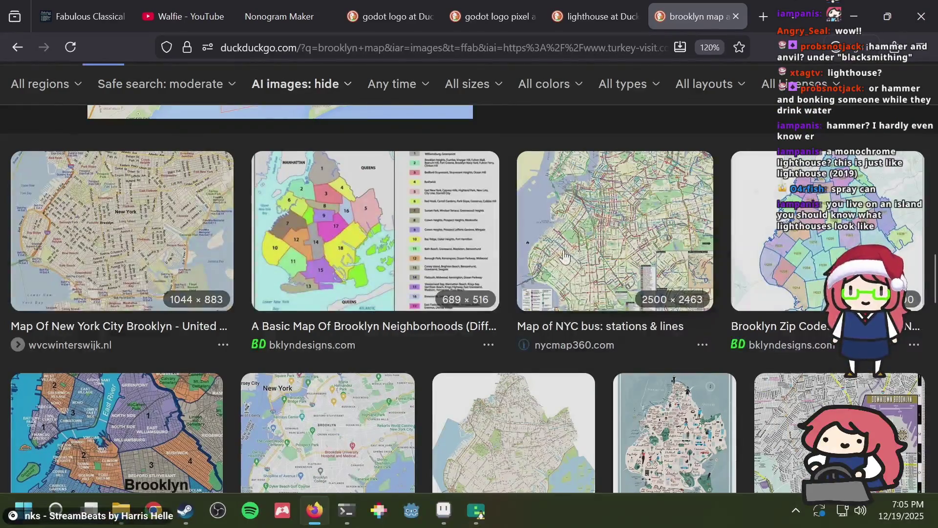
{"action": "scroll", "coordinate": [273, 238], "scroll_direction": "down", "scroll_amount": 4}
{"action": "left_click", "coordinate": [326, 176]}
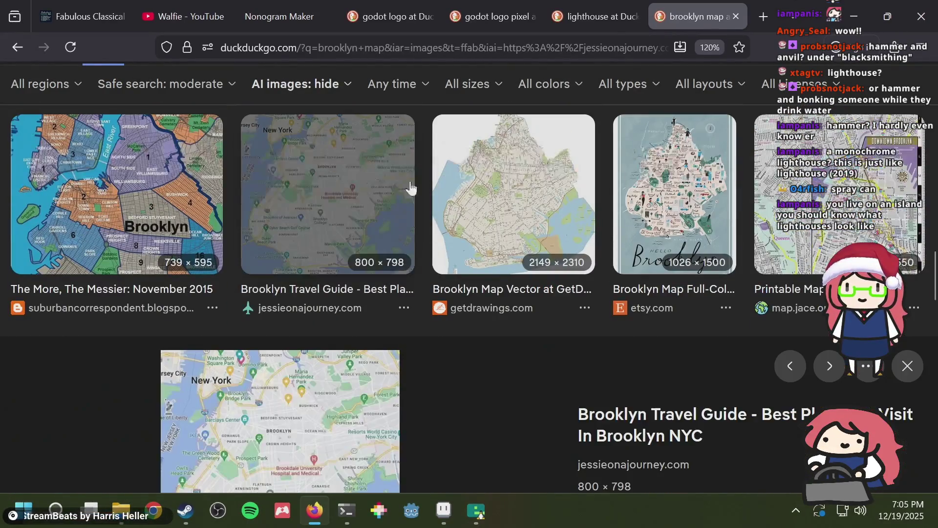
{"action": "scroll", "coordinate": [384, 318], "scroll_direction": "down", "scroll_amount": 5}
{"action": "scroll", "coordinate": [381, 323], "scroll_direction": "down", "scroll_amount": 3}
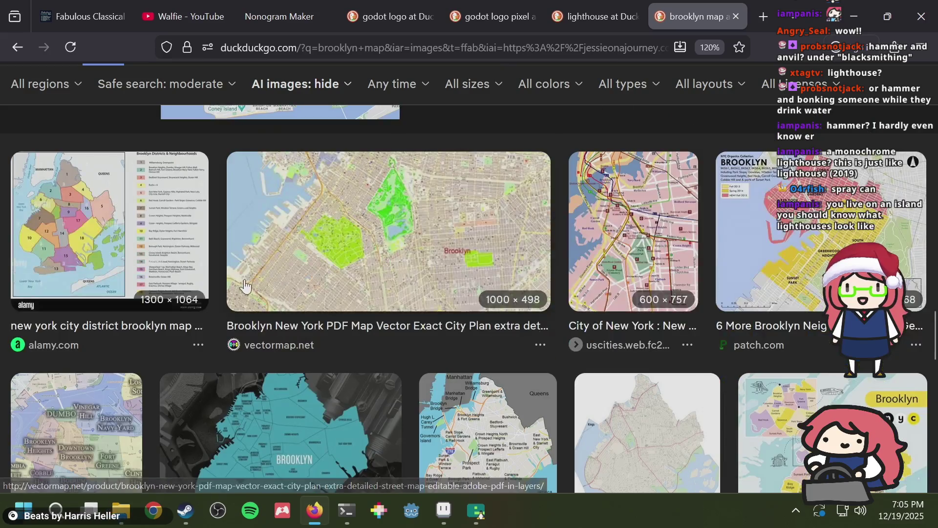
{"action": "scroll", "coordinate": [617, 242], "scroll_direction": "down", "scroll_amount": 5}
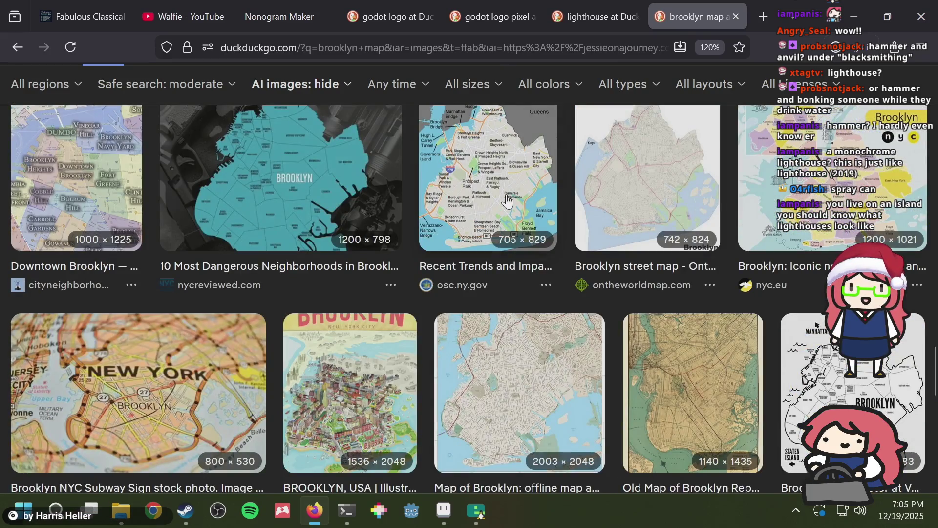
{"action": "left_click", "coordinate": [508, 200]}
{"action": "scroll", "coordinate": [566, 222], "scroll_direction": "down", "scroll_amount": 3}
Step: Glance at the lighthouse sprite, then preview the Brooklyn Categoría and Brooklyn Heights maps
{"action": "key", "text": "alt+Tab"}
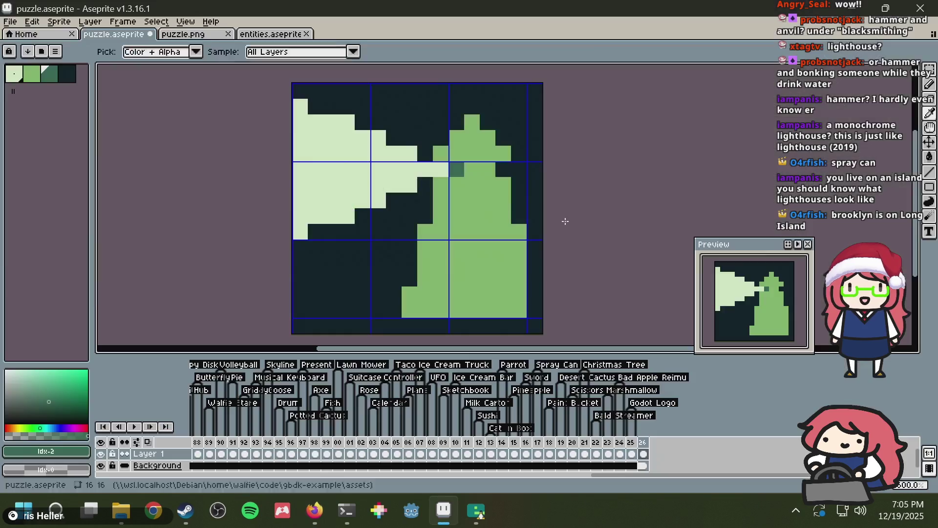
{"action": "key", "text": "alt+Tab"}
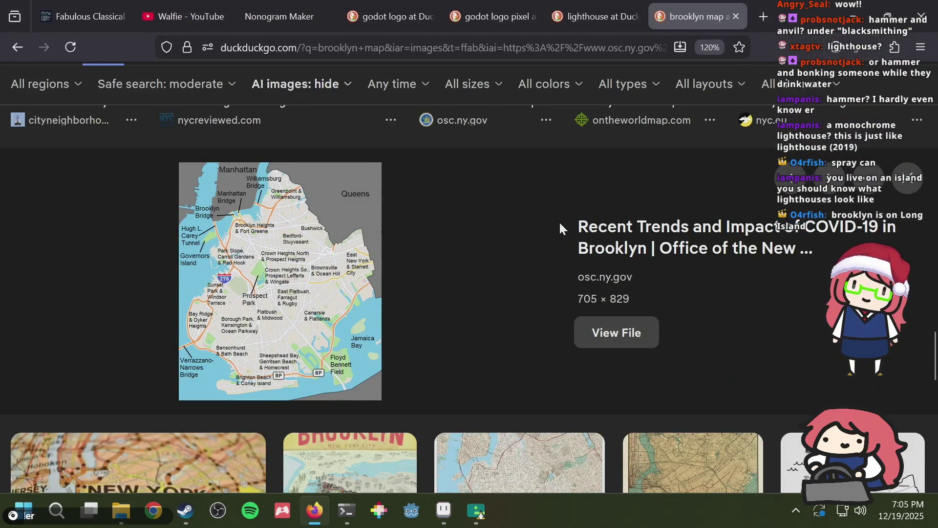
{"action": "scroll", "coordinate": [394, 257], "scroll_direction": "up", "scroll_amount": 6}
{"action": "scroll", "coordinate": [390, 255], "scroll_direction": "down", "scroll_amount": 4}
{"action": "scroll", "coordinate": [390, 255], "scroll_direction": "down", "scroll_amount": 5}
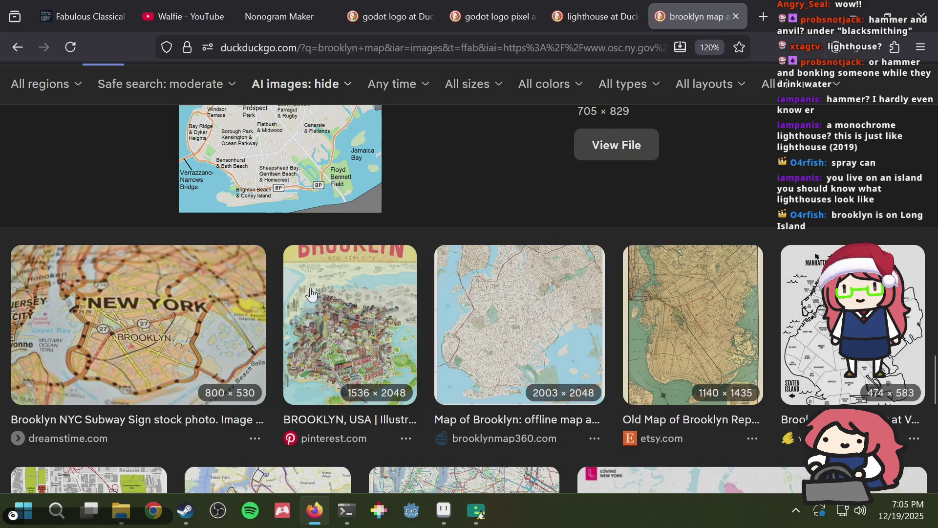
{"action": "scroll", "coordinate": [446, 296], "scroll_direction": "down", "scroll_amount": 5}
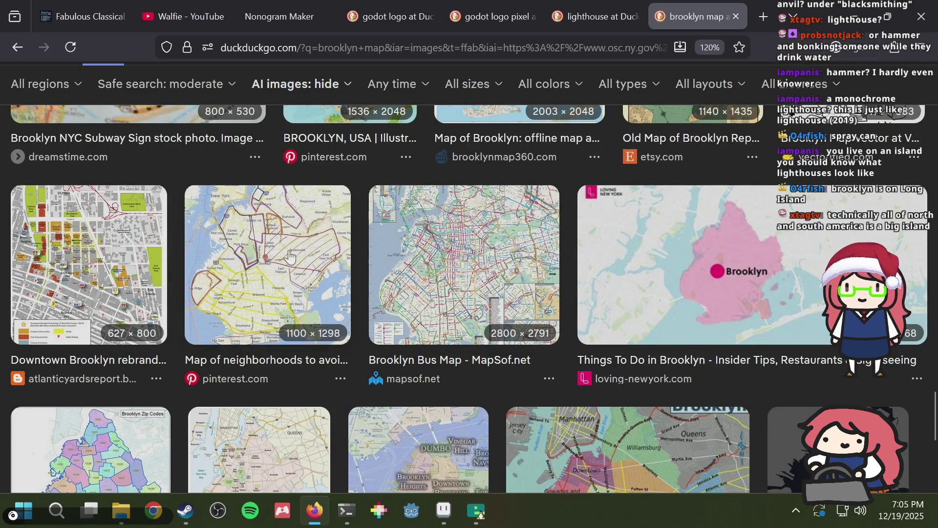
{"action": "scroll", "coordinate": [513, 267], "scroll_direction": "down", "scroll_amount": 3}
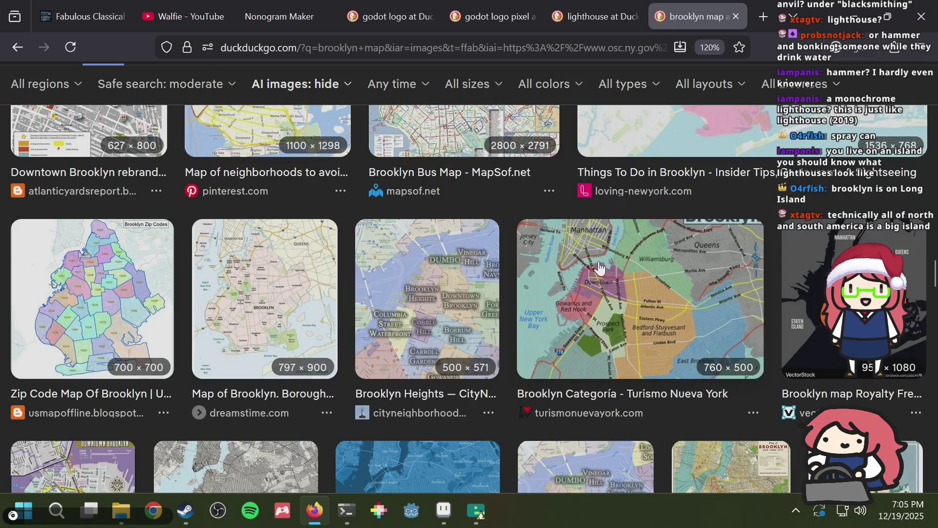
{"action": "left_click", "coordinate": [511, 259]}
{"action": "left_click", "coordinate": [436, 198]}
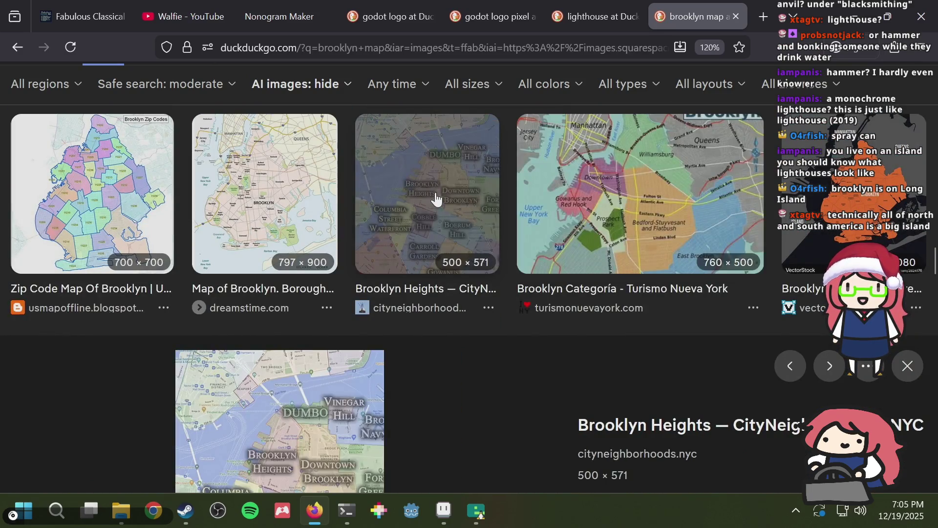
{"action": "scroll", "coordinate": [436, 197], "scroll_direction": "down", "scroll_amount": 10}
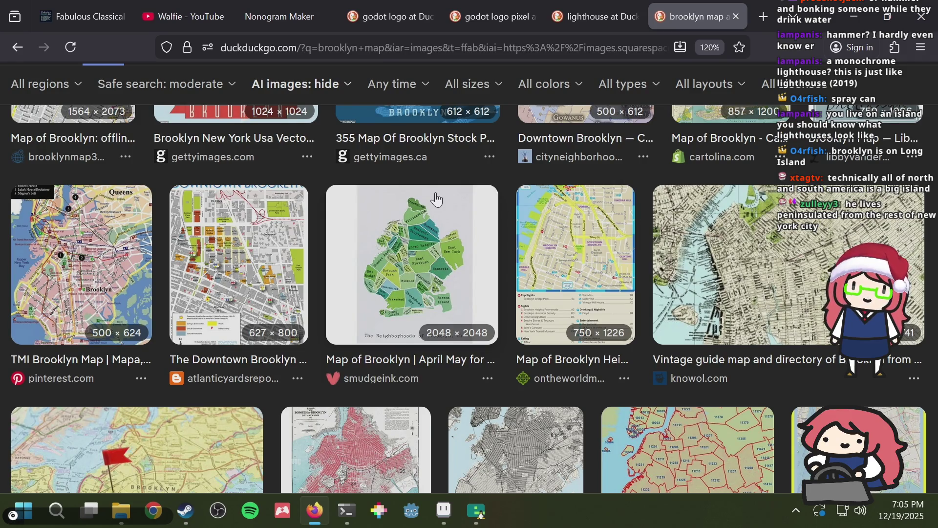
{"action": "key", "text": "alt+Tab"}
{"action": "key", "text": "alt+Tab"}
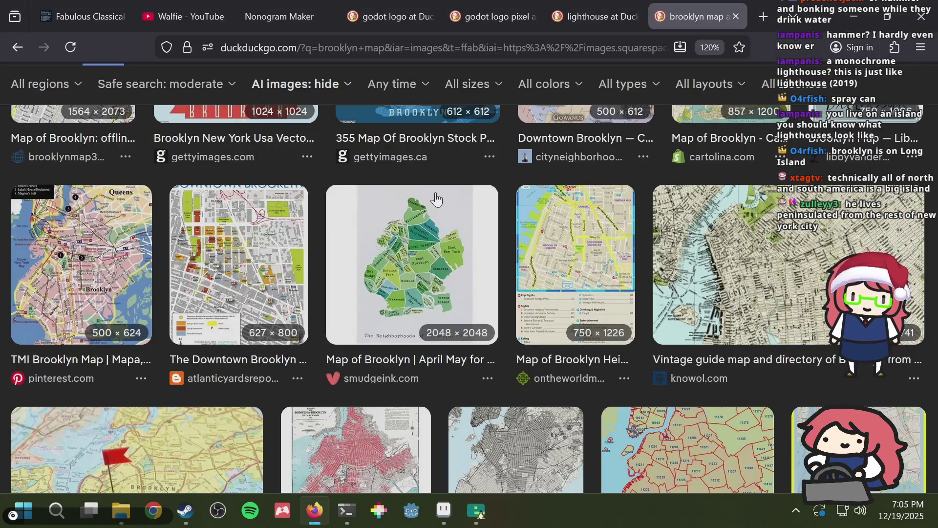
{"action": "key", "text": "alt+Tab"}
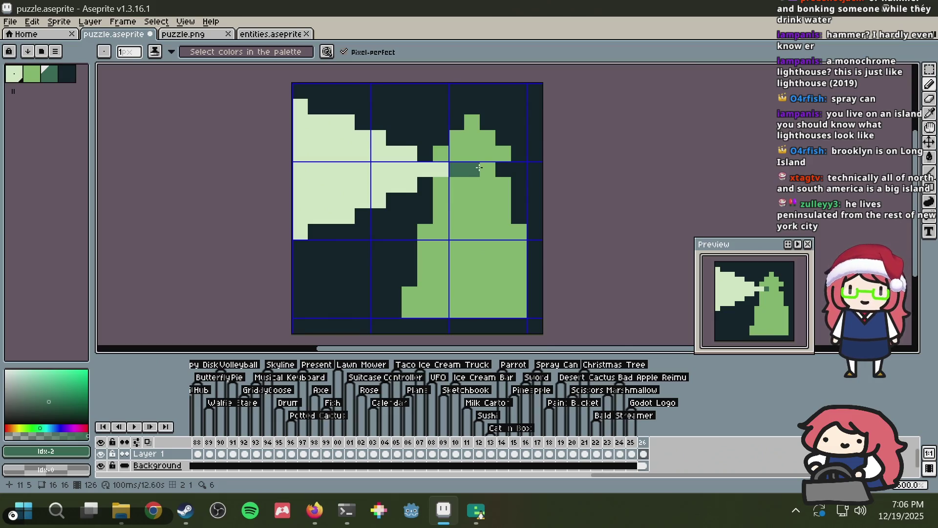
Step: Paint three dark-green stripes across the lighthouse tower, including rows 10 and 12
{"action": "key", "text": "ctrl+s"}
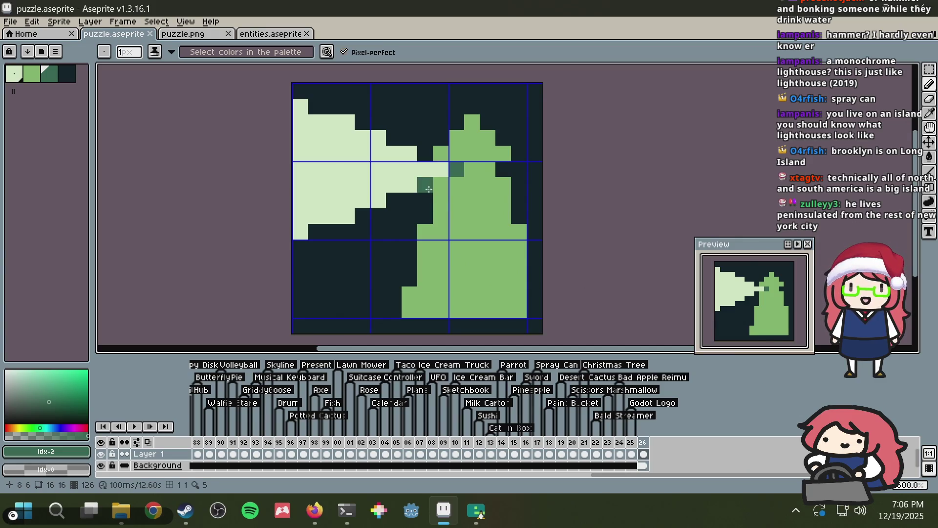
{"action": "key", "text": "i"}
{"action": "left_click", "coordinate": [433, 181]}
{"action": "key", "text": "b"}
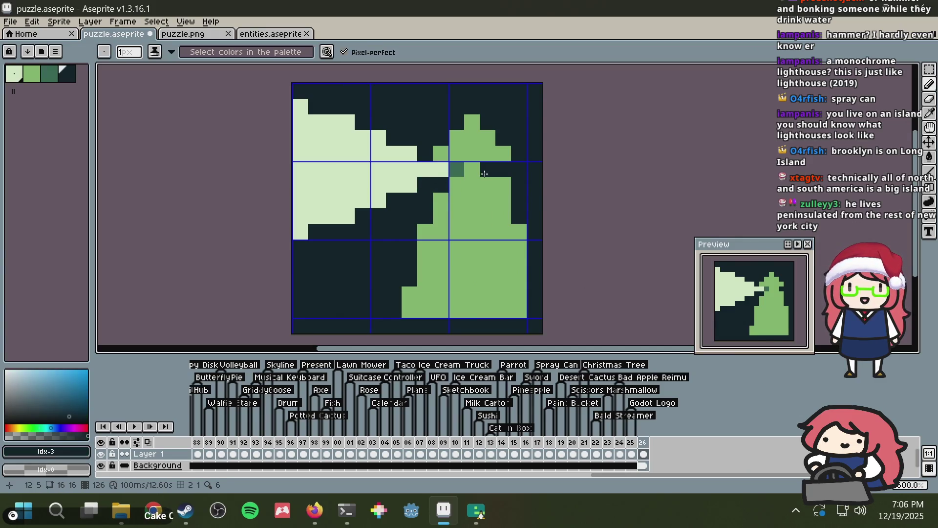
{"action": "key", "text": "ctrl+s"}
{"action": "key", "text": "i"}
{"action": "left_click", "coordinate": [460, 169]}
{"action": "key", "text": "b"}
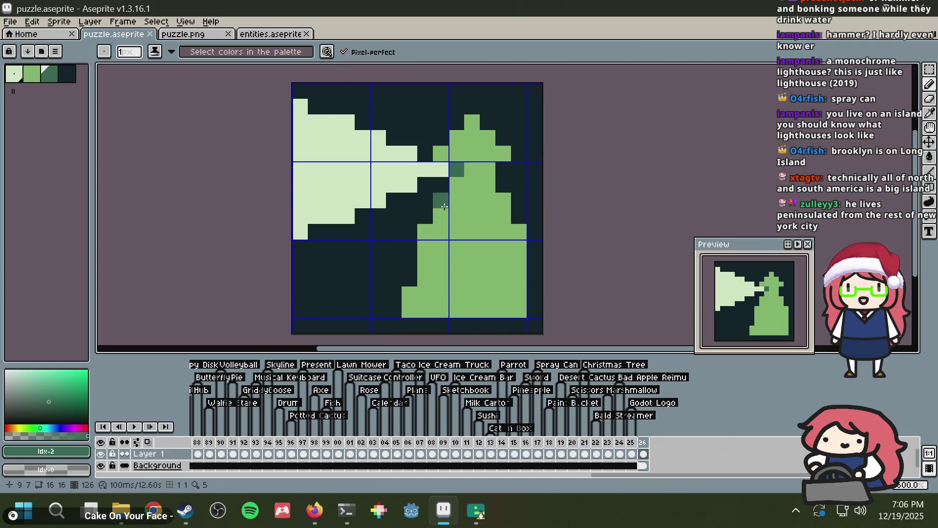
{"action": "left_click_drag", "start_coordinate": [446, 211], "coordinate": [503, 215]}
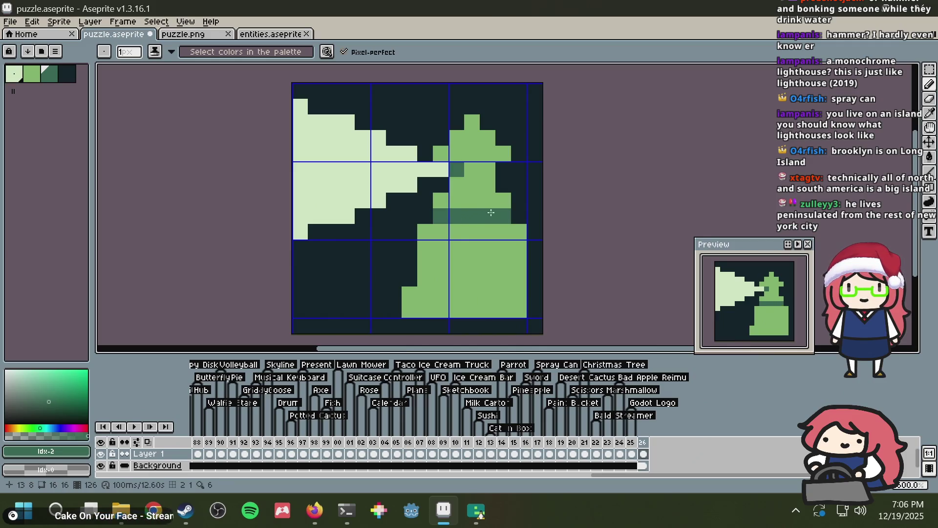
{"action": "left_click_drag", "start_coordinate": [423, 245], "coordinate": [519, 247]}
{"action": "left_click_drag", "start_coordinate": [424, 278], "coordinate": [513, 275]}
Step: Shift the whole artwork one pixel left and fill the leftover right-edge column dark
{"action": "scroll", "coordinate": [497, 224], "scroll_direction": "down", "scroll_amount": 4}
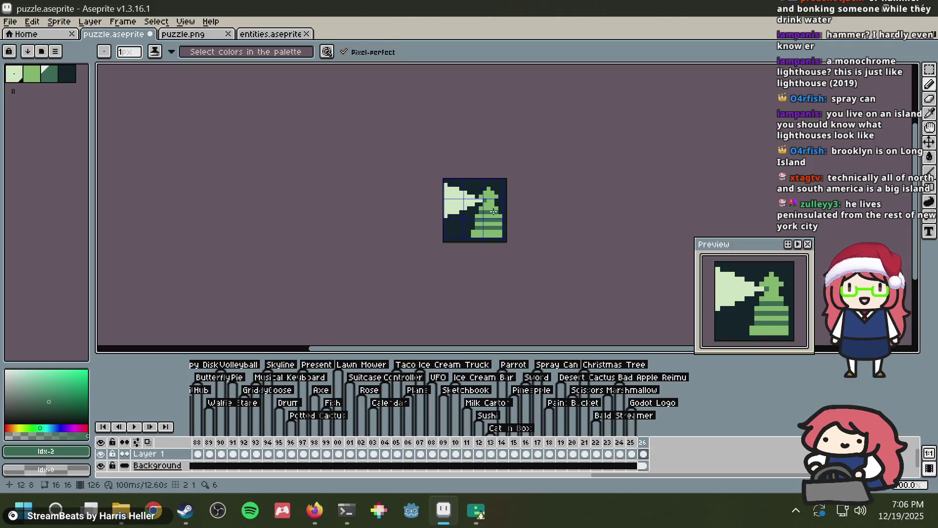
{"action": "scroll", "coordinate": [493, 211], "scroll_direction": "up", "scroll_amount": 3}
{"action": "scroll", "coordinate": [493, 211], "scroll_direction": "up", "scroll_amount": 2}
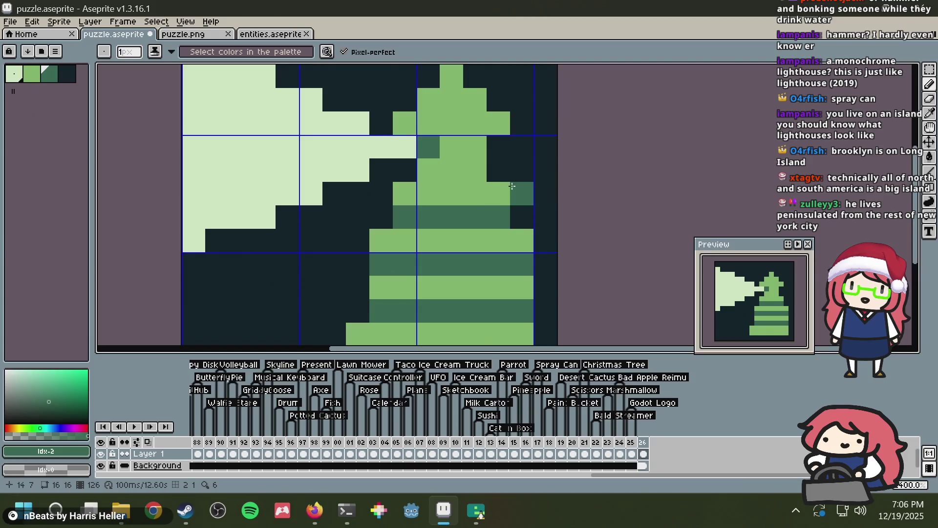
{"action": "scroll", "coordinate": [535, 181], "scroll_direction": "down", "scroll_amount": 2}
{"action": "key", "text": "ctrl+a"}
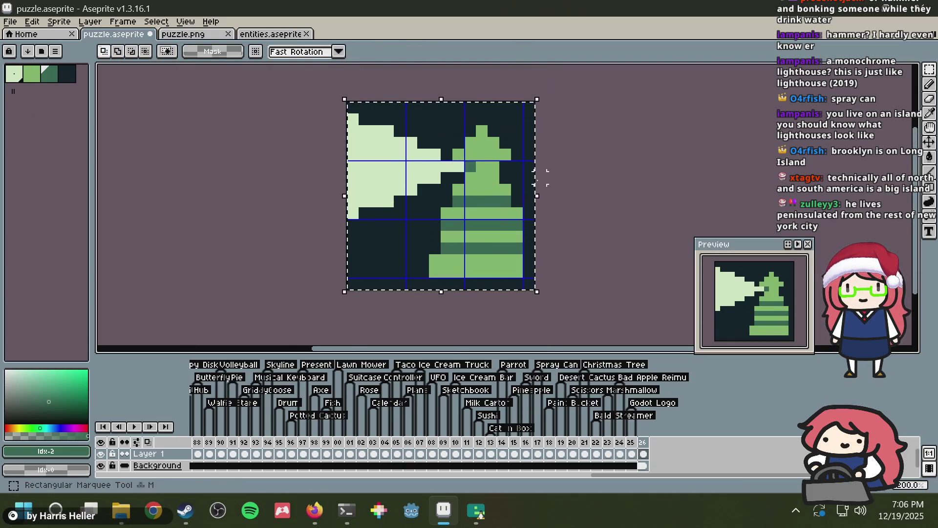
{"action": "key", "text": "Left"}
{"action": "key", "text": "i"}
{"action": "left_click", "coordinate": [530, 180]}
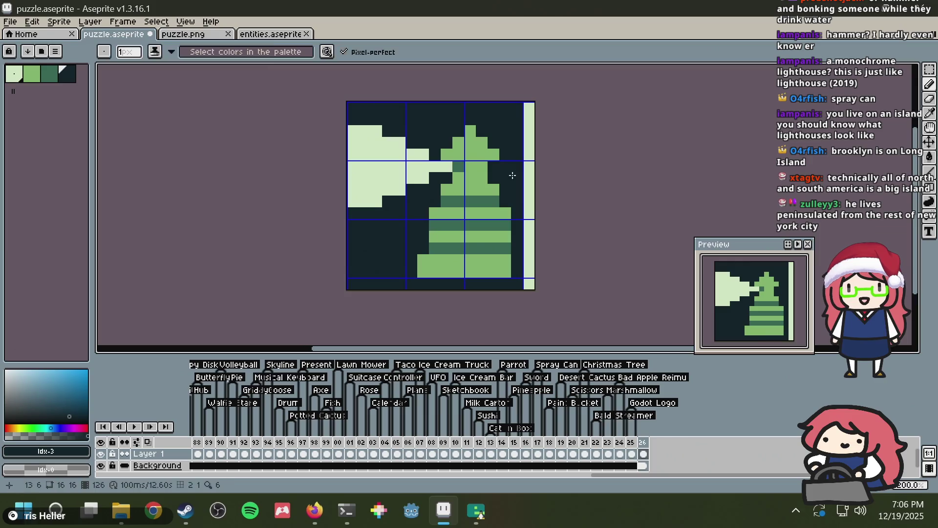
{"action": "key", "text": "g"}
{"action": "left_click", "coordinate": [528, 178]}
Step: Widen the base with a light-green pixel at its right end and save the sprite
{"action": "key", "text": "i"}
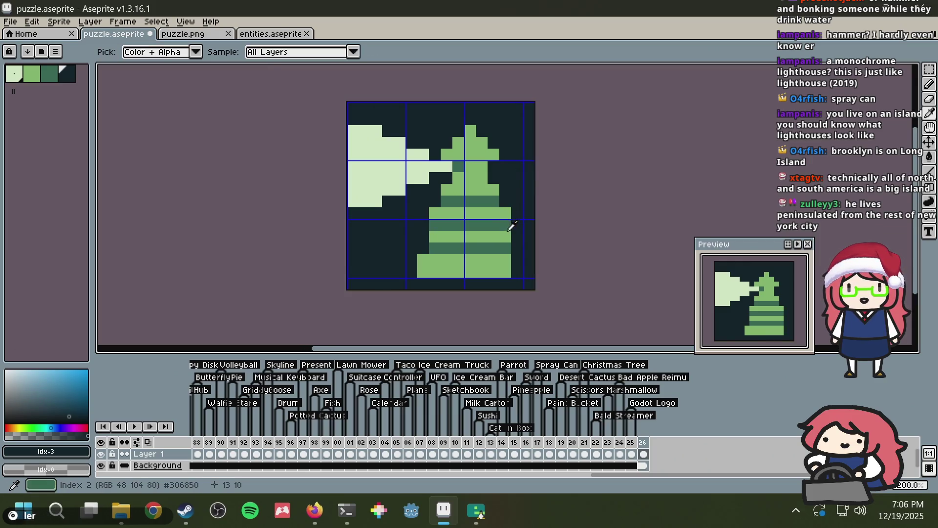
{"action": "left_click", "coordinate": [507, 260]}
{"action": "key", "text": "b"}
{"action": "left_click", "coordinate": [518, 258]}
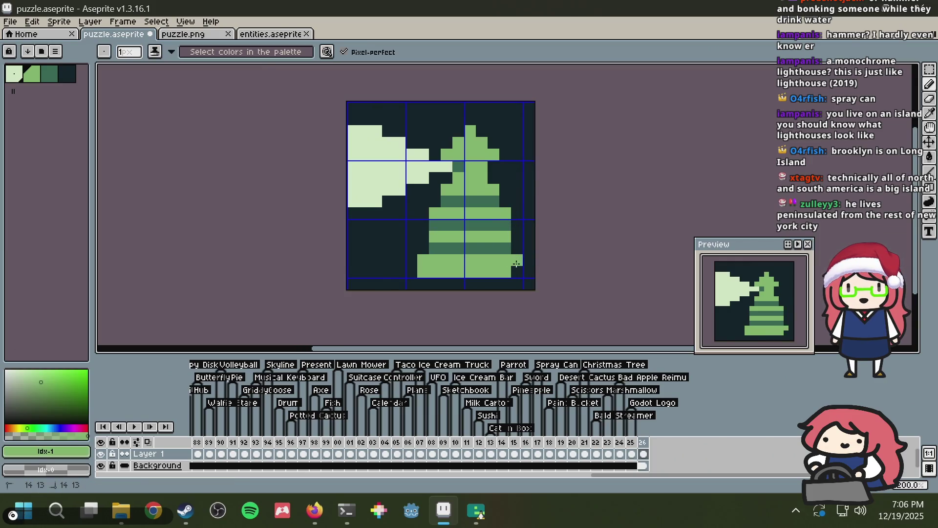
{"action": "key", "text": "ctrl+s"}
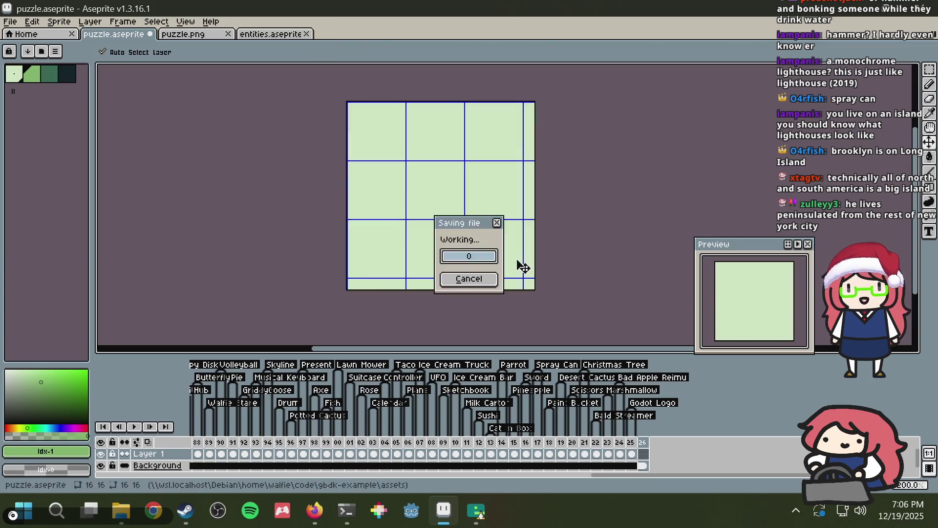
Step: Draw a small light-green rock on the lower-left shore and cover two stray pixels dark
{"action": "key", "text": "alt+Tab"}
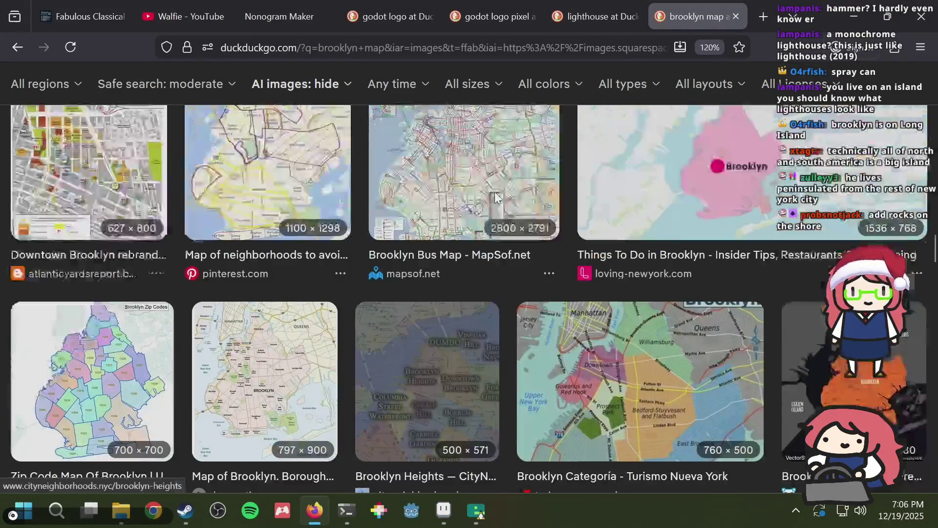
{"action": "key", "text": "alt+Tab"}
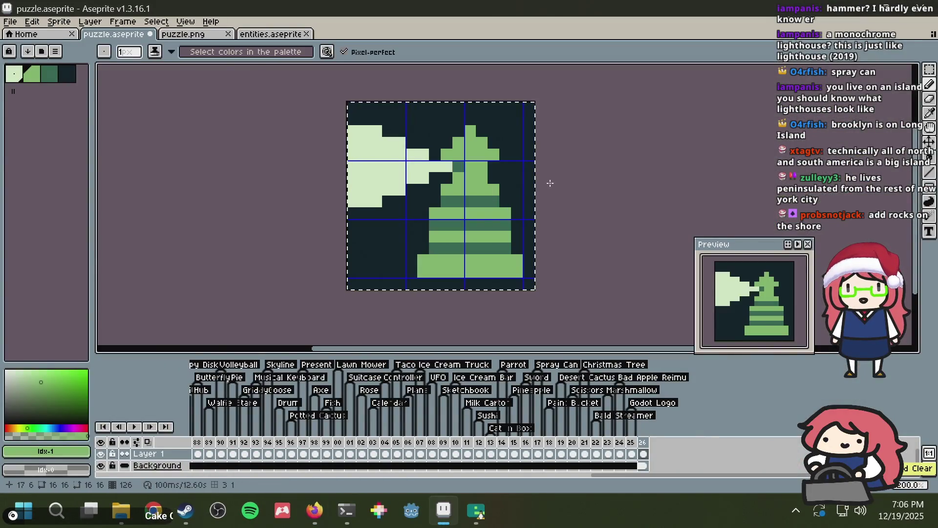
{"action": "key", "text": "alt"}
{"action": "left_click_drag", "start_coordinate": [353, 272], "coordinate": [365, 260]}
{"action": "left_click", "coordinate": [377, 271]}
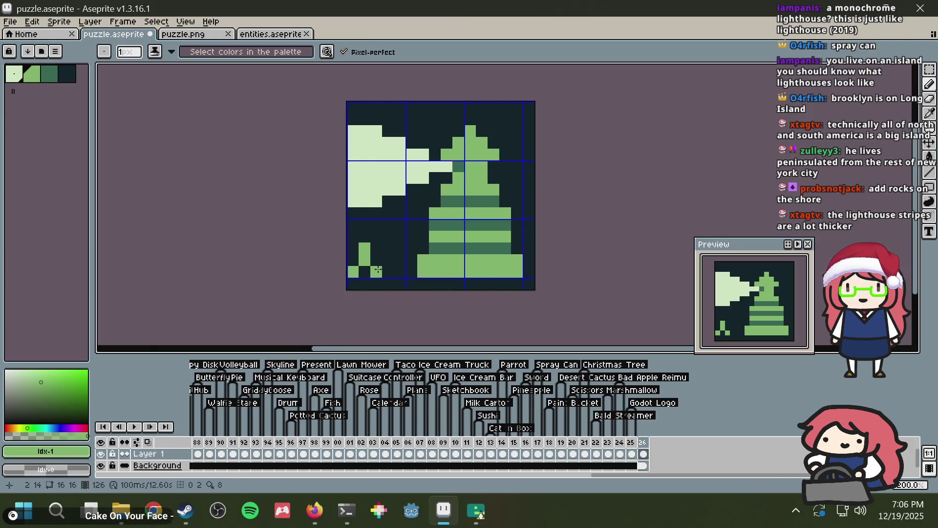
{"action": "left_click", "coordinate": [386, 237], "text": "alt"}
{"action": "left_click_drag", "start_coordinate": [376, 237], "coordinate": [363, 245]}
Step: Repaint the tower into broader dark- and light-green bands and darken a stray pixel beside it
{"action": "key", "text": "alt"}
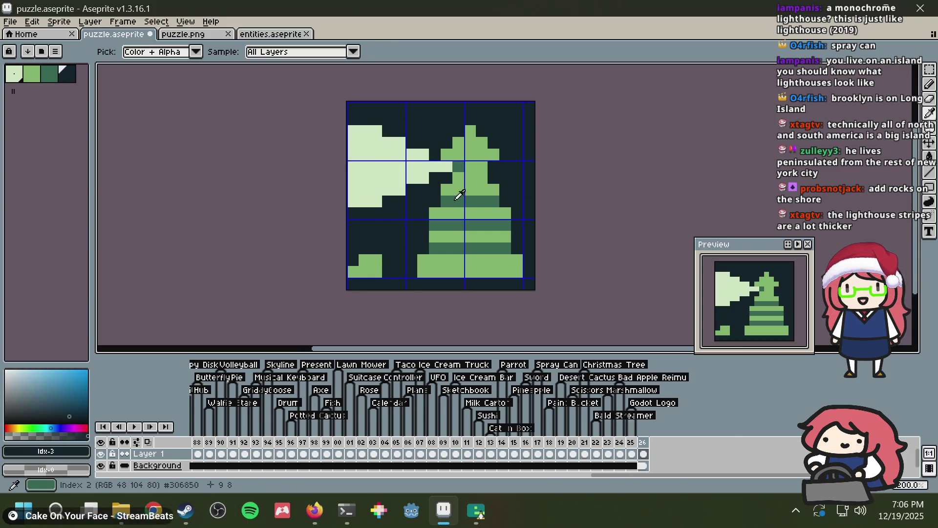
{"action": "left_click", "coordinate": [457, 188], "text": "alt"}
{"action": "mouse_move", "coordinate": [449, 190]}
{"action": "left_mouse_down"}
{"action": "mouse_move", "coordinate": [494, 188]}
{"action": "mouse_move", "coordinate": [460, 200]}
{"action": "left_mouse_up"}
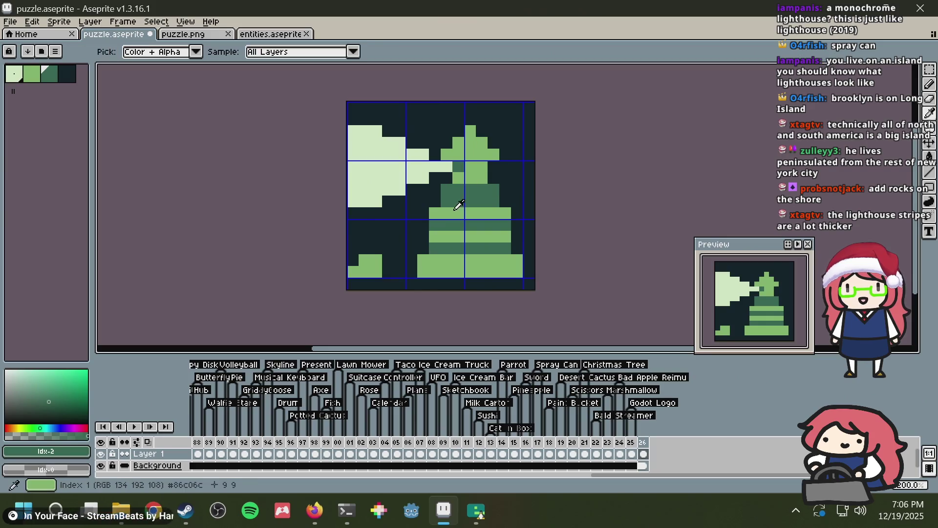
{"action": "left_click", "coordinate": [458, 206], "text": "alt"}
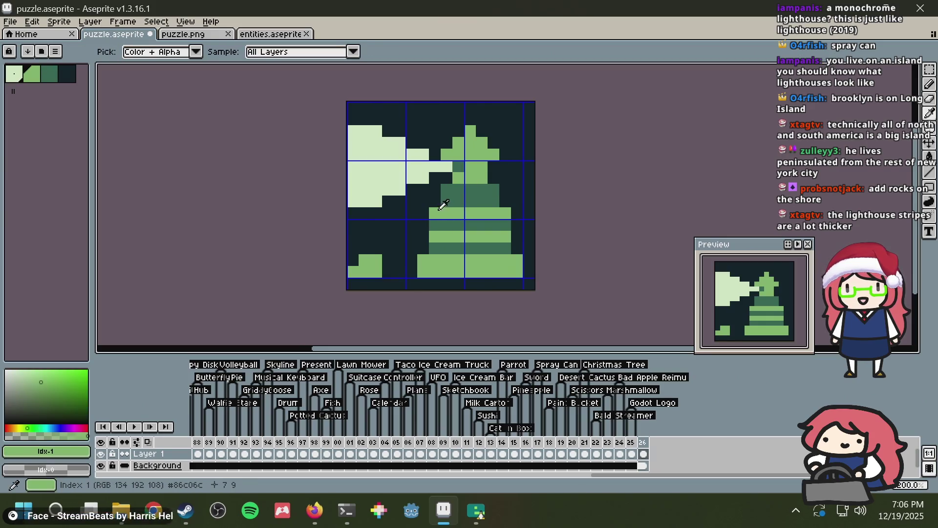
{"action": "mouse_move", "coordinate": [434, 225]}
{"action": "left_mouse_down"}
{"action": "mouse_move", "coordinate": [497, 226]}
{"action": "mouse_move", "coordinate": [498, 237]}
{"action": "mouse_move", "coordinate": [441, 235]}
{"action": "left_mouse_up"}
{"action": "left_click", "coordinate": [488, 246], "text": "alt"}
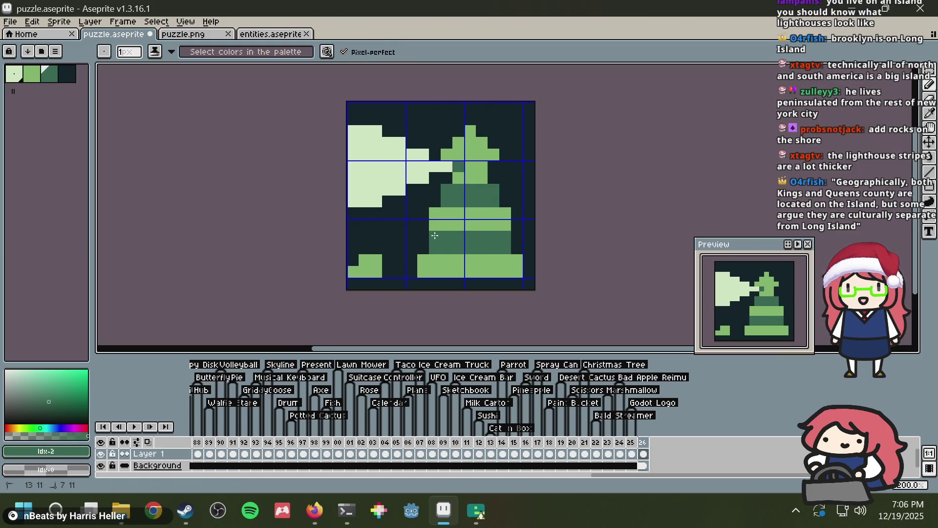
{"action": "left_click", "coordinate": [435, 186], "text": "alt"}
{"action": "left_click", "coordinate": [433, 212]}
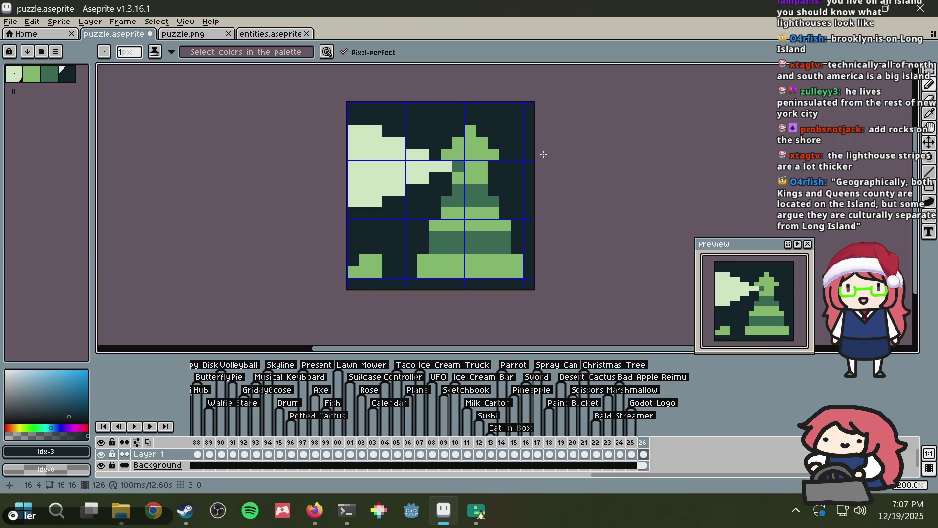
Step: Paint a mid-green pixel beside the lighthouse base
{"action": "scroll", "coordinate": [544, 154], "scroll_direction": "down", "scroll_amount": 3}
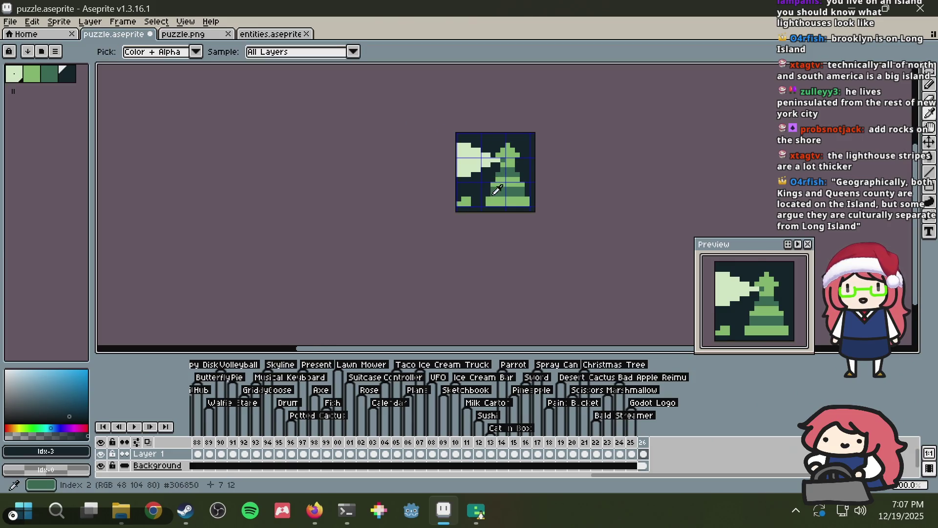
{"action": "scroll", "coordinate": [494, 186], "scroll_direction": "up", "scroll_amount": 3}
{"action": "left_click", "coordinate": [487, 183], "text": "alt"}
{"action": "left_click", "coordinate": [472, 189]}
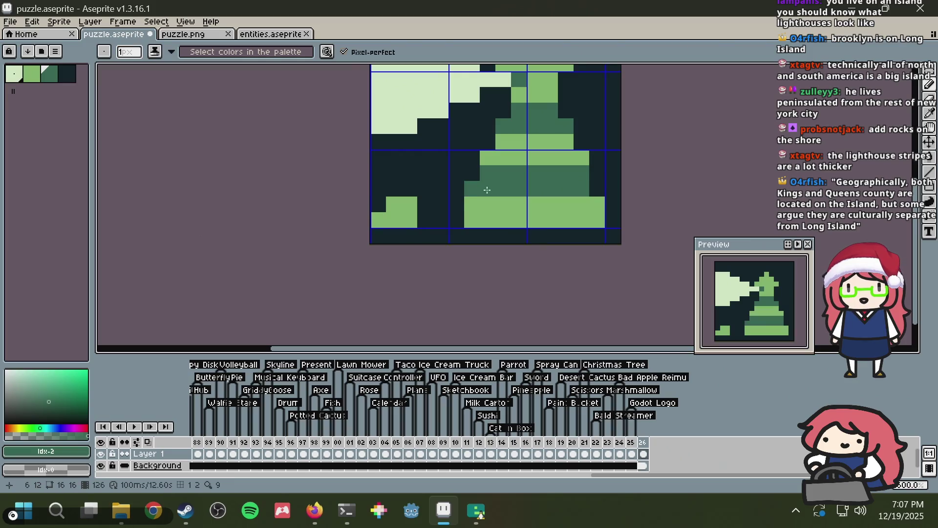
{"action": "left_click", "coordinate": [444, 151], "text": "alt"}
{"action": "left_click", "coordinate": [528, 171], "text": "alt"}
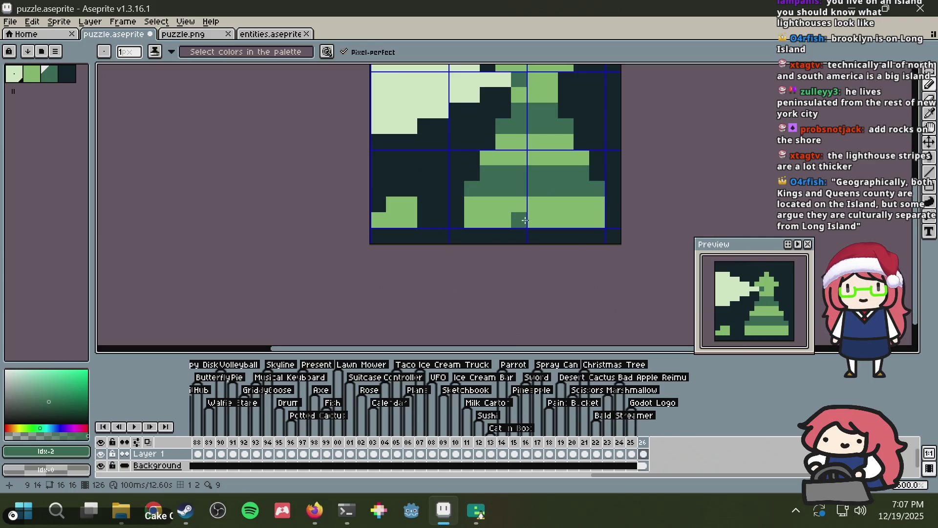
Step: Try a navy doorway at the tower base, undo the attempts, and save the sprite
{"action": "left_click", "coordinate": [469, 131], "text": "alt"}
{"action": "left_click", "coordinate": [535, 205]}
{"action": "left_click", "coordinate": [551, 205]}
{"action": "left_click", "coordinate": [550, 221]}
{"action": "left_click", "coordinate": [550, 173]}
{"action": "scroll", "coordinate": [550, 173], "scroll_direction": "down", "scroll_amount": 1}
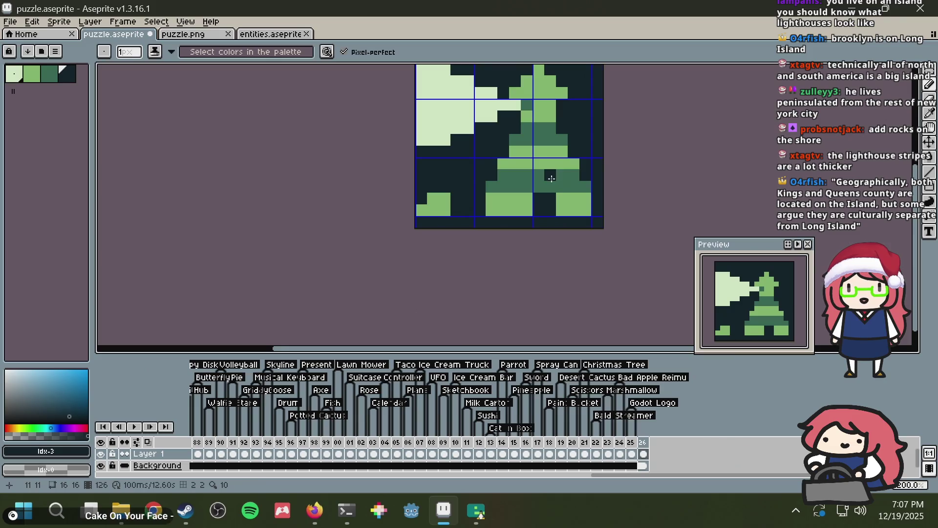
{"action": "key", "text": "ctrl+z"}
{"action": "key", "text": "ctrl+z"}
{"action": "key", "text": "ctrl+z"}
{"action": "left_click", "coordinate": [538, 187]}
{"action": "left_click_drag", "start_coordinate": [546, 185], "coordinate": [546, 199]}
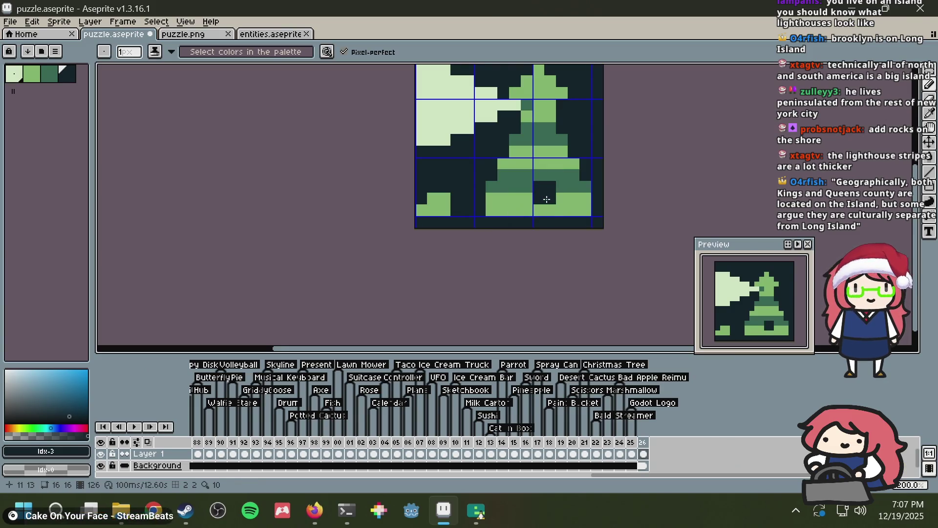
{"action": "key", "text": "ctrl+z"}
{"action": "key", "text": "ctrl+z"}
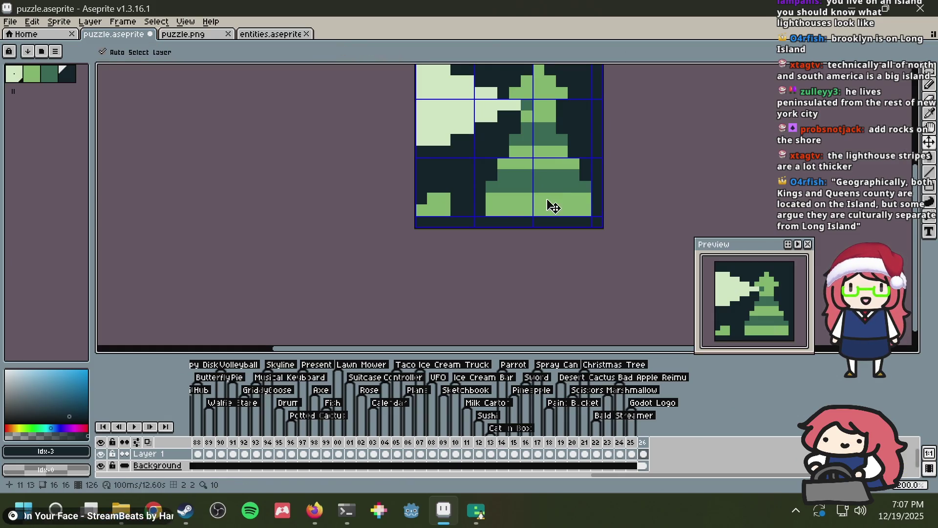
{"action": "key", "text": "ctrl+s"}
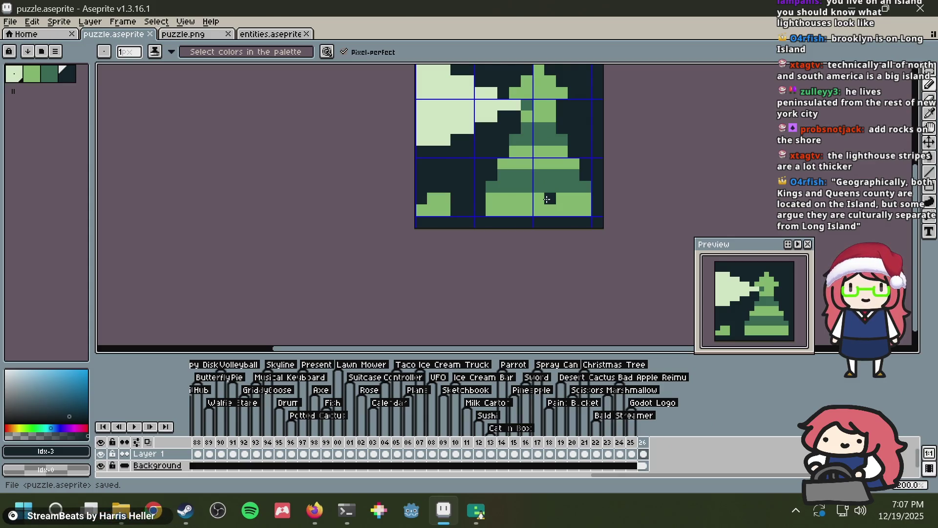
Step: Paint a single dark doorway pixel at the tower base and a medium-green bottom row
{"action": "scroll", "coordinate": [546, 199], "scroll_direction": "up", "scroll_amount": 2}
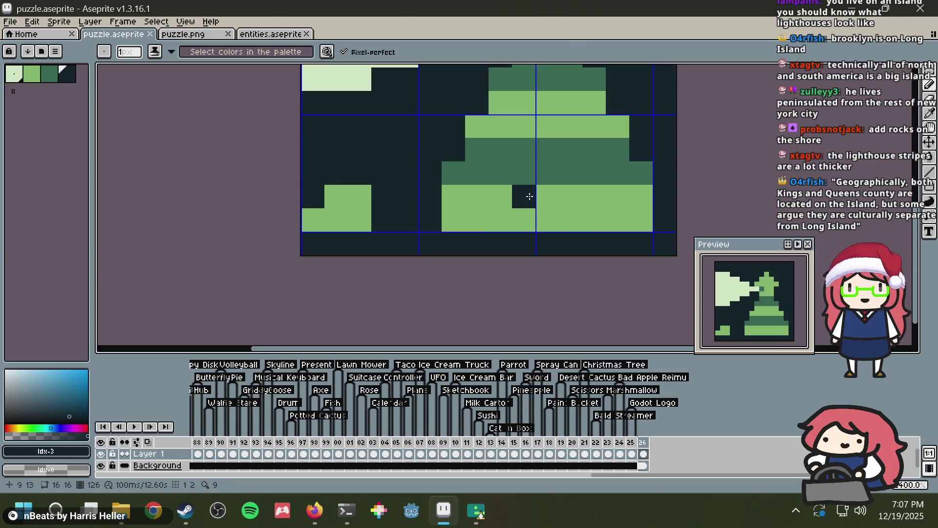
{"action": "left_click", "coordinate": [498, 172]}
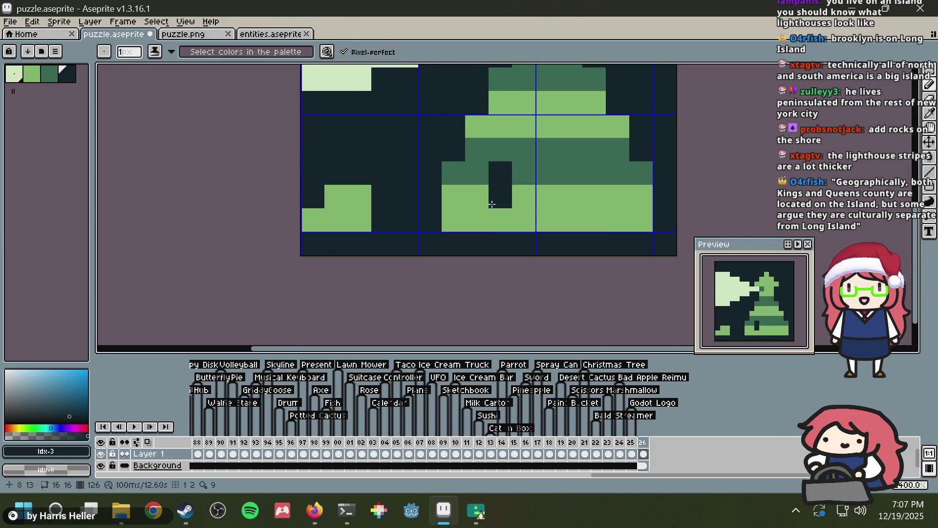
{"action": "scroll", "coordinate": [514, 186], "scroll_direction": "down", "scroll_amount": 1}
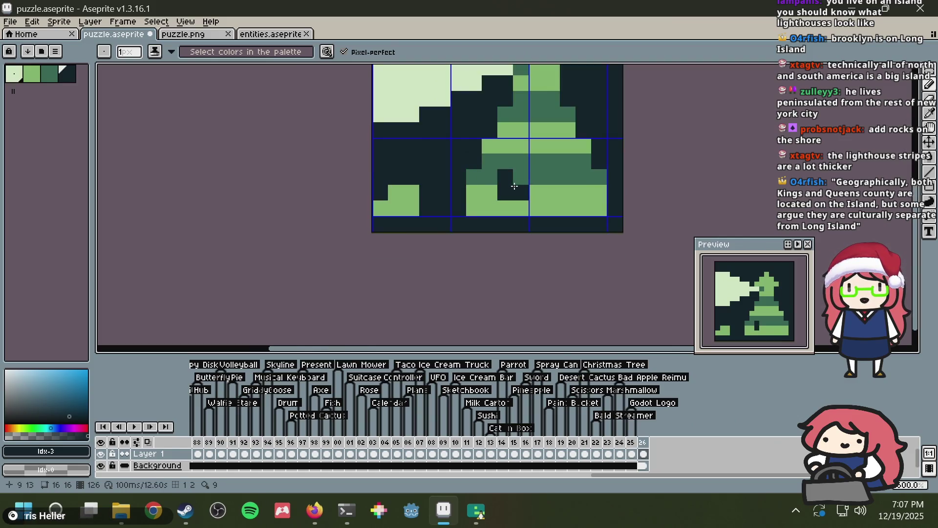
{"action": "left_click", "coordinate": [486, 199], "text": "alt"}
{"action": "left_click_drag", "start_coordinate": [459, 208], "coordinate": [414, 208]}
Step: Lay a light-green shoreline along the bottom row and save, undoing a stray dark pixel
{"action": "left_click", "coordinate": [14, 75]}
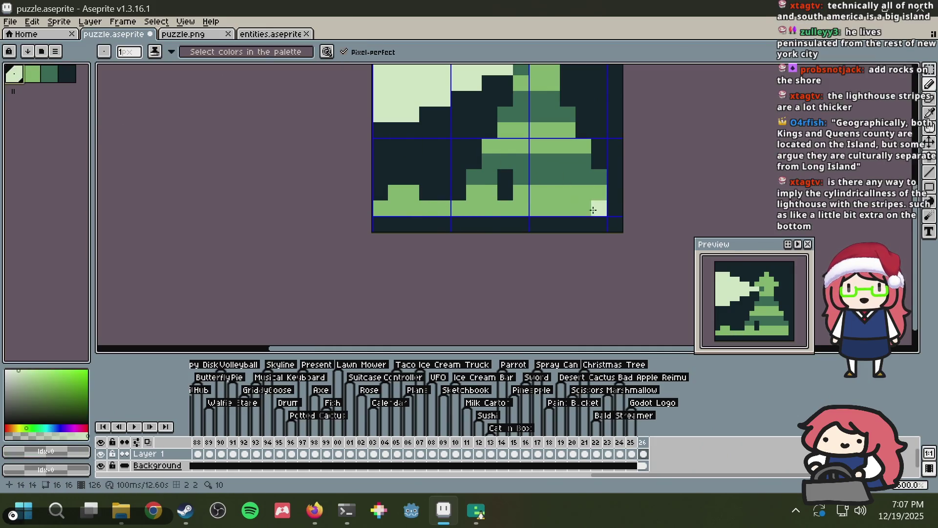
{"action": "mouse_move", "coordinate": [590, 214]}
{"action": "left_mouse_down"}
{"action": "mouse_move", "coordinate": [377, 208]}
{"action": "mouse_move", "coordinate": [407, 193]}
{"action": "left_mouse_up"}
{"action": "scroll", "coordinate": [571, 159], "scroll_direction": "down", "scroll_amount": 2}
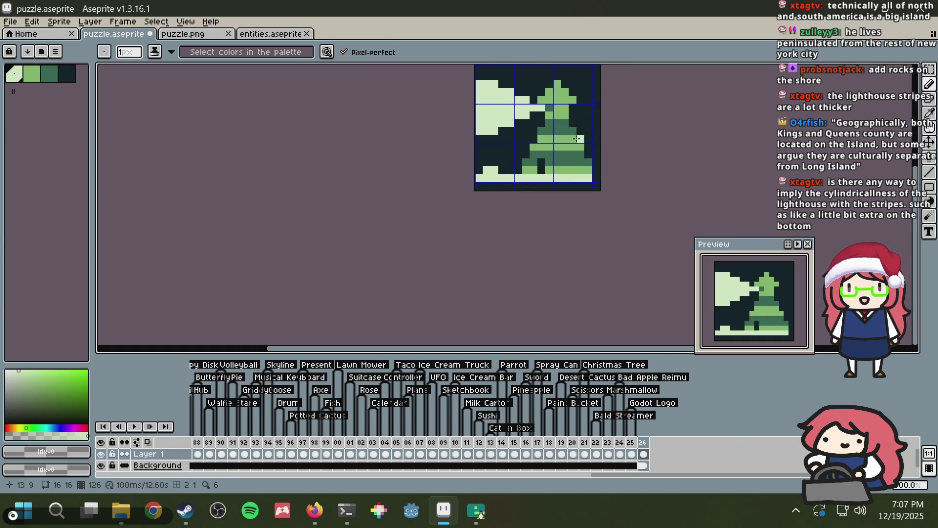
{"action": "scroll", "coordinate": [571, 160], "scroll_direction": "up", "scroll_amount": 2}
{"action": "left_click", "coordinate": [379, 168], "text": "alt"}
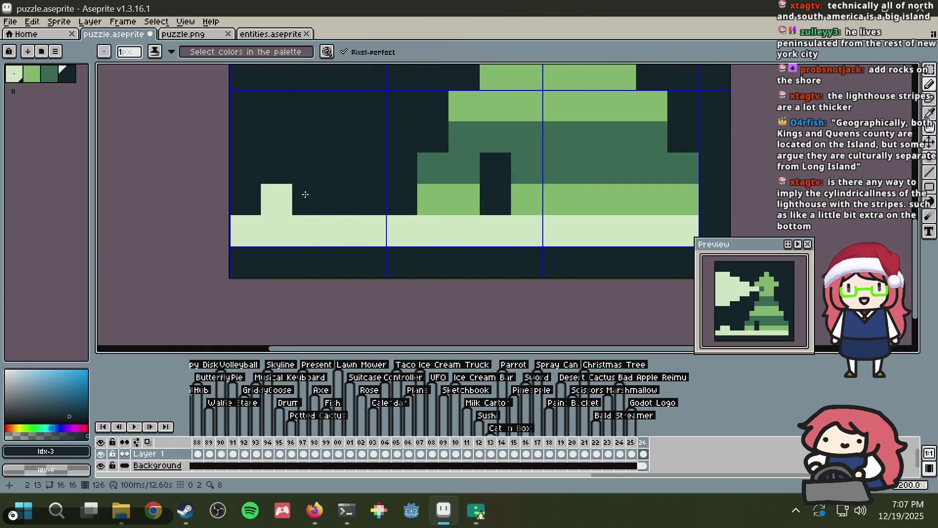
{"action": "scroll", "coordinate": [552, 147], "scroll_direction": "down", "scroll_amount": 1}
{"action": "left_click", "coordinate": [575, 156]}
{"action": "key", "text": "ctrl+s"}
{"action": "mouse_move", "coordinate": [573, 149]}
{"action": "left_mouse_down"}
{"action": "mouse_move", "coordinate": [573, 192]}
{"action": "mouse_move", "coordinate": [552, 191]}
{"action": "mouse_move", "coordinate": [546, 207]}
{"action": "left_mouse_up"}
{"action": "key", "text": "ctrl+z"}
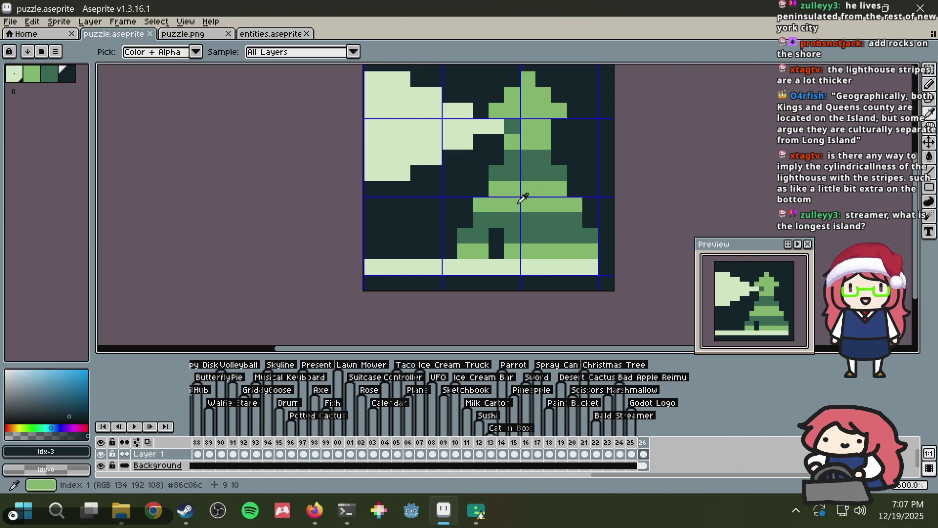
Step: Add light-green pixels to tower row 11 and repaint lower tower rows mid green
{"action": "left_click", "coordinate": [533, 189], "text": "alt"}
{"action": "left_click_drag", "start_coordinate": [512, 220], "coordinate": [528, 213]}
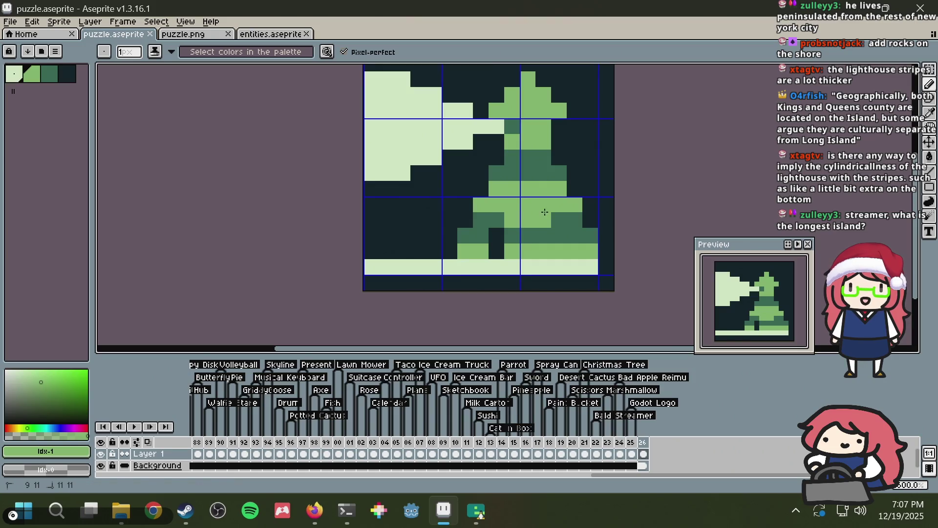
{"action": "left_click", "coordinate": [538, 230], "text": "alt"}
{"action": "left_click", "coordinate": [504, 244]}
{"action": "left_click_drag", "start_coordinate": [504, 245], "coordinate": [560, 250]}
{"action": "left_click_drag", "start_coordinate": [511, 185], "coordinate": [545, 188]}
Step: Try light- and mid-green stripe pixels higher on the tower, then undo those edits
{"action": "left_click", "coordinate": [527, 127], "text": "alt"}
{"action": "left_click_drag", "start_coordinate": [511, 155], "coordinate": [546, 155]}
{"action": "left_click", "coordinate": [528, 173]}
{"action": "key", "text": "ctrl+z"}
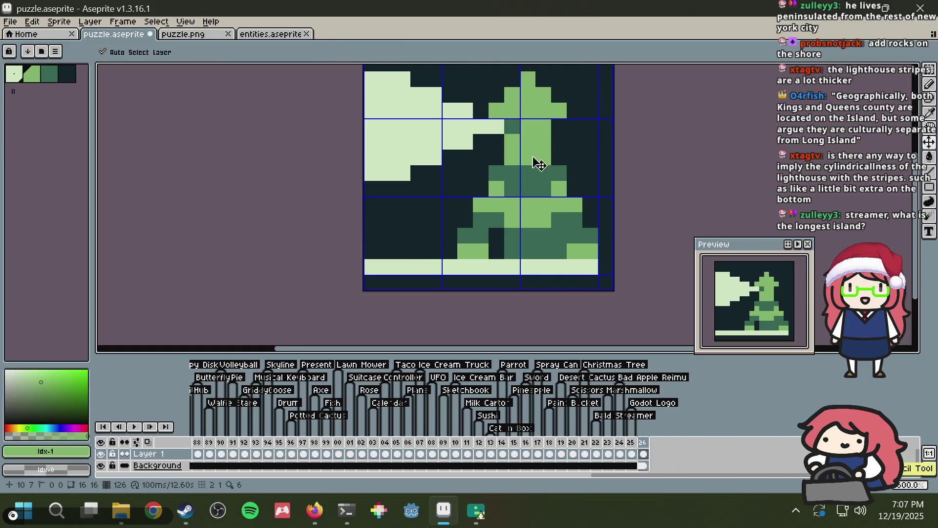
{"action": "left_click", "coordinate": [530, 174], "text": "alt"}
{"action": "left_click", "coordinate": [561, 153]}
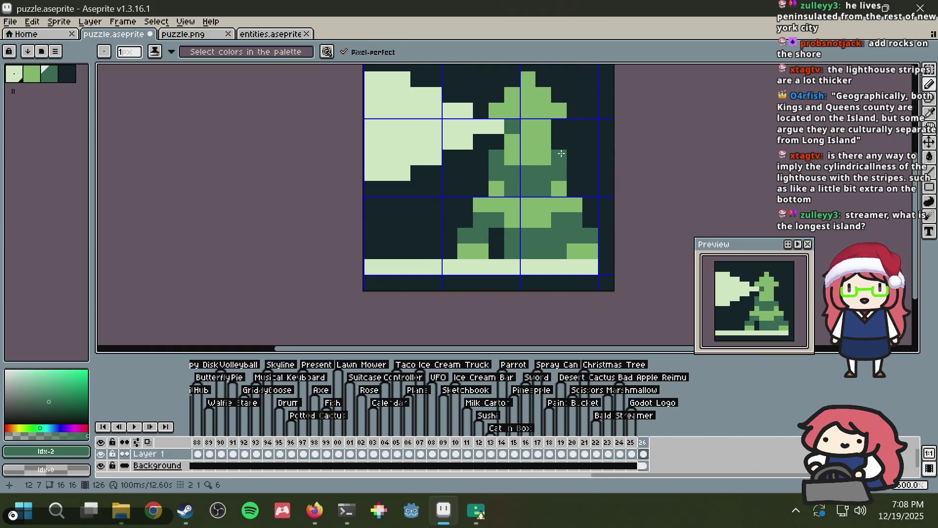
{"action": "left_click", "coordinate": [550, 189]}
{"action": "key", "text": "v"}
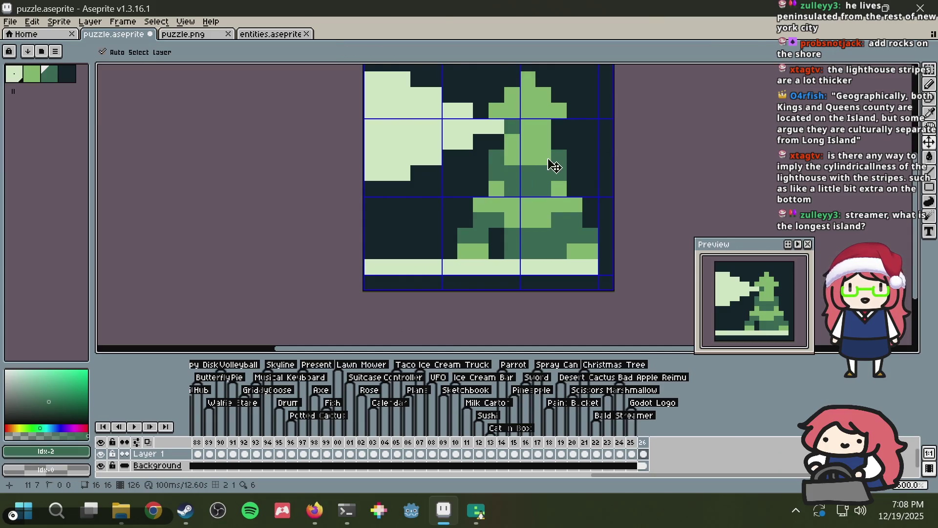
{"action": "key", "text": "ctrl+z"}
{"action": "key", "text": "ctrl+z"}
{"action": "key", "text": "ctrl+z"}
{"action": "key", "text": "ctrl+z"}
{"action": "key", "text": "ctrl+z"}
{"action": "key", "text": "ctrl+z"}
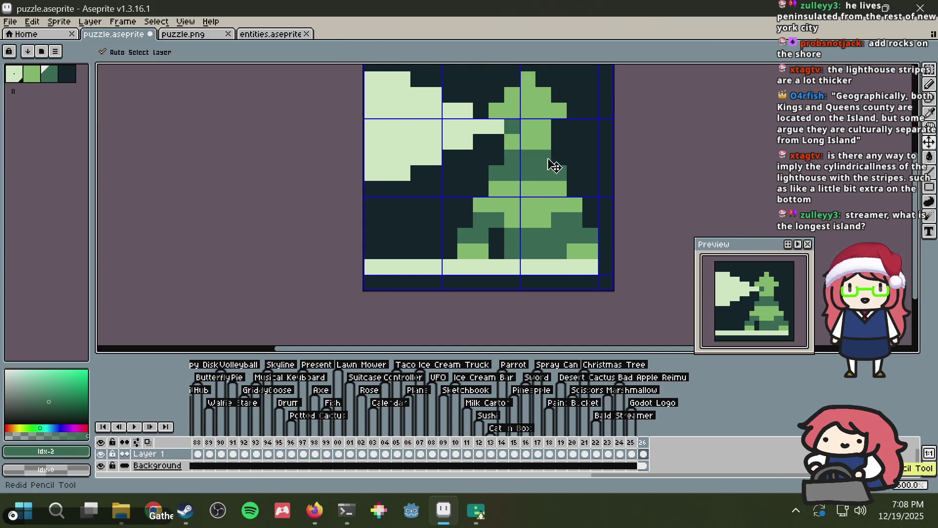
Step: Choose the darkest palette colour for the next tower edits
{"action": "key", "text": "b"}
{"action": "scroll", "coordinate": [553, 161], "scroll_direction": "down", "scroll_amount": 3}
{"action": "scroll", "coordinate": [548, 147], "scroll_direction": "up", "scroll_amount": 3}
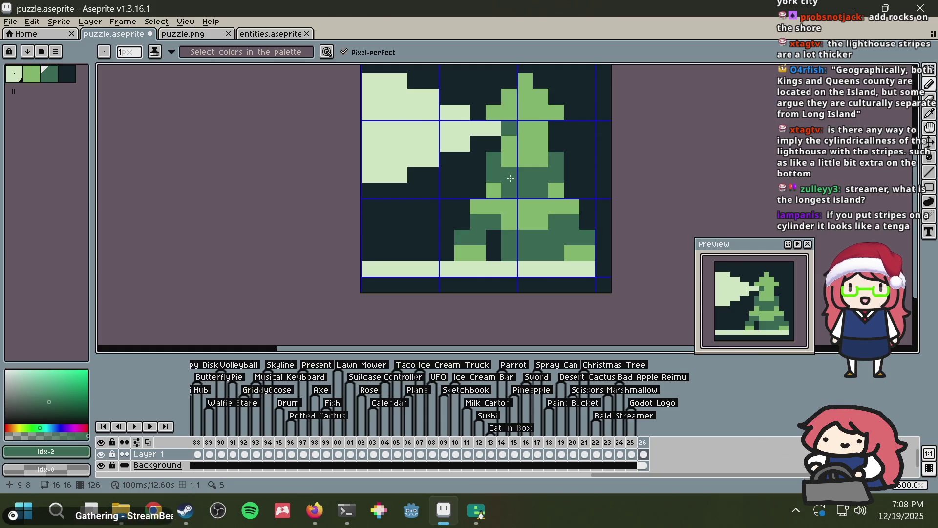
{"action": "key", "text": "i"}
{"action": "key", "text": "b"}
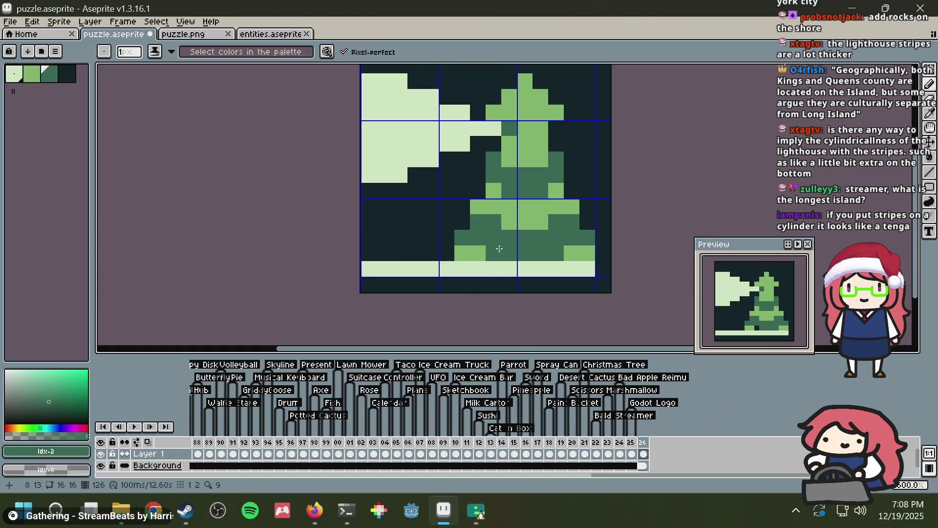
{"action": "key", "text": "i"}
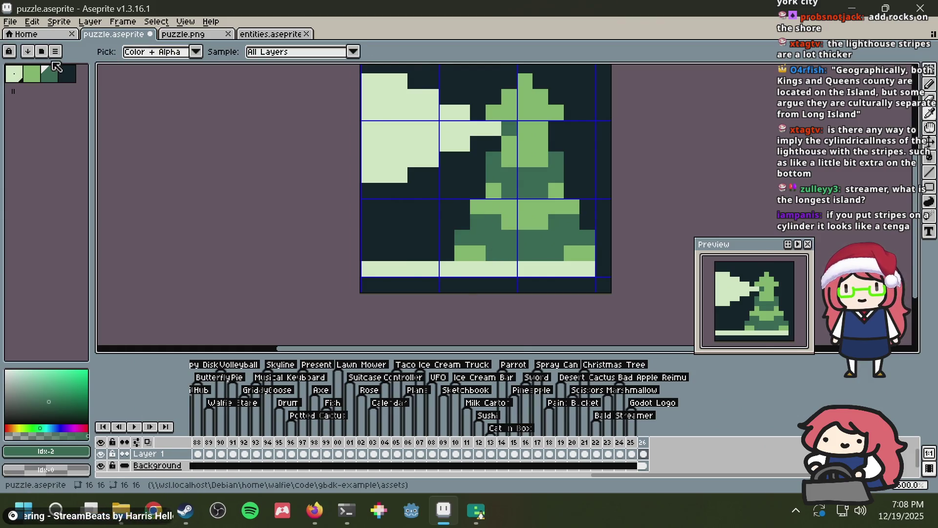
{"action": "left_click", "coordinate": [69, 79]}
Step: Undo the recent stripe edits to bring back the tower's horizontal stripes
{"action": "key", "text": "b"}
{"action": "left_click", "coordinate": [495, 251]}
{"action": "scroll", "coordinate": [611, 189], "scroll_direction": "down", "scroll_amount": 6}
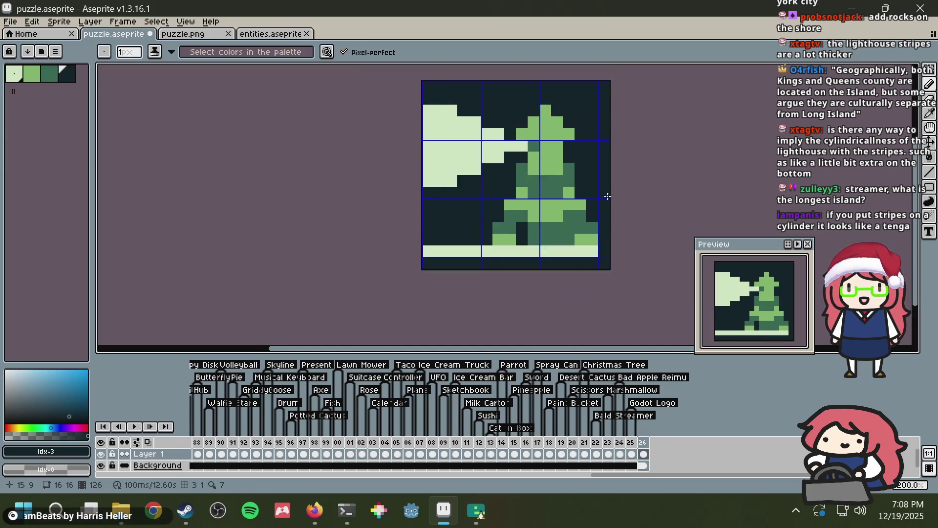
{"action": "scroll", "coordinate": [613, 191], "scroll_direction": "up", "scroll_amount": 5}
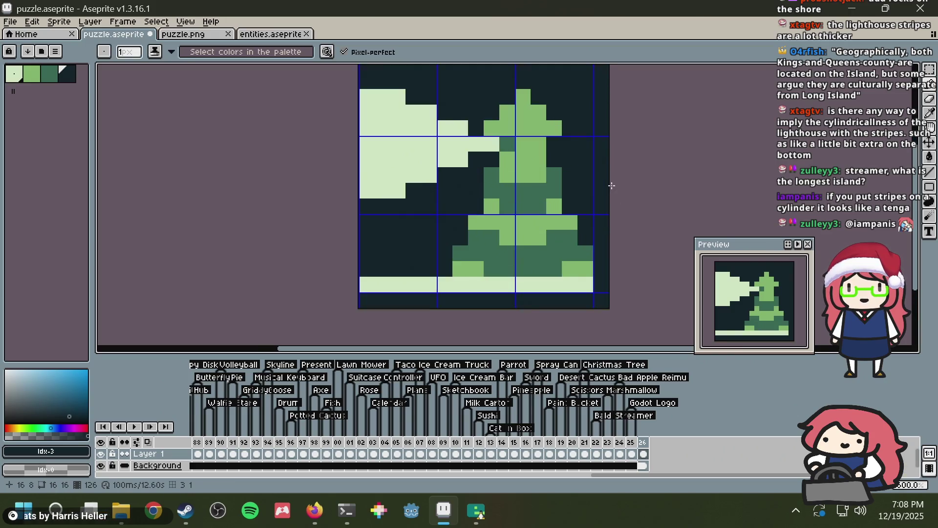
{"action": "key", "text": "ctrl+z"}
{"action": "key", "text": "ctrl+z"}
{"action": "key", "text": "ctrl+z"}
{"action": "key", "text": "ctrl+z"}
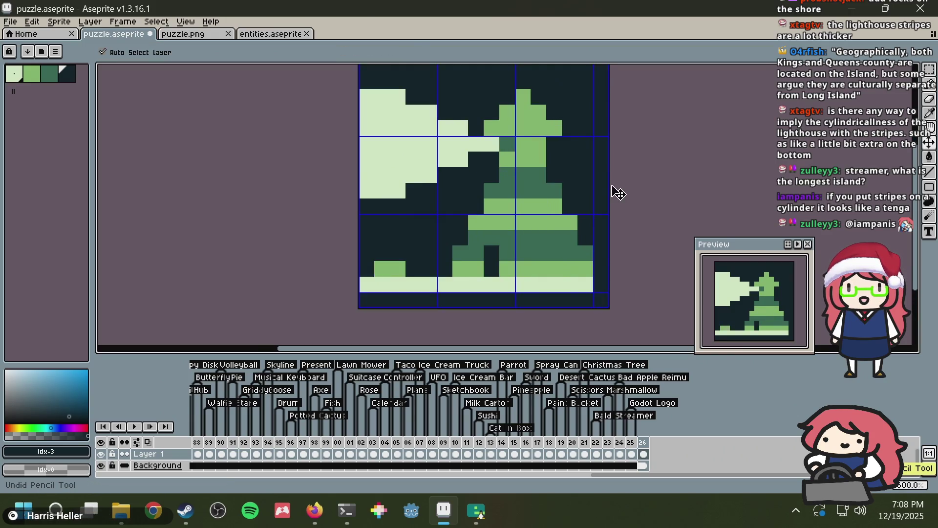
{"action": "key", "text": "ctrl+z"}
{"action": "key", "text": "ctrl+z"}
{"action": "key", "text": "ctrl+z"}
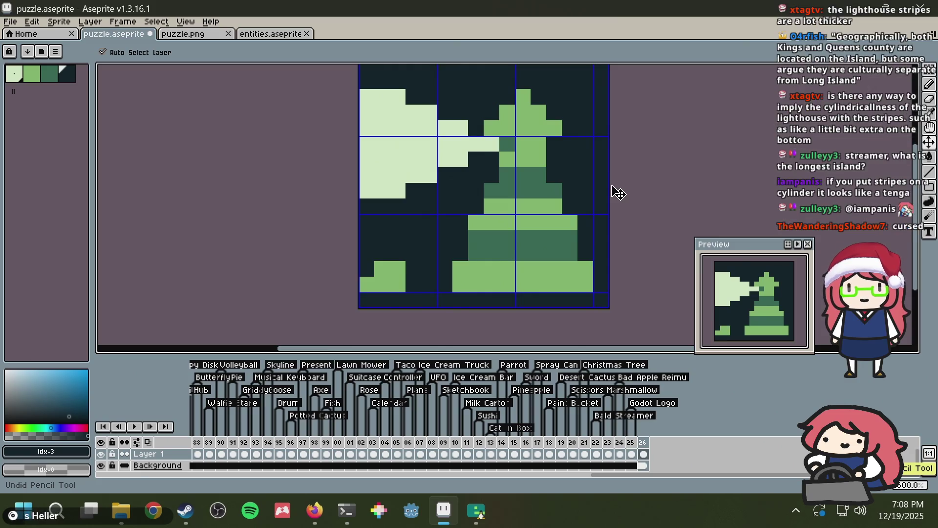
{"action": "key", "text": "ctrl+z"}
{"action": "key", "text": "ctrl+z"}
{"action": "key", "text": "alt"}
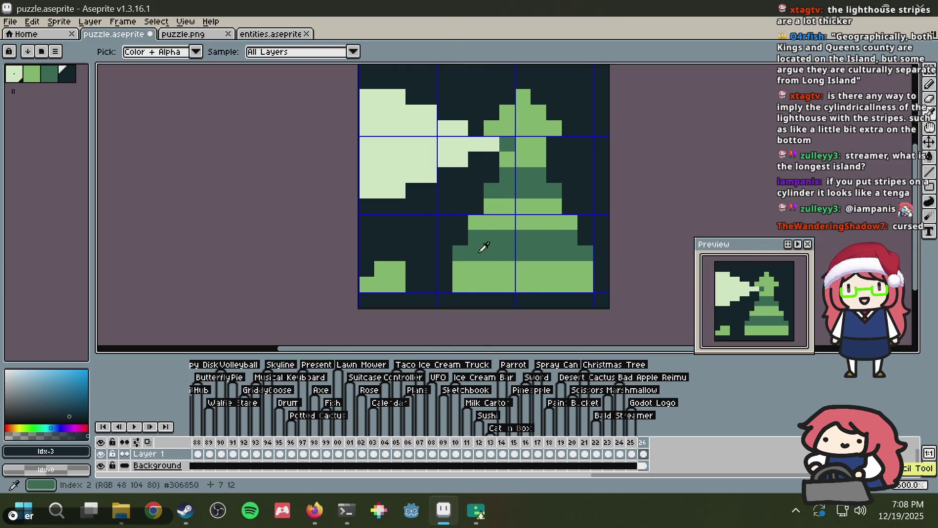
Step: Paint a 2x2 dark doorway into the tower's lower band using the dark background colour
{"action": "left_click", "coordinate": [14, 73]}
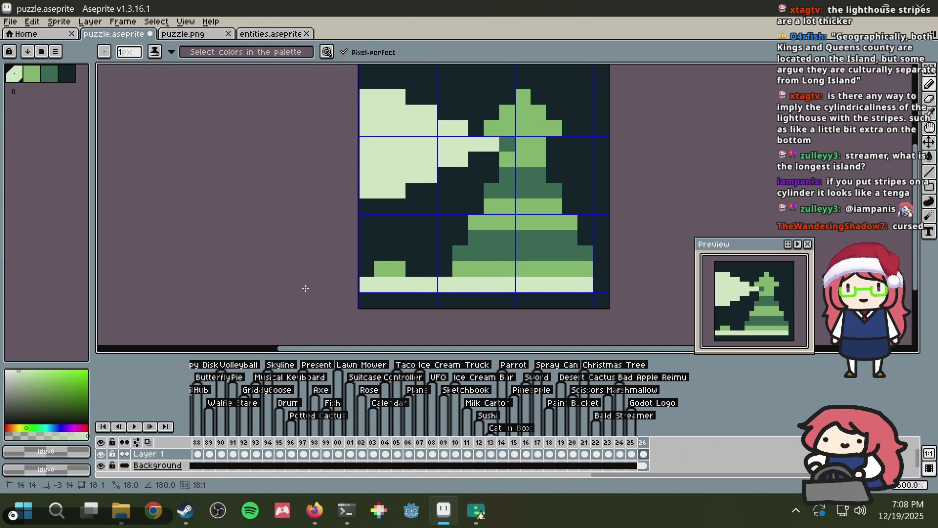
{"action": "key", "text": "alt"}
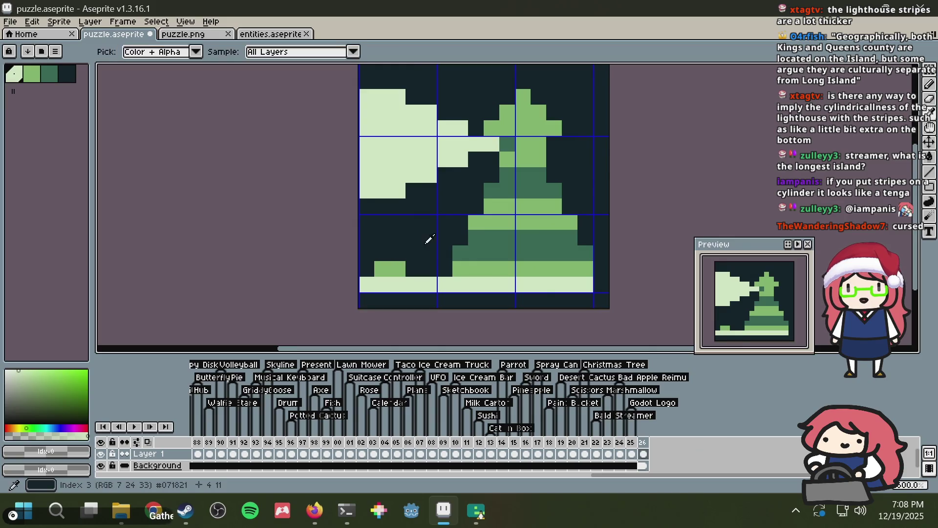
{"action": "left_click", "coordinate": [429, 239], "text": "alt"}
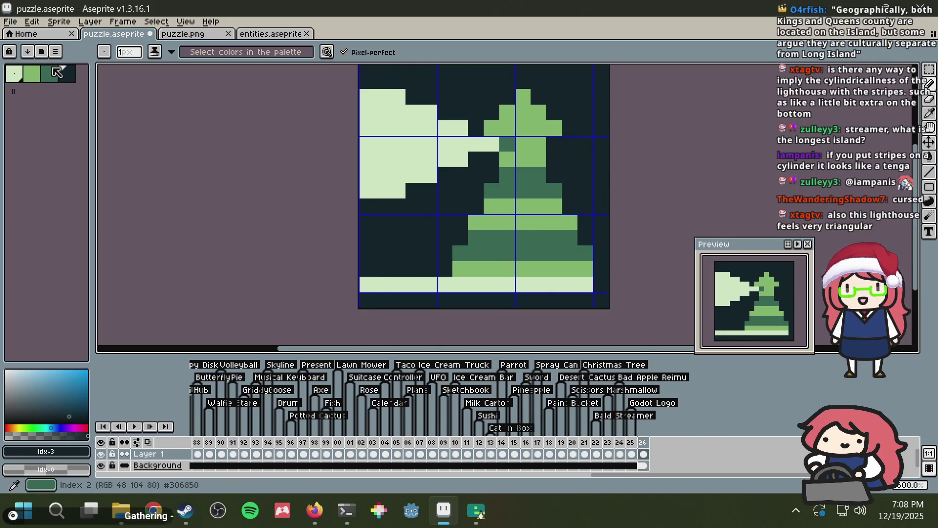
{"action": "left_click_drag", "start_coordinate": [488, 257], "coordinate": [498, 247]}
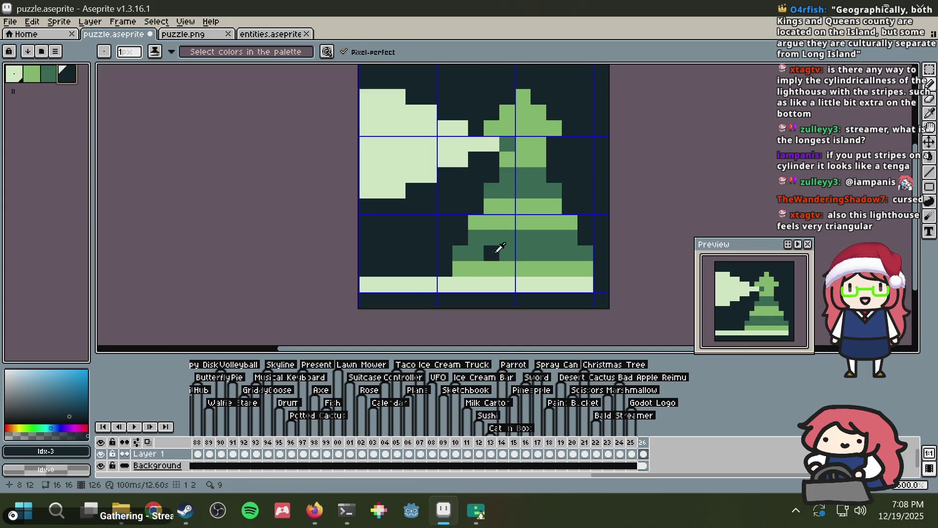
Step: Return to the DuckDuckGo lighthouse image results in Firefox
{"action": "key", "text": "alt+Tab"}
{"action": "scroll", "coordinate": [491, 249], "scroll_direction": "down", "scroll_amount": 5}
{"action": "scroll", "coordinate": [491, 249], "scroll_direction": "up", "scroll_amount": 1}
{"action": "left_click", "coordinate": [608, 5]}
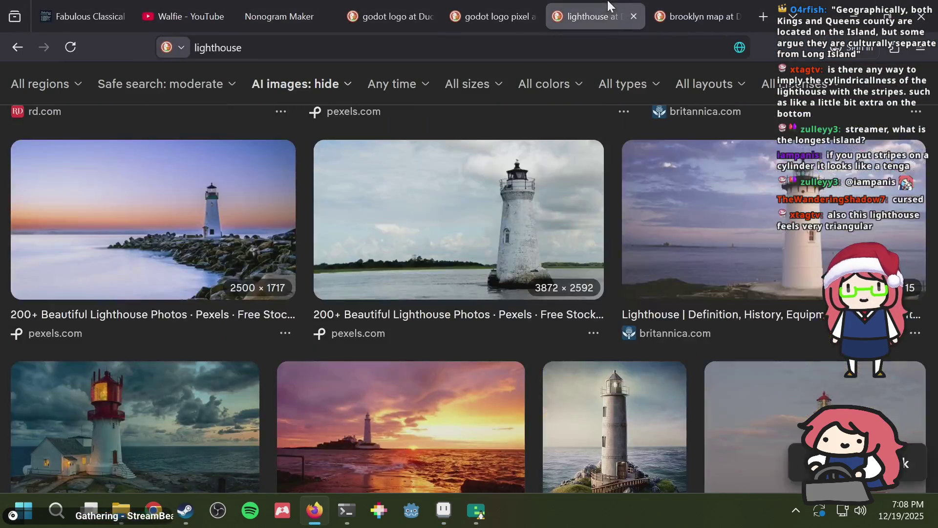
Step: Scroll down through more lighthouse reference photos, then return to the sprite in Aseprite
{"action": "scroll", "coordinate": [548, 216], "scroll_direction": "down", "scroll_amount": 5}
{"action": "scroll", "coordinate": [549, 210], "scroll_direction": "down", "scroll_amount": 3}
{"action": "scroll", "coordinate": [551, 201], "scroll_direction": "up", "scroll_amount": 2}
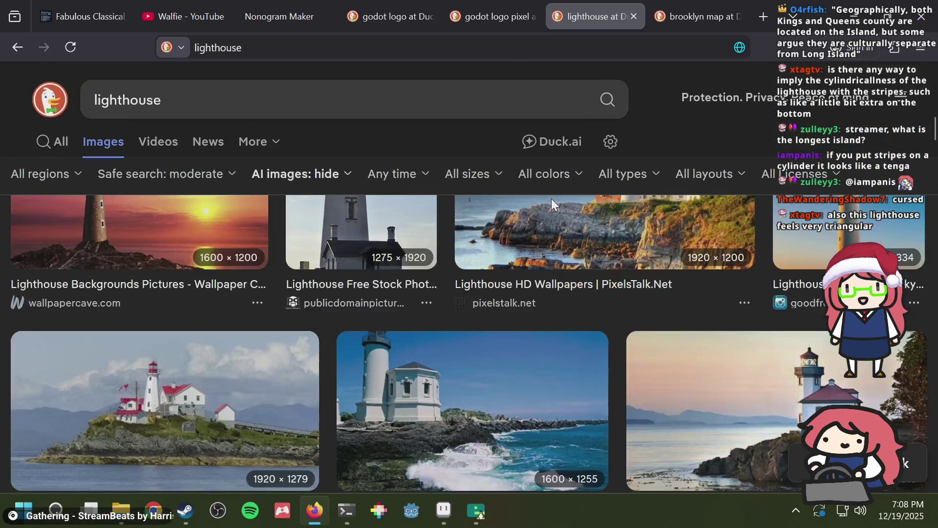
{"action": "scroll", "coordinate": [551, 201], "scroll_direction": "down", "scroll_amount": 2}
{"action": "scroll", "coordinate": [553, 206], "scroll_direction": "down", "scroll_amount": 5}
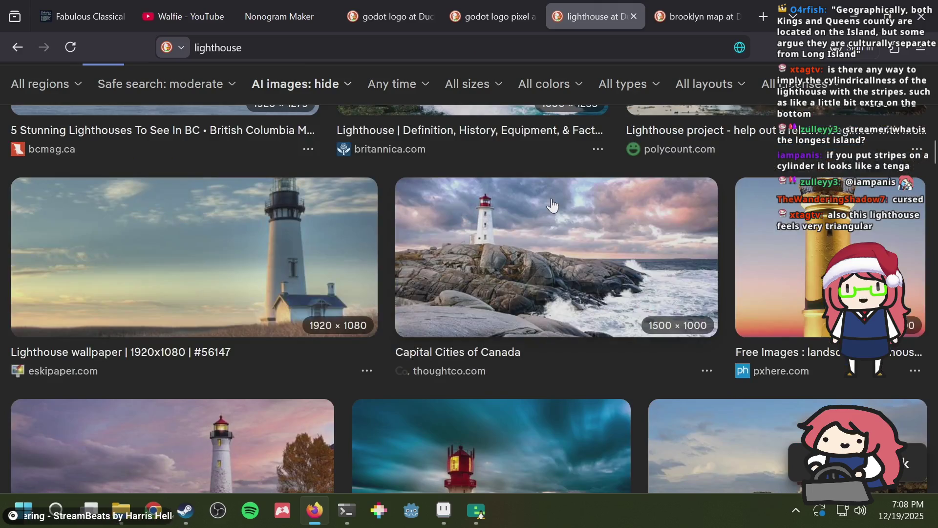
{"action": "scroll", "coordinate": [552, 204], "scroll_direction": "down", "scroll_amount": 5}
{"action": "scroll", "coordinate": [552, 198], "scroll_direction": "down", "scroll_amount": 3}
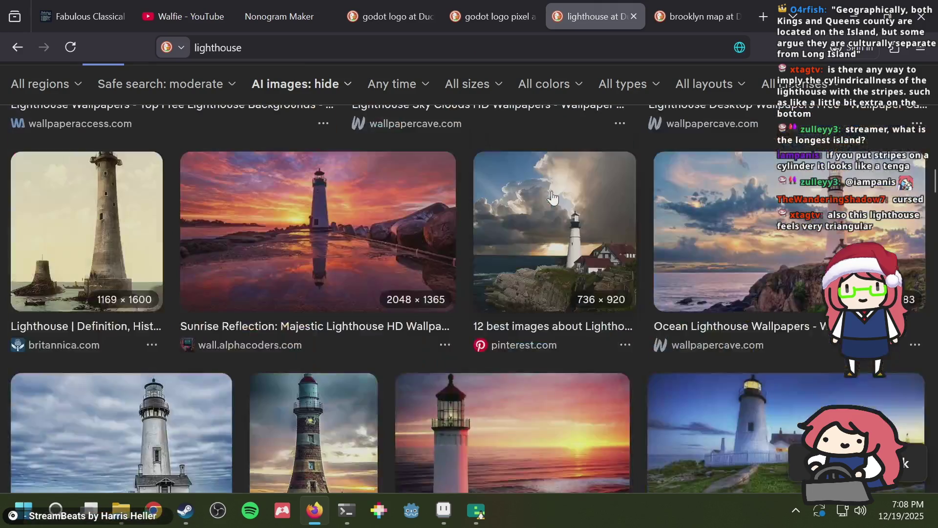
{"action": "scroll", "coordinate": [552, 198], "scroll_direction": "down", "scroll_amount": 4}
{"action": "key", "text": "alt+Tab"}
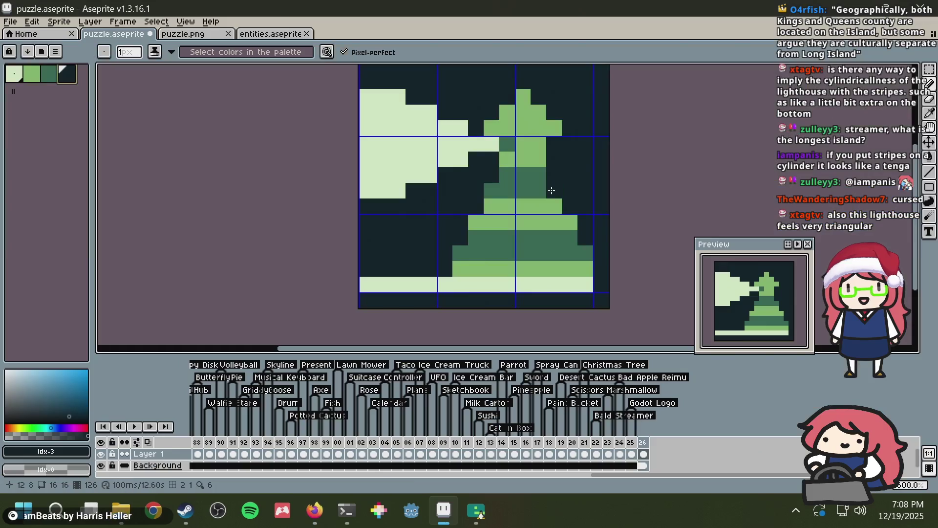
Step: Step through undo/redo history to restore the slim striped tower on its stepped base
{"action": "key", "text": "m"}
{"action": "key", "text": "ctrl+y"}
{"action": "key", "text": "ctrl+y"}
{"action": "key", "text": "ctrl+y"}
{"action": "key", "text": "ctrl+z"}
{"action": "key", "text": "ctrl+z"}
{"action": "key", "text": "ctrl+z"}
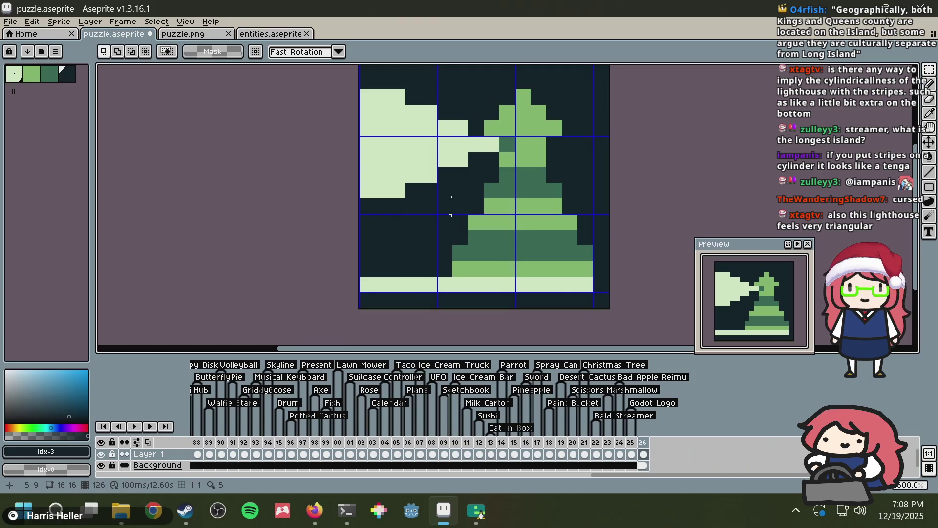
{"action": "key", "text": "ctrl+y"}
{"action": "key", "text": "ctrl+y"}
{"action": "key", "text": "ctrl+y"}
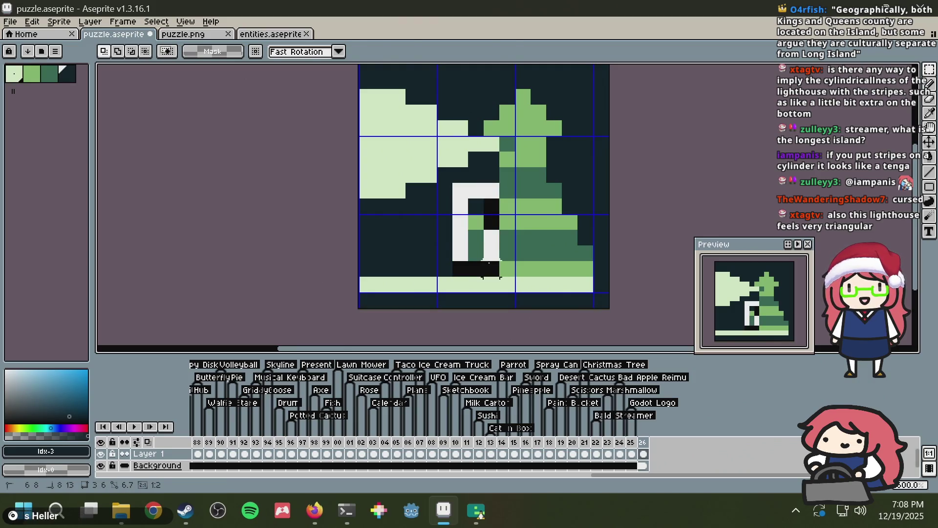
{"action": "key", "text": "ctrl+z"}
{"action": "key", "text": "ctrl+z"}
{"action": "key", "text": "ctrl+z"}
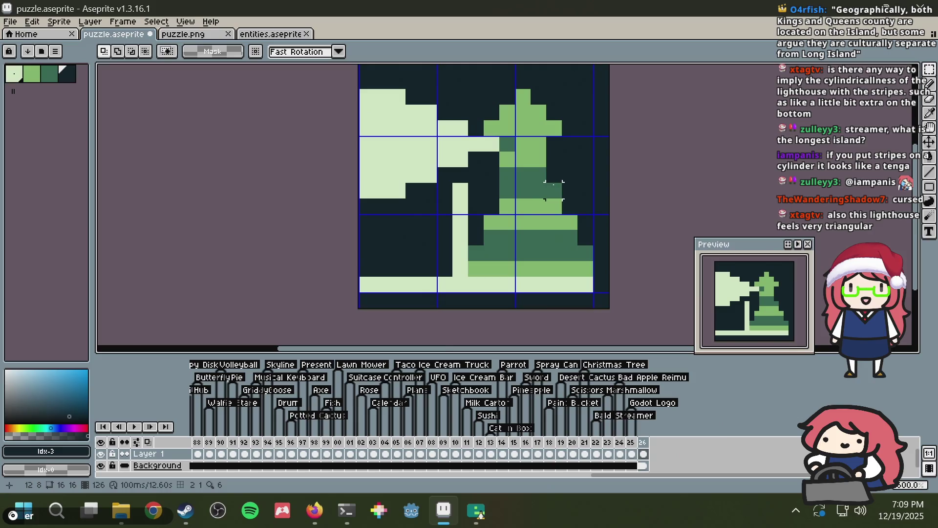
{"action": "key", "text": "ctrl+y"}
{"action": "key", "text": "ctrl+y"}
{"action": "key", "text": "ctrl+y"}
Step: Paint dark over the light strips left and right of the lighthouse and the row beneath it
{"action": "key", "text": "i"}
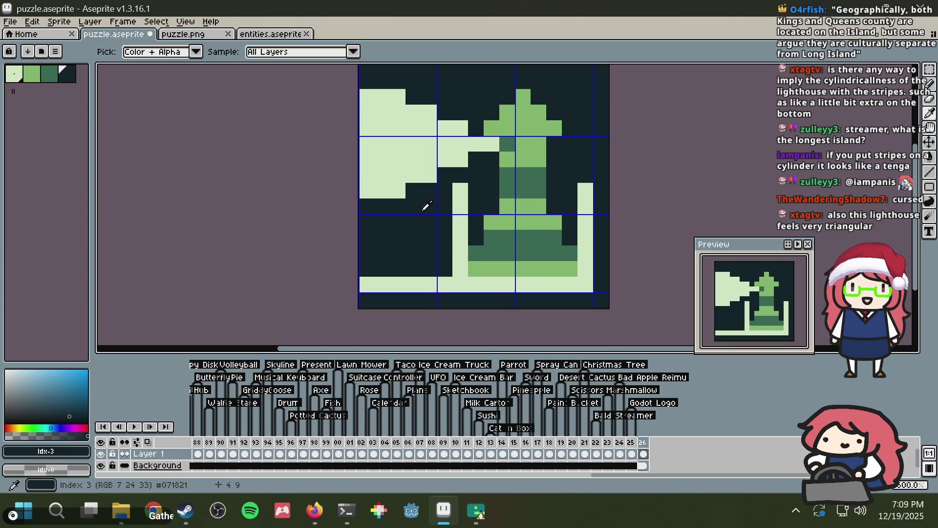
{"action": "key", "text": "b"}
{"action": "left_click", "coordinate": [462, 269]}
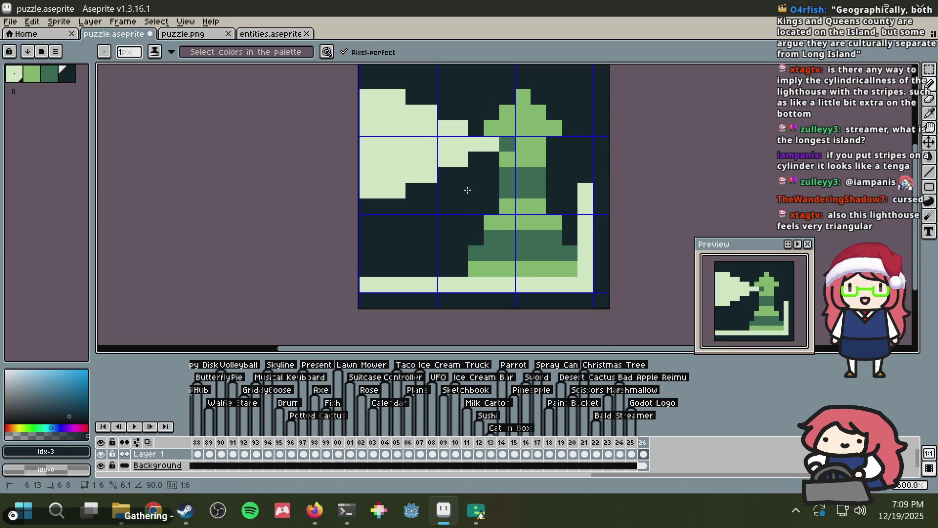
{"action": "left_click_drag", "start_coordinate": [586, 266], "coordinate": [581, 183]}
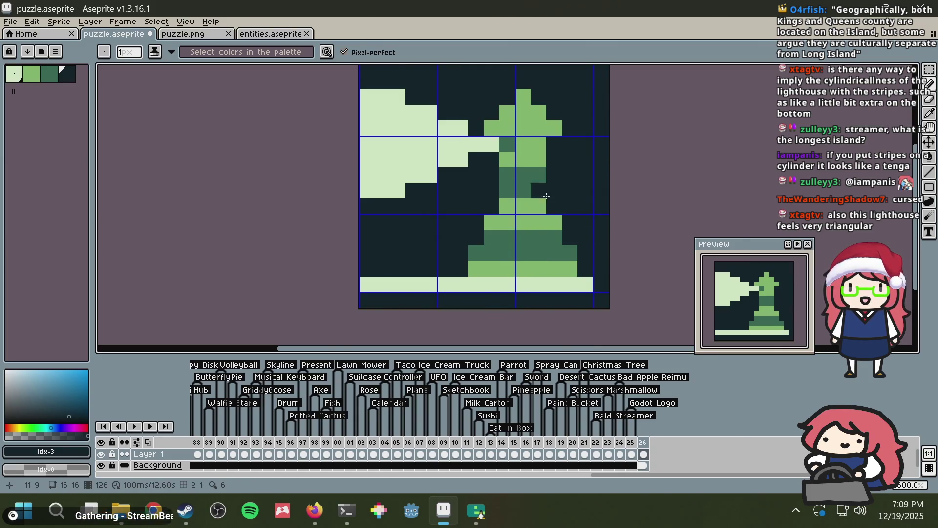
{"action": "left_click", "coordinate": [554, 225]}
{"action": "left_click", "coordinate": [491, 222]}
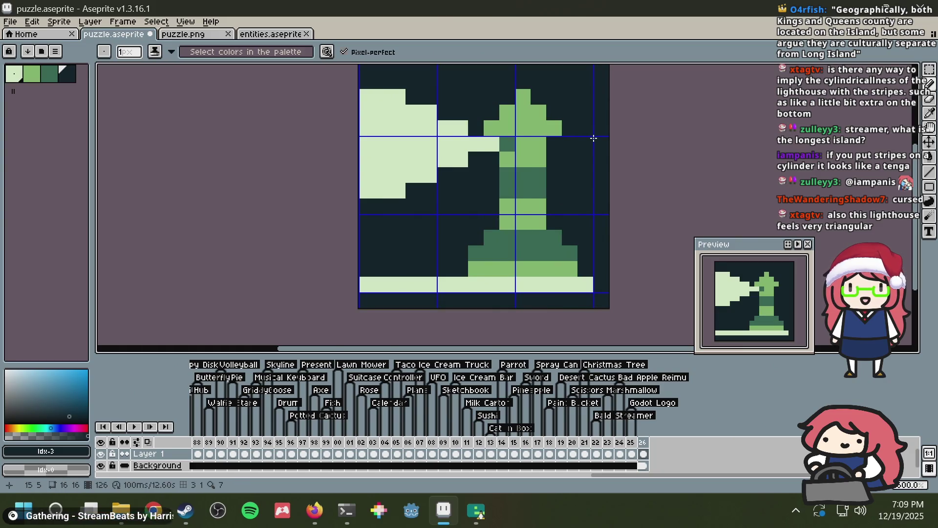
Step: Place a light pixel above the shoreline and darken two lighthouse base pixels, saving as you go
{"action": "key", "text": "ctrl+s"}
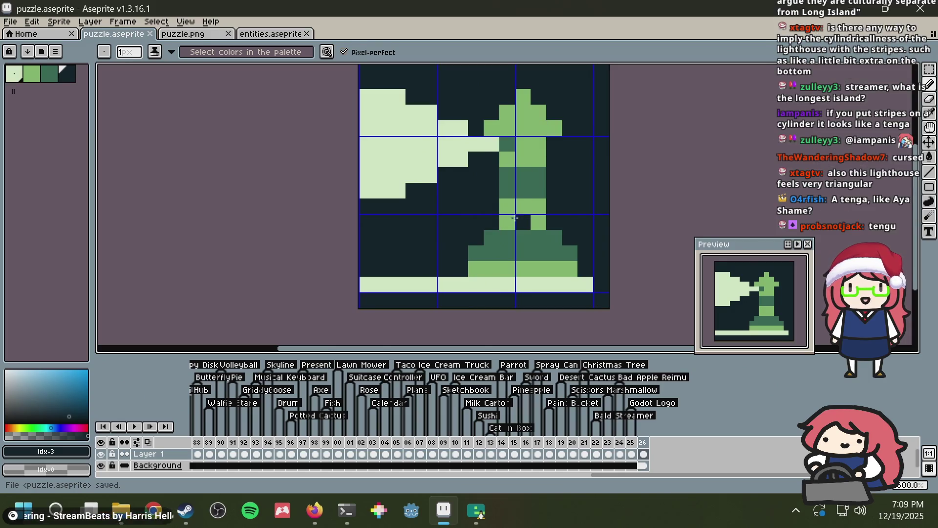
{"action": "left_click", "coordinate": [521, 215], "text": "alt"}
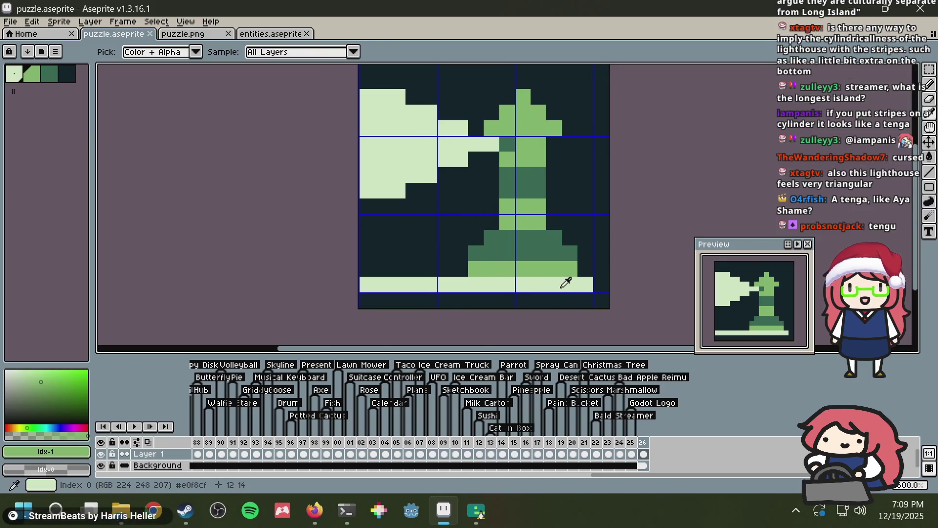
{"action": "left_click", "coordinate": [523, 282], "text": "alt"}
{"action": "left_click", "coordinate": [382, 269]}
{"action": "key", "text": "ctrl+s"}
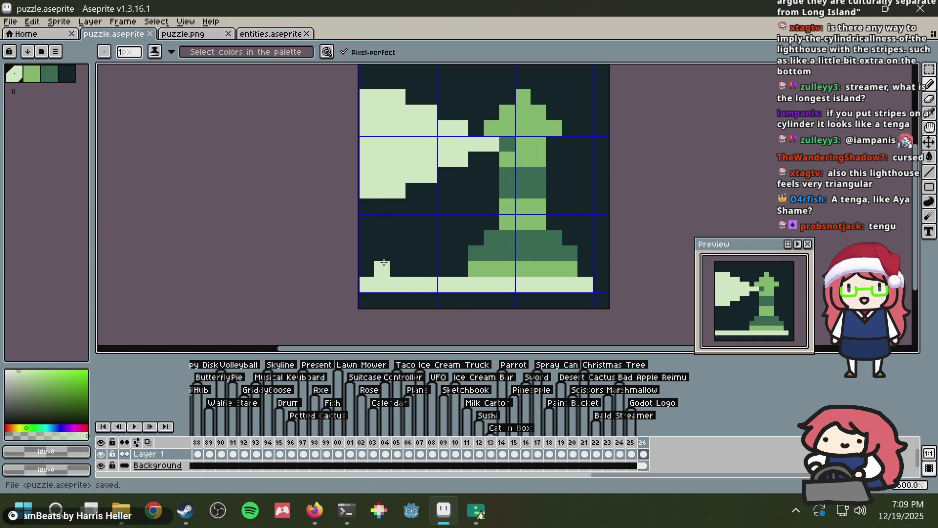
{"action": "left_click", "coordinate": [482, 205], "text": "alt"}
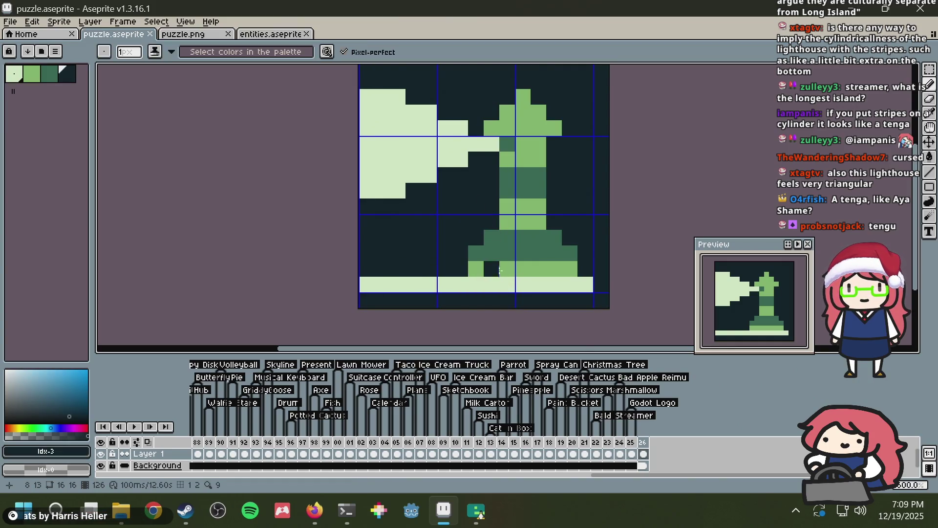
{"action": "left_click_drag", "start_coordinate": [507, 268], "coordinate": [507, 254]}
{"action": "key", "text": "ctrl+s"}
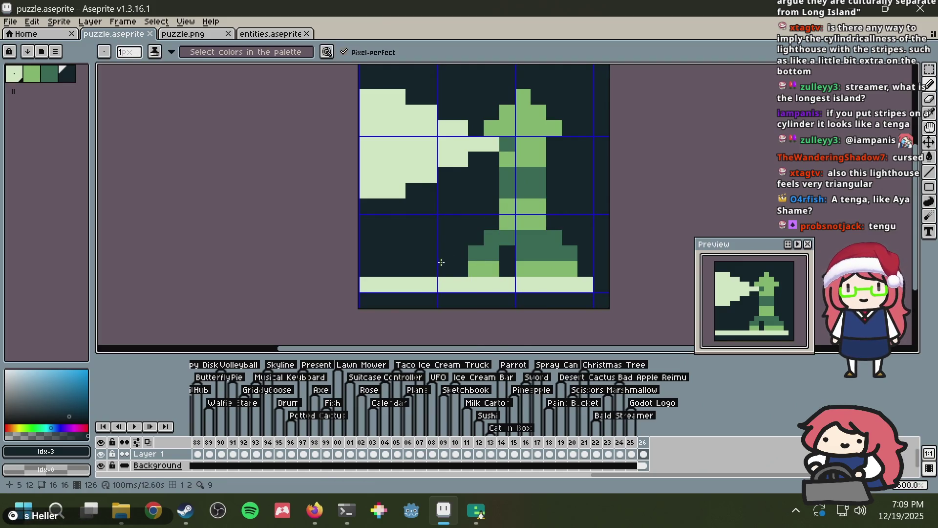
Step: Darken the left end of the shoreline strip to shorten it, then save
{"action": "left_click", "coordinate": [430, 284], "text": "alt"}
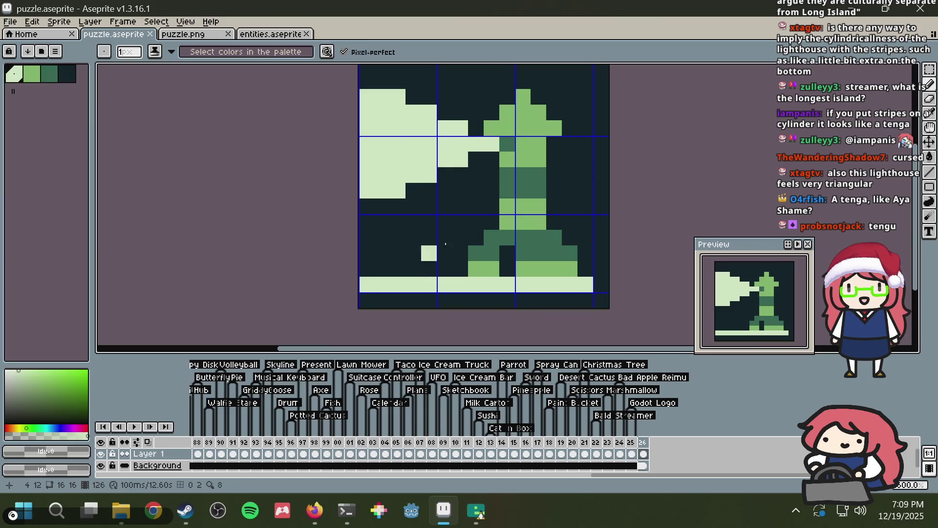
{"action": "scroll", "coordinate": [527, 197], "scroll_direction": "down", "scroll_amount": 3}
{"action": "scroll", "coordinate": [528, 194], "scroll_direction": "up", "scroll_amount": 3}
{"action": "left_click", "coordinate": [449, 241], "text": "alt"}
{"action": "left_click_drag", "start_coordinate": [429, 269], "coordinate": [401, 268]}
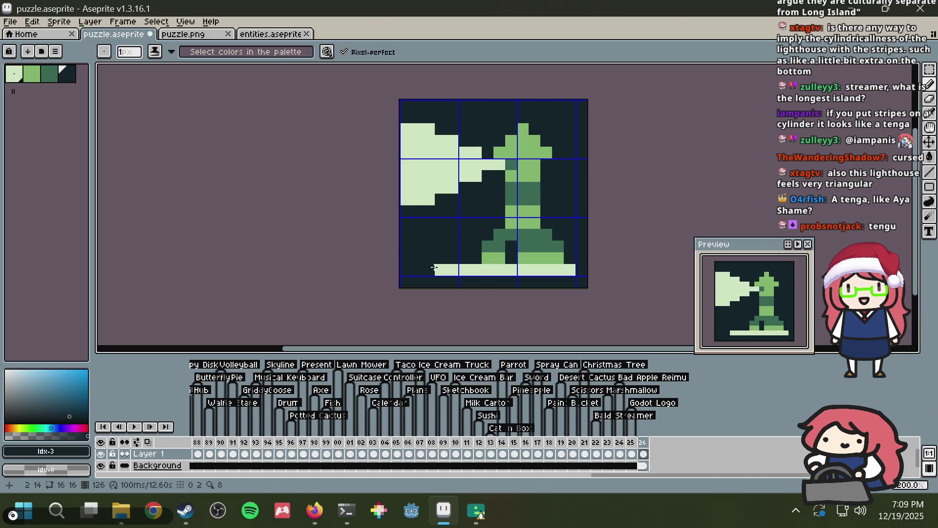
{"action": "key", "text": "ctrl+s"}
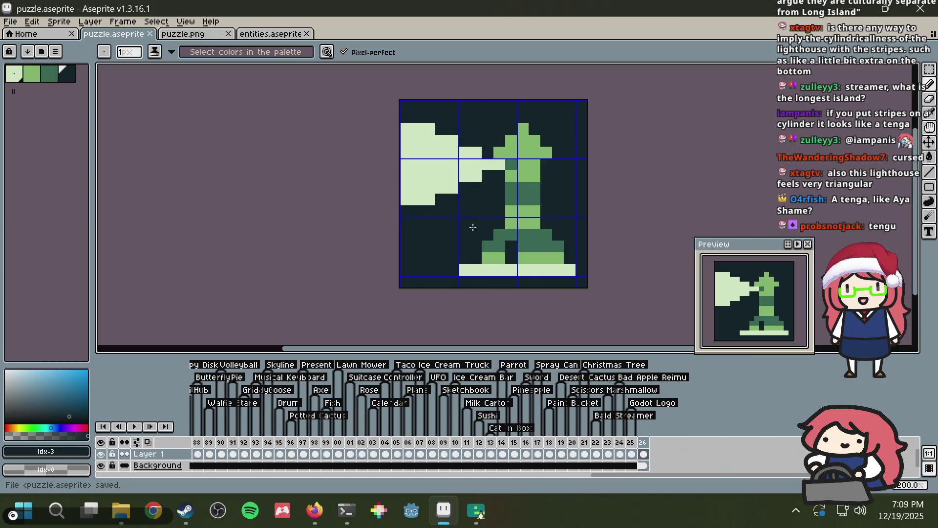
Step: Try light pixels left of the base, undo them all, and save the sprite
{"action": "left_click", "coordinate": [465, 267], "text": "alt"}
{"action": "left_click", "coordinate": [441, 269]}
{"action": "key", "text": "ctrl+z"}
{"action": "left_click", "coordinate": [452, 269]}
{"action": "left_click", "coordinate": [471, 257]}
{"action": "key", "text": "ctrl+z"}
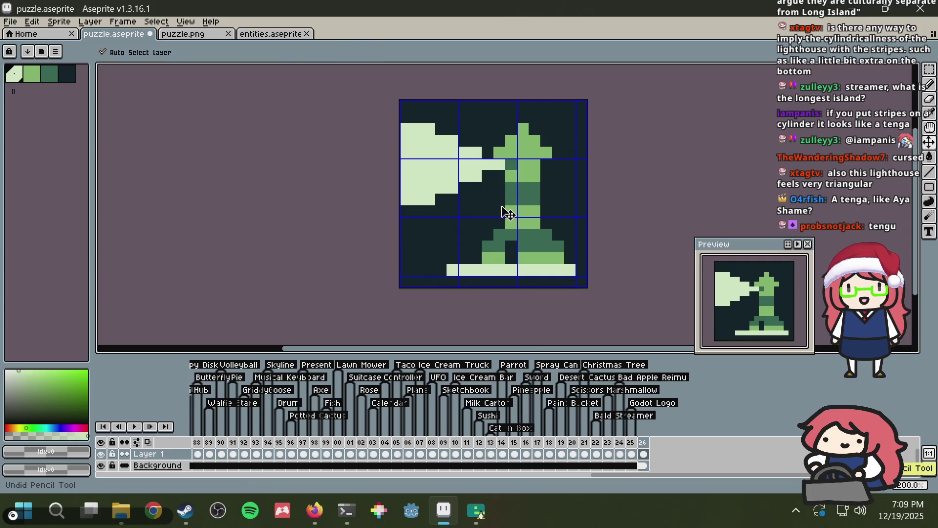
{"action": "key", "text": "ctrl+z"}
{"action": "key", "text": "ctrl+s"}
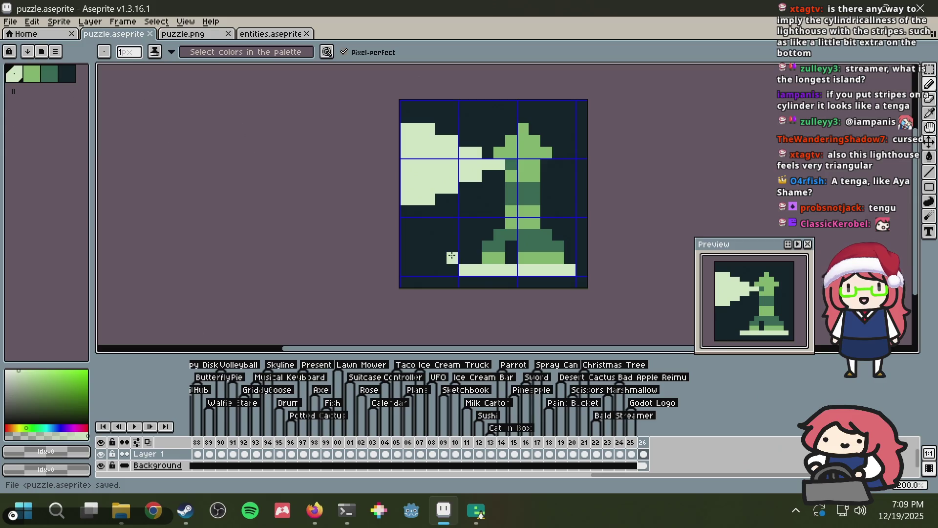
{"action": "scroll", "coordinate": [449, 186], "scroll_direction": "down", "scroll_amount": 3}
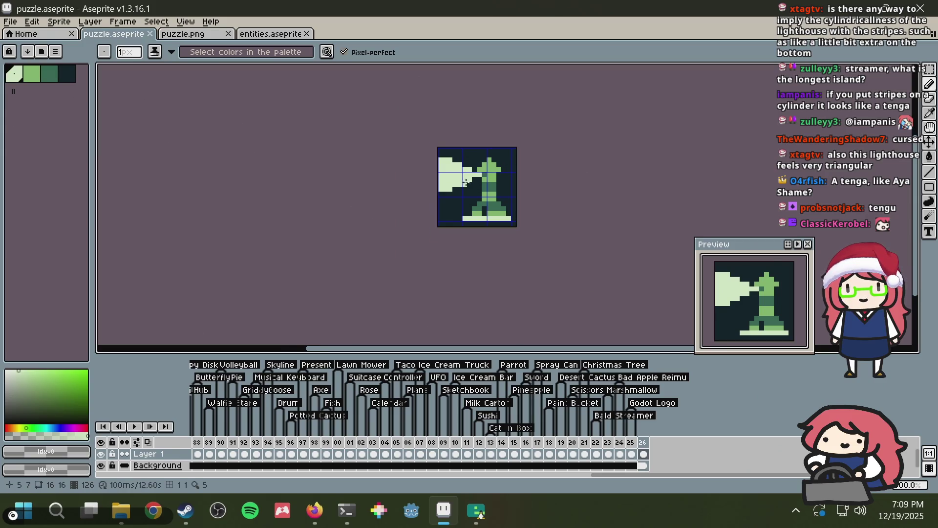
{"action": "scroll", "coordinate": [470, 178], "scroll_direction": "up", "scroll_amount": 4}
{"action": "key", "text": "i"}
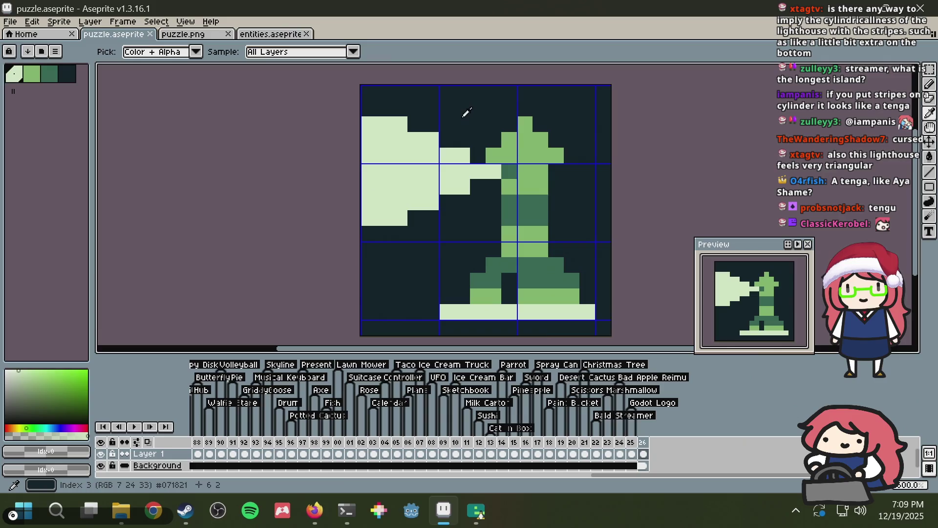
Step: Add five light star pixels across the sky around the tower and save puzzle.aseprite
{"action": "key", "text": "b"}
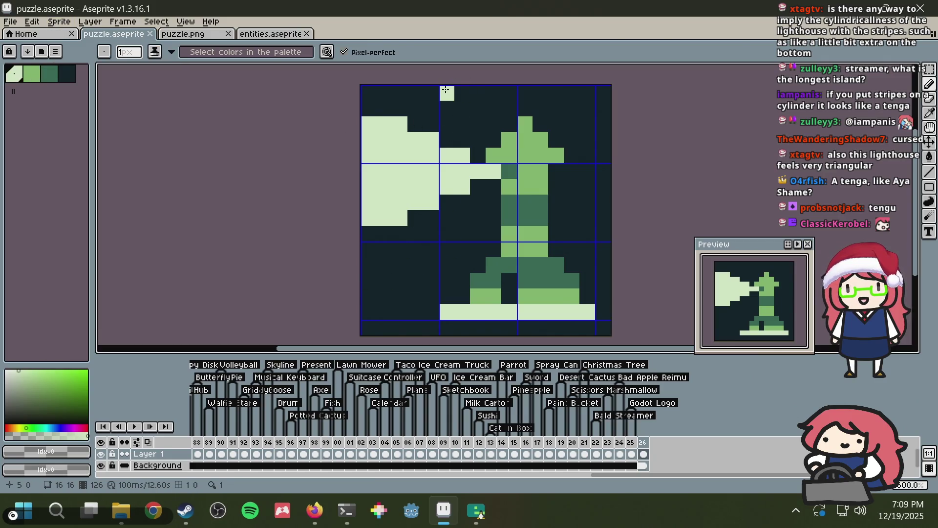
{"action": "left_click", "coordinate": [431, 93]}
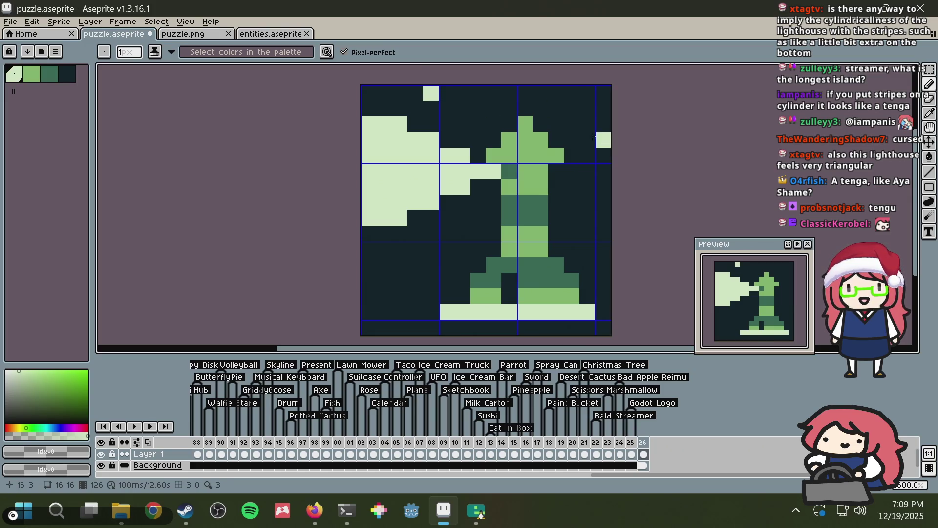
{"action": "left_click", "coordinate": [587, 118]}
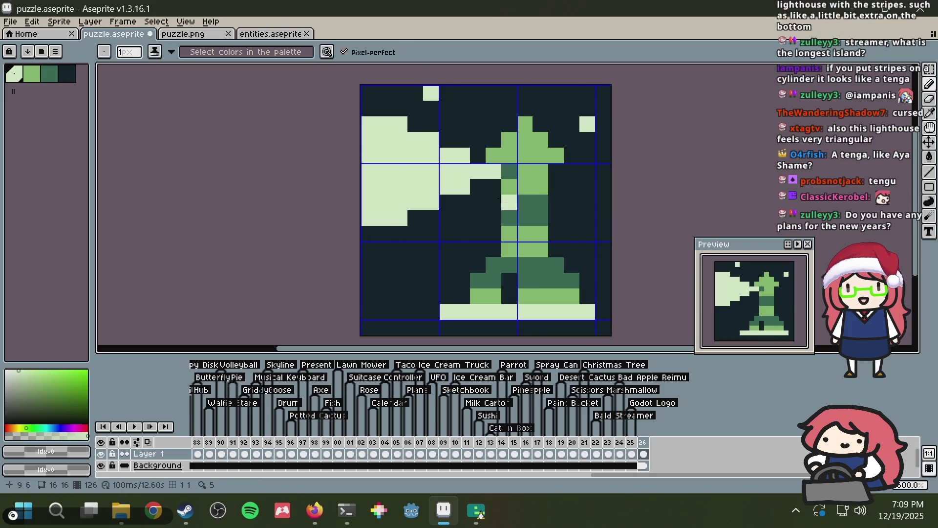
{"action": "left_click", "coordinate": [446, 233]}
{"action": "left_click", "coordinate": [384, 280]}
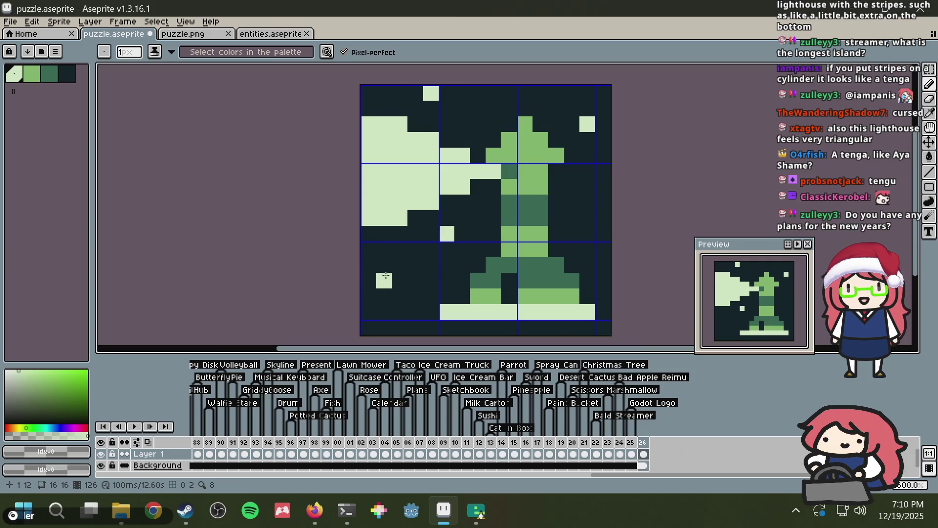
{"action": "left_click", "coordinate": [573, 206]}
{"action": "scroll", "coordinate": [604, 157], "scroll_direction": "down", "scroll_amount": 3}
{"action": "key", "text": "ctrl+s"}
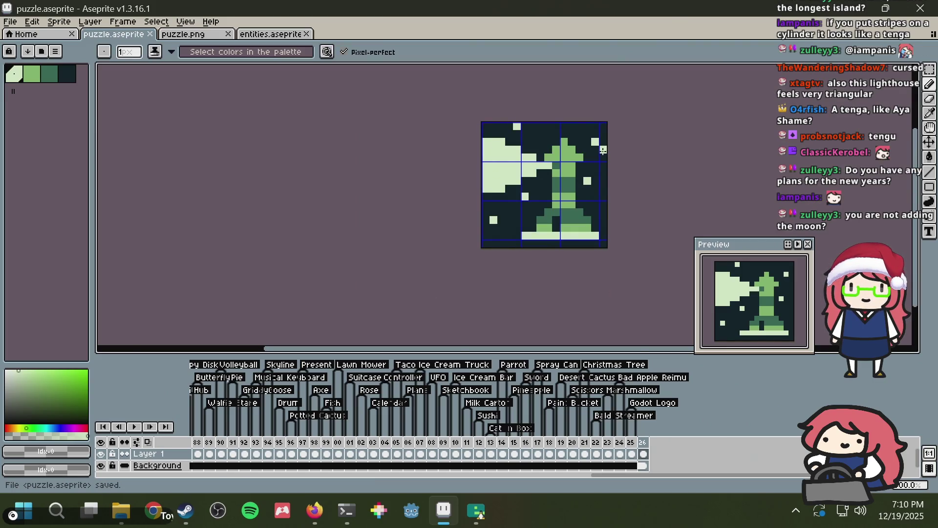
{"action": "scroll", "coordinate": [593, 151], "scroll_direction": "up", "scroll_amount": 6}
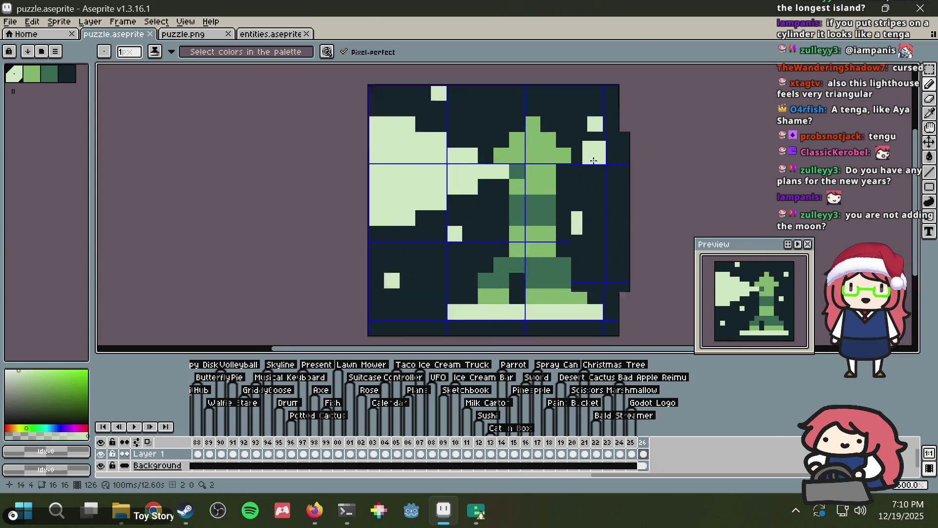
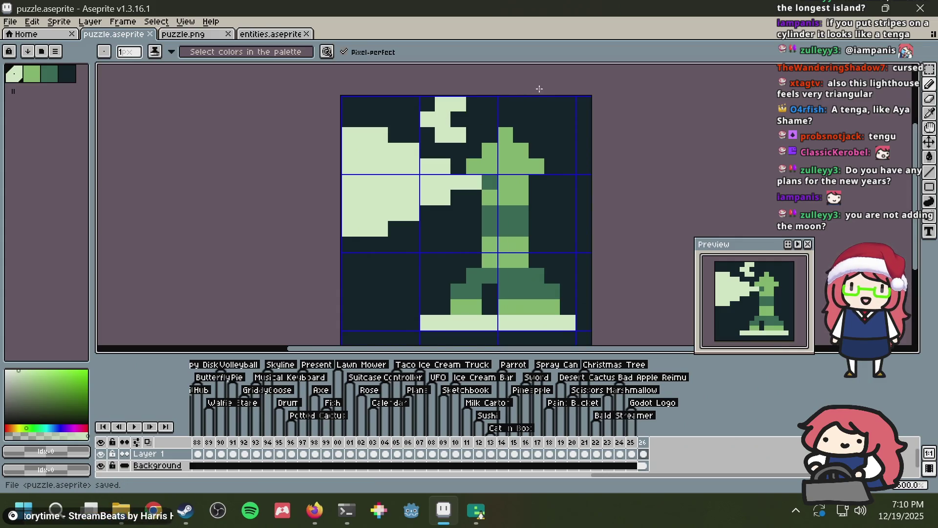
Step: Save puzzle.aseprite with the night-sky lighthouse tile intact
{"action": "scroll", "coordinate": [565, 121], "scroll_direction": "down", "scroll_amount": 2}
{"action": "scroll", "coordinate": [570, 121], "scroll_direction": "up", "scroll_amount": 2}
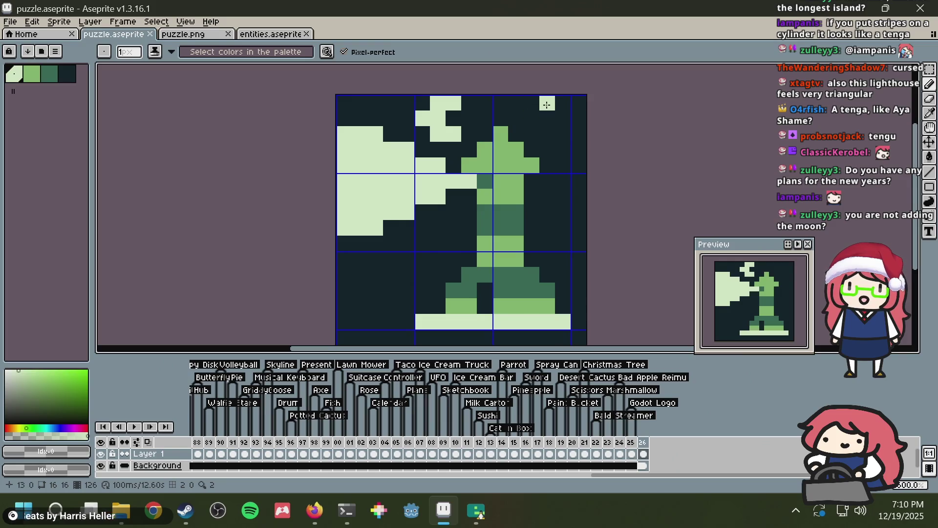
{"action": "scroll", "coordinate": [540, 108], "scroll_direction": "down", "scroll_amount": 1}
{"action": "key", "text": "ctrl+s"}
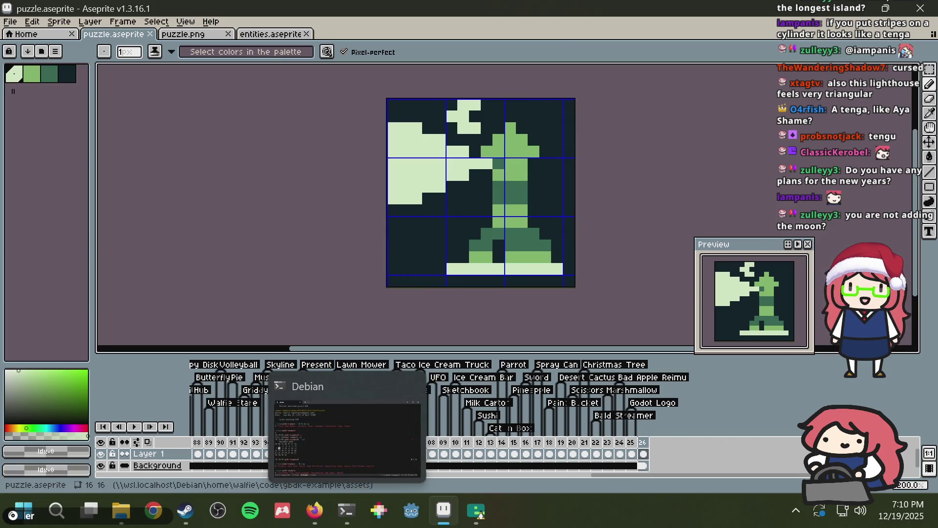
Step: Show the December 2025 calendar with cal in a new tmux window, then re-save puzzle.aseprite
{"action": "left_click", "coordinate": [347, 514]}
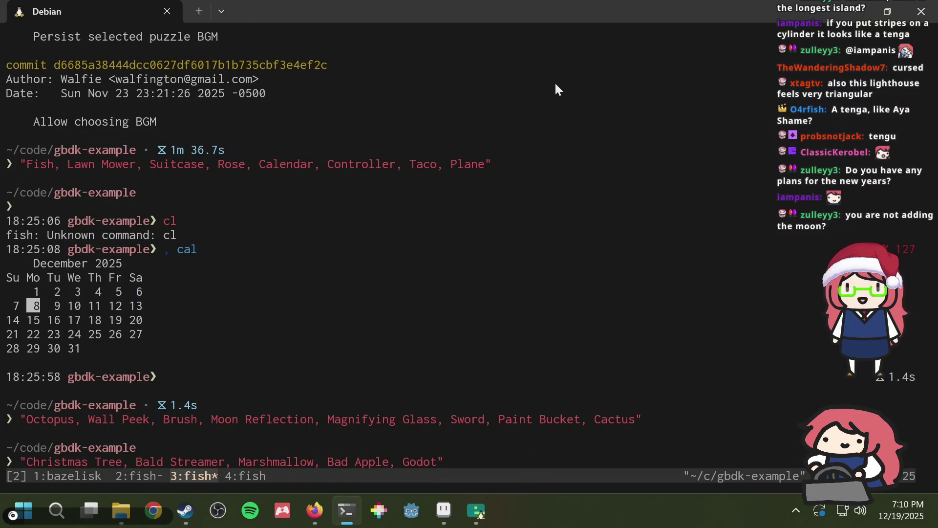
{"action": "key", "text": "ctrl+b"}
{"action": "type", "text": "c"}
{"action": "type", "text": "cal"}
{"action": "key", "text": "Return"}
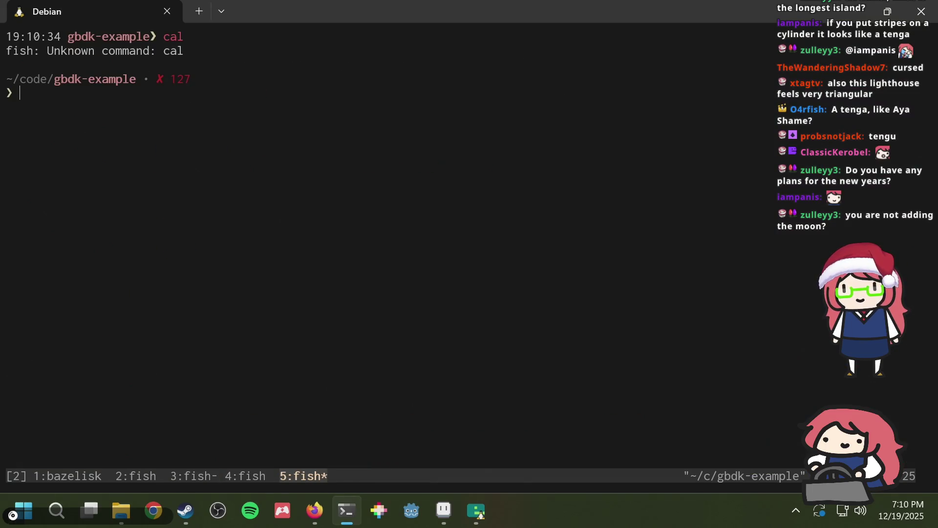
{"action": "type", "text": ", cal"}
{"action": "key", "text": "Return"}
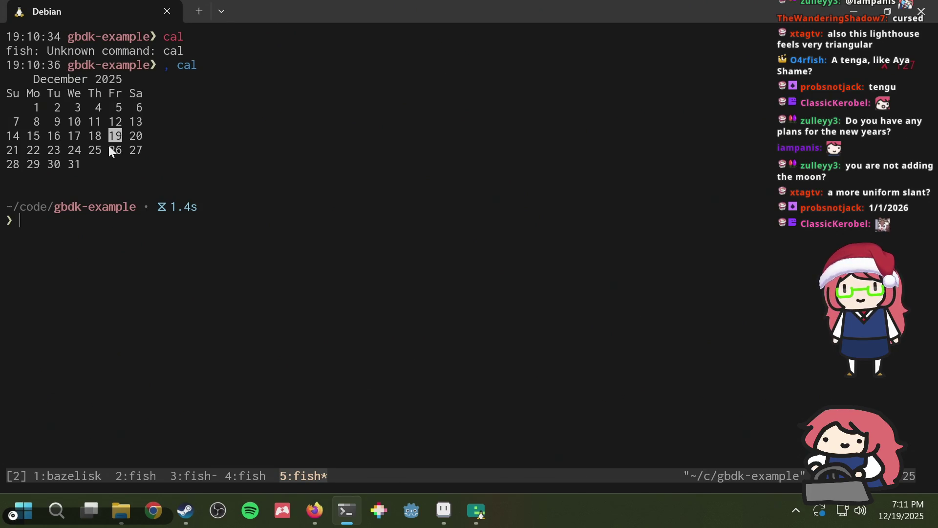
{"action": "key", "text": "alt+Tab"}
{"action": "key", "text": "ctrl+s"}
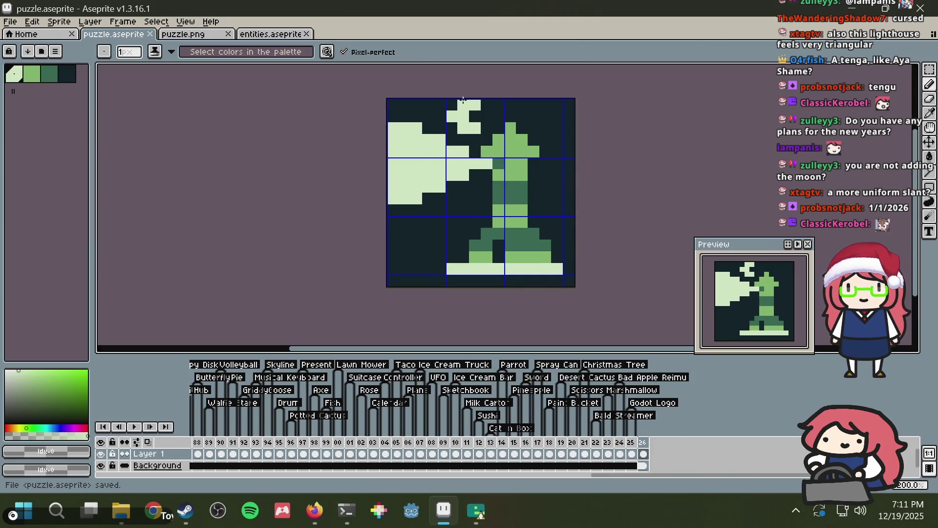
Step: Browse the DuckDuckGo lighthouse image results in Firefox, then return to the drawing
{"action": "scroll", "coordinate": [515, 182], "scroll_direction": "up", "scroll_amount": 2}
{"action": "scroll", "coordinate": [515, 183], "scroll_direction": "down", "scroll_amount": 2}
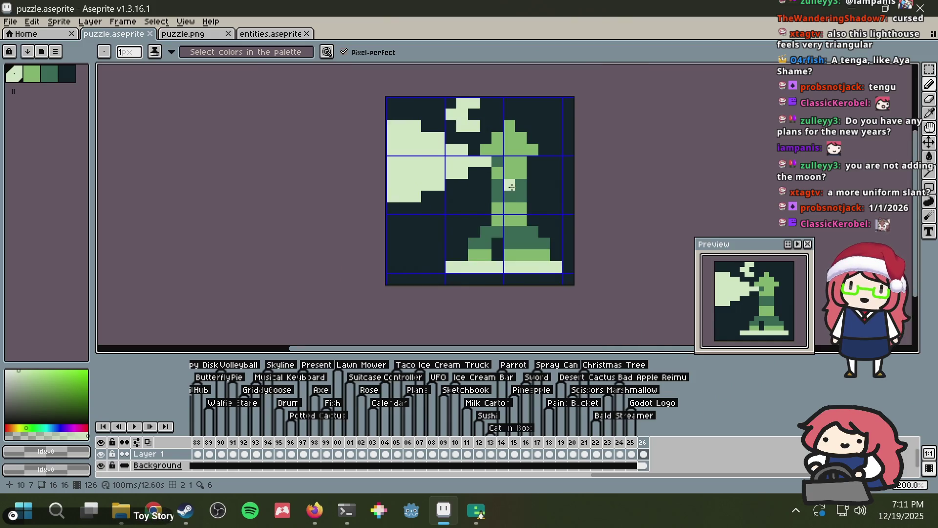
{"action": "scroll", "coordinate": [515, 182], "scroll_direction": "up", "scroll_amount": 1}
{"action": "key", "text": "alt+Tab"}
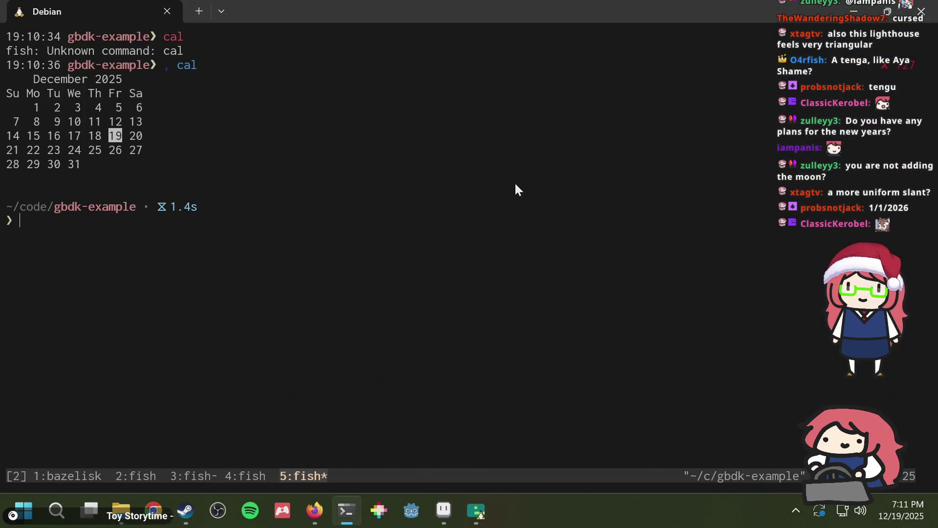
{"action": "key", "text": "alt+Tab"}
{"action": "key", "text": "alt+Tab"}
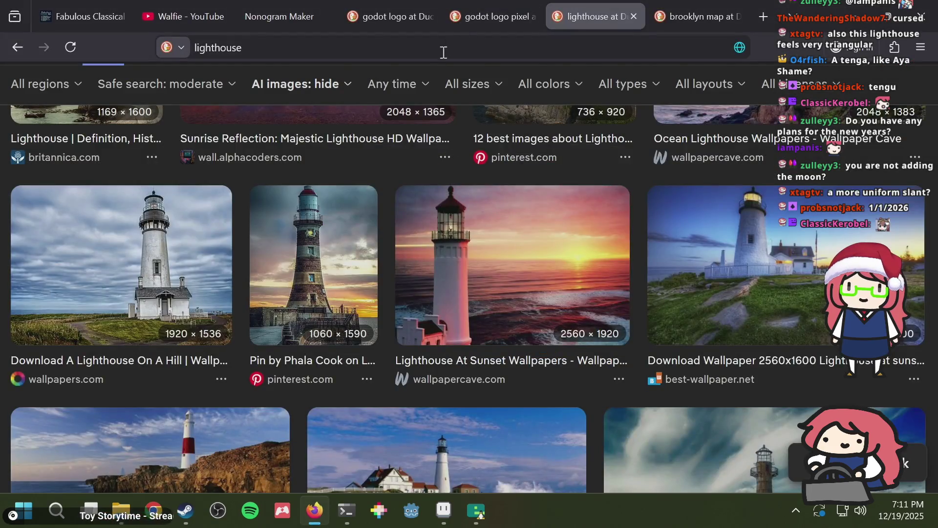
{"action": "scroll", "coordinate": [419, 174], "scroll_direction": "up", "scroll_amount": 5}
{"action": "scroll", "coordinate": [423, 174], "scroll_direction": "up", "scroll_amount": 5}
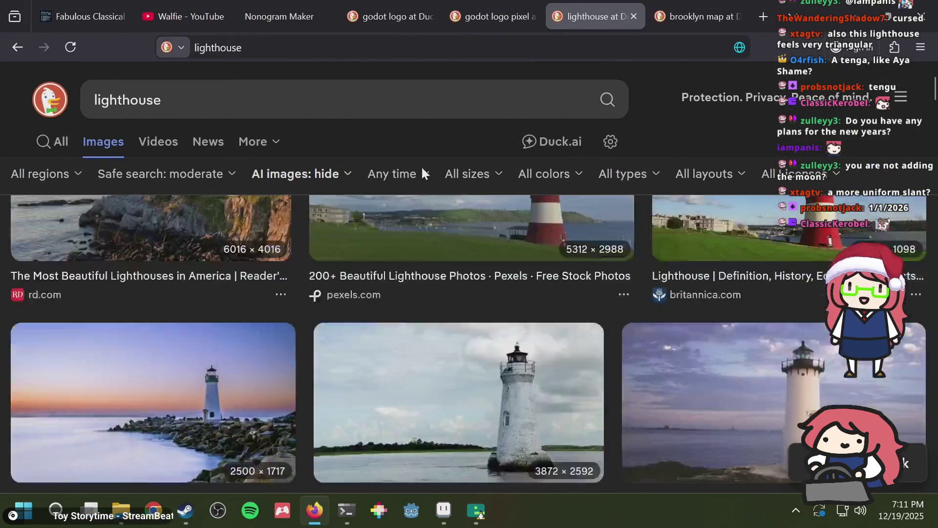
{"action": "scroll", "coordinate": [449, 245], "scroll_direction": "down", "scroll_amount": 7}
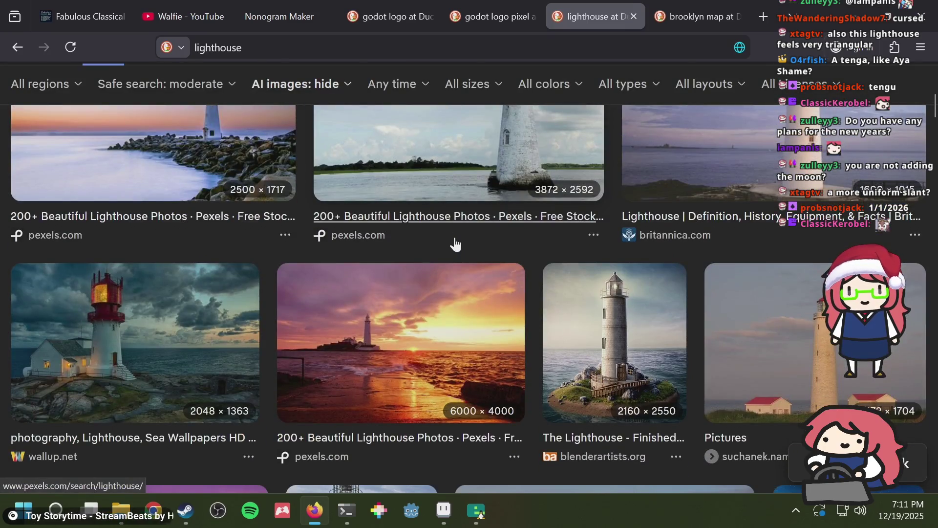
{"action": "key", "text": "alt+Tab"}
{"action": "key", "text": "alt+Tab"}
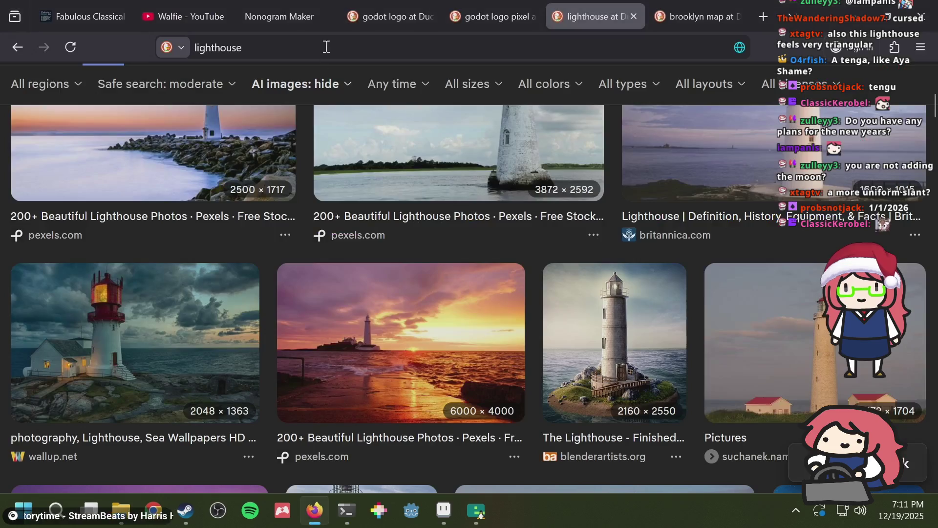
{"action": "key", "text": "alt+Tab"}
{"action": "key", "text": "Tab"}
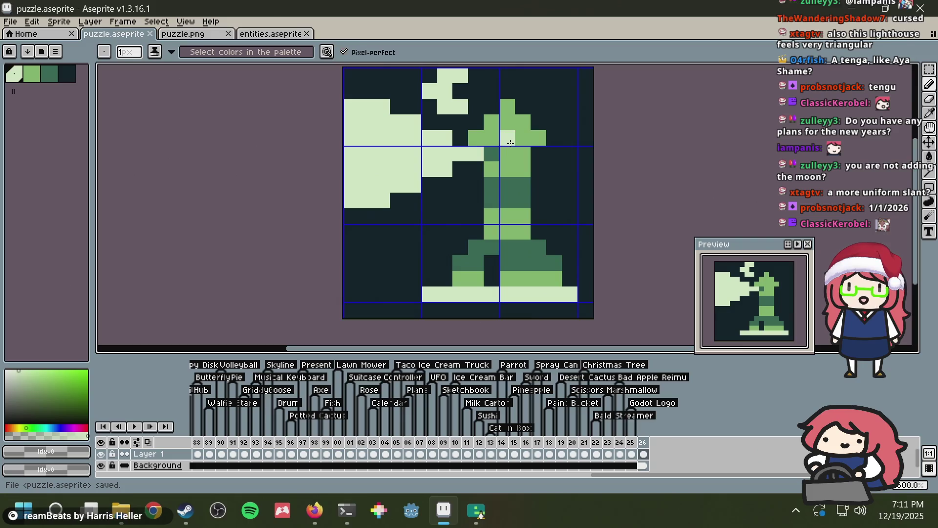
Step: Erase the stray green pixel right of the tower and add a light-green pixel beside its base
{"action": "key", "text": "i"}
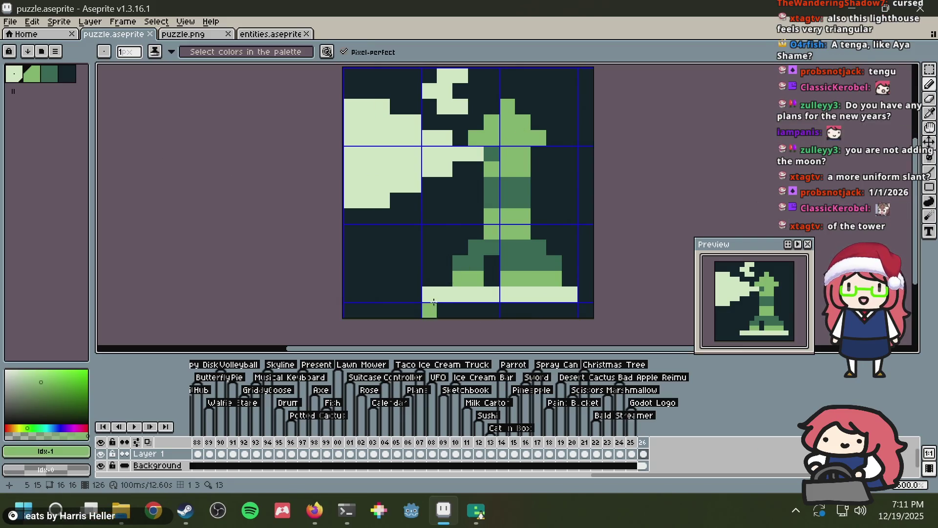
{"action": "key", "text": "alt+Tab"}
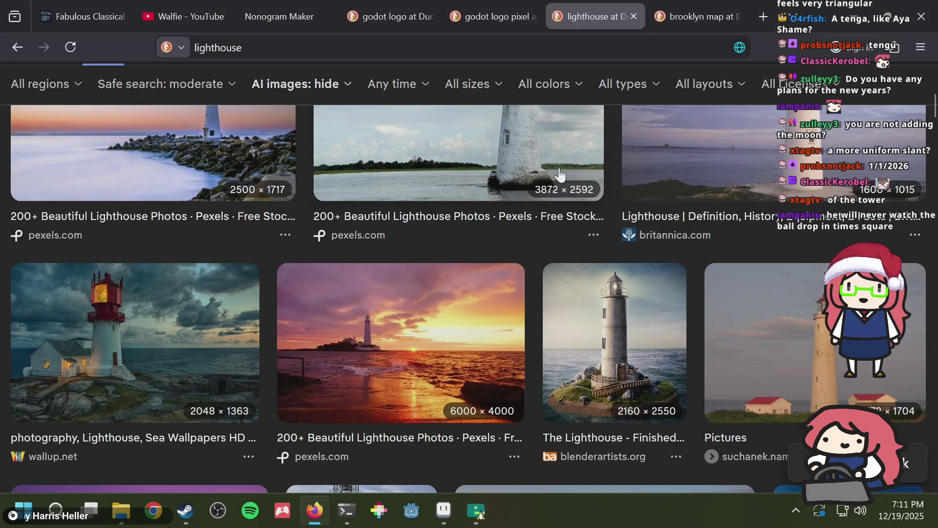
{"action": "key", "text": "alt+Tab"}
{"action": "scroll", "coordinate": [558, 168], "scroll_direction": "up", "scroll_amount": 2}
{"action": "scroll", "coordinate": [558, 167], "scroll_direction": "down", "scroll_amount": 2}
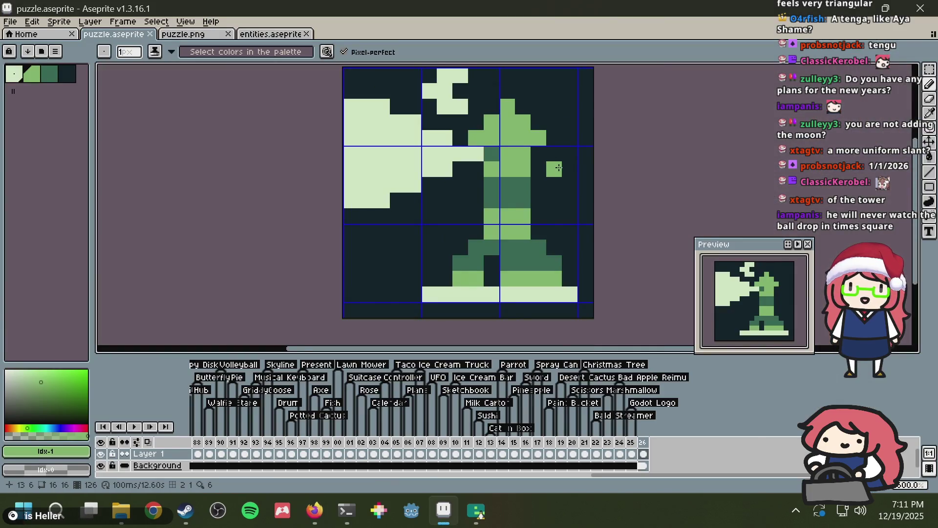
{"action": "scroll", "coordinate": [558, 167], "scroll_direction": "up", "scroll_amount": 2}
{"action": "scroll", "coordinate": [521, 198], "scroll_direction": "down", "scroll_amount": 2}
{"action": "right_click", "coordinate": [515, 200]}
{"action": "key", "text": "i"}
{"action": "key", "text": "b"}
{"action": "left_click", "coordinate": [438, 262]}
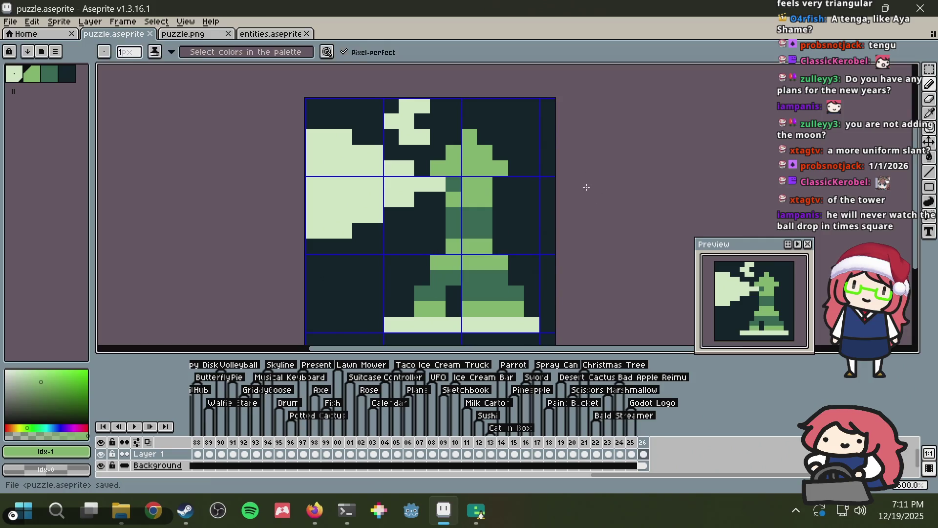
Step: Check the lighthouse reference photos again and save puzzle.aseprite
{"action": "key", "text": "alt+Tab"}
{"action": "scroll", "coordinate": [587, 194], "scroll_direction": "up", "scroll_amount": 8}
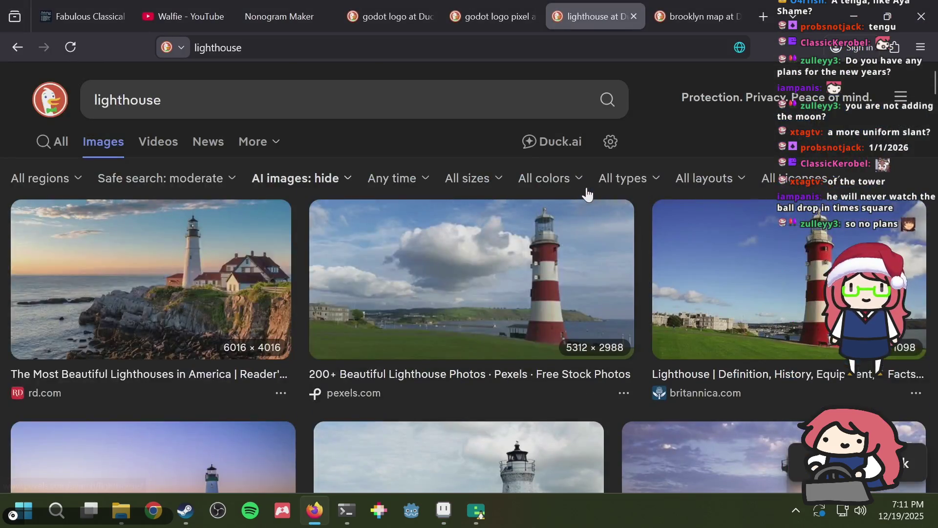
{"action": "scroll", "coordinate": [587, 194], "scroll_direction": "down", "scroll_amount": 8}
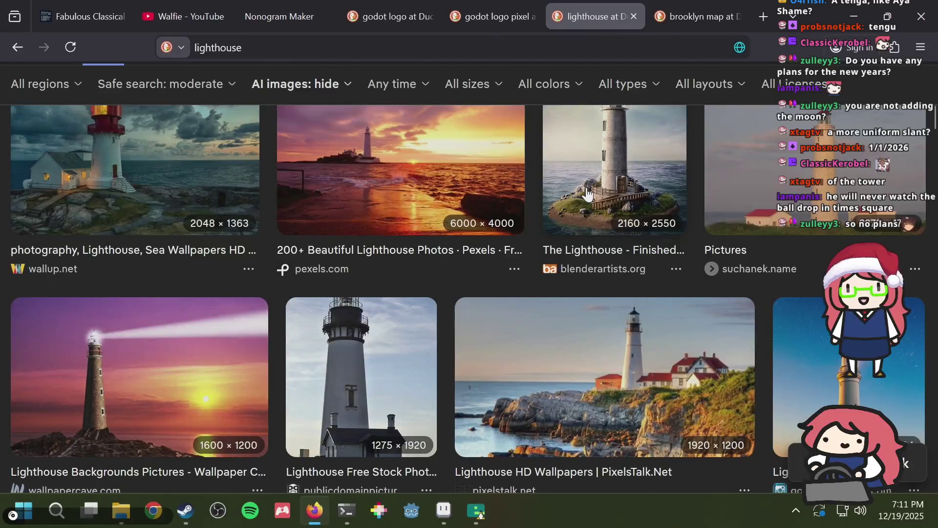
{"action": "key", "text": "alt+Tab"}
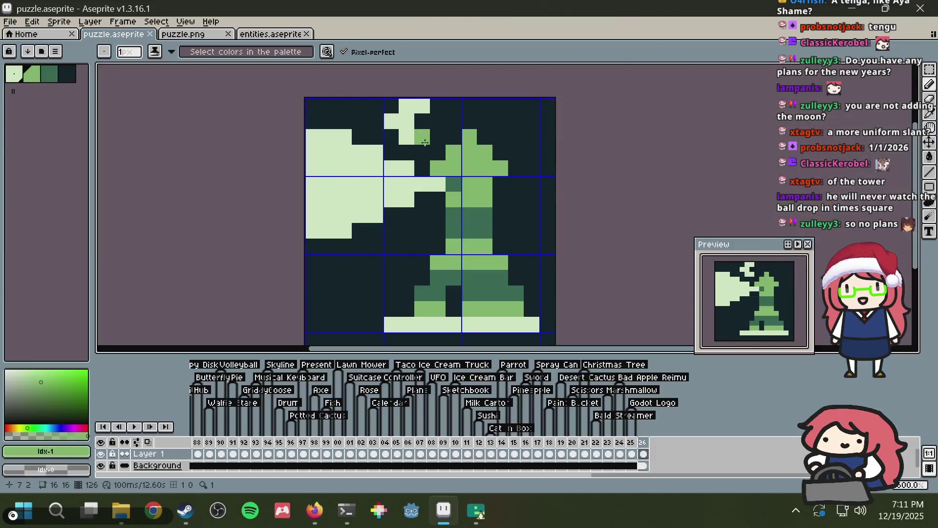
{"action": "key", "text": "i"}
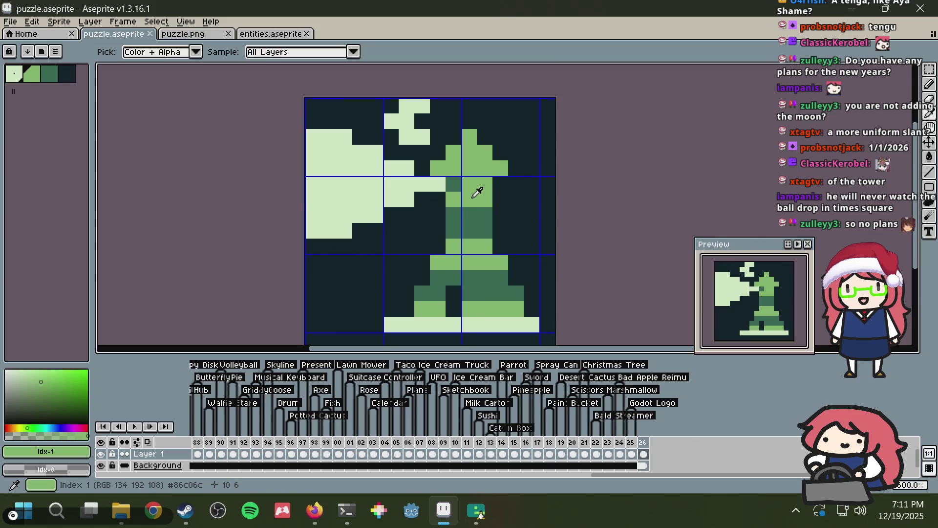
{"action": "key", "text": "b"}
{"action": "key", "text": "ctrl+s"}
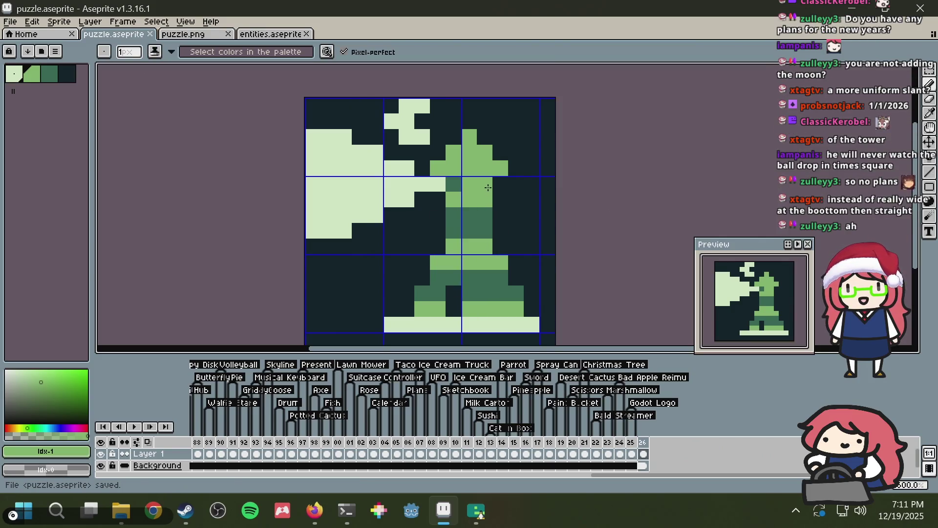
Step: Scroll through the lighthouse reference photos once more before going back to Aseprite
{"action": "key", "text": "alt+Tab"}
{"action": "scroll", "coordinate": [489, 194], "scroll_direction": "down", "scroll_amount": 2}
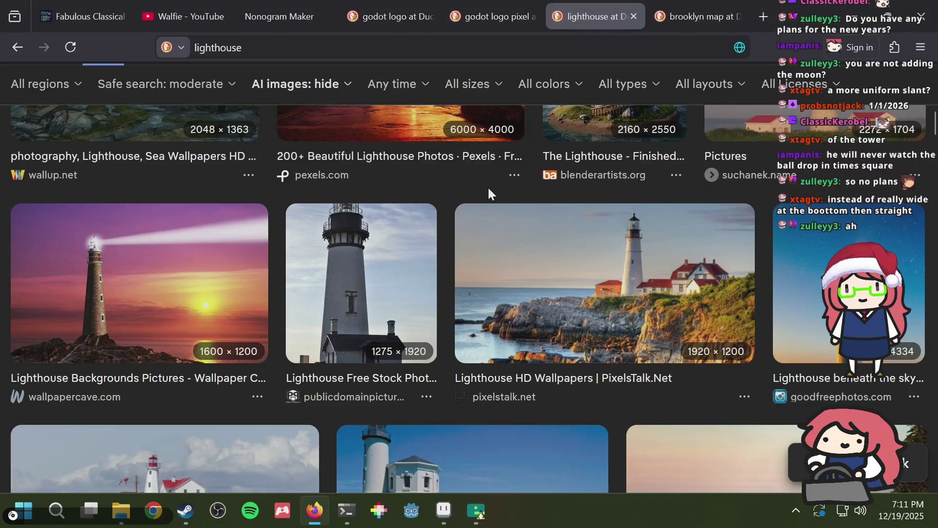
{"action": "scroll", "coordinate": [117, 347], "scroll_direction": "up", "scroll_amount": 6}
{"action": "scroll", "coordinate": [117, 344], "scroll_direction": "down", "scroll_amount": 2}
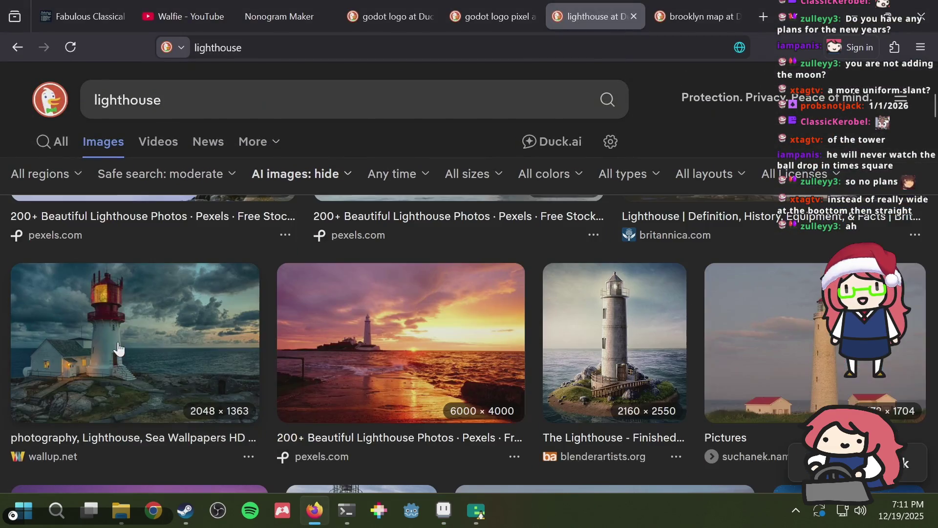
{"action": "scroll", "coordinate": [147, 361], "scroll_direction": "up", "scroll_amount": 6}
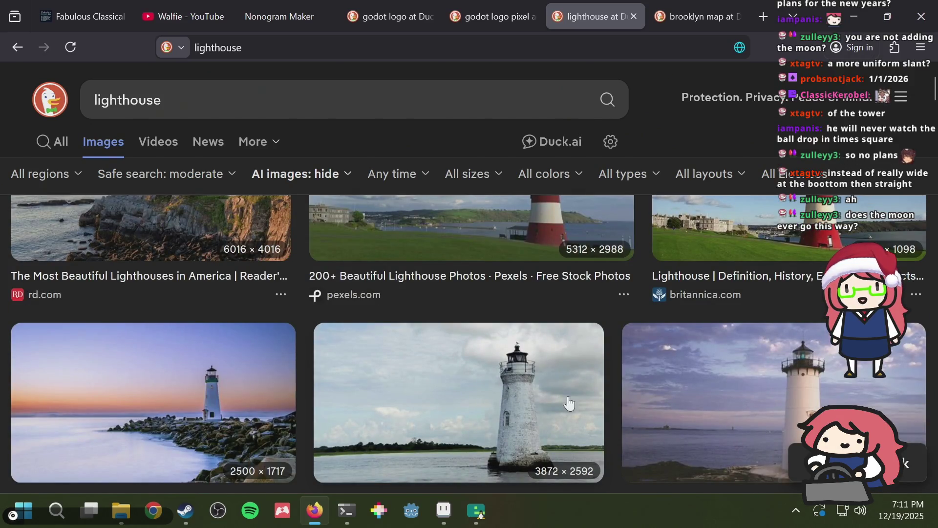
{"action": "scroll", "coordinate": [568, 406], "scroll_direction": "up", "scroll_amount": 2}
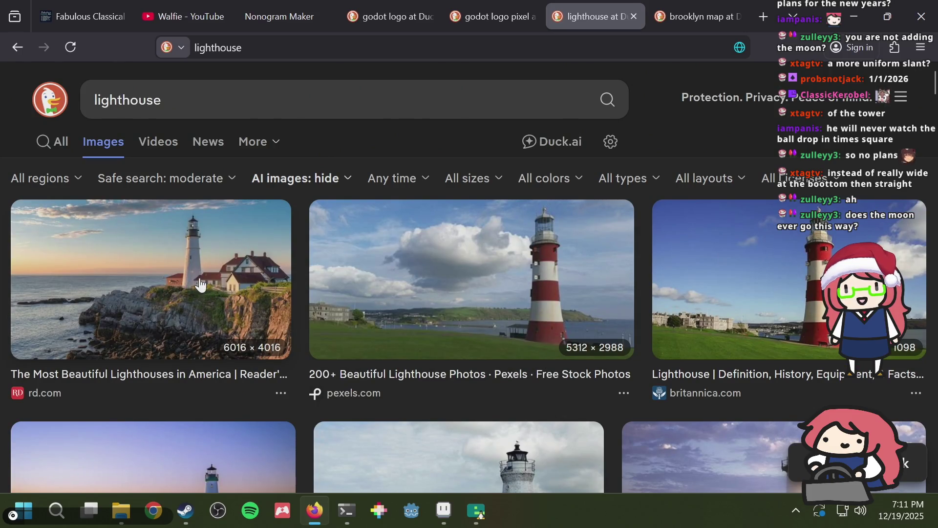
{"action": "key", "text": "alt+Tab"}
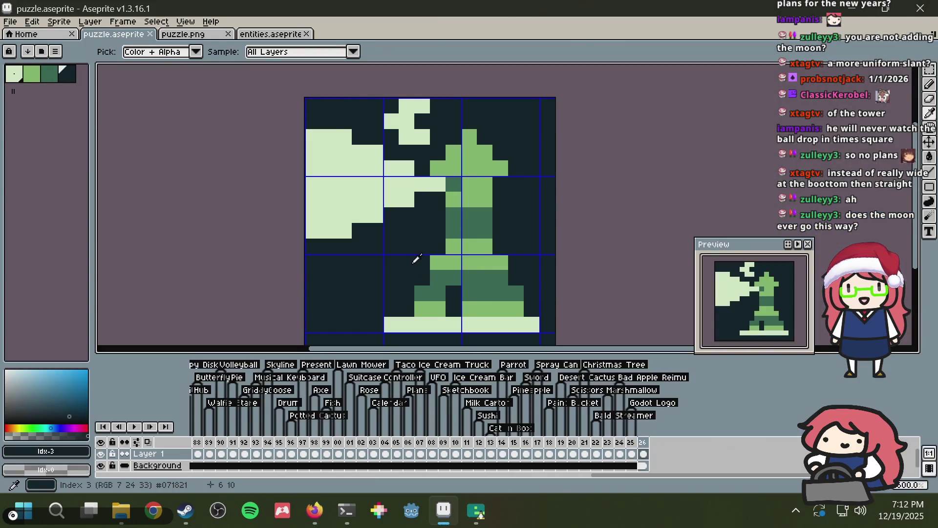
Step: Darken the base's left pixels, carve a dark gap in its middle, and add a green pixel at left
{"action": "left_click", "coordinate": [433, 261]}
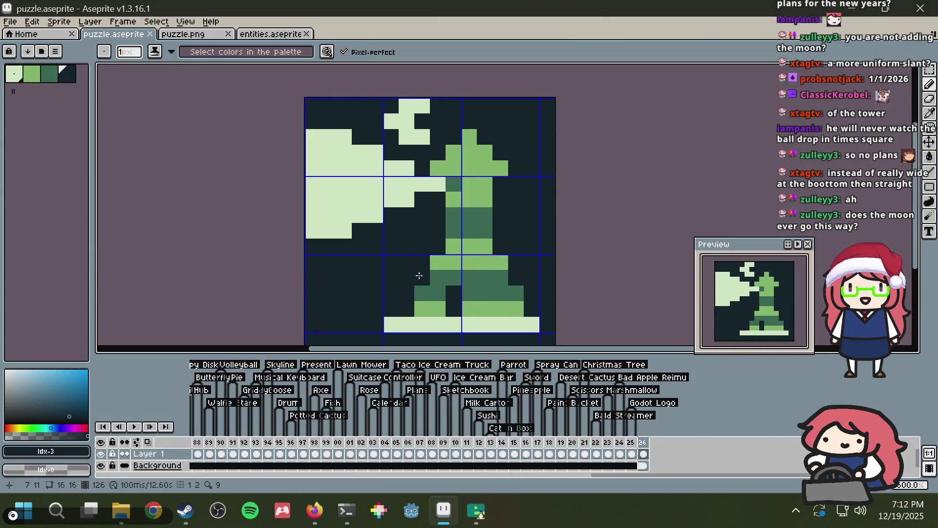
{"action": "left_click", "coordinate": [422, 293]}
{"action": "left_click", "coordinate": [422, 309]}
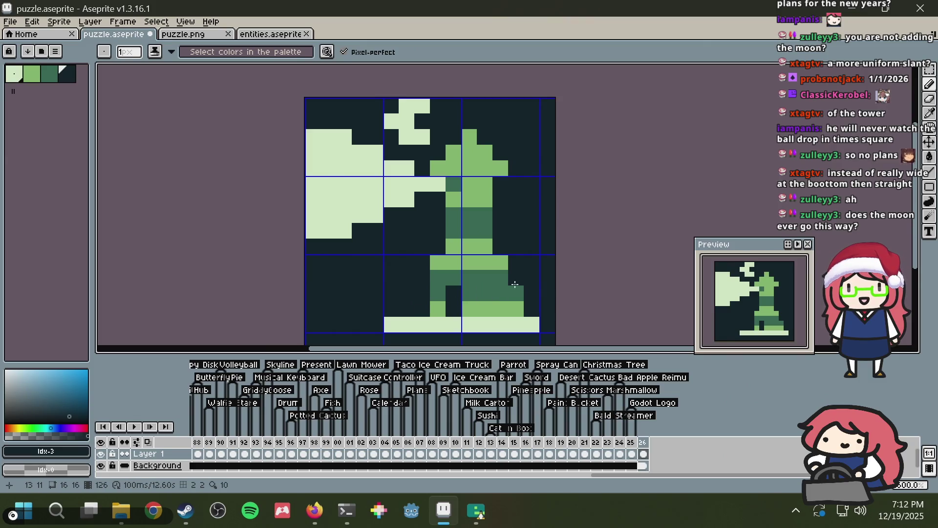
{"action": "left_click", "coordinate": [516, 293]}
{"action": "left_click", "coordinate": [516, 309]}
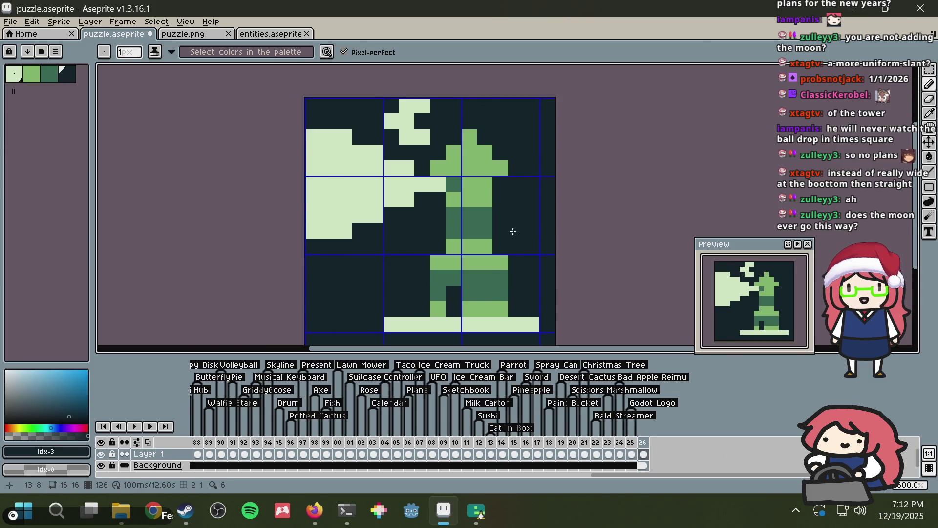
{"action": "left_click", "coordinate": [436, 309], "text": "alt"}
{"action": "left_click", "coordinate": [424, 310]}
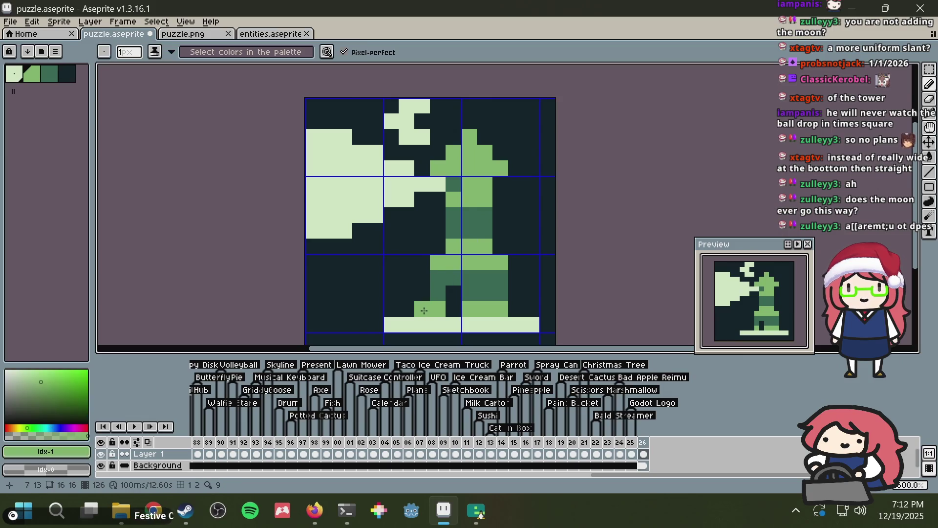
Step: Save the tile and pick up light green from the canvas with the pencil active
{"action": "scroll", "coordinate": [545, 171], "scroll_direction": "down", "scroll_amount": 3}
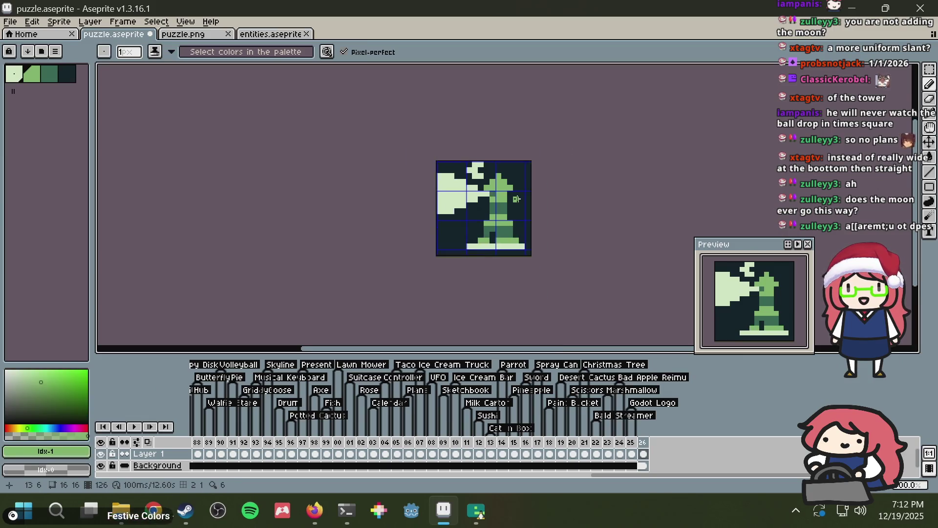
{"action": "scroll", "coordinate": [537, 199], "scroll_direction": "up", "scroll_amount": 2}
{"action": "key", "text": "ctrl+s"}
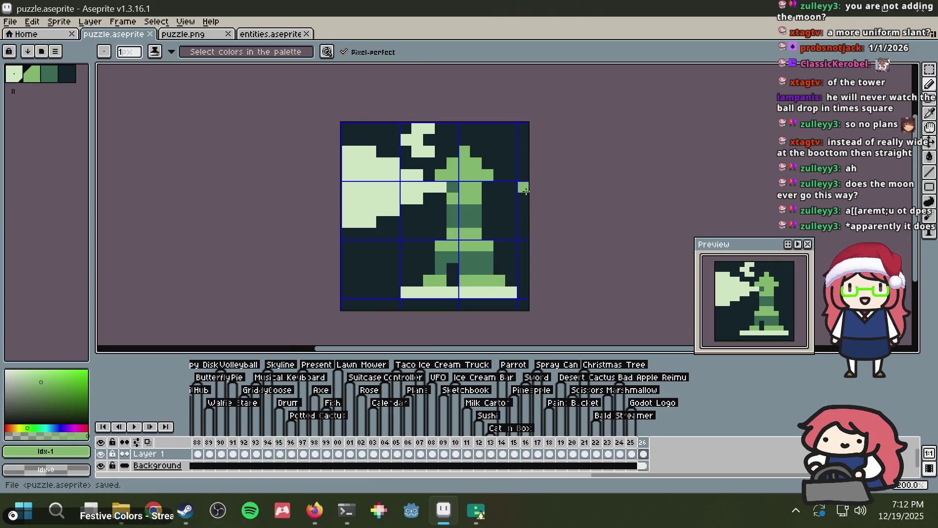
{"action": "scroll", "coordinate": [526, 191], "scroll_direction": "up", "scroll_amount": 1}
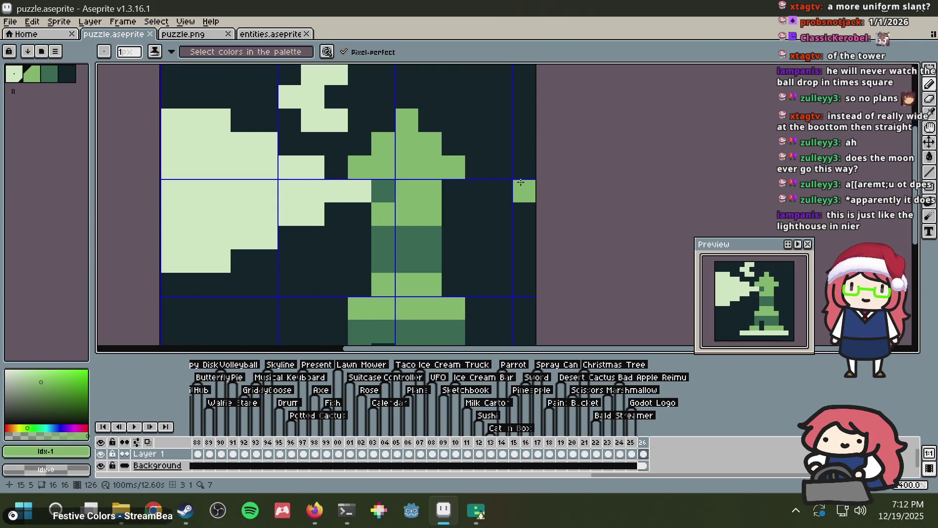
{"action": "scroll", "coordinate": [503, 174], "scroll_direction": "down", "scroll_amount": 1}
{"action": "scroll", "coordinate": [465, 157], "scroll_direction": "down", "scroll_amount": 1}
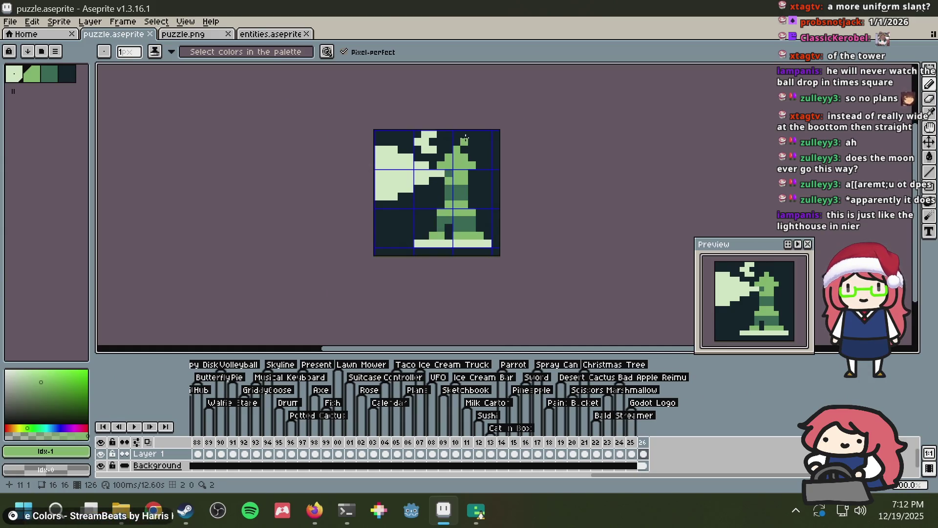
{"action": "key", "text": "m"}
{"action": "key", "text": "b"}
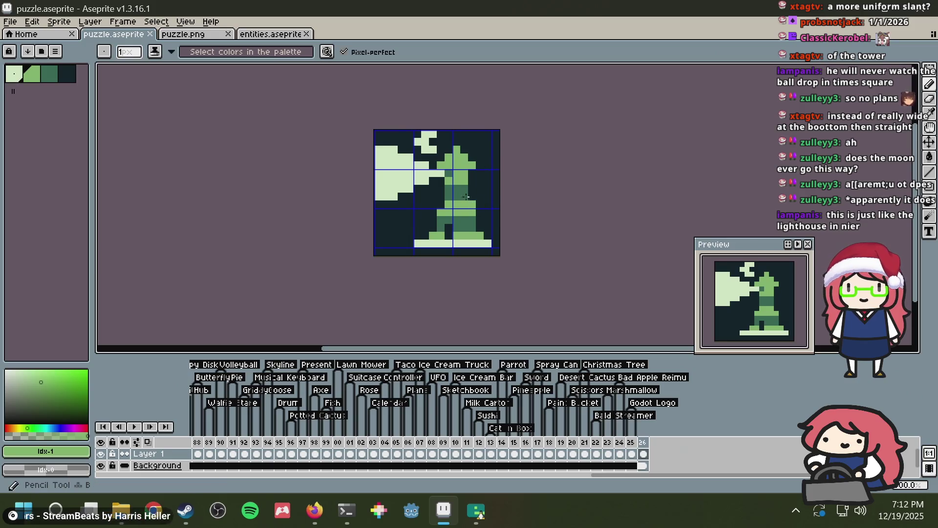
{"action": "left_click", "coordinate": [423, 174], "text": "alt"}
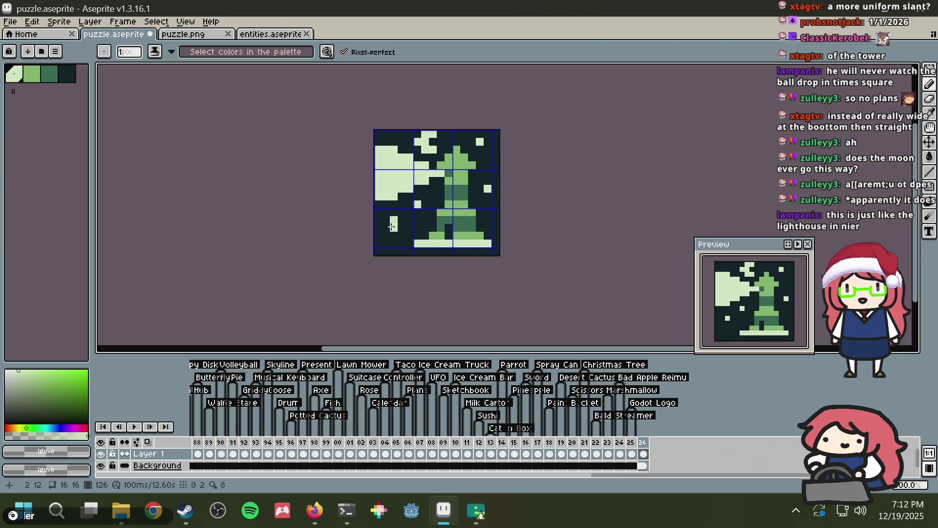
Step: Undo the two stray pixels, outline a light shape at lower left, and fill it mid green
{"action": "scroll", "coordinate": [392, 226], "scroll_direction": "up", "scroll_amount": 2}
{"action": "key", "text": "ctrl+z"}
{"action": "key", "text": "ctrl+z"}
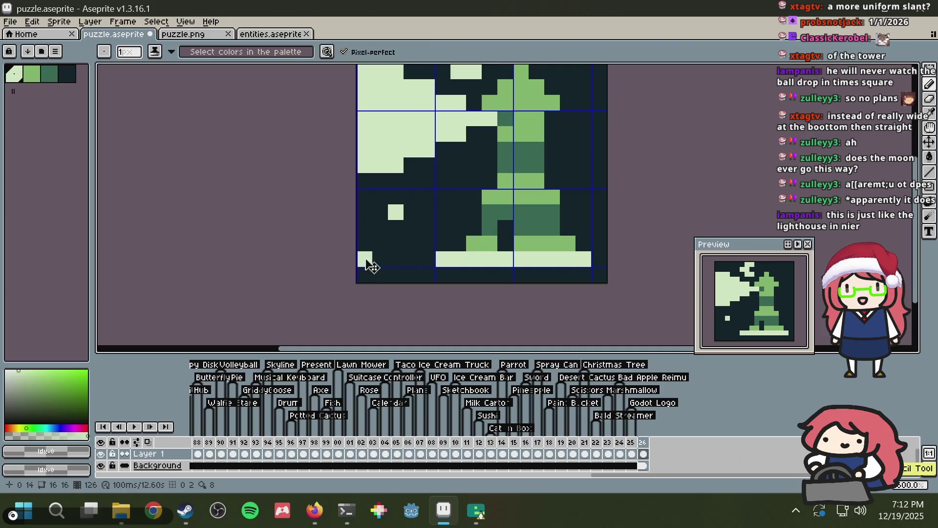
{"action": "mouse_move", "coordinate": [371, 266]}
{"action": "left_mouse_down"}
{"action": "mouse_move", "coordinate": [384, 255]}
{"action": "mouse_move", "coordinate": [366, 241]}
{"action": "mouse_move", "coordinate": [393, 240]}
{"action": "left_mouse_up"}
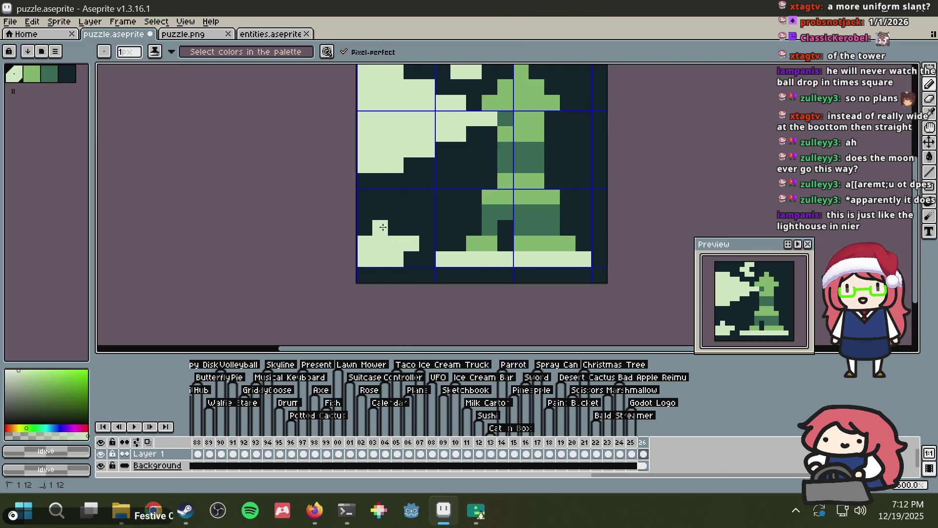
{"action": "left_click_drag", "start_coordinate": [376, 208], "coordinate": [396, 211]}
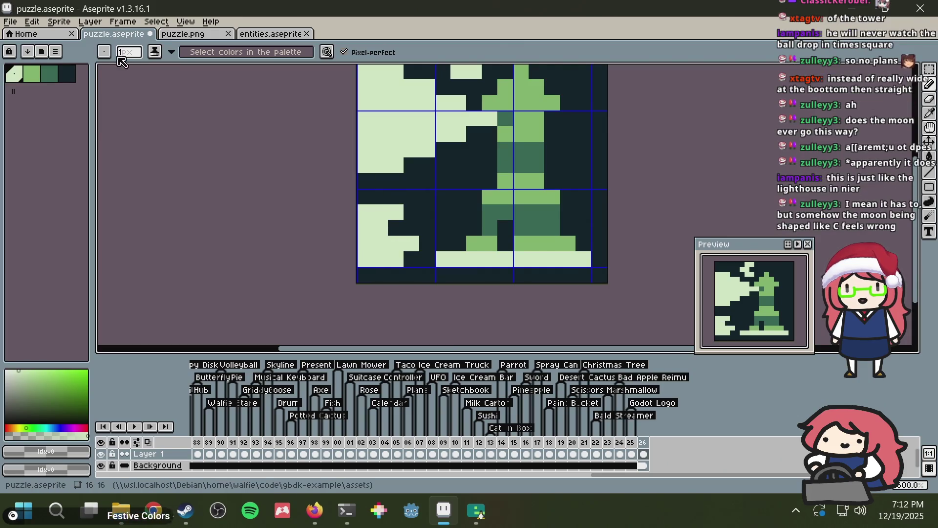
{"action": "left_click", "coordinate": [32, 75]}
{"action": "key", "text": "g"}
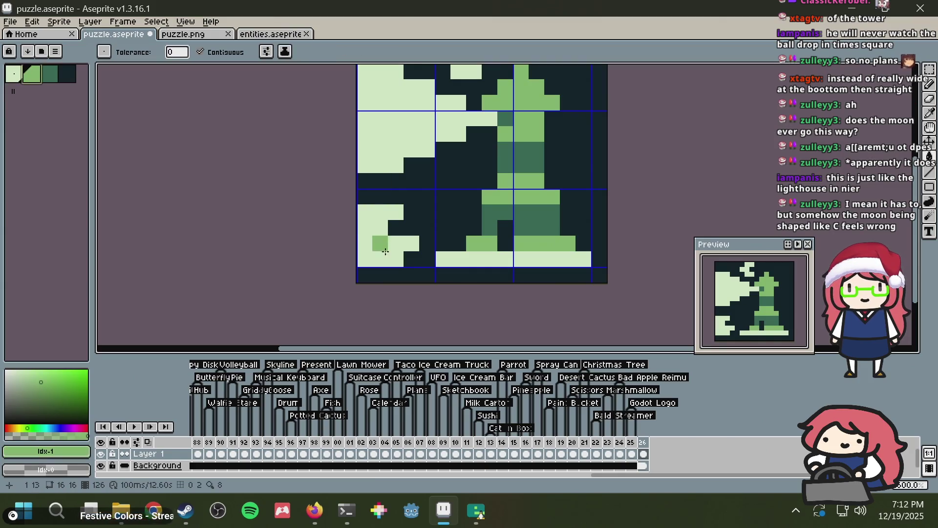
{"action": "left_click", "coordinate": [381, 259]}
Step: Zoom in on the lower-left shape and try a light-green fill, then undo it
{"action": "key", "text": "i"}
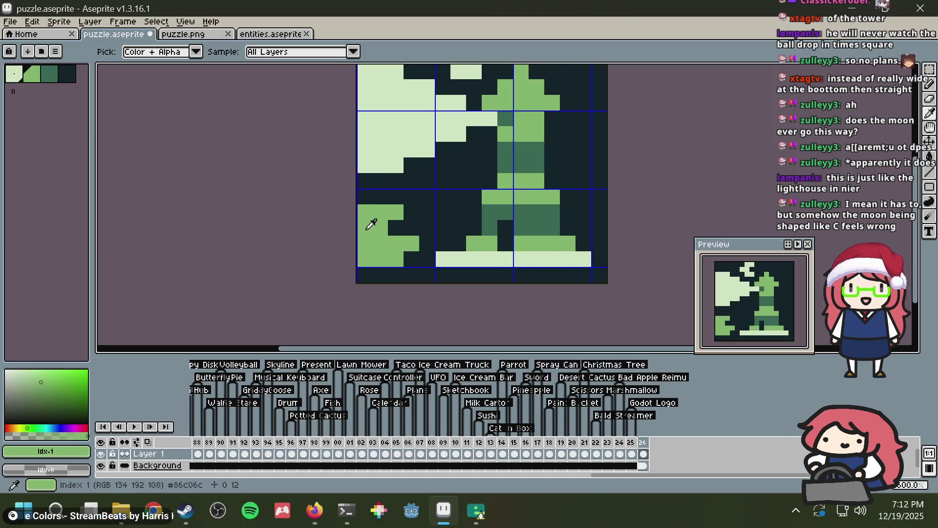
{"action": "key", "text": "g"}
{"action": "scroll", "coordinate": [432, 147], "scroll_direction": "down", "scroll_amount": 3}
{"action": "scroll", "coordinate": [460, 182], "scroll_direction": "up", "scroll_amount": 4}
{"action": "scroll", "coordinate": [460, 182], "scroll_direction": "down", "scroll_amount": 2}
{"action": "scroll", "coordinate": [440, 138], "scroll_direction": "up", "scroll_amount": 3}
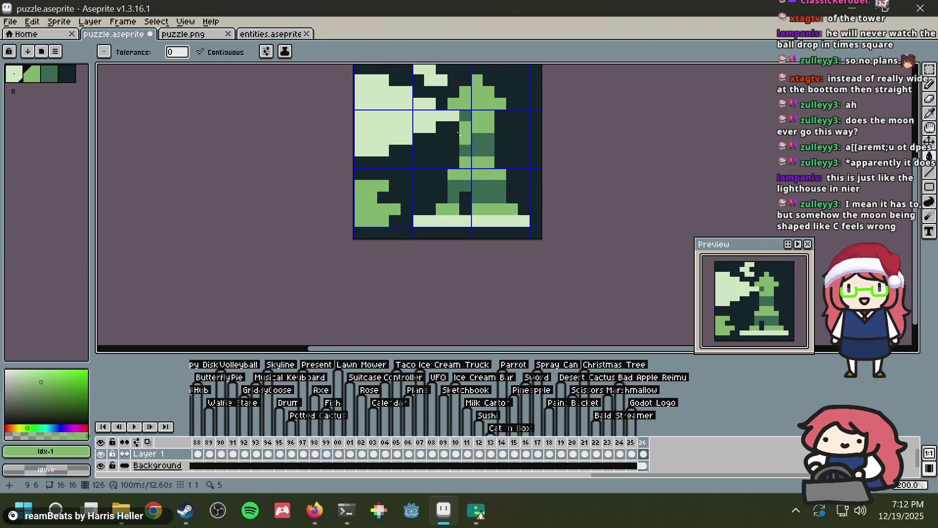
{"action": "left_click_drag", "start_coordinate": [432, 139], "coordinate": [449, 117]}
{"action": "scroll", "coordinate": [448, 118], "scroll_direction": "up", "scroll_amount": 2}
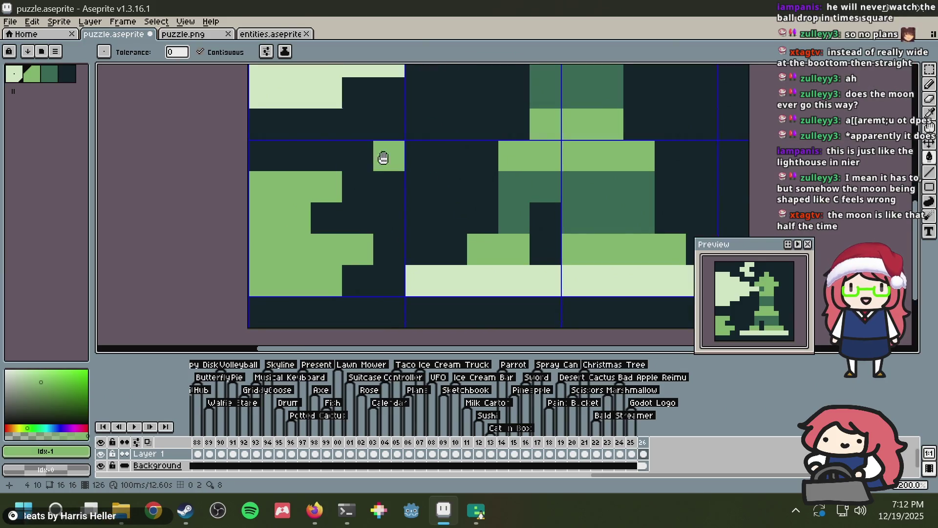
{"action": "left_click_drag", "start_coordinate": [383, 157], "coordinate": [409, 140]}
{"action": "key", "text": "i"}
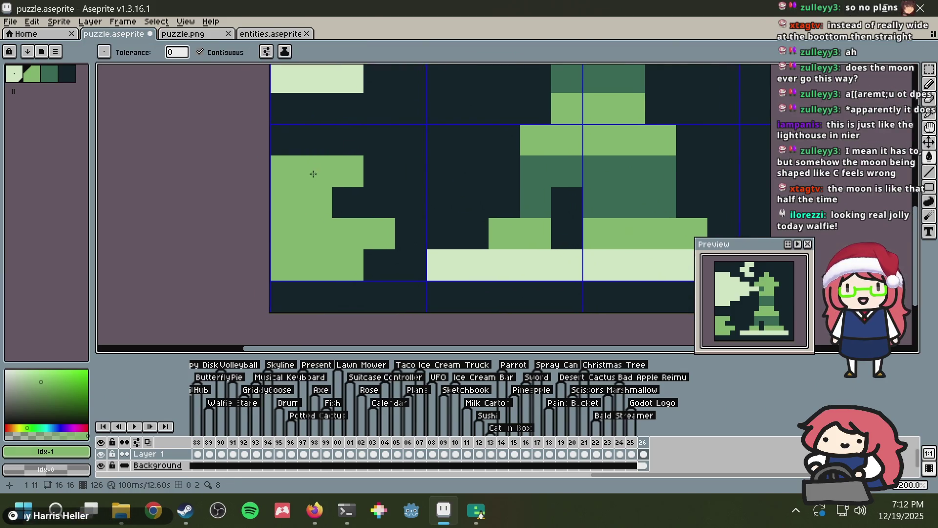
{"action": "left_click", "coordinate": [462, 251]}
{"action": "key", "text": "g"}
{"action": "left_click", "coordinate": [304, 204]}
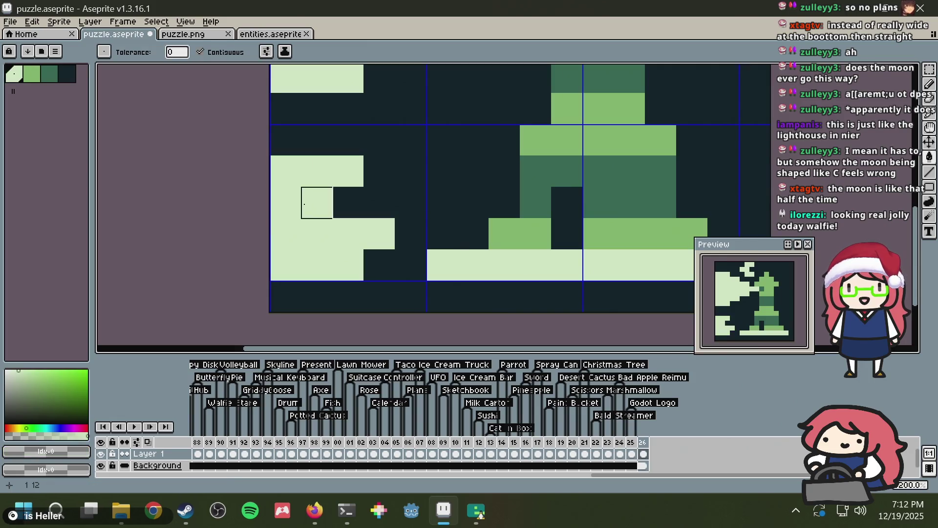
{"action": "key", "text": "ctrl+z"}
Step: Retouch the left block's pixels, turning its top mid-green row and a light pixel dark
{"action": "key", "text": "b"}
{"action": "left_click", "coordinate": [313, 205]}
{"action": "left_click", "coordinate": [286, 205]}
{"action": "left_click", "coordinate": [323, 171]}
{"action": "left_click", "coordinate": [342, 166], "text": "alt"}
{"action": "left_click", "coordinate": [325, 163]}
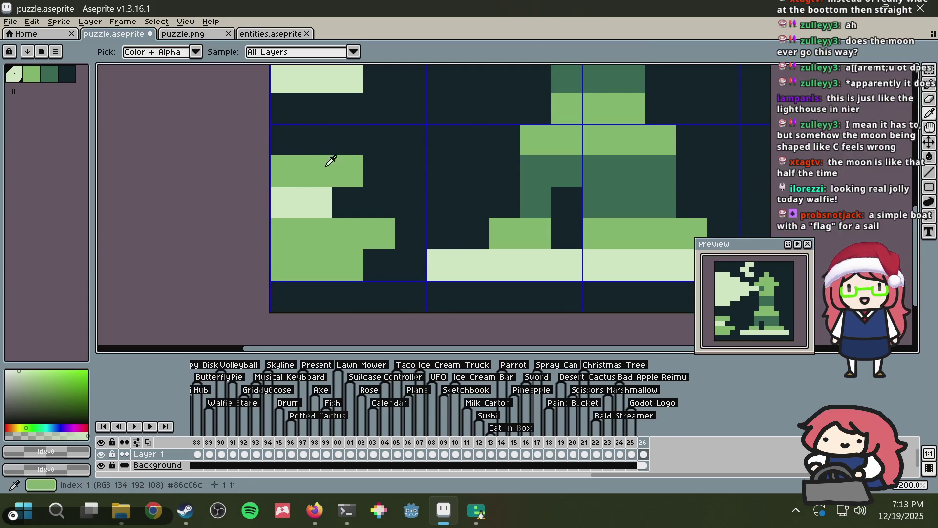
{"action": "left_click", "coordinate": [359, 188], "text": "alt"}
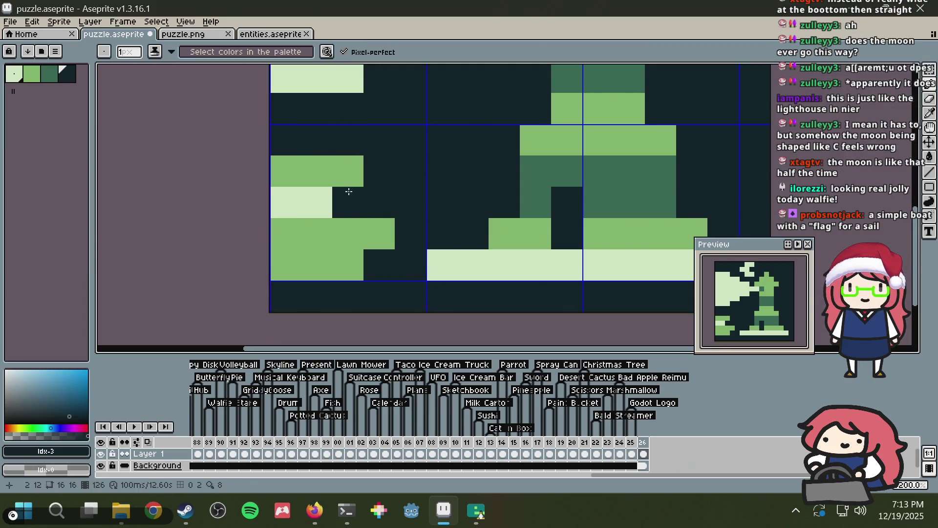
{"action": "left_click", "coordinate": [317, 201]}
{"action": "left_click_drag", "start_coordinate": [288, 171], "coordinate": [345, 166]}
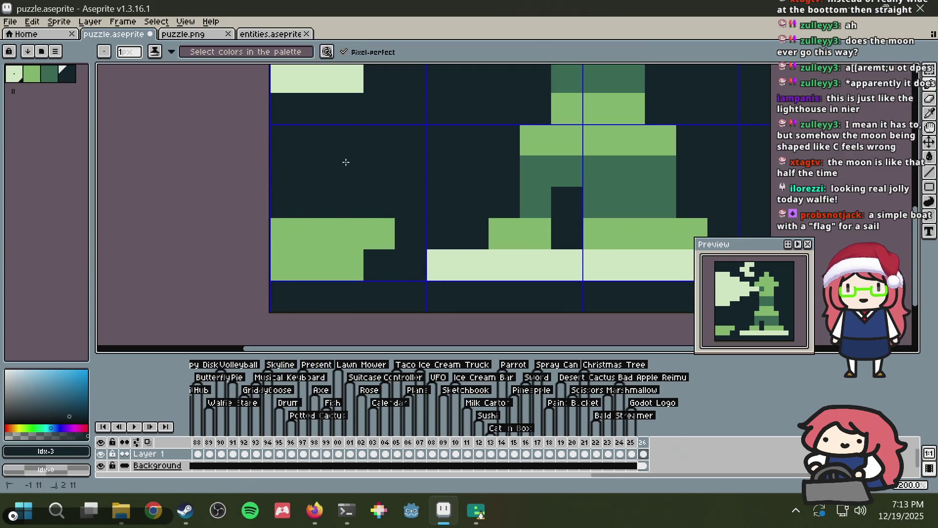
{"action": "left_click", "coordinate": [310, 228], "text": "alt"}
{"action": "left_click", "coordinate": [319, 206]}
Step: Paint a light vertical stripe in the left block with a mid-green pixel beside it, and save
{"action": "left_click", "coordinate": [459, 252], "text": "alt"}
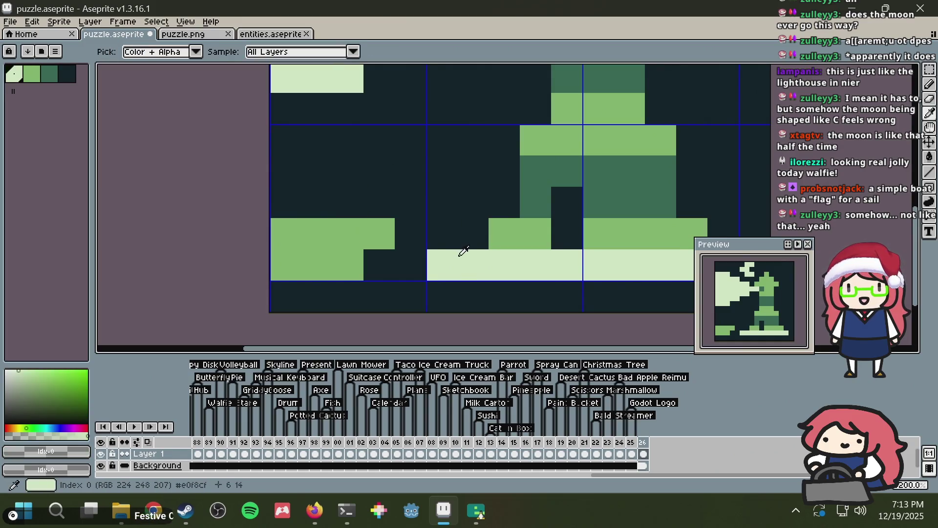
{"action": "left_click_drag", "start_coordinate": [317, 203], "coordinate": [315, 142]}
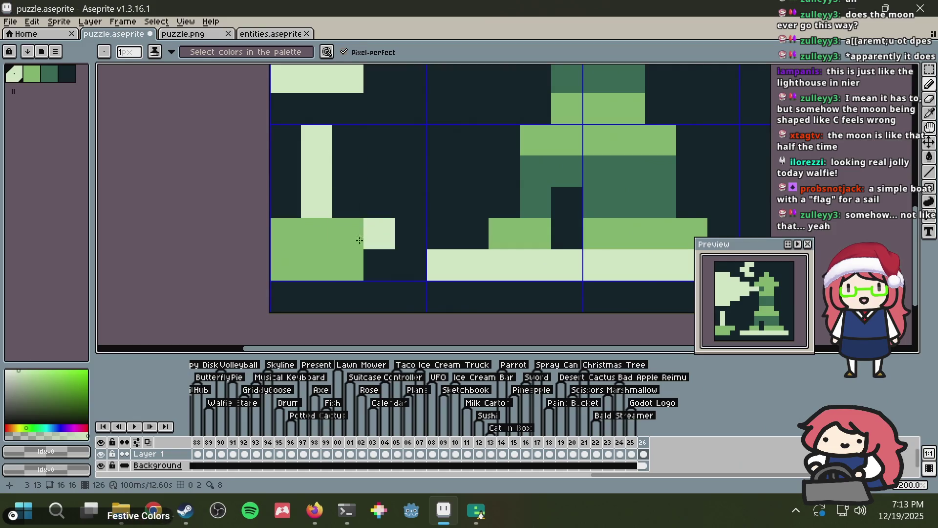
{"action": "left_click", "coordinate": [376, 234], "text": "alt"}
{"action": "left_click", "coordinate": [352, 202]}
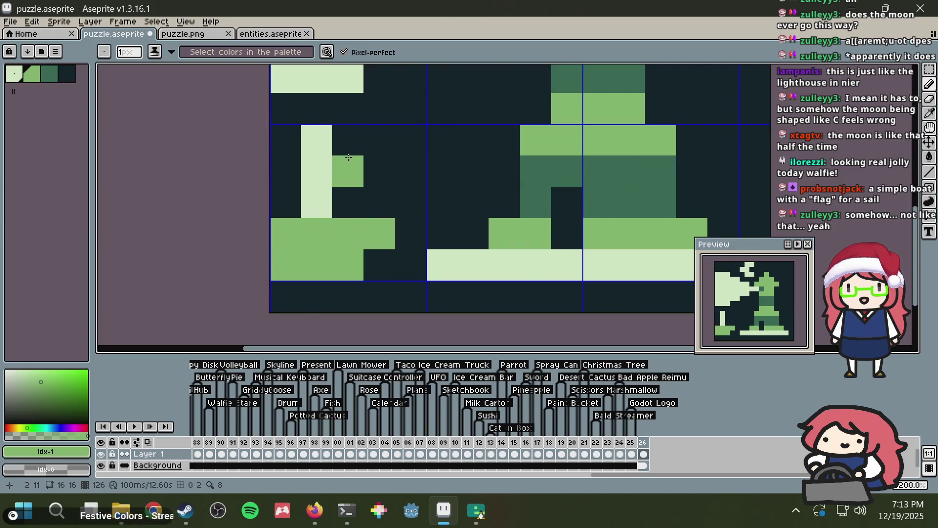
{"action": "scroll", "coordinate": [354, 160], "scroll_direction": "down", "scroll_amount": 2}
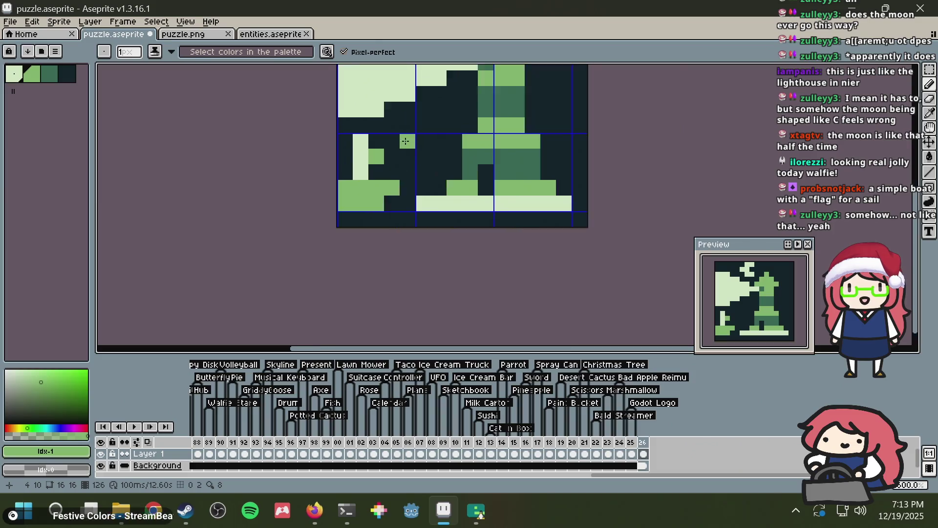
{"action": "scroll", "coordinate": [350, 162], "scroll_direction": "up", "scroll_amount": 1}
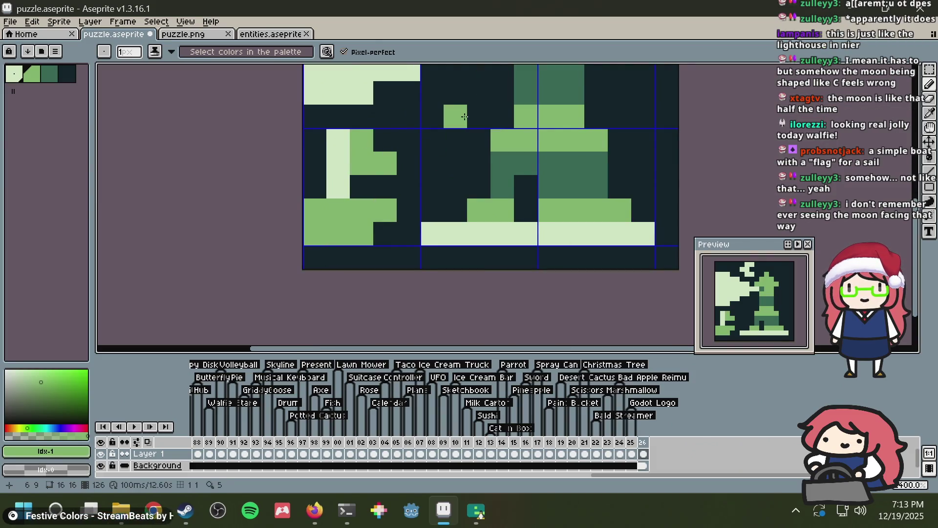
{"action": "scroll", "coordinate": [465, 118], "scroll_direction": "down", "scroll_amount": 2}
{"action": "scroll", "coordinate": [465, 117], "scroll_direction": "down", "scroll_amount": 1}
{"action": "key", "text": "ctrl+s"}
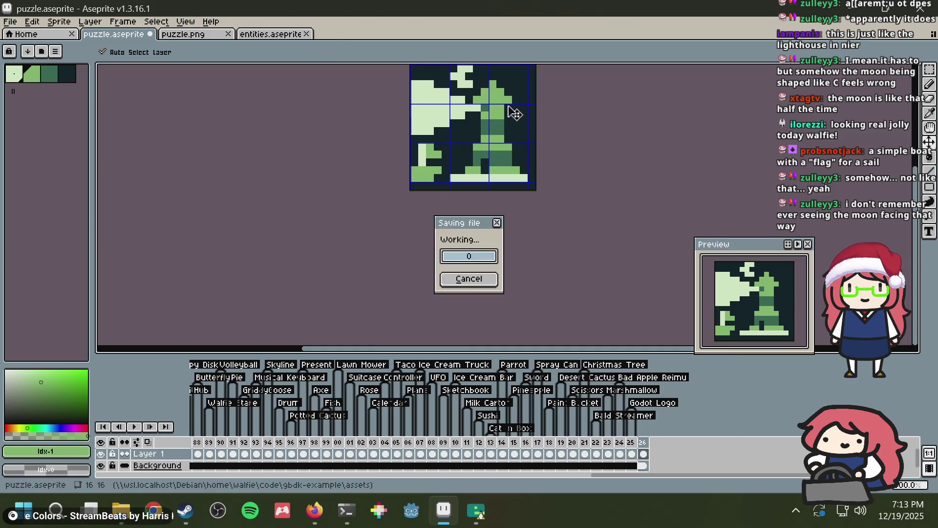
{"action": "scroll", "coordinate": [508, 106], "scroll_direction": "down", "scroll_amount": 2}
{"action": "scroll", "coordinate": [506, 106], "scroll_direction": "up", "scroll_amount": 1}
{"action": "left_click_drag", "start_coordinate": [491, 128], "coordinate": [444, 188]}
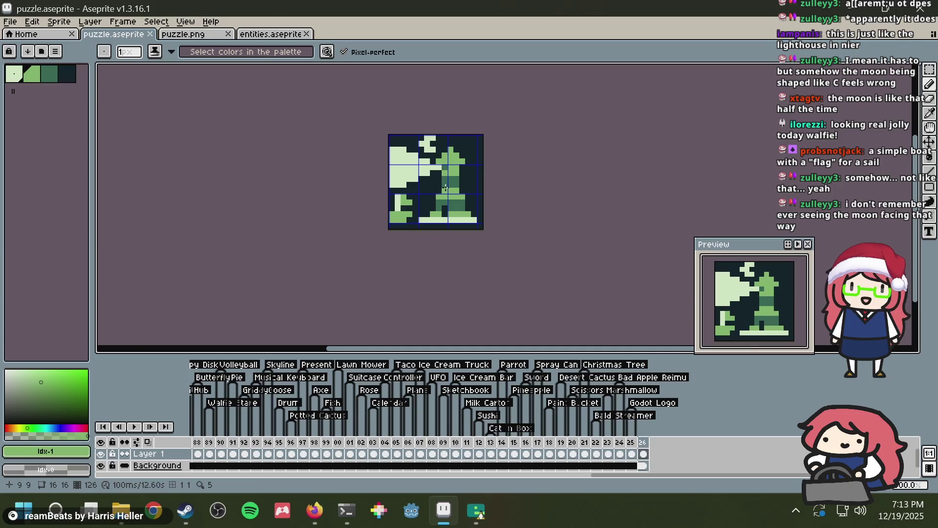
Step: Replace the lighthouse image search in Firefox with 'moon'
{"action": "key", "text": "alt+Tab"}
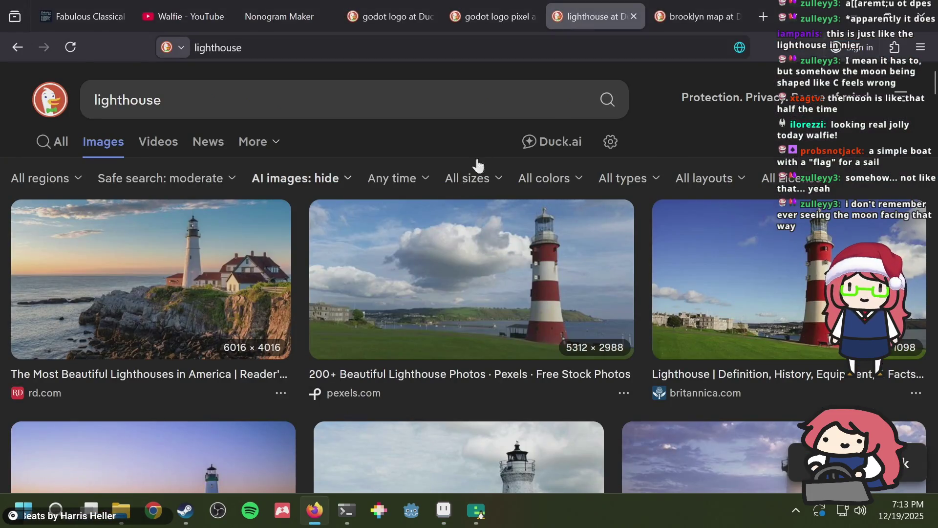
{"action": "left_click", "coordinate": [395, 86]}
{"action": "key", "text": "ctrl+a"}
{"action": "type", "text": "moon"}
{"action": "key", "text": "Return"}
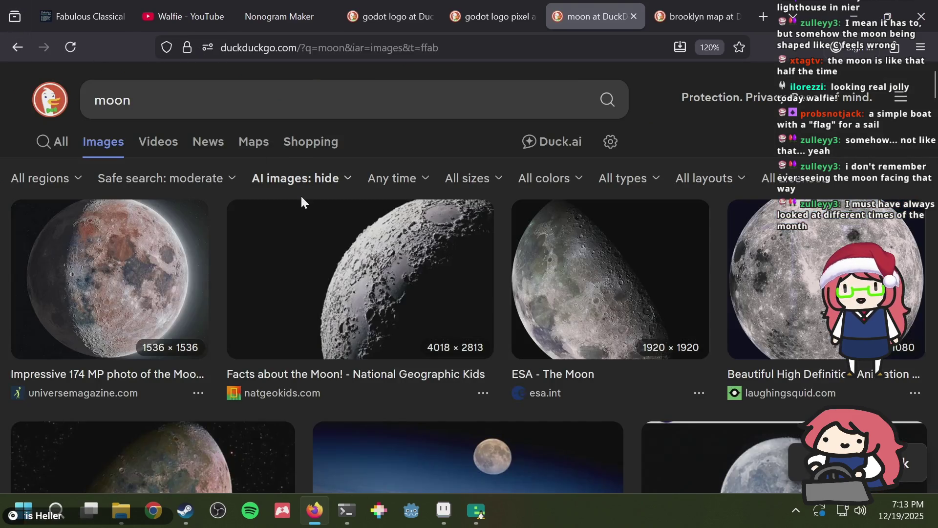
Step: Open the Moon Phases image result to study the shapes, then re-save puzzle.aseprite
{"action": "scroll", "coordinate": [301, 200], "scroll_direction": "down", "scroll_amount": 5}
{"action": "scroll", "coordinate": [303, 203], "scroll_direction": "down", "scroll_amount": 4}
{"action": "scroll", "coordinate": [303, 202], "scroll_direction": "up", "scroll_amount": 4}
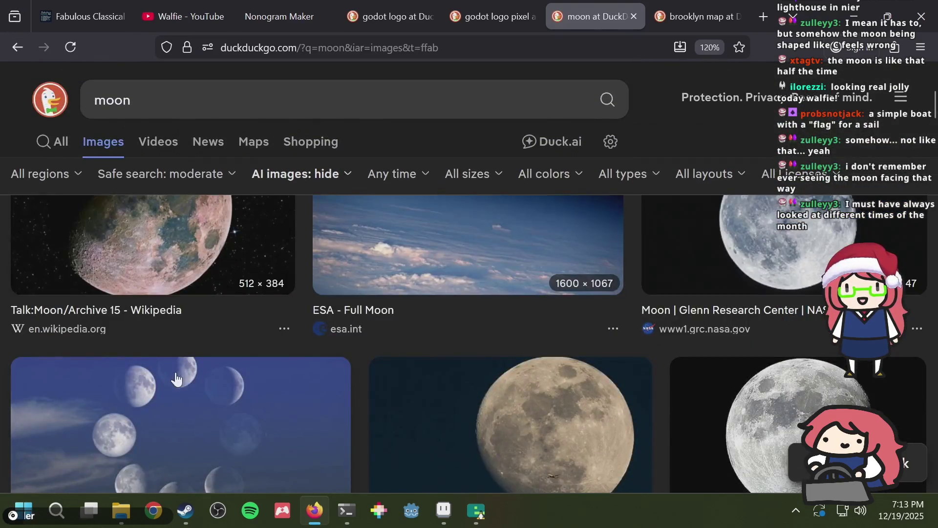
{"action": "scroll", "coordinate": [177, 378], "scroll_direction": "down", "scroll_amount": 2}
{"action": "left_click", "coordinate": [215, 322]}
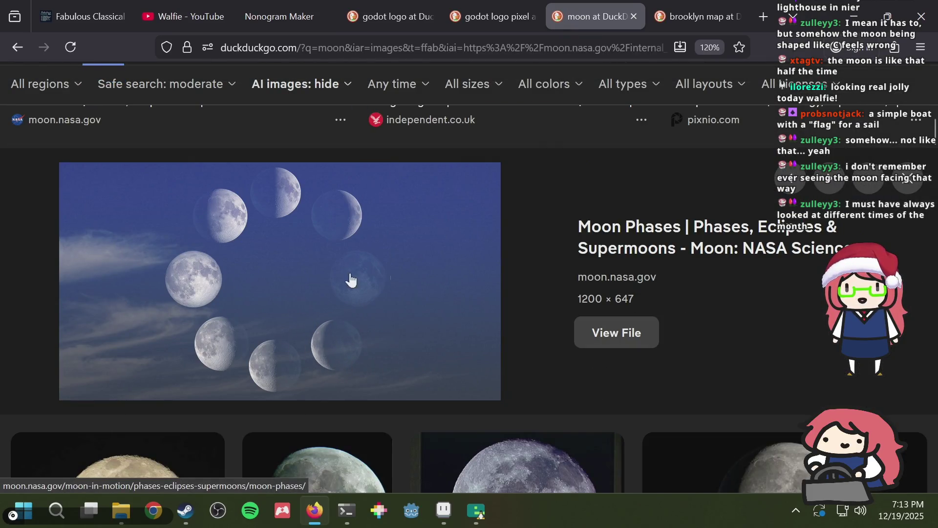
{"action": "scroll", "coordinate": [457, 305], "scroll_direction": "down", "scroll_amount": 15}
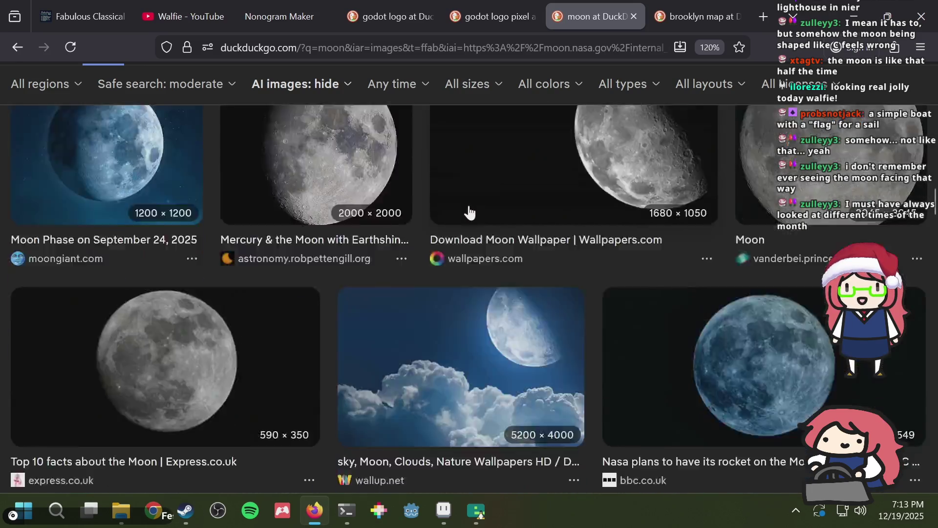
{"action": "scroll", "coordinate": [469, 212], "scroll_direction": "down", "scroll_amount": 15}
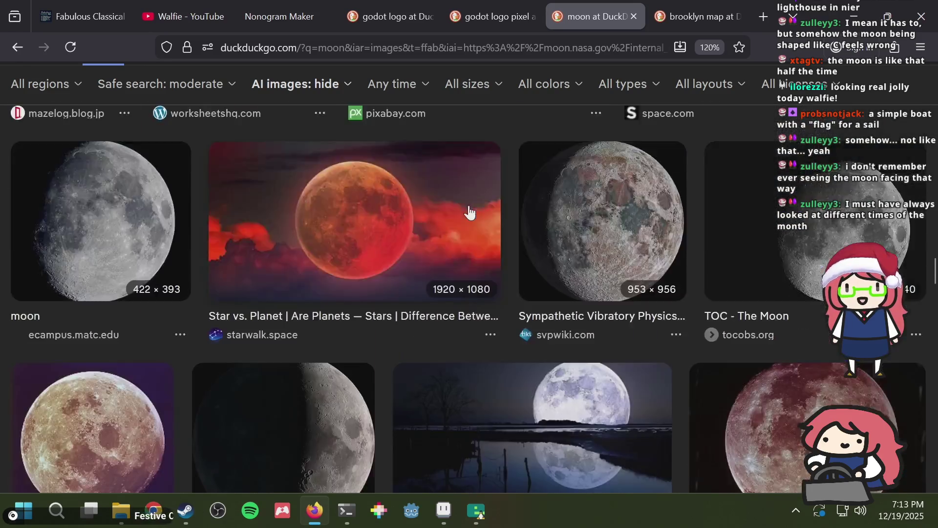
{"action": "scroll", "coordinate": [469, 210], "scroll_direction": "down", "scroll_amount": 10}
{"action": "key", "text": "alt+Tab"}
{"action": "key", "text": "ctrl+s"}
{"action": "scroll", "coordinate": [381, 202], "scroll_direction": "up", "scroll_amount": 5}
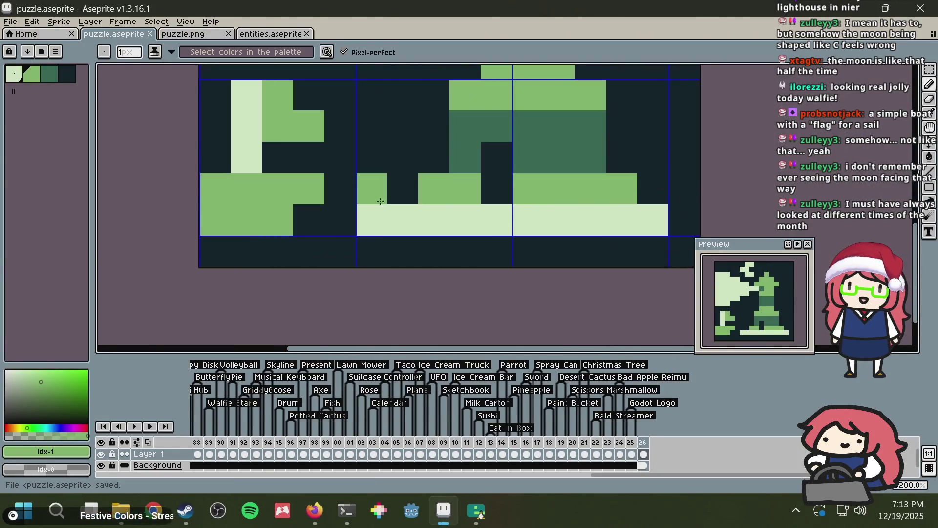
Step: Paint a few pixels with the dark background colour and save puzzle.aseprite
{"action": "left_click", "coordinate": [318, 217], "text": "alt"}
{"action": "left_click", "coordinate": [215, 220]}
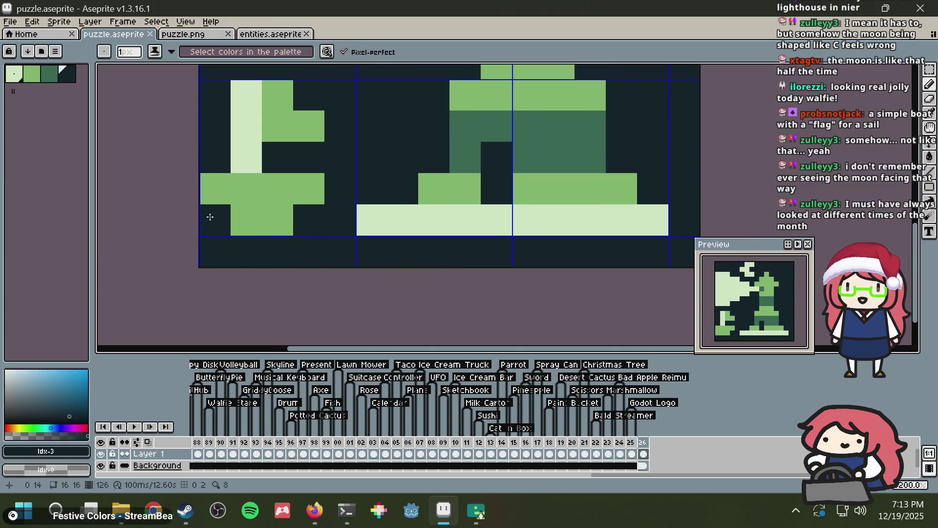
{"action": "key", "text": "ctrl+s"}
{"action": "left_click", "coordinate": [468, 149]}
{"action": "scroll", "coordinate": [479, 149], "scroll_direction": "down", "scroll_amount": 4}
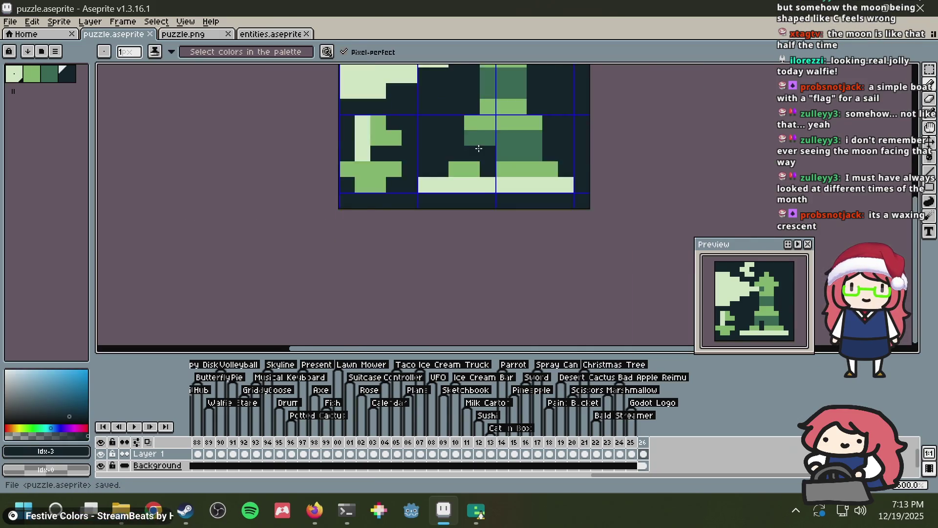
{"action": "key", "text": "v"}
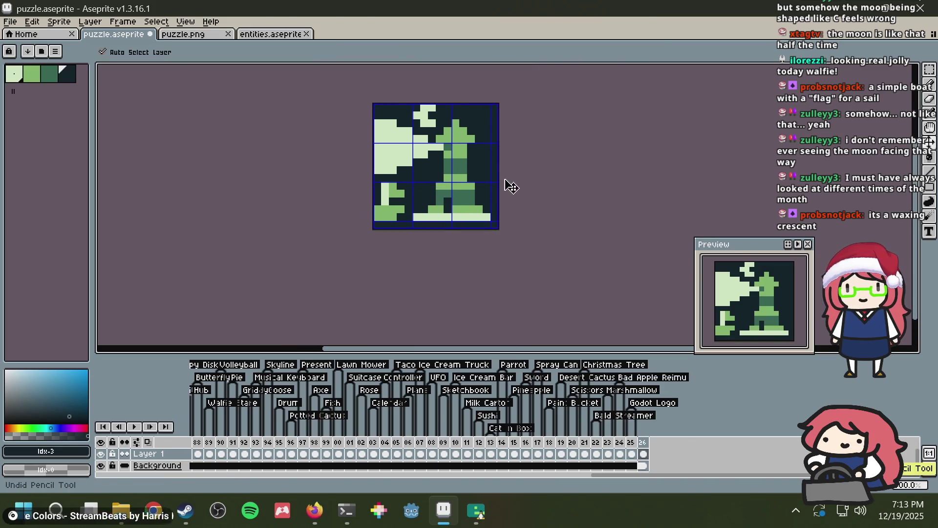
{"action": "key", "text": "b"}
{"action": "scroll", "coordinate": [493, 176], "scroll_direction": "up", "scroll_amount": 2}
{"action": "key", "text": "ctrl+s"}
Step: Select the whole sprite and look over the puzzle.png document
{"action": "scroll", "coordinate": [485, 175], "scroll_direction": "up", "scroll_amount": 2}
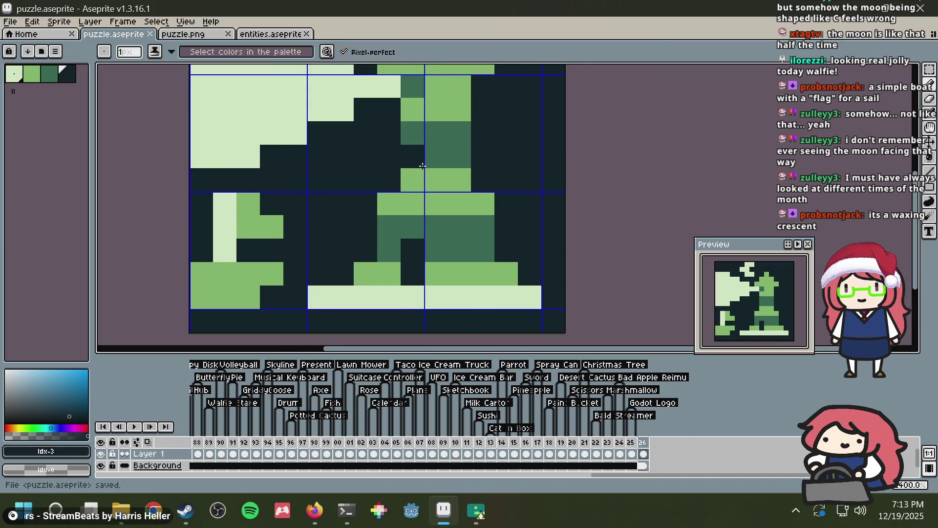
{"action": "scroll", "coordinate": [469, 181], "scroll_direction": "down", "scroll_amount": 1}
{"action": "key", "text": "v"}
{"action": "key", "text": "ctrl+a"}
{"action": "left_click", "coordinate": [195, 38]}
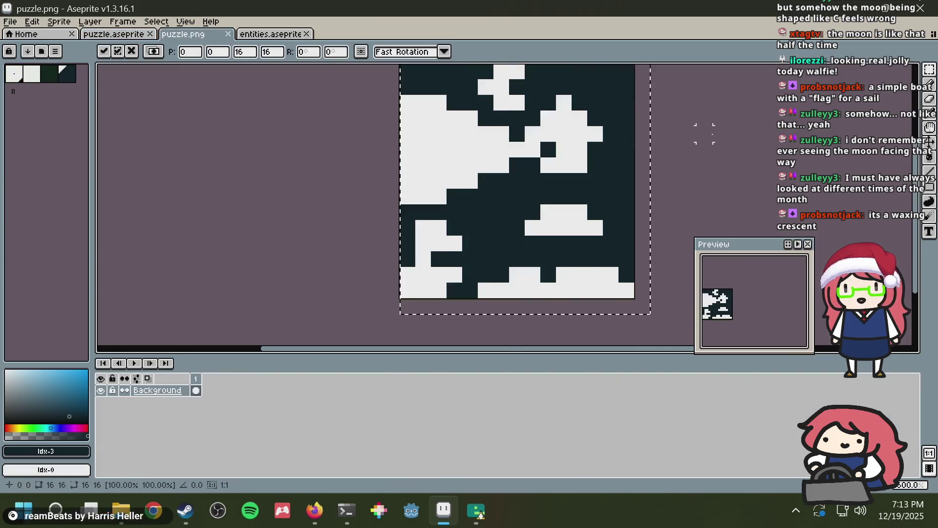
{"action": "scroll", "coordinate": [723, 155], "scroll_direction": "down", "scroll_amount": 3}
{"action": "scroll", "coordinate": [704, 153], "scroll_direction": "up", "scroll_amount": 3}
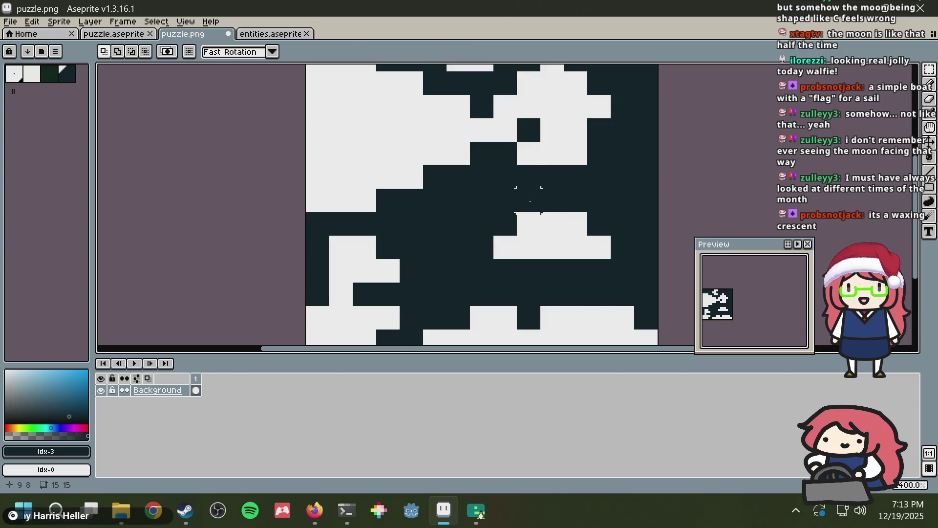
{"action": "scroll", "coordinate": [575, 177], "scroll_direction": "down", "scroll_amount": 5}
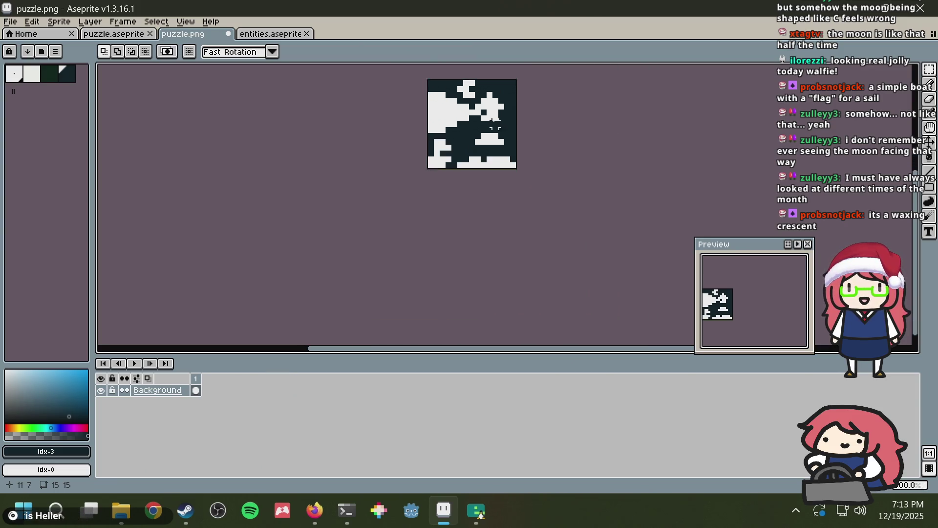
{"action": "scroll", "coordinate": [516, 166], "scroll_direction": "down", "scroll_amount": 2}
{"action": "scroll", "coordinate": [483, 166], "scroll_direction": "up", "scroll_amount": 4}
Step: Eyedrop the pale green, flood-fill the dark-green tower block with it, and save
{"action": "left_click", "coordinate": [111, 35]}
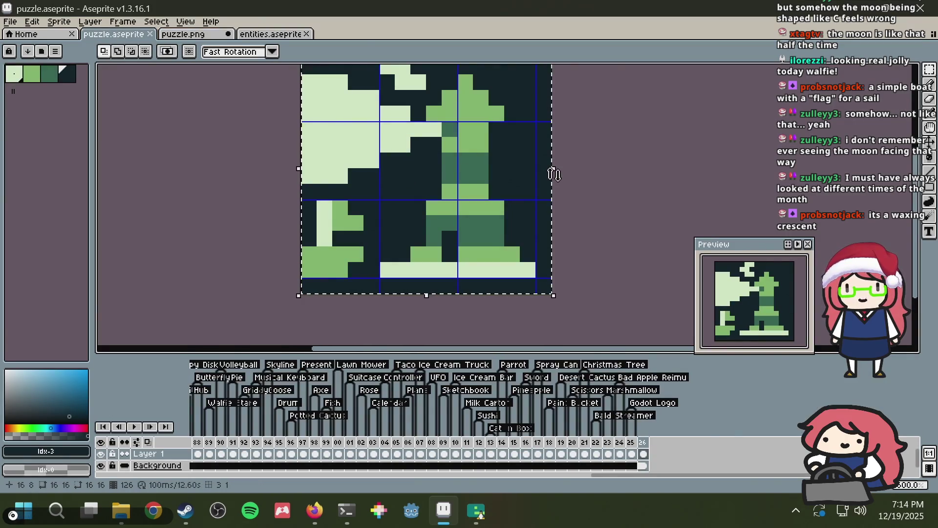
{"action": "key", "text": "b"}
{"action": "key", "text": "i"}
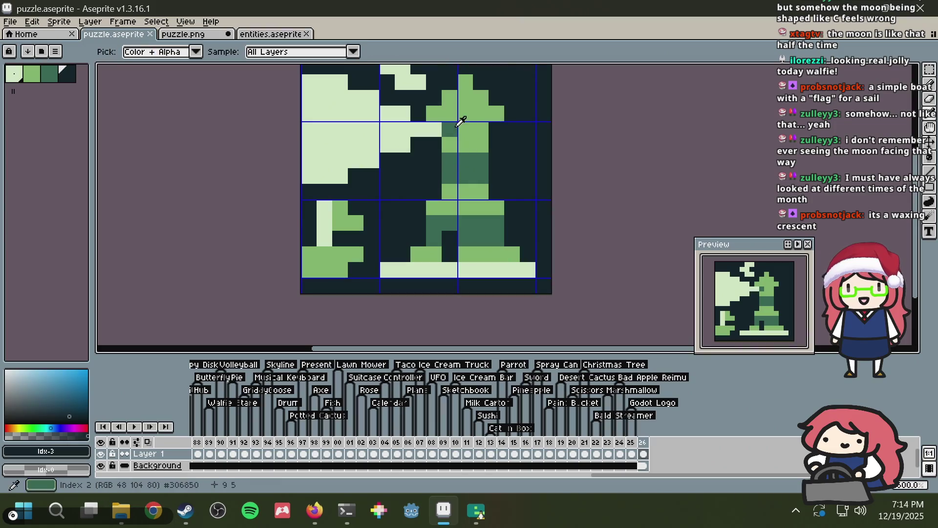
{"action": "left_click", "coordinate": [425, 130]}
{"action": "key", "text": "g"}
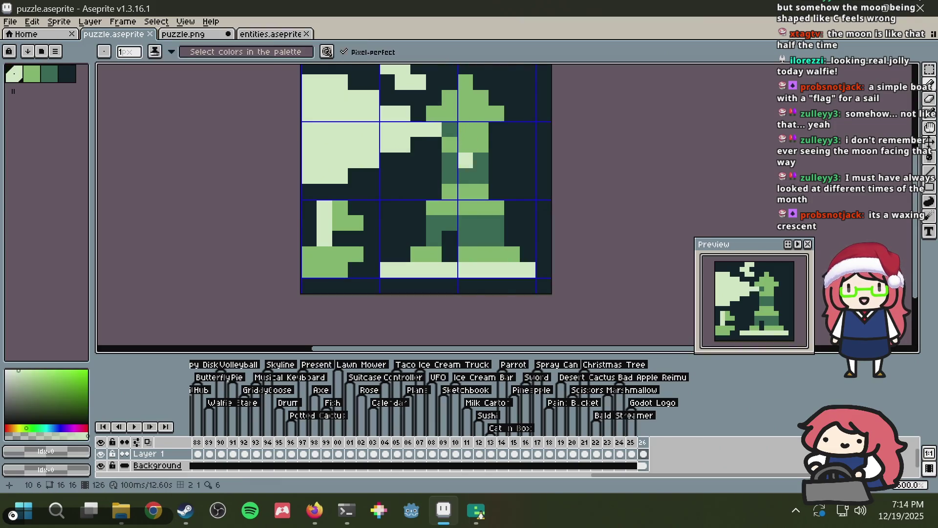
{"action": "left_click", "coordinate": [480, 157]}
{"action": "left_click", "coordinate": [481, 223]}
{"action": "scroll", "coordinate": [526, 190], "scroll_direction": "down", "scroll_amount": 2}
{"action": "scroll", "coordinate": [525, 191], "scroll_direction": "down", "scroll_amount": 1}
{"action": "key", "text": "ctrl+s"}
Step: Copy the whole sprite and paste it into puzzle.png, committing the paste
{"action": "key", "text": "ctrl+a"}
{"action": "key", "text": "ctrl+c"}
{"action": "left_click", "coordinate": [195, 34]}
{"action": "key", "text": "ctrl+v"}
{"action": "left_click", "coordinate": [628, 138]}
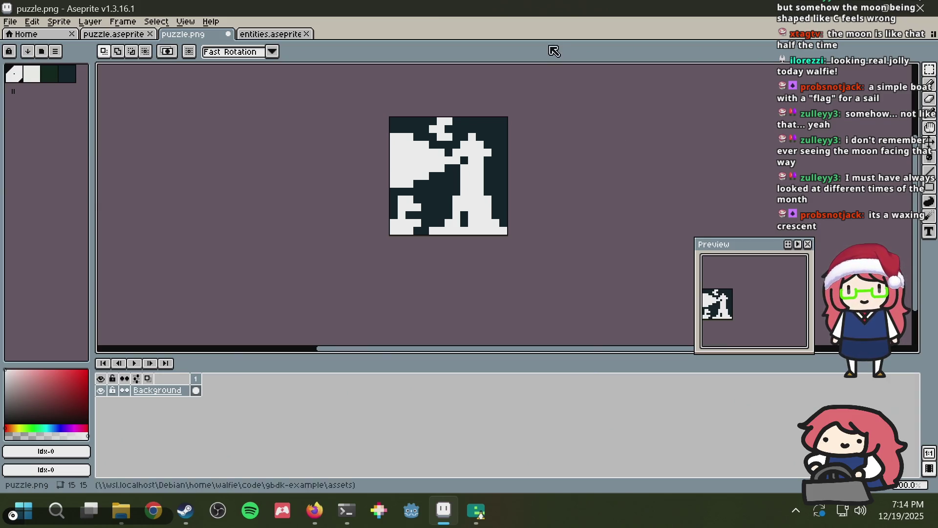
Step: Try a white strip on row 9 and a right-edge selection, undoing both
{"action": "scroll", "coordinate": [446, 129], "scroll_direction": "up", "scroll_amount": 1}
{"action": "left_click_drag", "start_coordinate": [410, 221], "coordinate": [442, 221]}
{"action": "key", "text": "ctrl+z"}
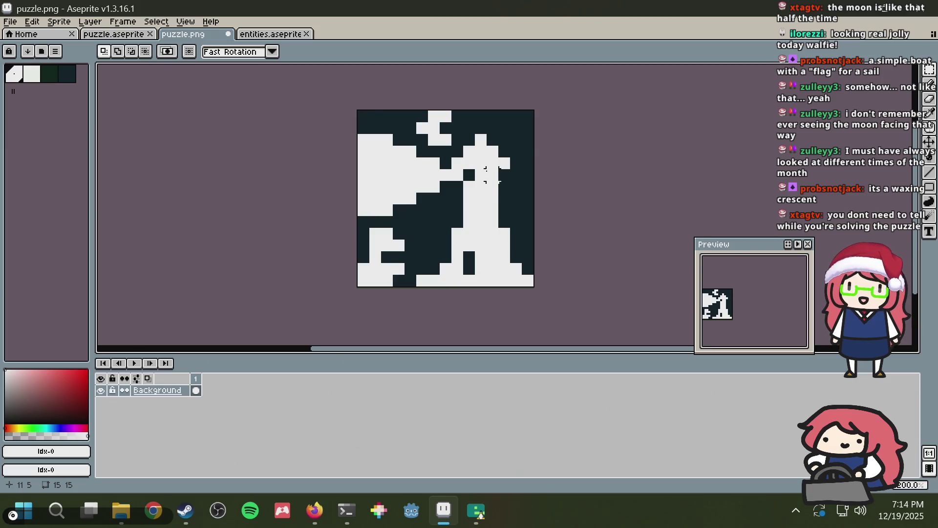
{"action": "left_click_drag", "start_coordinate": [503, 183], "coordinate": [533, 216]}
{"action": "key", "text": "ctrl+z"}
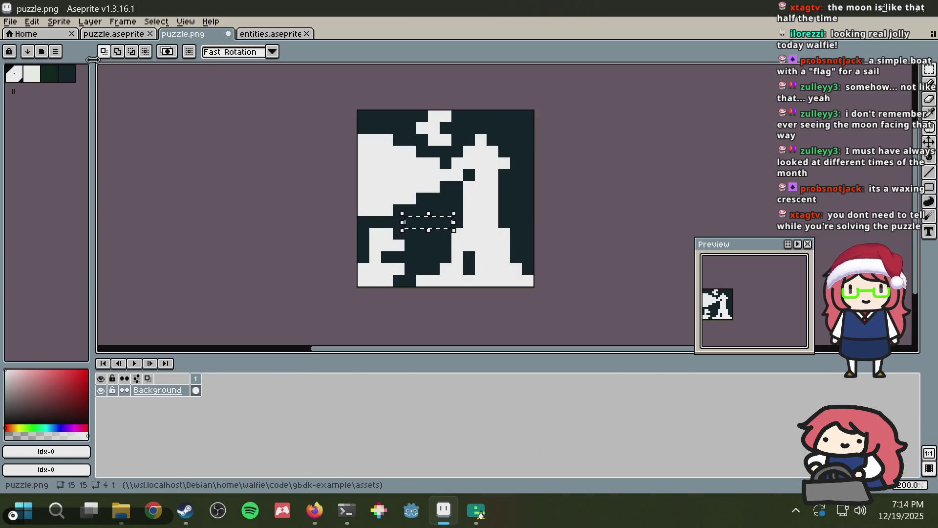
Step: Clear the selections in puzzle.png and puzzle.aseprite, then save puzzle.aseprite
{"action": "left_click", "coordinate": [119, 34]}
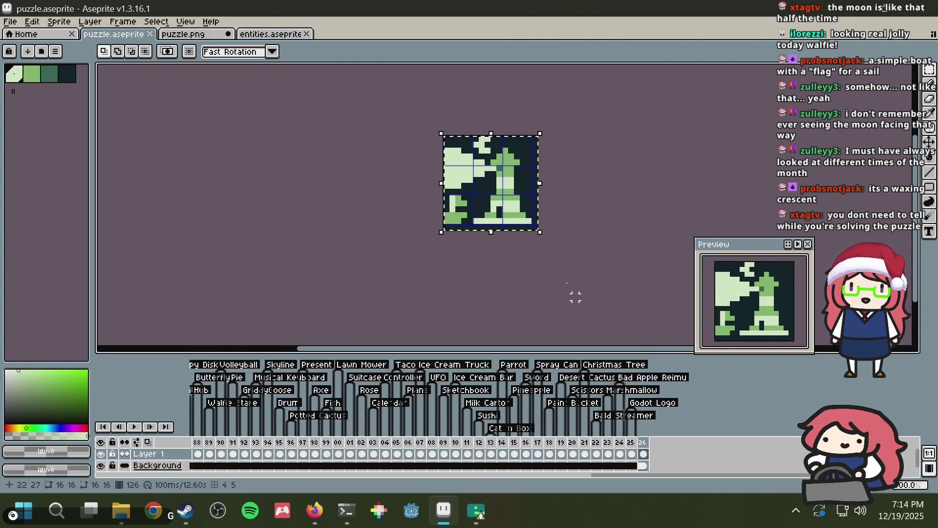
{"action": "left_click", "coordinate": [215, 35]}
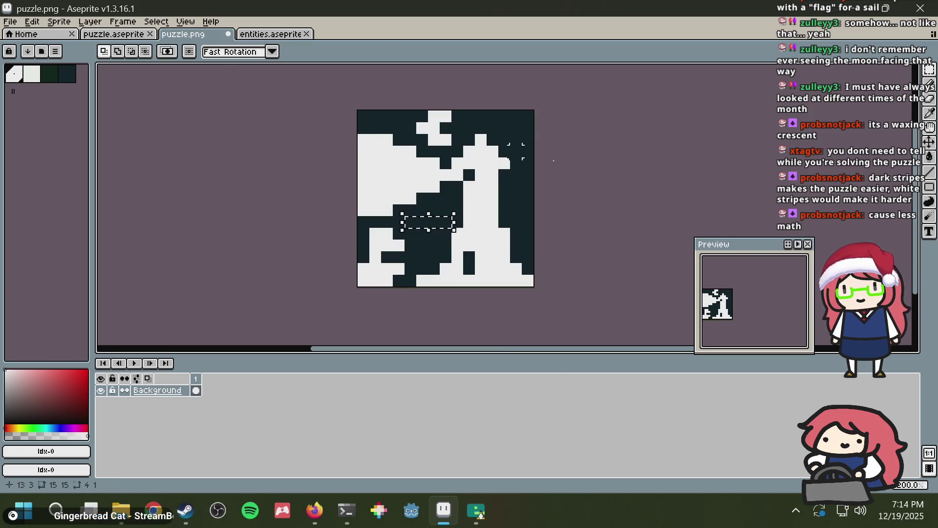
{"action": "key", "text": "ctrl+d"}
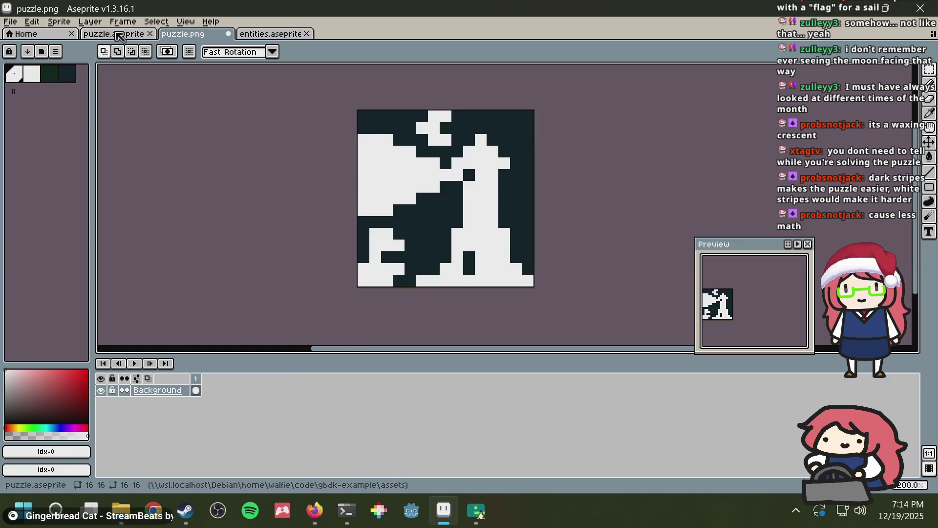
{"action": "left_click", "coordinate": [116, 33]}
{"action": "key", "text": "ctrl+d"}
{"action": "key", "text": "ctrl+s"}
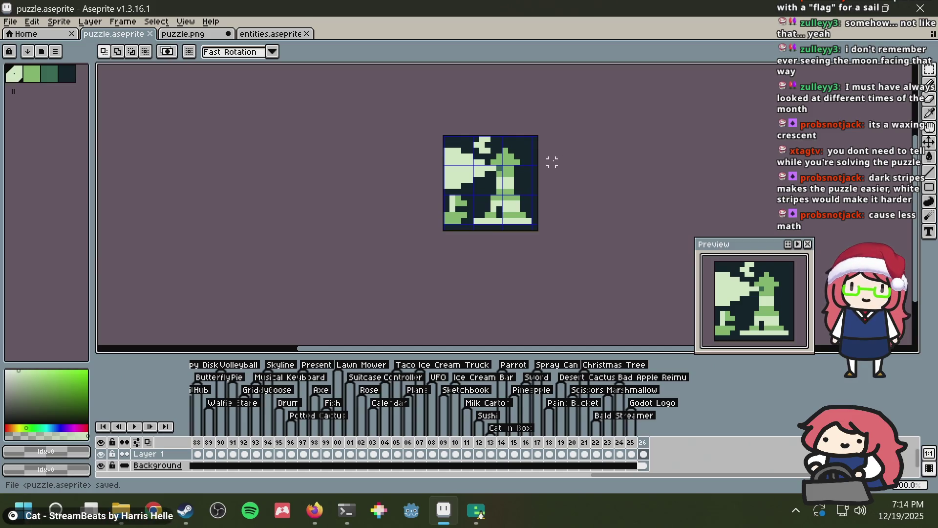
Step: Compare puzzle.png against puzzle.aseprite by flipping between the two tabs
{"action": "scroll", "coordinate": [538, 171], "scroll_direction": "up", "scroll_amount": 1}
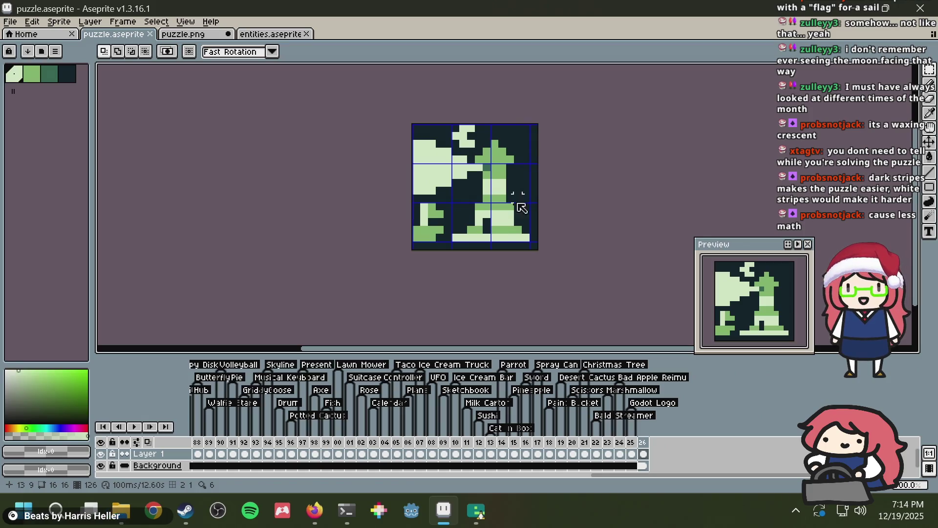
{"action": "left_click", "coordinate": [205, 38]}
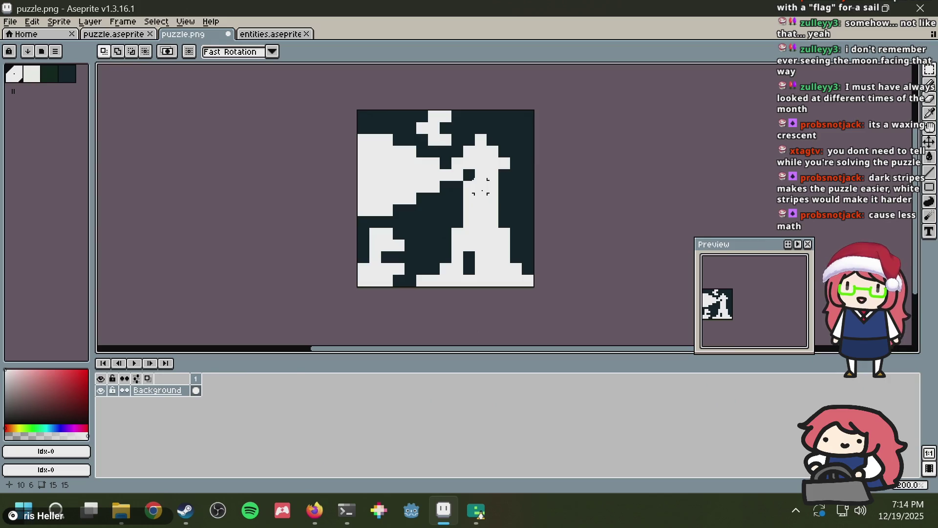
{"action": "scroll", "coordinate": [473, 197], "scroll_direction": "down", "scroll_amount": 1}
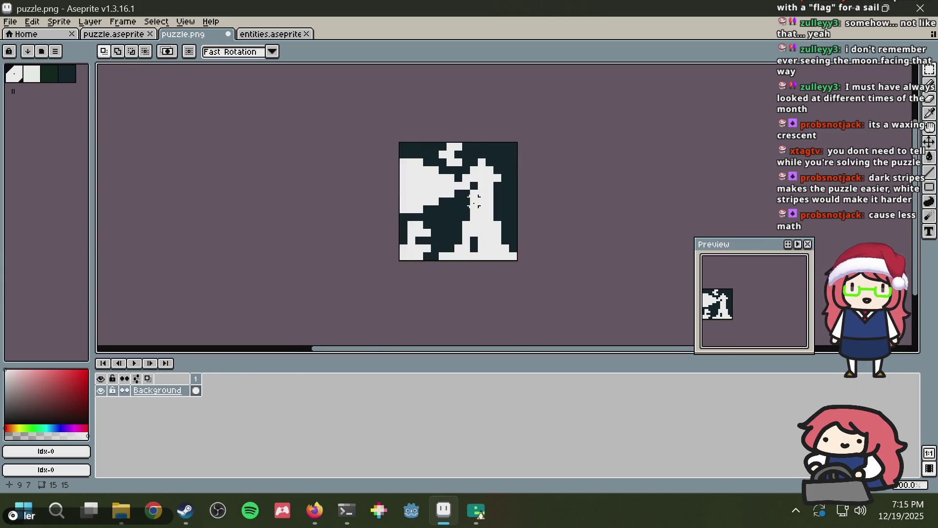
{"action": "left_click", "coordinate": [119, 37]}
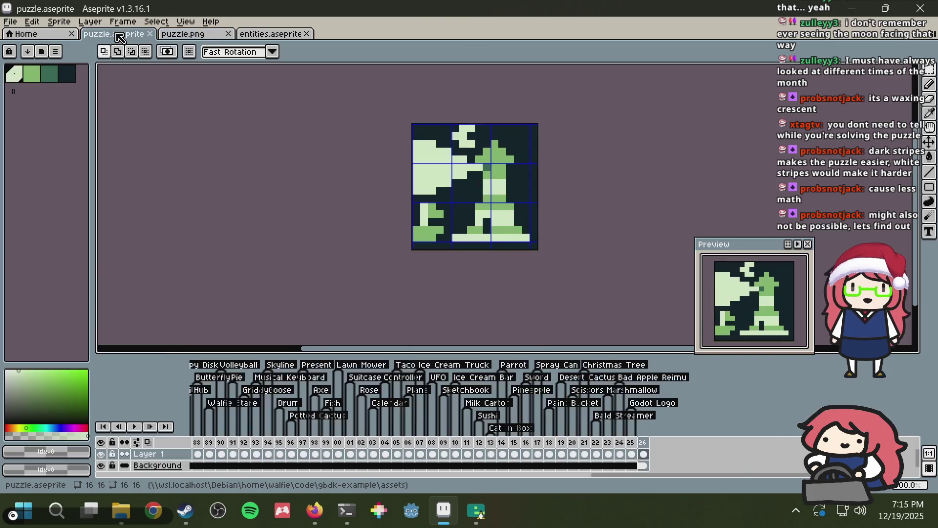
{"action": "scroll", "coordinate": [535, 147], "scroll_direction": "up", "scroll_amount": 1}
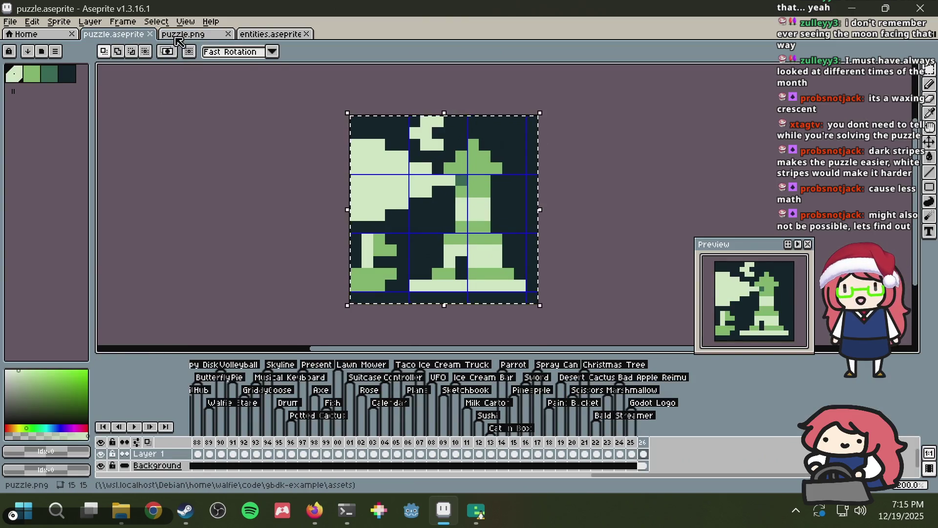
{"action": "left_click", "coordinate": [181, 35]}
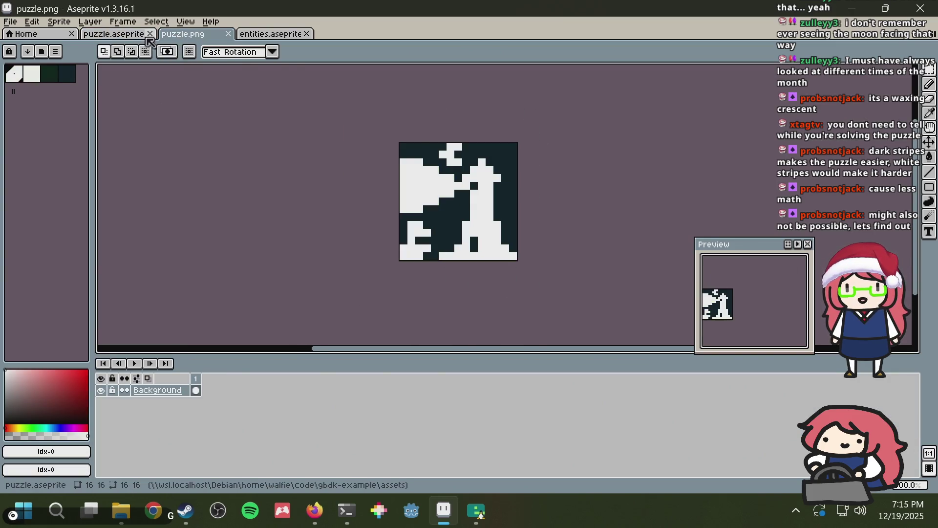
{"action": "left_click", "coordinate": [132, 35]}
Step: Copy the sprite into puzzle.png, save it, and bring Firefox forward
{"action": "key", "text": "ctrl+c"}
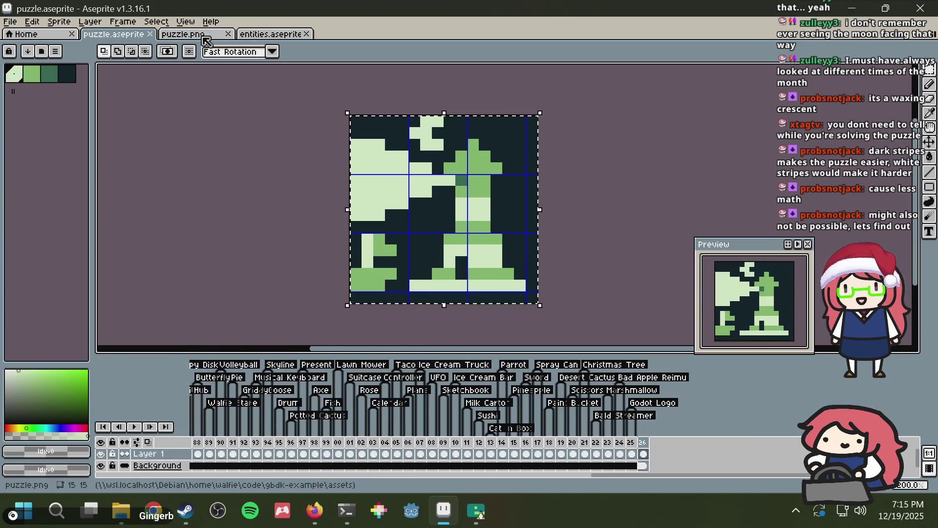
{"action": "left_click", "coordinate": [210, 36]}
{"action": "key", "text": "ctrl+v"}
{"action": "key", "text": "ctrl+s"}
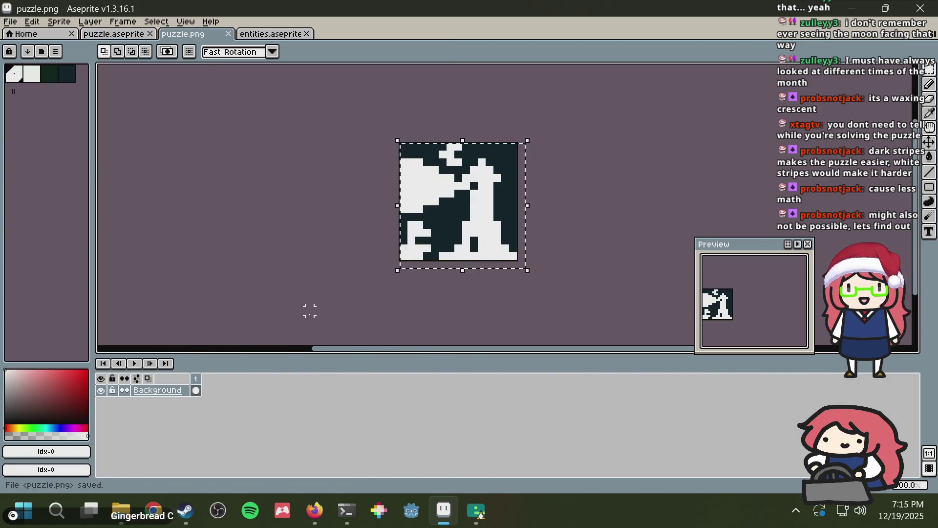
{"action": "left_click", "coordinate": [315, 511]}
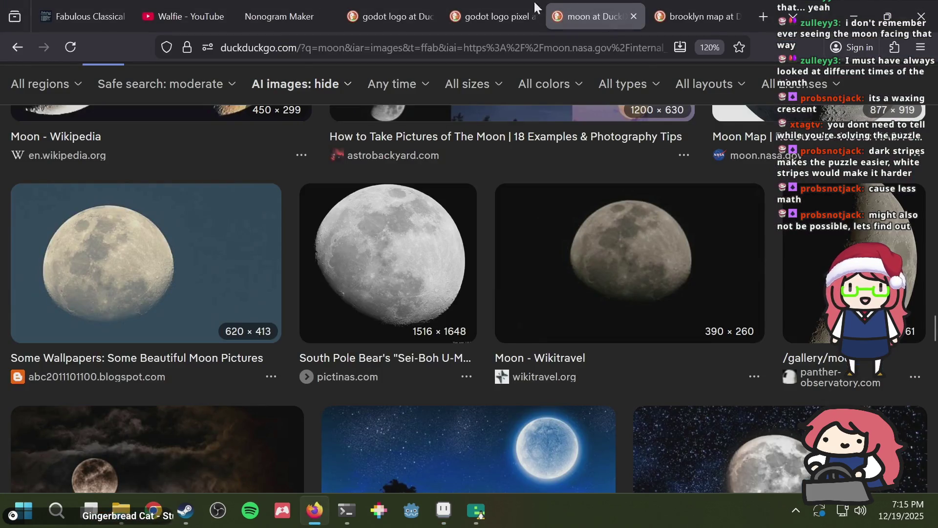
Step: Regenerate the 15×15 nonogram from puzzle.png via Generate From Image, then return to Aseprite
{"action": "left_click", "coordinate": [269, 14]}
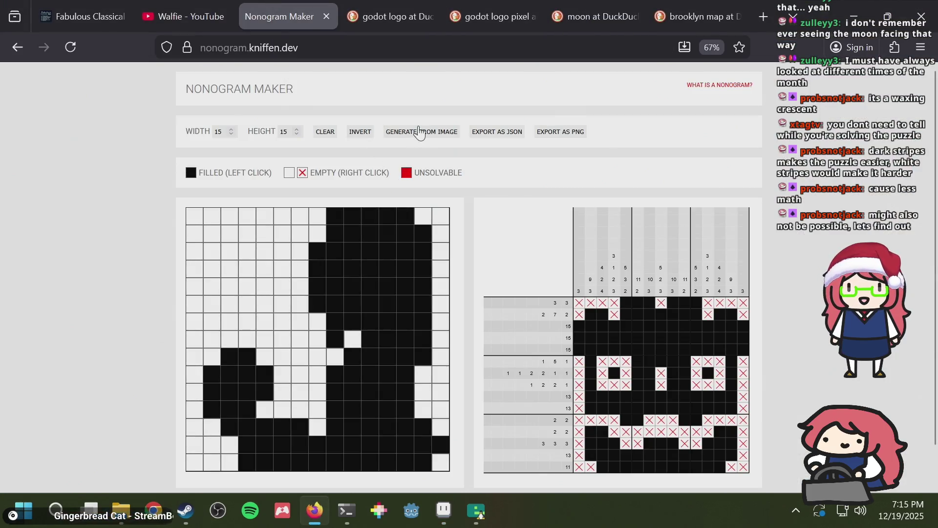
{"action": "left_click", "coordinate": [419, 132]}
{"action": "double_click", "coordinate": [365, 158]}
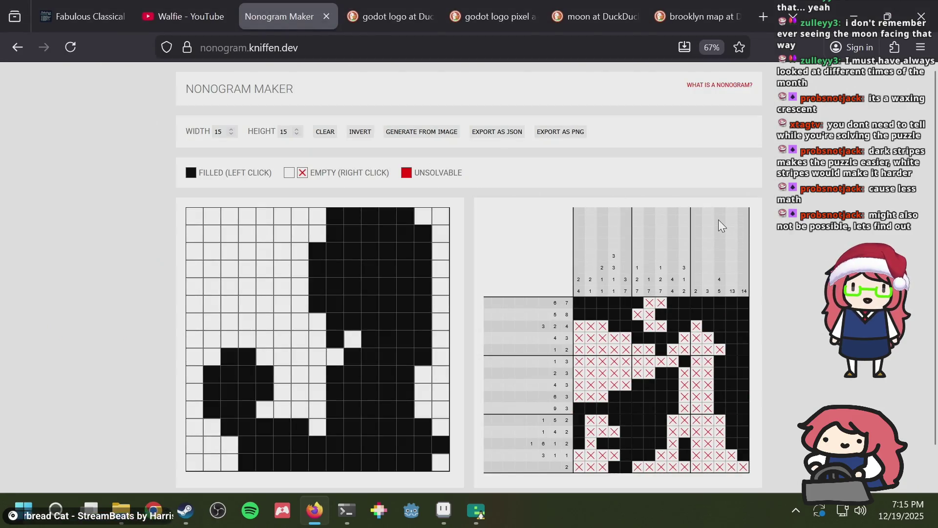
{"action": "key", "text": "alt+Tab"}
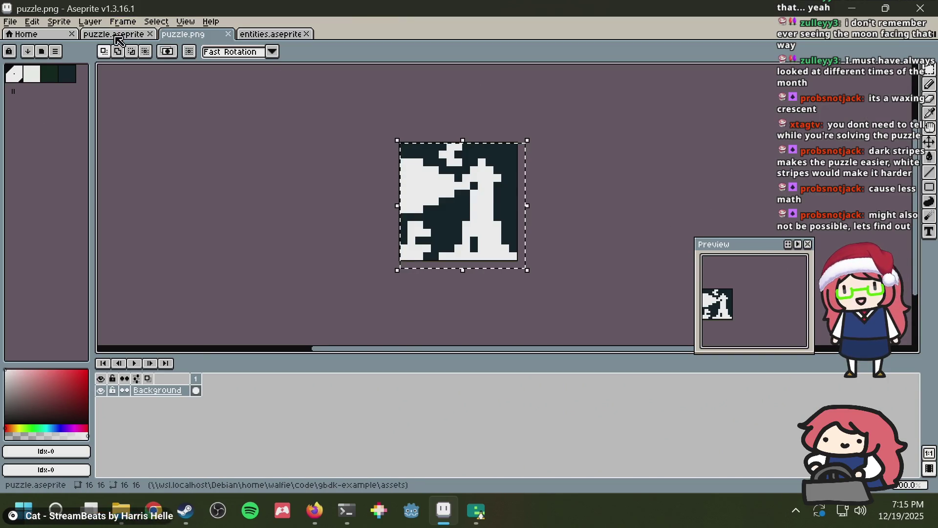
Step: Save puzzle.aseprite and add a new tag named 'Lighthouse' on frame 126
{"action": "left_click", "coordinate": [116, 33]}
{"action": "key", "text": "ctrl+s"}
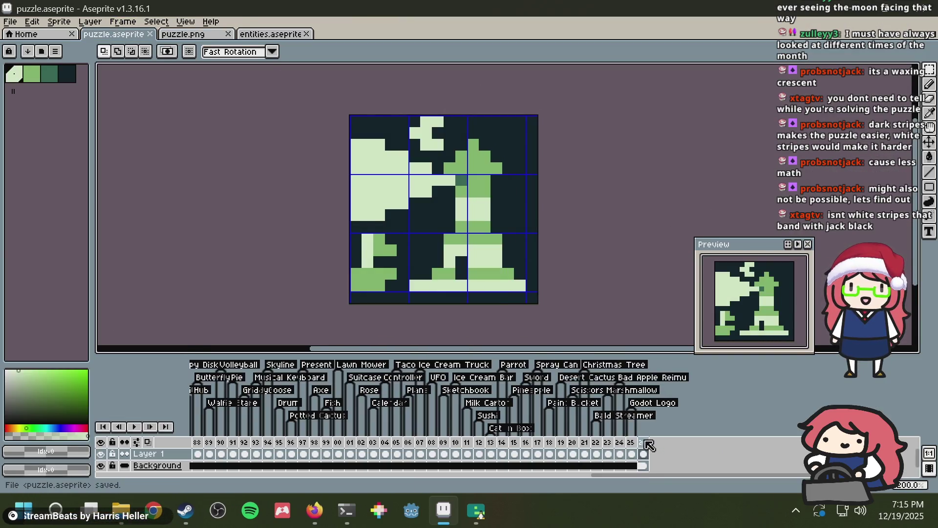
{"action": "right_click", "coordinate": [649, 444]}
{"action": "left_click", "coordinate": [662, 446]}
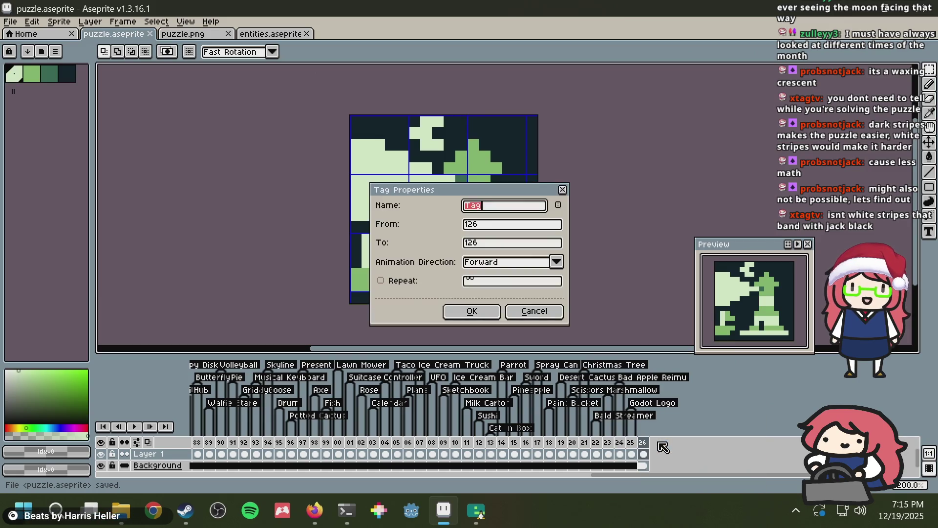
{"action": "type", "text": "se"}
{"action": "key", "text": "Return"}
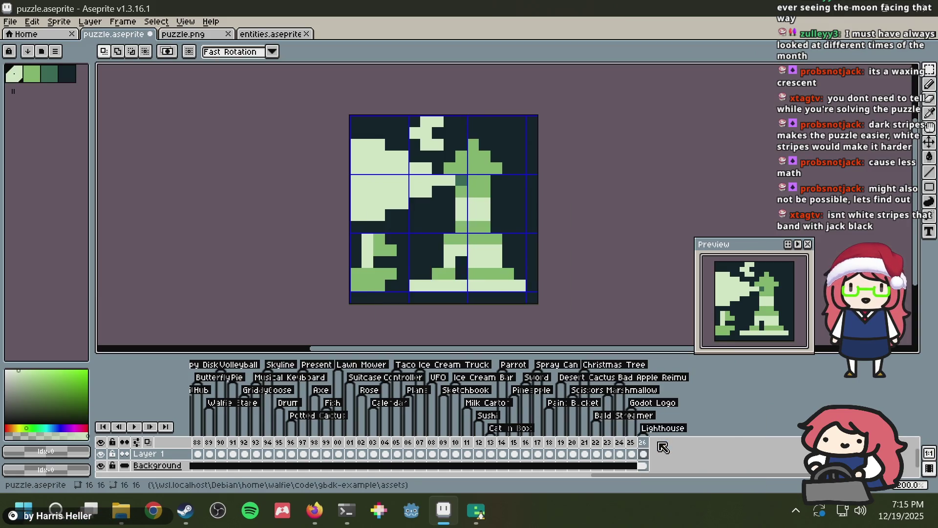
Step: Switch to tmux window 3 holding the puzzle list, then return to Aseprite and save puzzle.aseprite
{"action": "key", "text": "ctrl+s"}
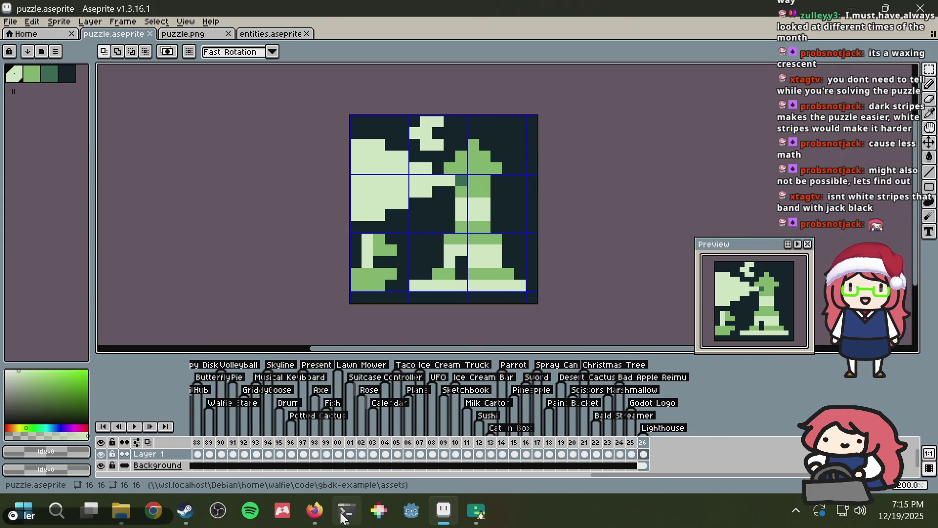
{"action": "key", "text": "alt+Tab"}
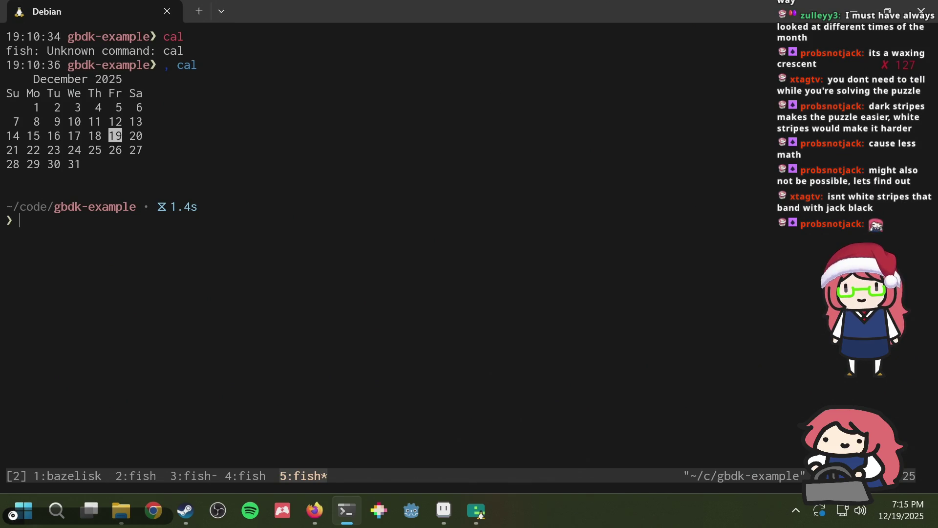
{"action": "key", "text": "Return"}
{"action": "key", "text": "ctrl+b"}
{"action": "key", "text": "3"}
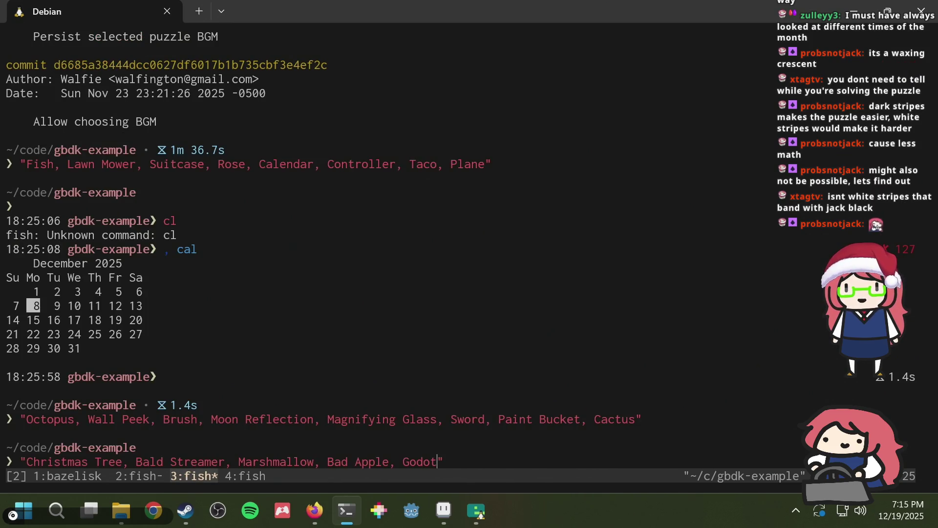
{"action": "key", "text": "alt+Tab"}
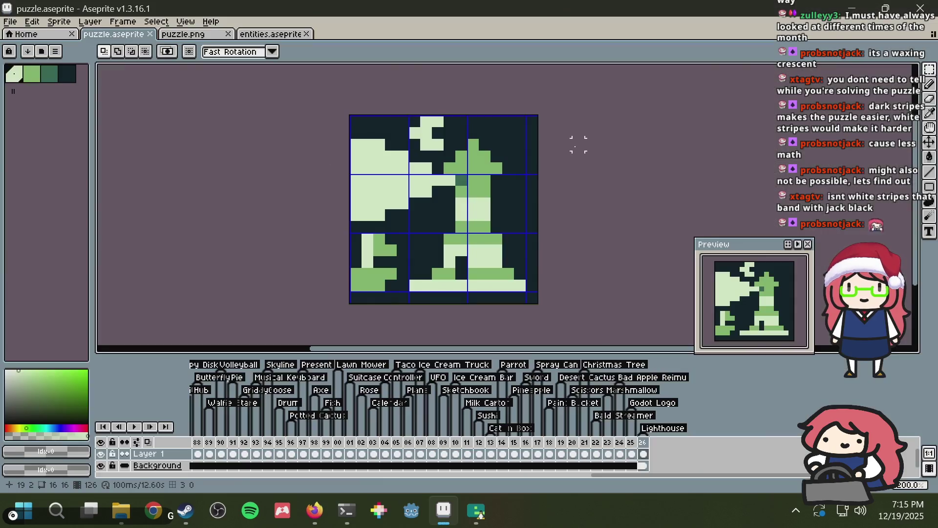
{"action": "key", "text": "alt+Tab"}
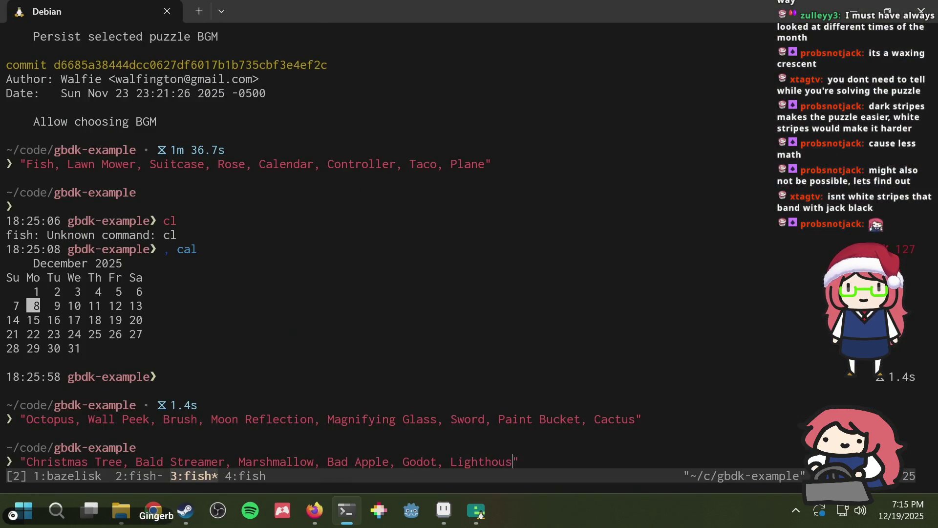
{"action": "key", "text": "alt+Tab"}
{"action": "key", "text": "ctrl+s"}
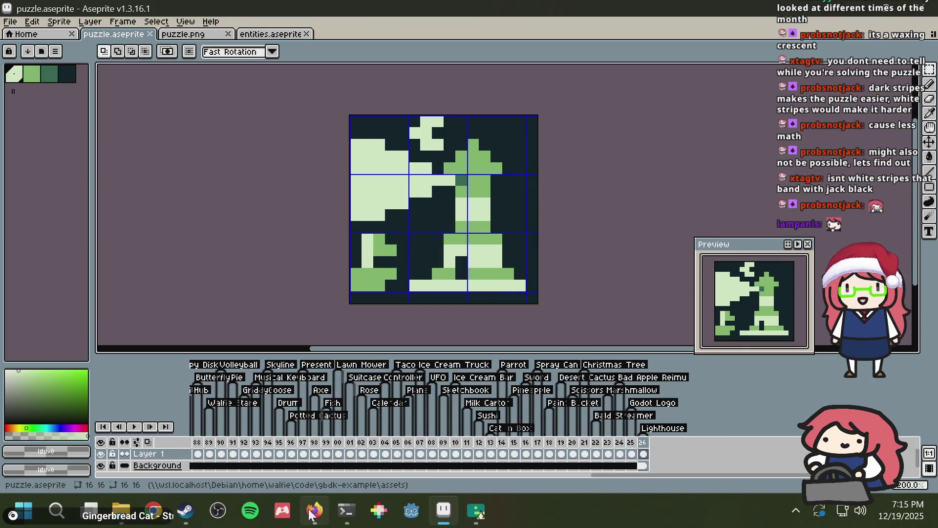
Step: Close the Brooklyn map, moon and Godot pixel art search tabs, then go to the YouTube streams tab
{"action": "left_click", "coordinate": [314, 510]}
{"action": "left_click", "coordinate": [686, 4]}
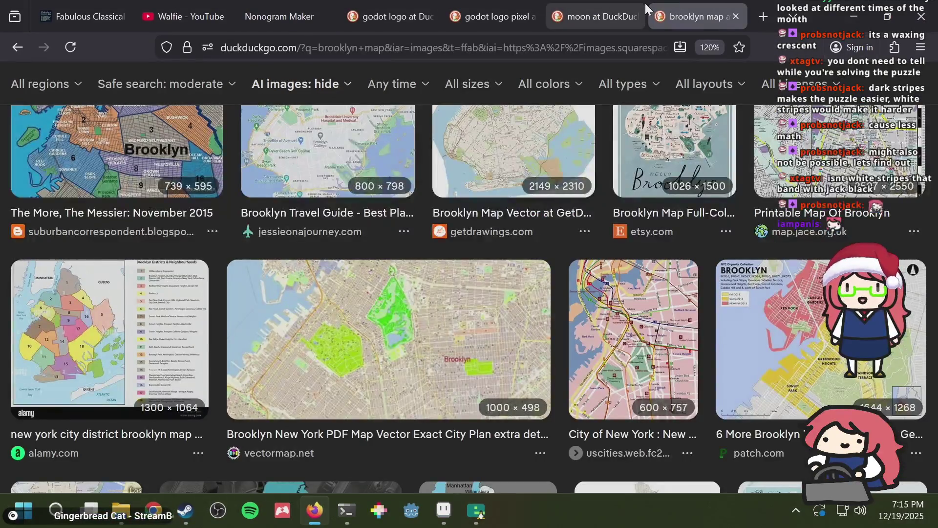
{"action": "middle_click", "coordinate": [645, 2]}
{"action": "key", "text": "ctrl+w"}
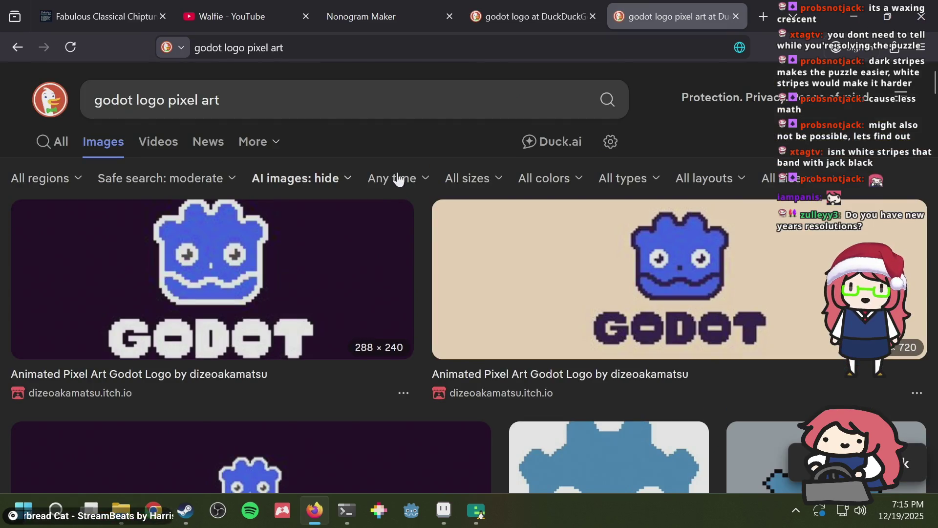
{"action": "key", "text": "ctrl+w"}
{"action": "scroll", "coordinate": [399, 178], "scroll_direction": "down", "scroll_amount": 10}
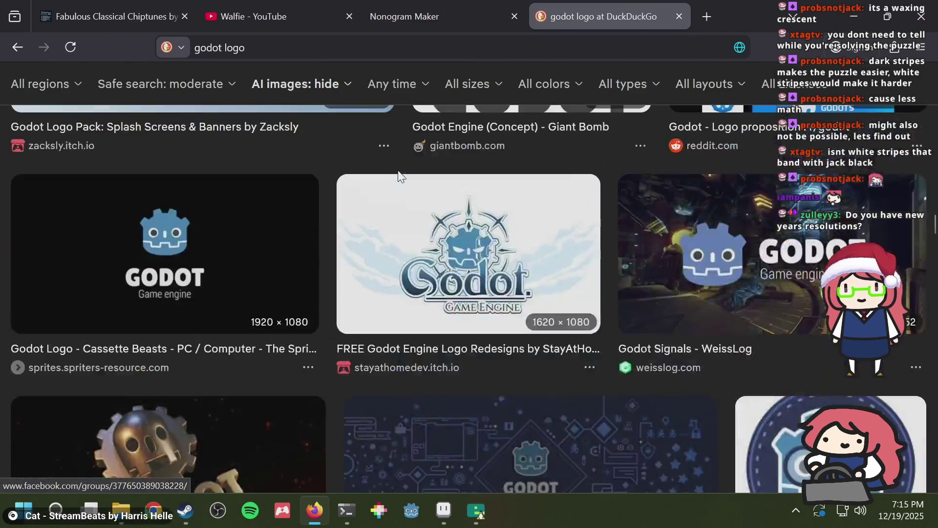
{"action": "scroll", "coordinate": [399, 177], "scroll_direction": "up", "scroll_amount": 10}
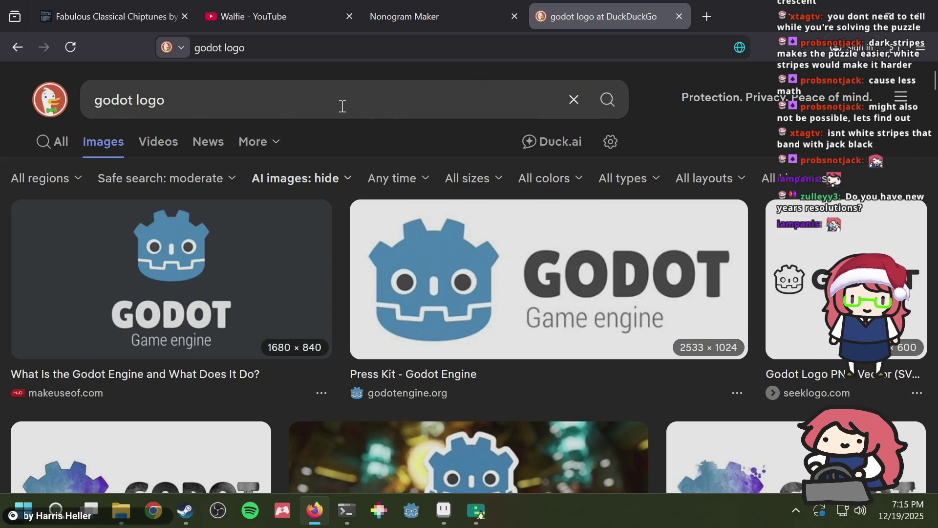
{"action": "key", "text": "alt+Tab"}
{"action": "key", "text": "alt+Tab"}
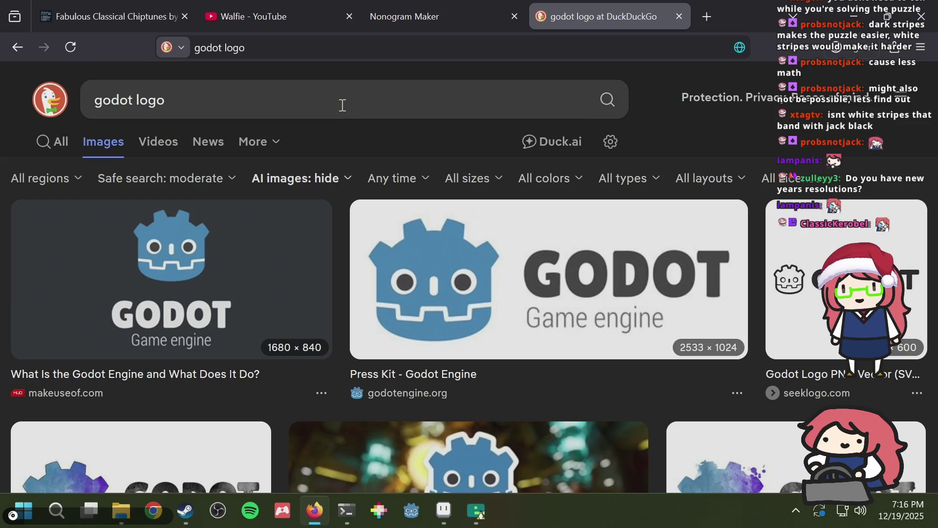
{"action": "left_click", "coordinate": [274, 8]}
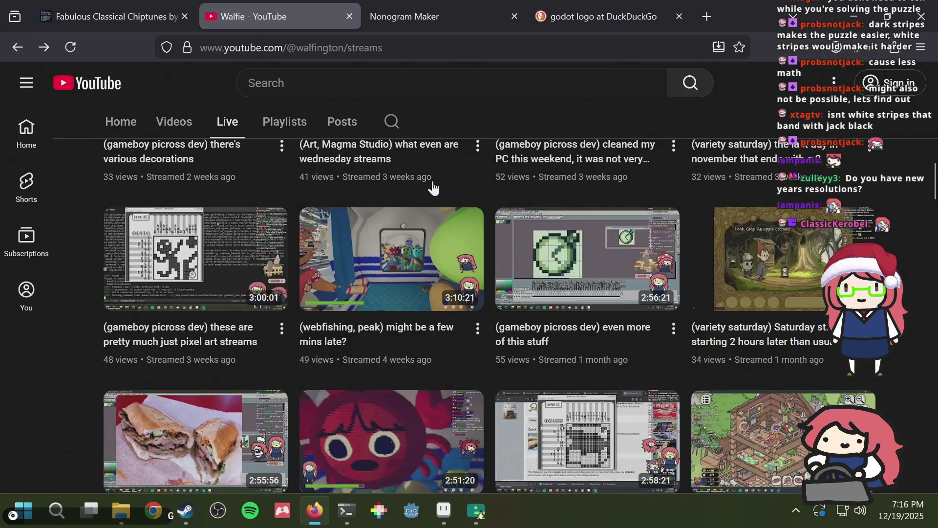
Step: Scroll the Live streams grid back to broadcasts from three to four months ago, then return to the godot logo results
{"action": "scroll", "coordinate": [430, 170], "scroll_direction": "down", "scroll_amount": 5}
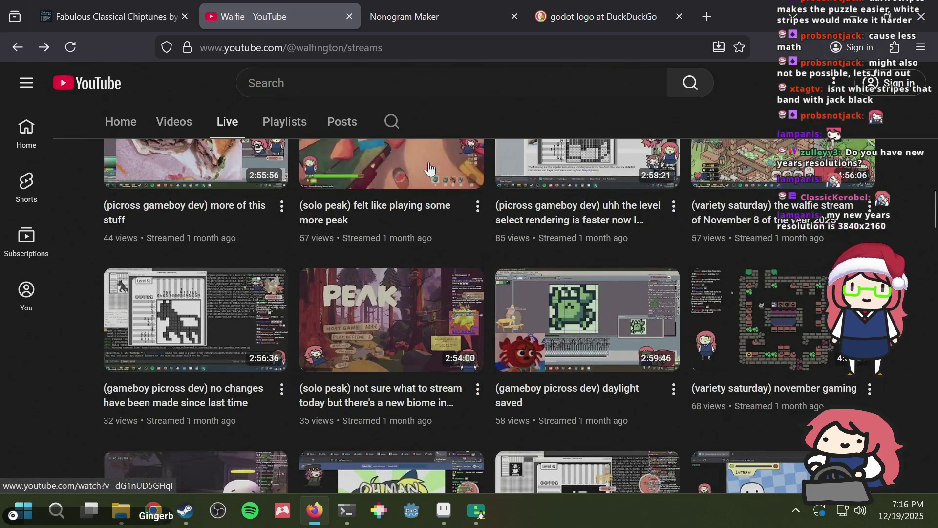
{"action": "scroll", "coordinate": [429, 169], "scroll_direction": "down", "scroll_amount": 5}
{"action": "scroll", "coordinate": [428, 166], "scroll_direction": "down", "scroll_amount": 10}
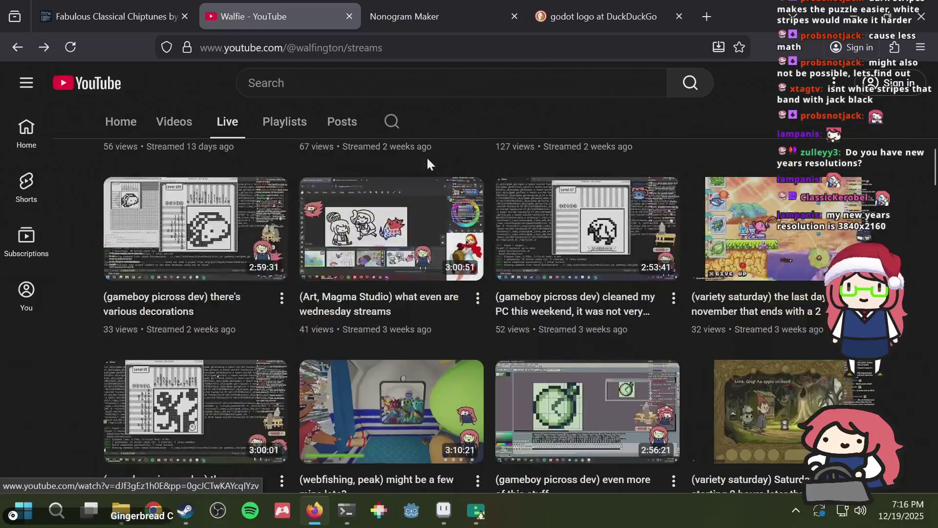
{"action": "scroll", "coordinate": [428, 165], "scroll_direction": "down", "scroll_amount": 5}
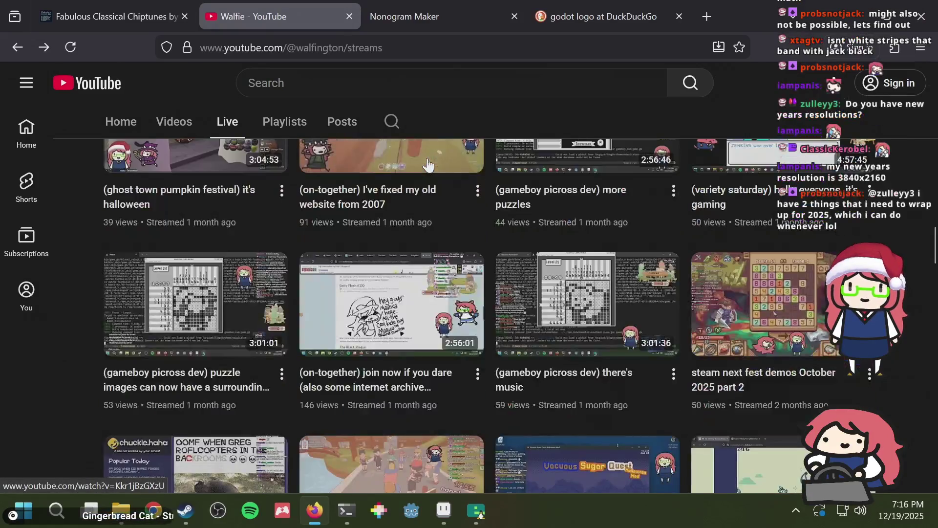
{"action": "scroll", "coordinate": [428, 165], "scroll_direction": "down", "scroll_amount": 5}
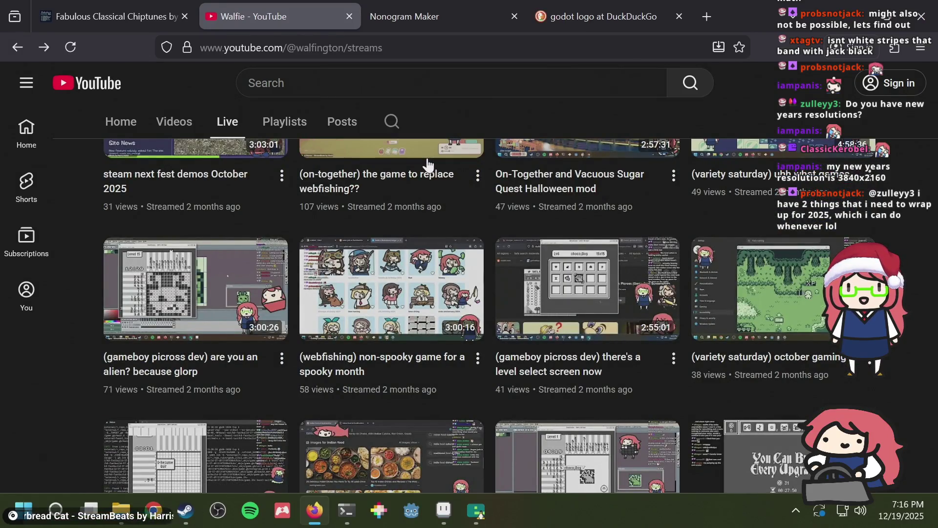
{"action": "scroll", "coordinate": [428, 165], "scroll_direction": "down", "scroll_amount": 8}
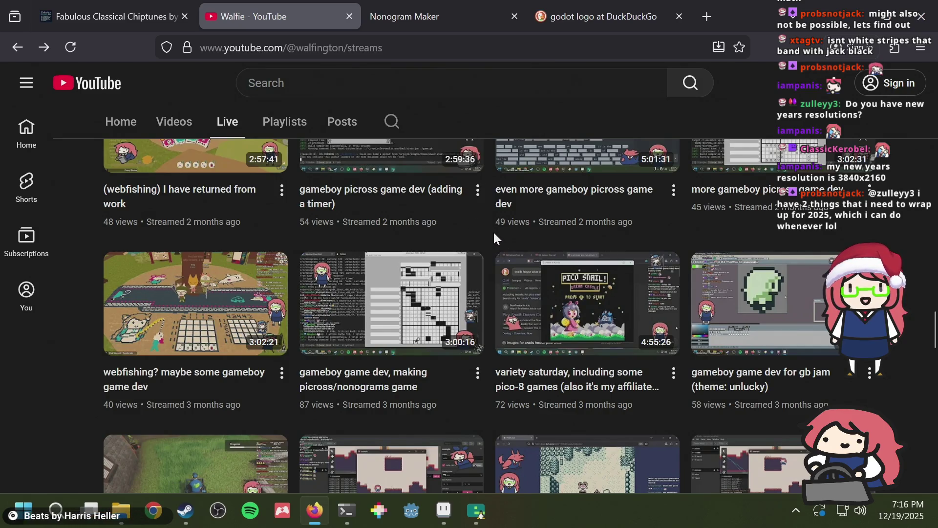
{"action": "scroll", "coordinate": [488, 223], "scroll_direction": "down", "scroll_amount": 10}
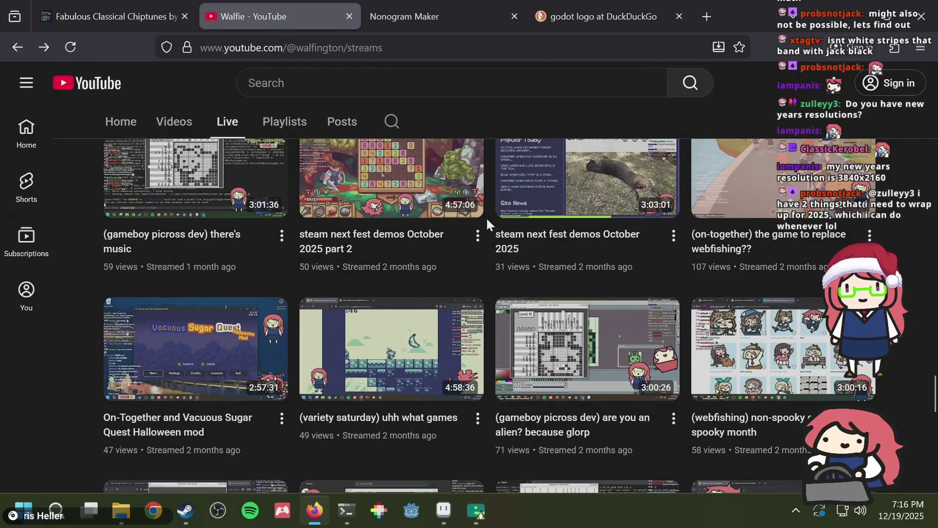
{"action": "scroll", "coordinate": [487, 220], "scroll_direction": "down", "scroll_amount": 4}
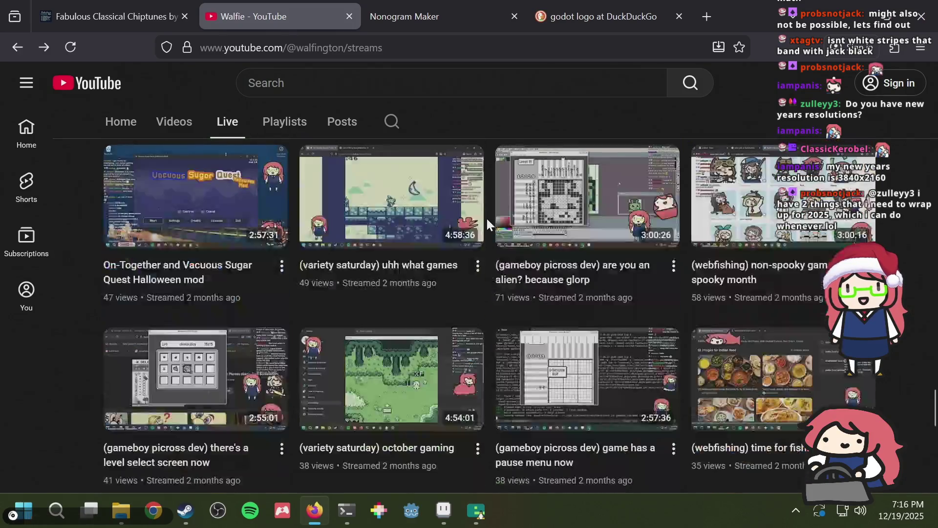
{"action": "scroll", "coordinate": [487, 220], "scroll_direction": "down", "scroll_amount": 3}
{"action": "scroll", "coordinate": [487, 220], "scroll_direction": "down", "scroll_amount": 5}
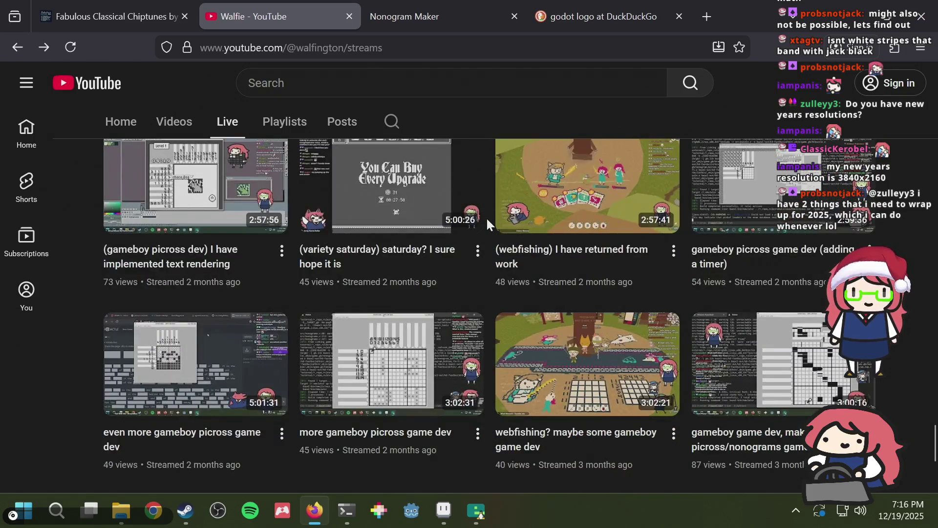
{"action": "scroll", "coordinate": [487, 220], "scroll_direction": "down", "scroll_amount": 5}
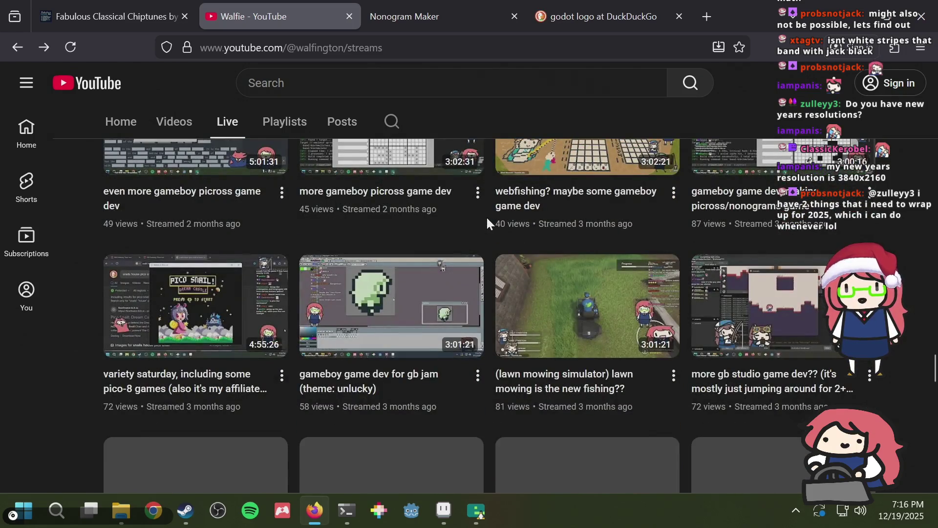
{"action": "scroll", "coordinate": [486, 216], "scroll_direction": "down", "scroll_amount": 6}
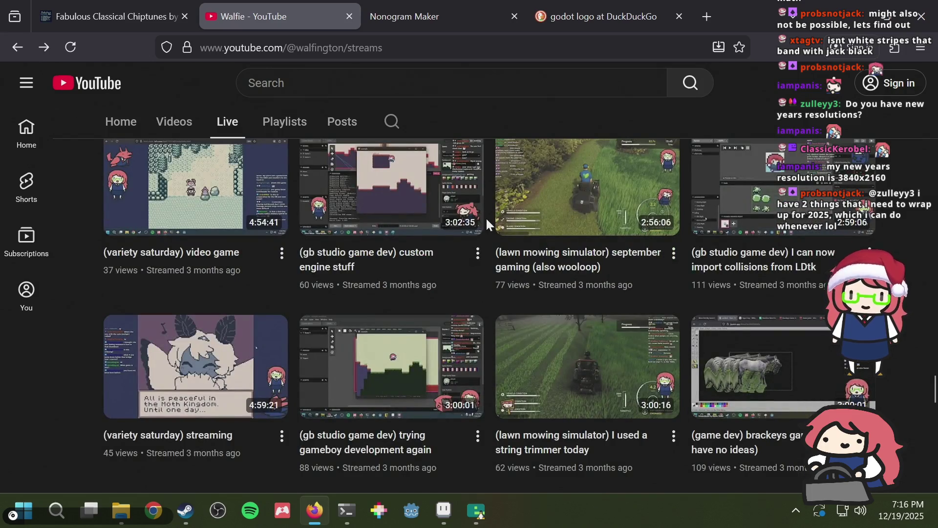
{"action": "scroll", "coordinate": [487, 213], "scroll_direction": "down", "scroll_amount": 6}
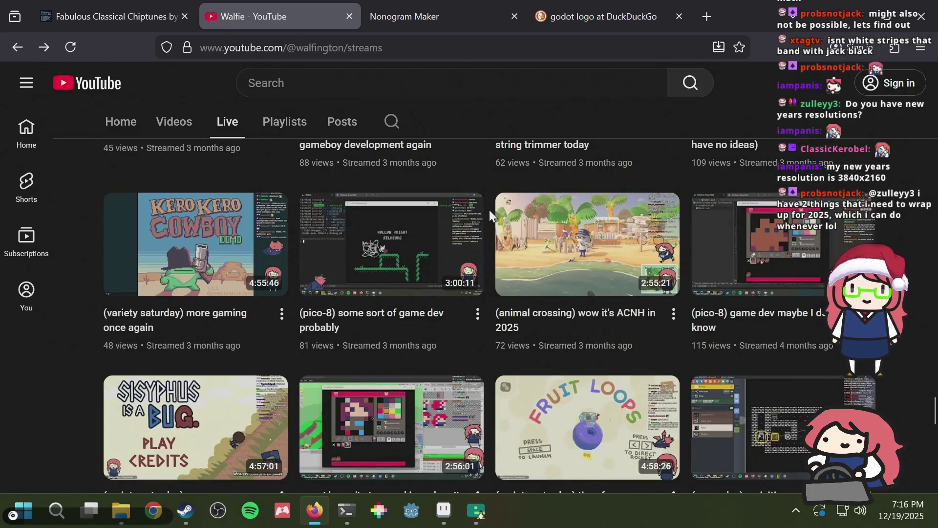
{"action": "key", "text": "alt+Tab"}
{"action": "key", "text": "alt+Tab"}
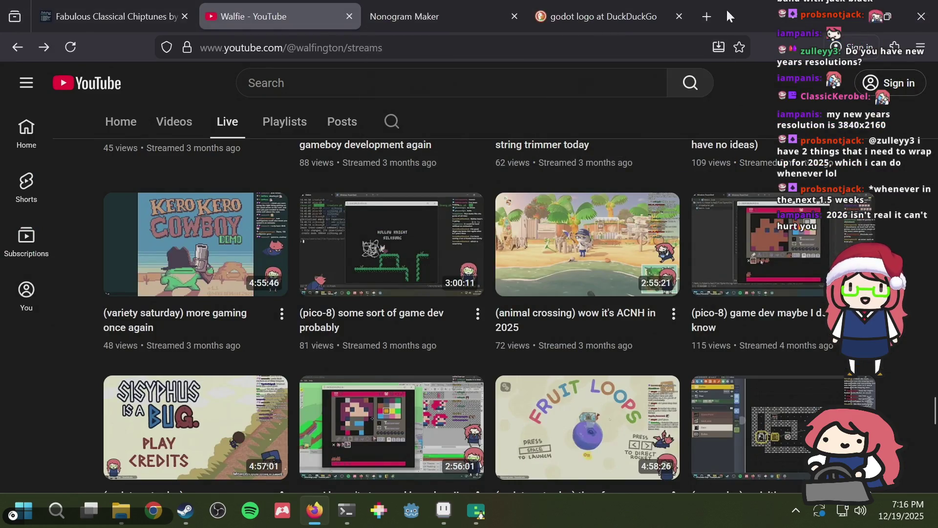
{"action": "left_click", "coordinate": [631, 7]}
Step: Search DuckDuckGo for 'animal crossing' images
{"action": "left_click", "coordinate": [369, 55]}
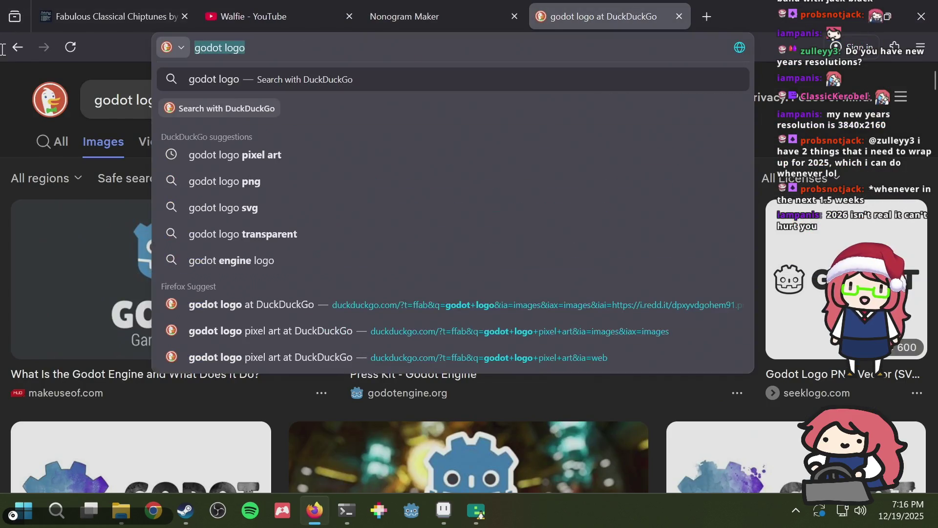
{"action": "mouse_move", "coordinate": [876, 13]}
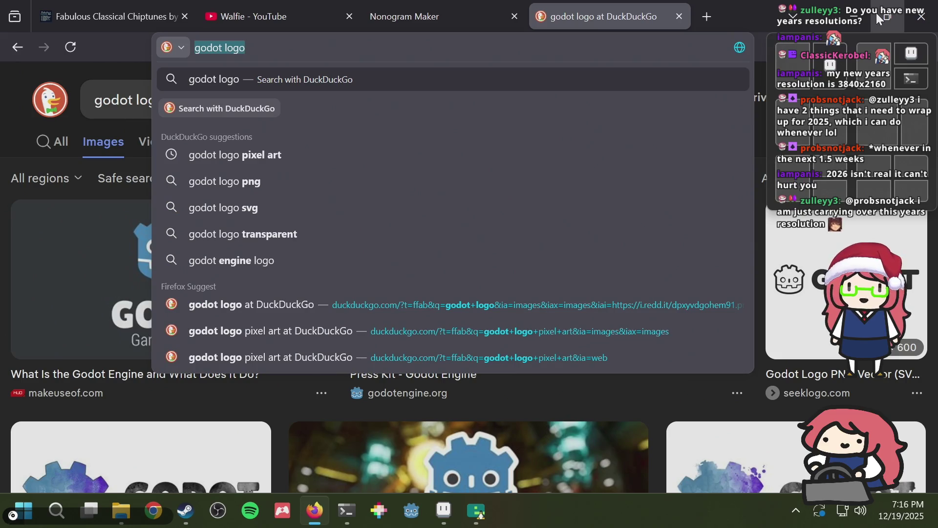
{"action": "type", "text": "animal crossing"}
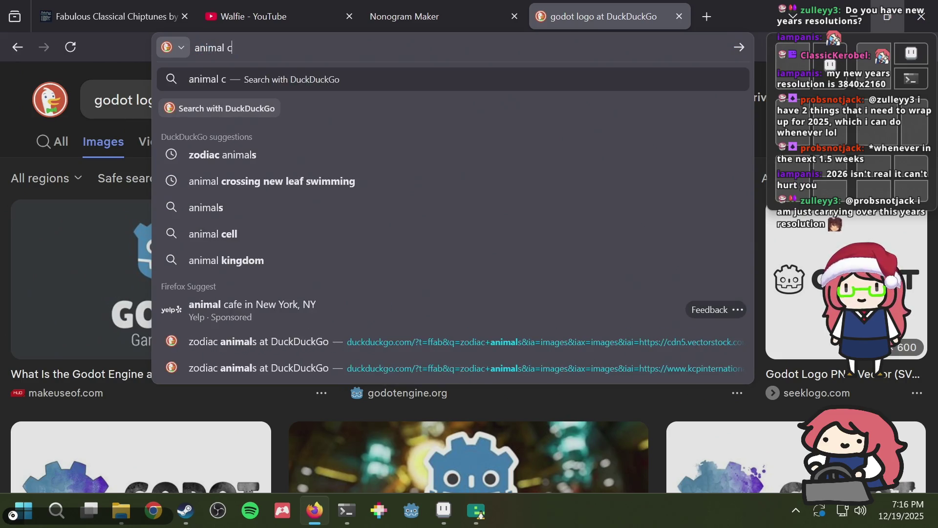
{"action": "key", "text": "Return"}
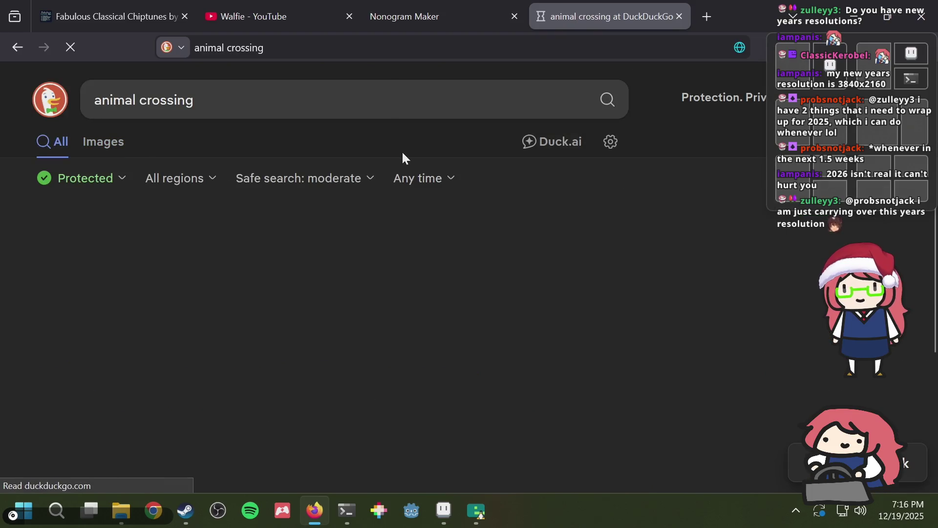
{"action": "left_click", "coordinate": [111, 146]}
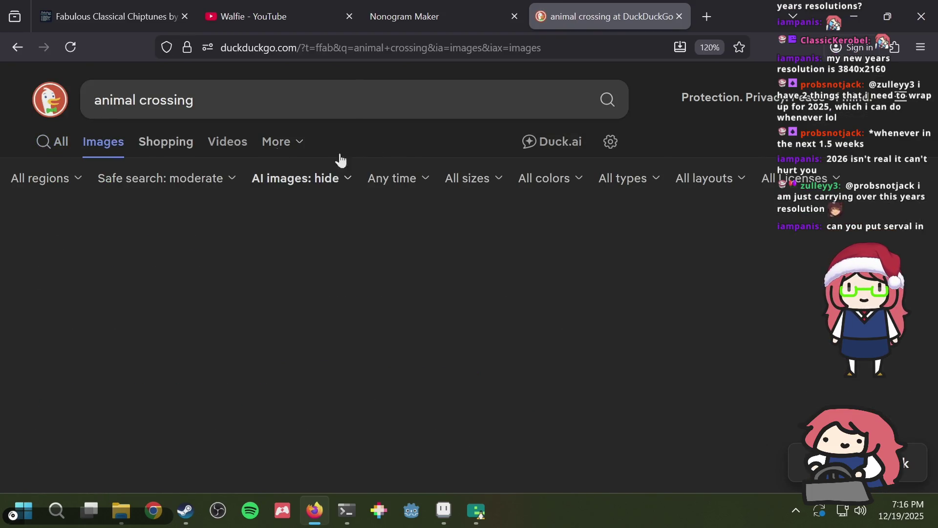
Step: Enlarge the IGN Animal Crossing: New Leaf box art, then return to Aseprite
{"action": "scroll", "coordinate": [326, 276], "scroll_direction": "down", "scroll_amount": 5}
{"action": "scroll", "coordinate": [323, 269], "scroll_direction": "down", "scroll_amount": 15}
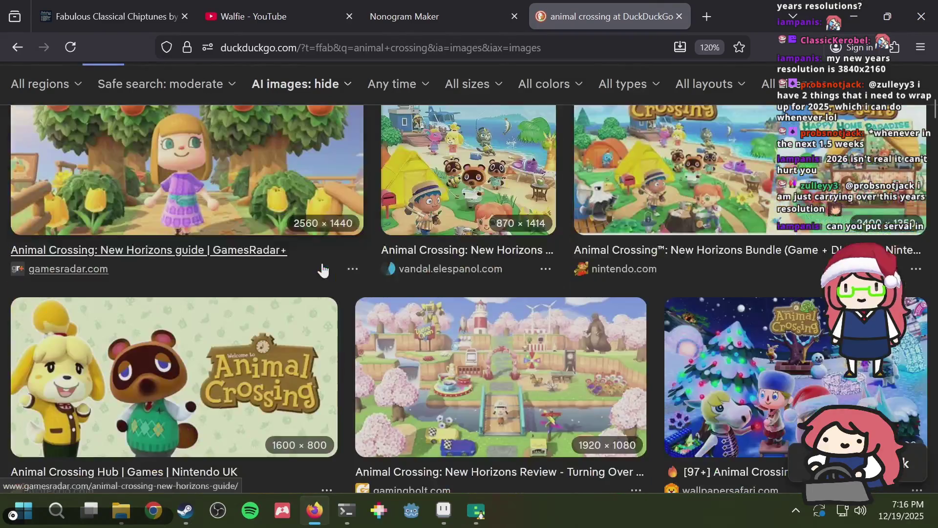
{"action": "scroll", "coordinate": [323, 268], "scroll_direction": "down", "scroll_amount": 10}
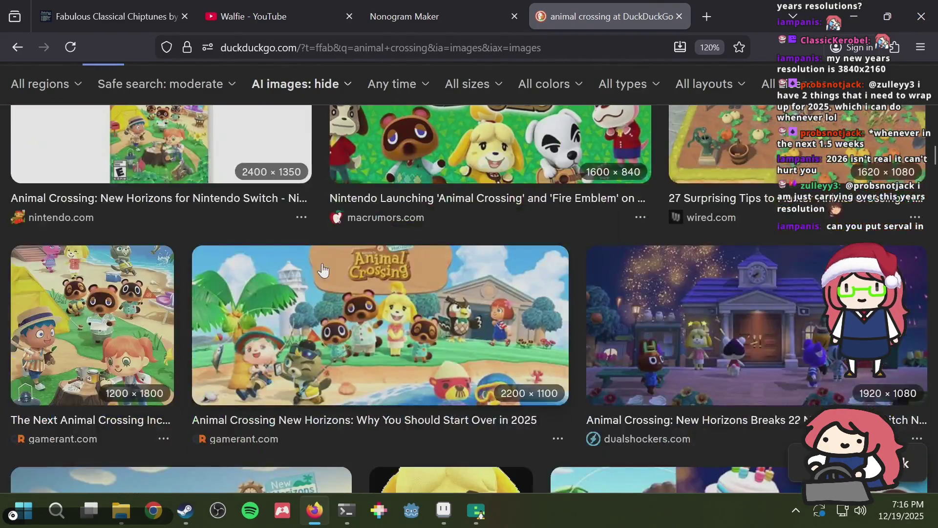
{"action": "scroll", "coordinate": [324, 264], "scroll_direction": "down", "scroll_amount": 5}
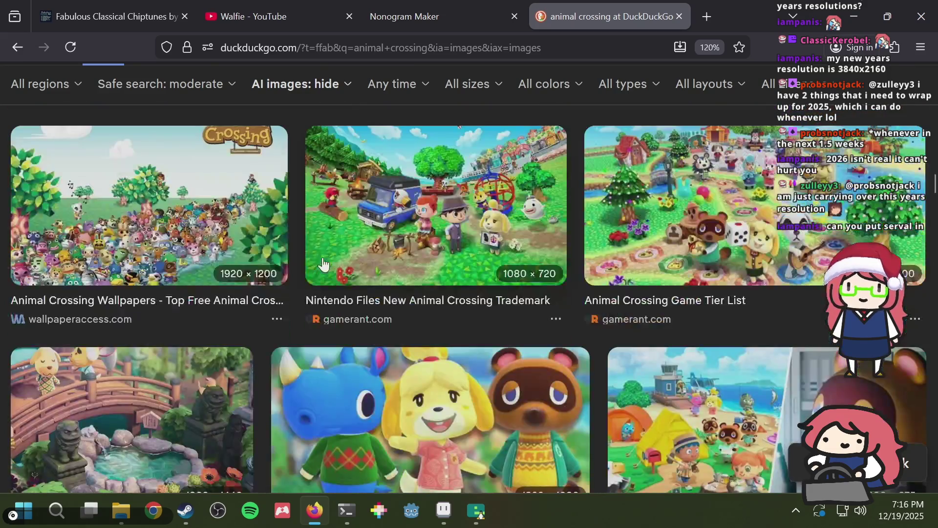
{"action": "scroll", "coordinate": [323, 264], "scroll_direction": "down", "scroll_amount": 12}
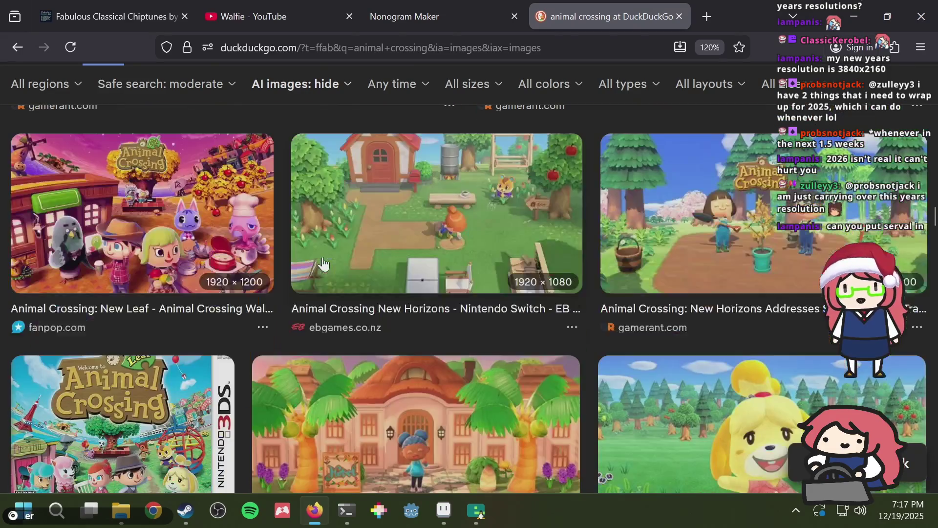
{"action": "scroll", "coordinate": [322, 263], "scroll_direction": "down", "scroll_amount": 3}
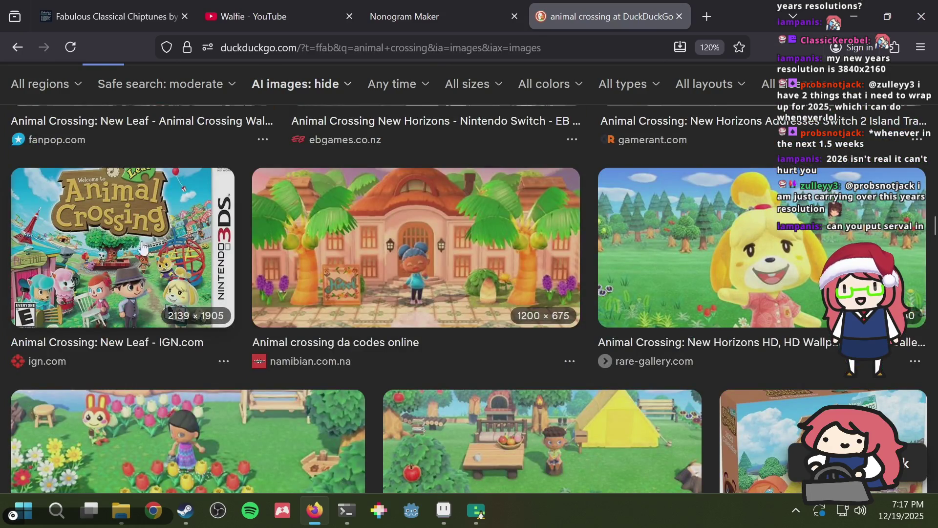
{"action": "left_click", "coordinate": [163, 238]}
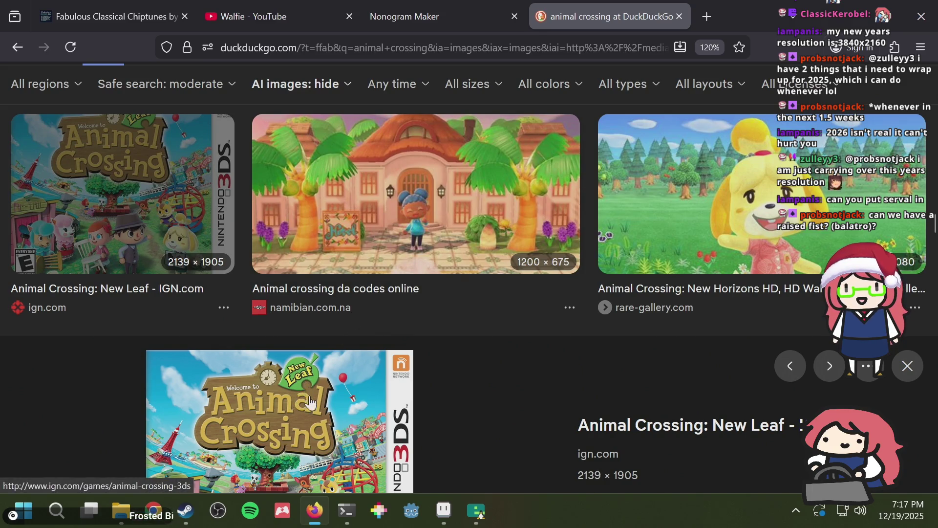
{"action": "key", "text": "alt+Tab"}
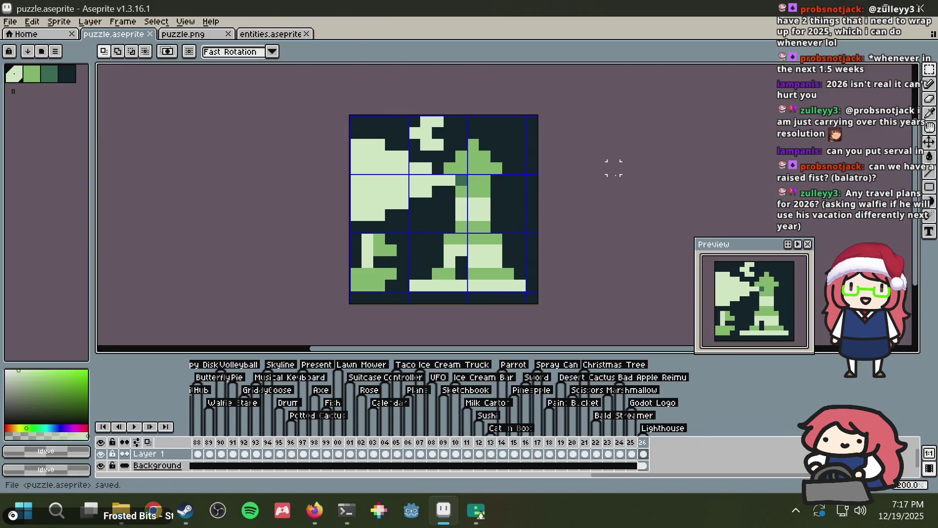
Step: Look up 'tanuki leaf' images in a new tab, close it, and save puzzle.aseprite
{"action": "key", "text": "alt+Tab"}
{"action": "key", "text": "ctrl+t"}
{"action": "type", "text": "tanuki leaf"}
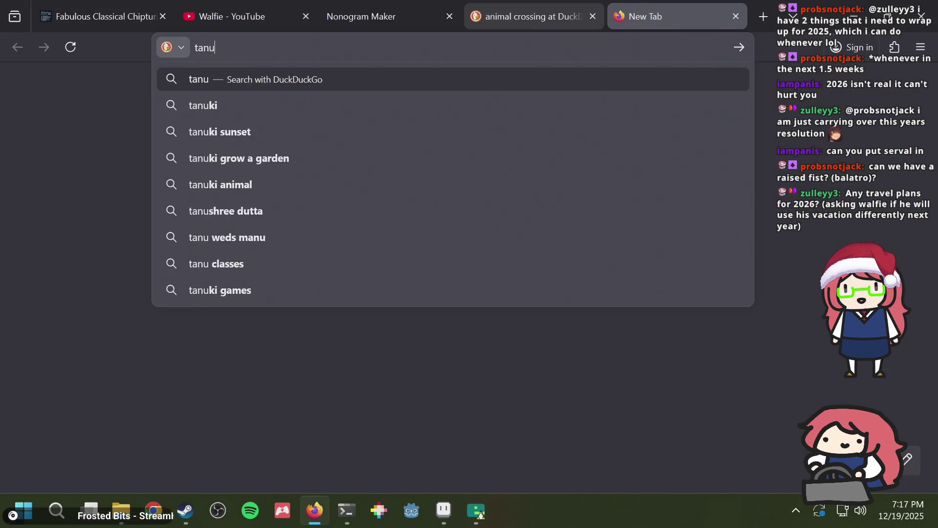
{"action": "key", "text": "Return"}
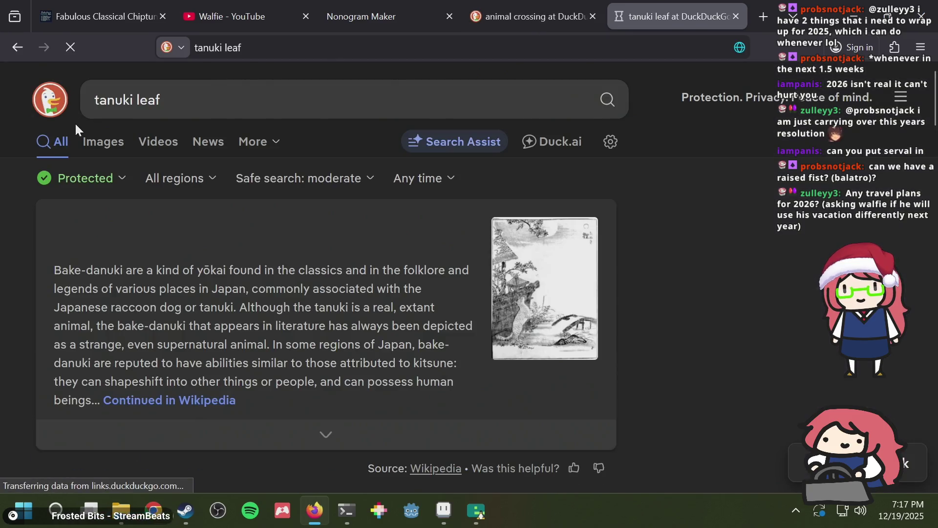
{"action": "left_click", "coordinate": [101, 145]}
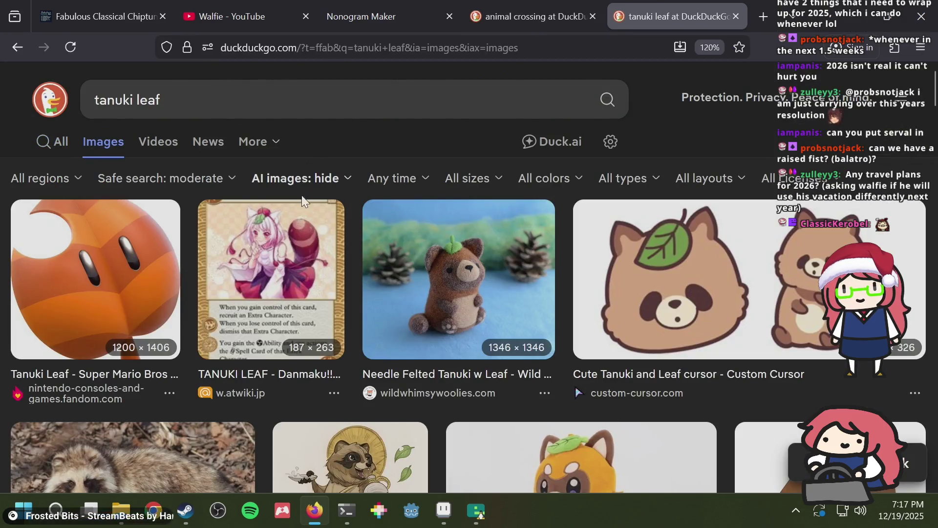
{"action": "scroll", "coordinate": [137, 249], "scroll_direction": "down", "scroll_amount": 3}
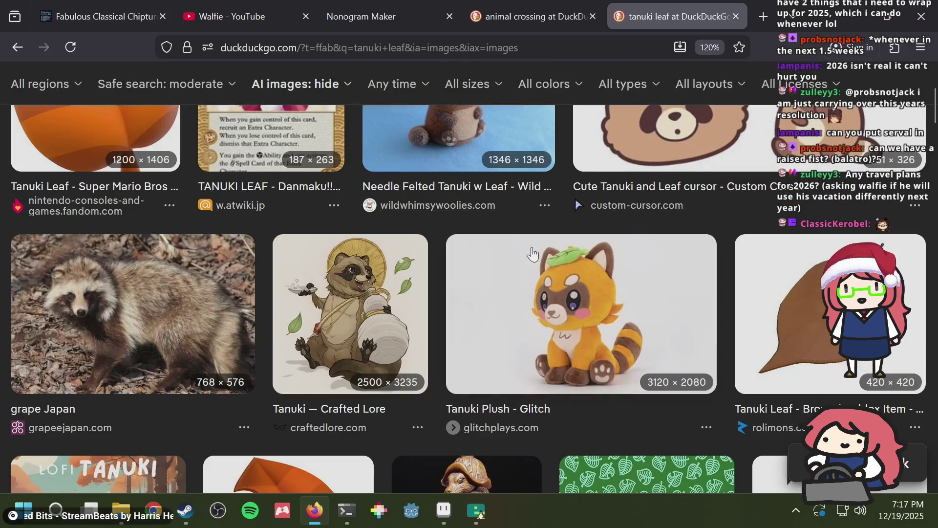
{"action": "scroll", "coordinate": [534, 253], "scroll_direction": "up", "scroll_amount": 3}
{"action": "key", "text": "ctrl+w"}
{"action": "key", "text": "alt+Tab"}
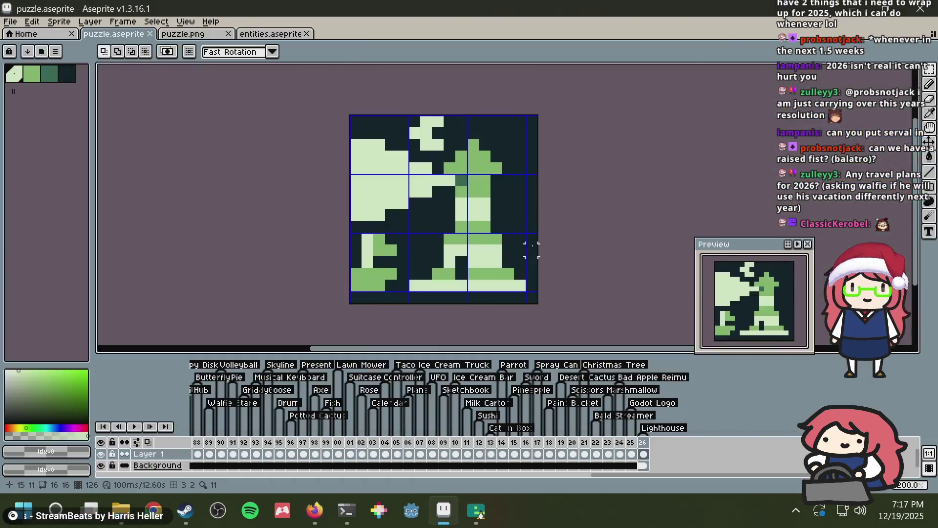
{"action": "key", "text": "ctrl+s"}
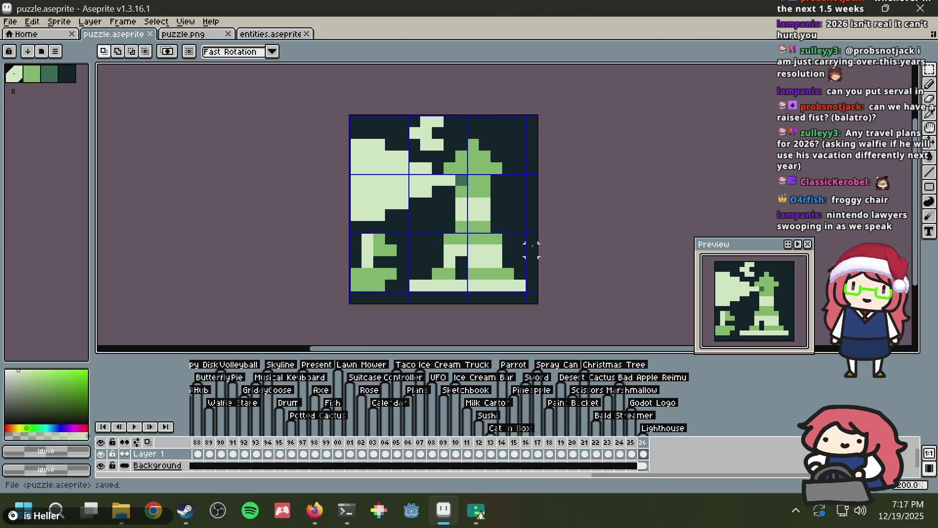
Step: Search DuckDuckGo for 'froggy chair' images, then return to Aseprite
{"action": "key", "text": "alt+Tab"}
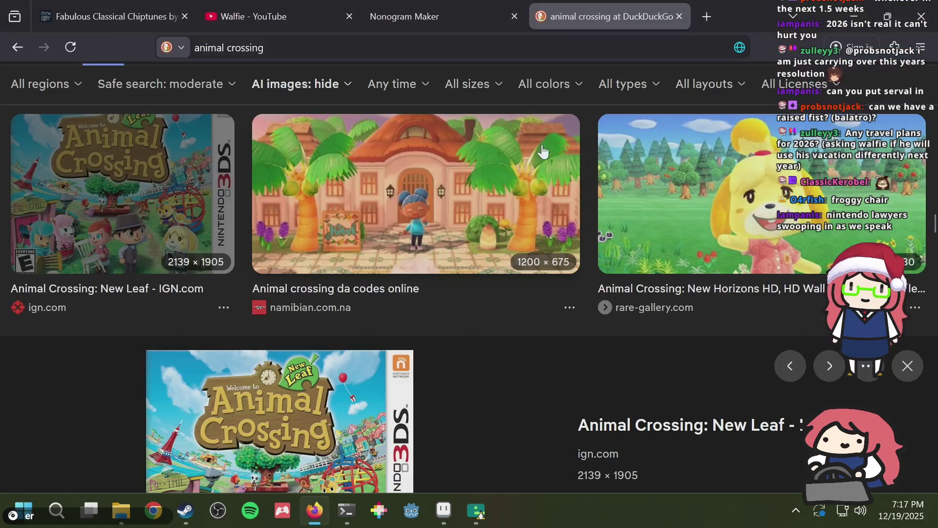
{"action": "left_click", "coordinate": [576, 44]}
{"action": "type", "text": "frp"}
{"action": "key", "text": "BackSpace"}
{"action": "type", "text": "oggy t"}
{"action": "key", "text": "BackSpace"}
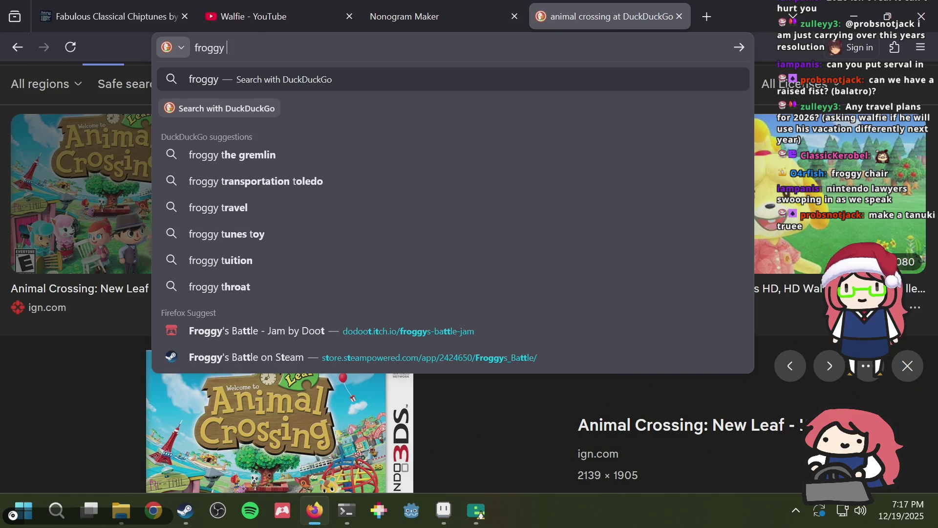
{"action": "type", "text": "chair"}
{"action": "key", "text": "Return"}
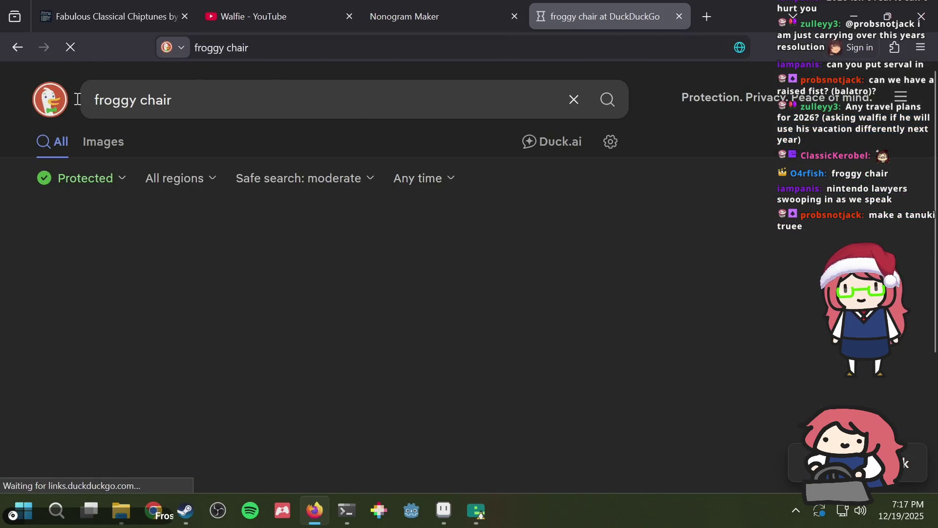
{"action": "left_click", "coordinate": [92, 142]}
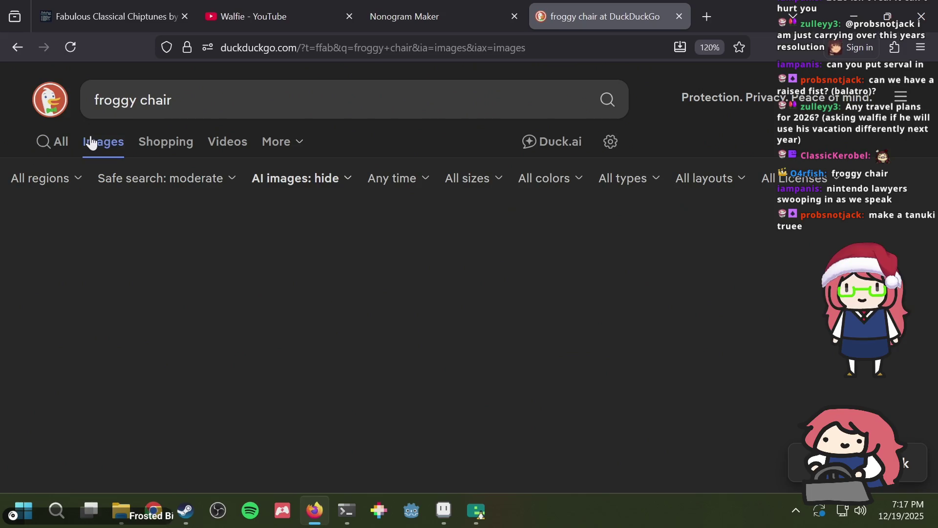
{"action": "key", "text": "alt+Tab"}
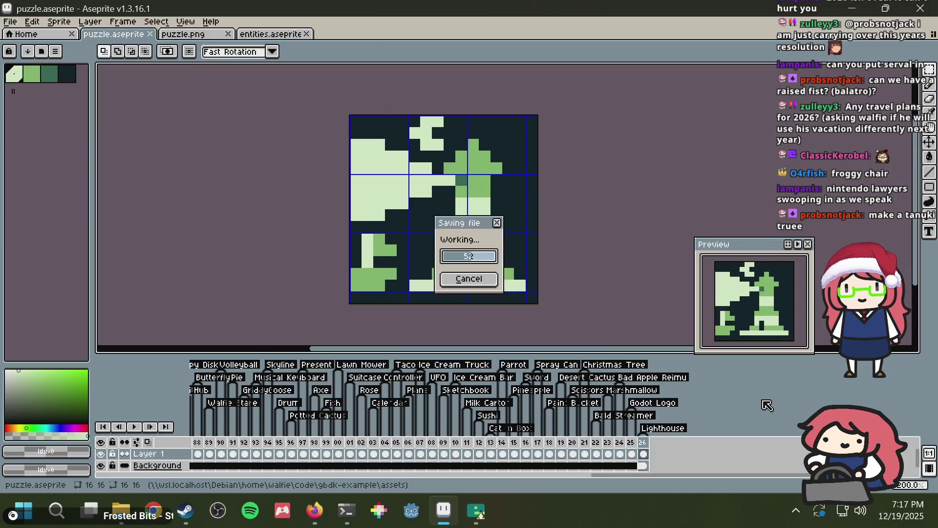
Step: Insert a blank frame 27 after frame 26, select it, then switch to the froggy chair images
{"action": "right_click", "coordinate": [649, 449]}
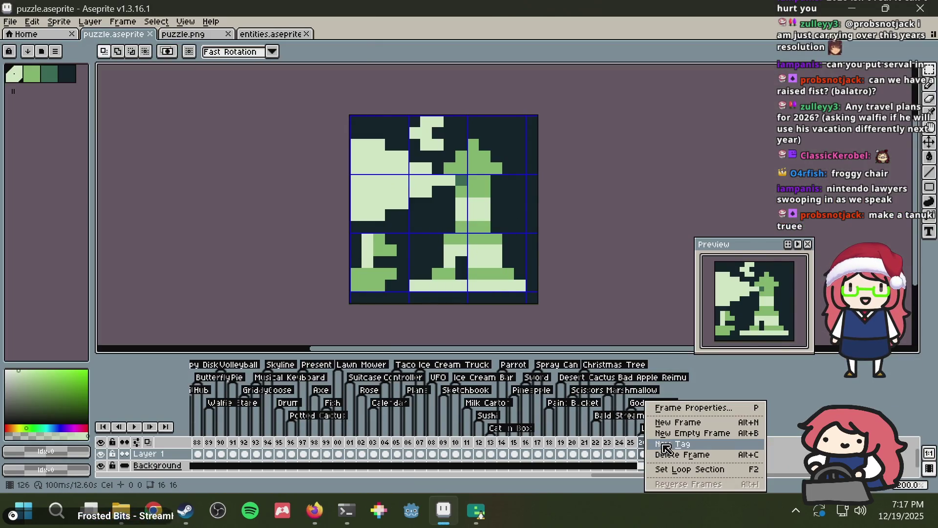
{"action": "left_click", "coordinate": [670, 422]}
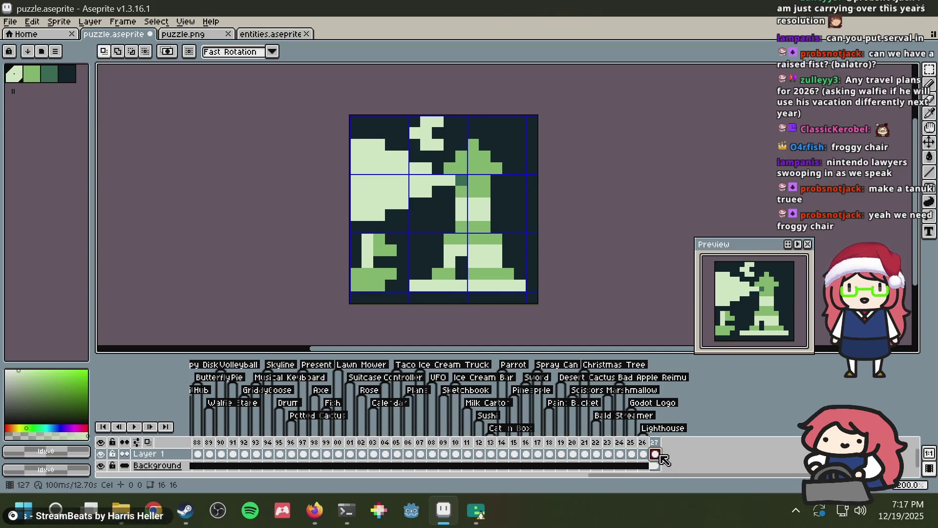
{"action": "left_click", "coordinate": [655, 454]}
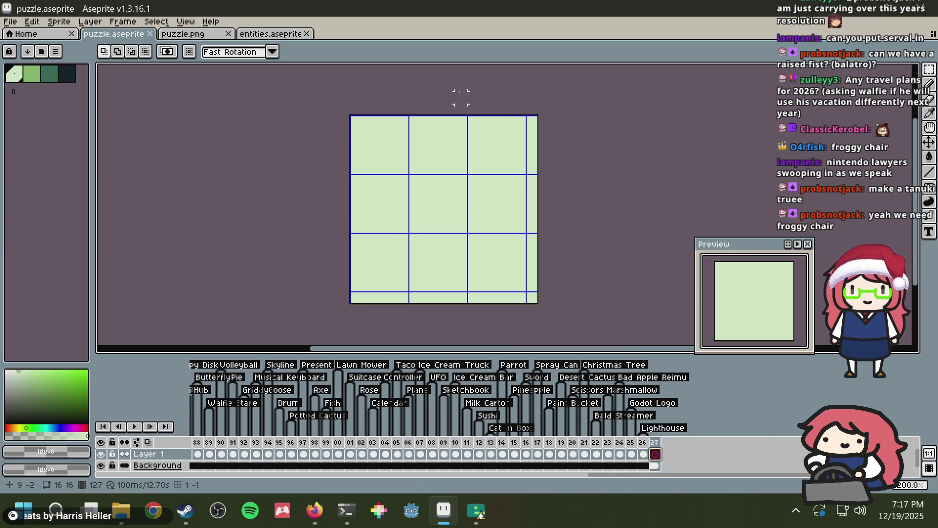
{"action": "scroll", "coordinate": [430, 154], "scroll_direction": "up", "scroll_amount": 2}
{"action": "scroll", "coordinate": [411, 161], "scroll_direction": "down", "scroll_amount": 1}
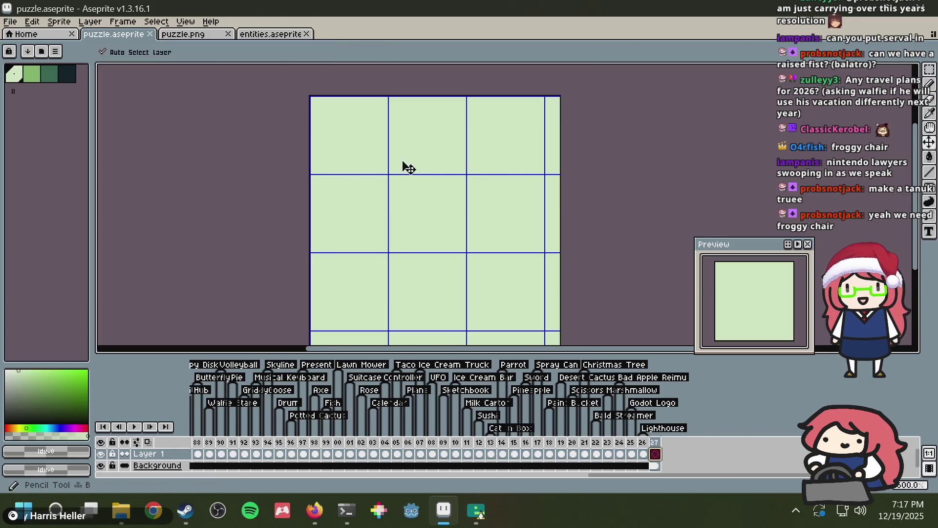
{"action": "key", "text": "alt+Tab"}
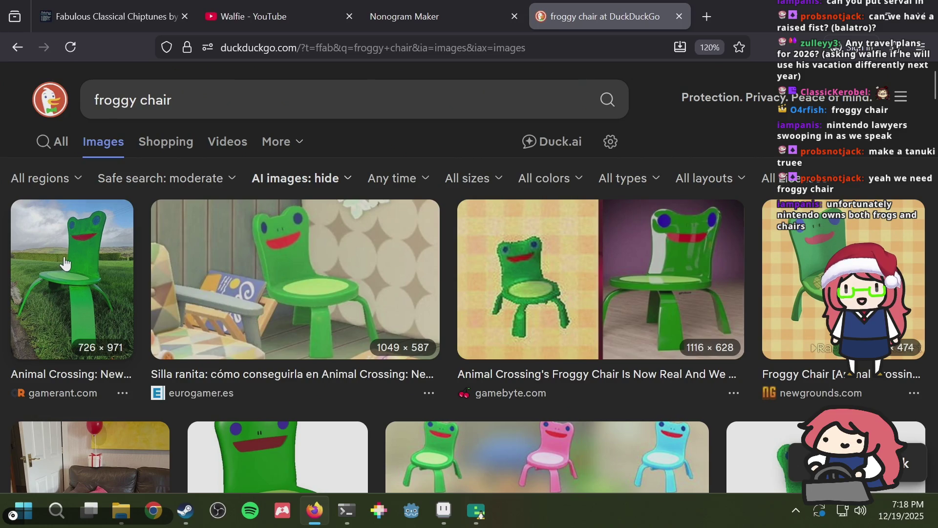
Step: Enlarge the Silla ranita, field photo and Froggy Chair HD references, then return to Aseprite
{"action": "left_click", "coordinate": [252, 261]}
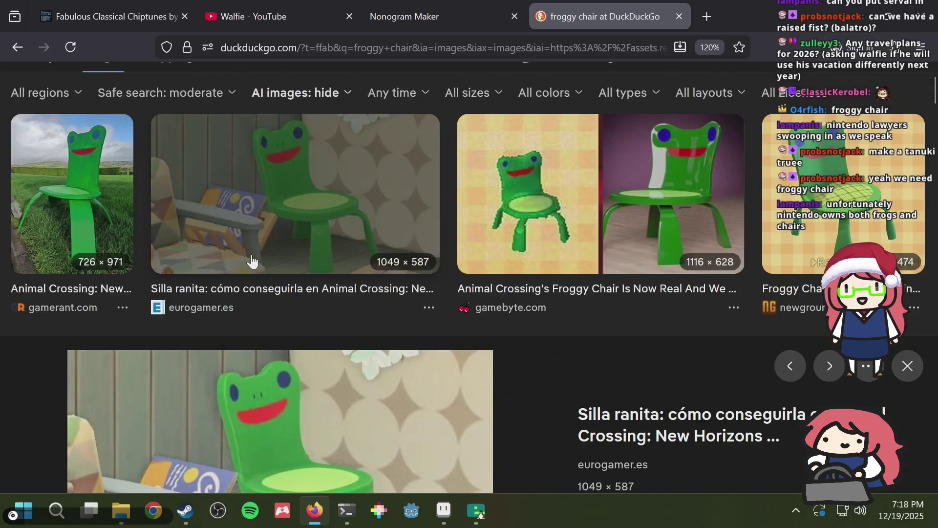
{"action": "left_click", "coordinate": [95, 196]}
{"action": "scroll", "coordinate": [476, 287], "scroll_direction": "down", "scroll_amount": 10}
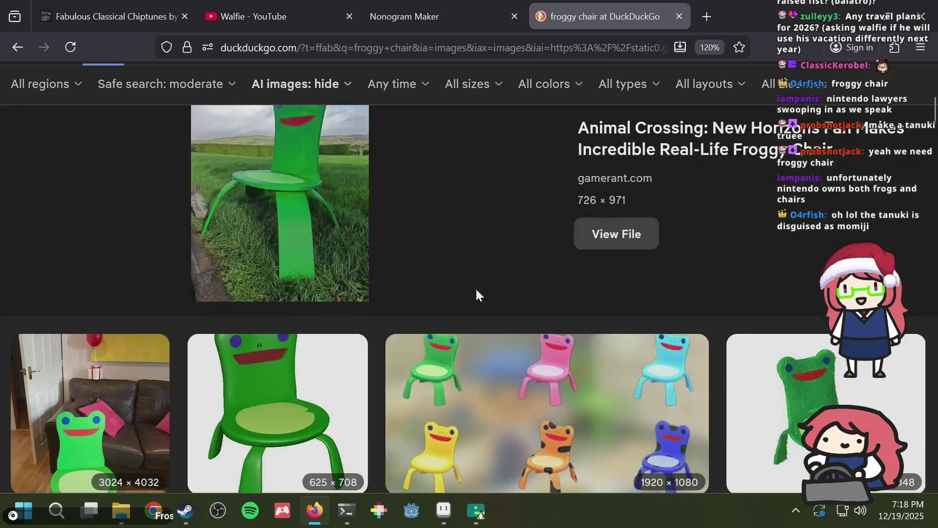
{"action": "scroll", "coordinate": [380, 278], "scroll_direction": "up", "scroll_amount": 2}
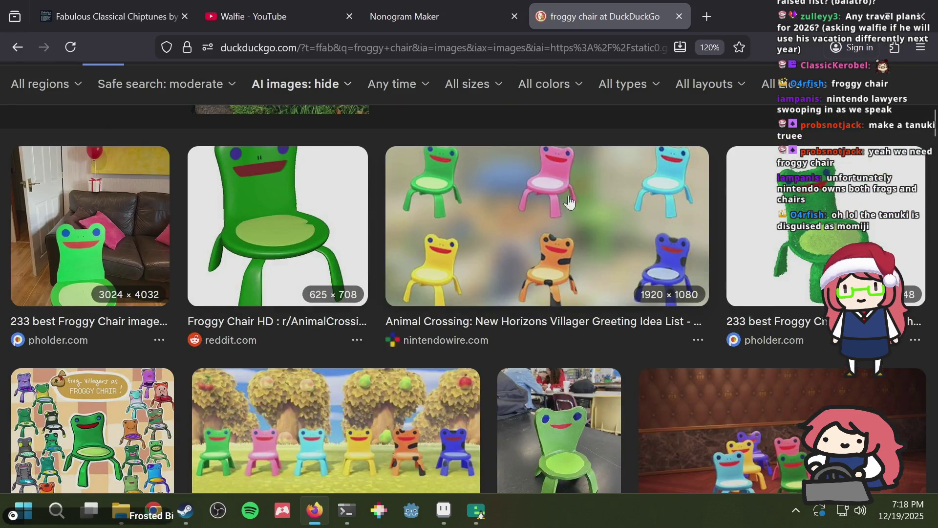
{"action": "left_click", "coordinate": [303, 215]}
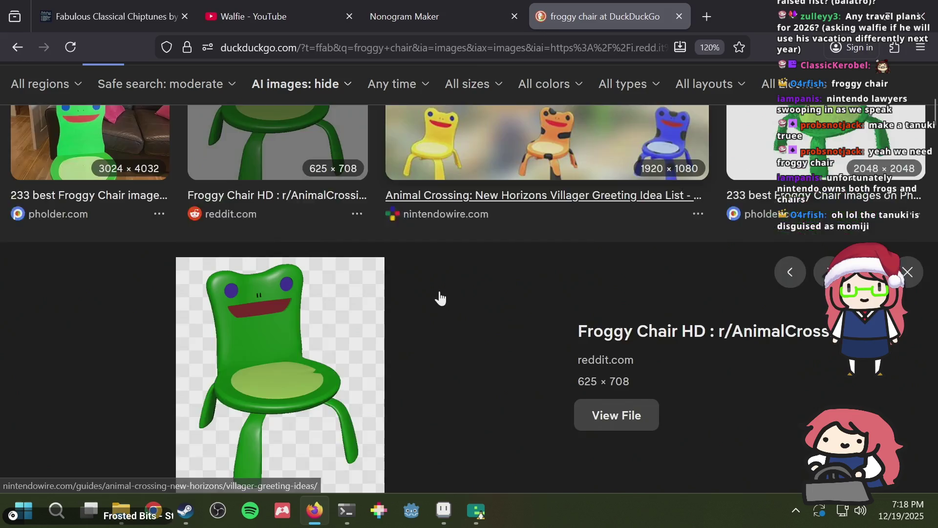
{"action": "scroll", "coordinate": [433, 286], "scroll_direction": "up", "scroll_amount": 8}
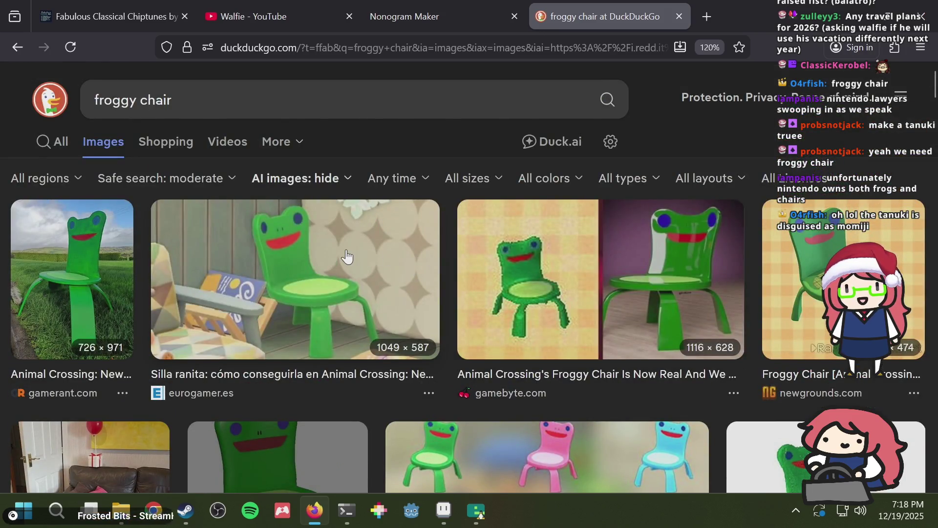
{"action": "left_click", "coordinate": [347, 257]}
{"action": "key", "text": "alt+Tab"}
{"action": "key", "text": "alt+Tab"}
{"action": "key", "text": "alt+Tab"}
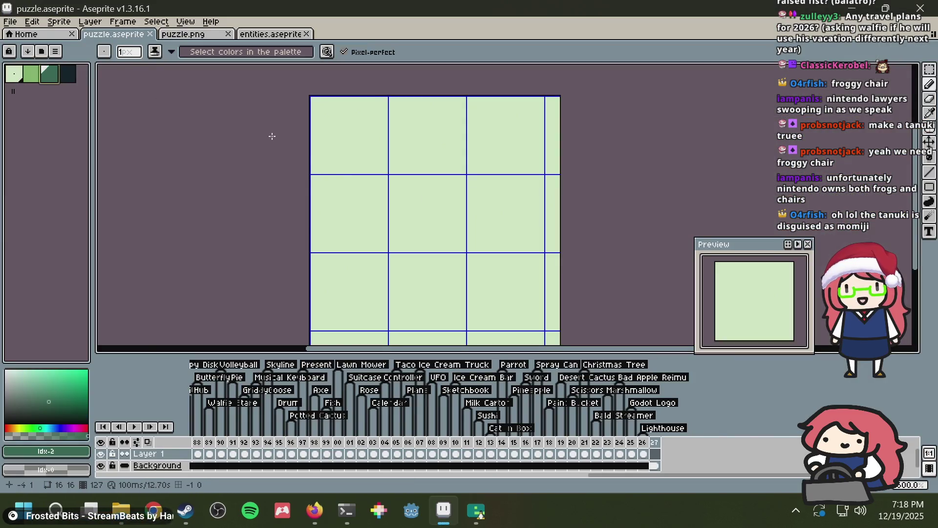
Step: Place a single dark outline pixel after undoing two stray strokes
{"action": "left_click_drag", "start_coordinate": [332, 208], "coordinate": [349, 147]}
{"action": "key", "text": "alt+Tab"}
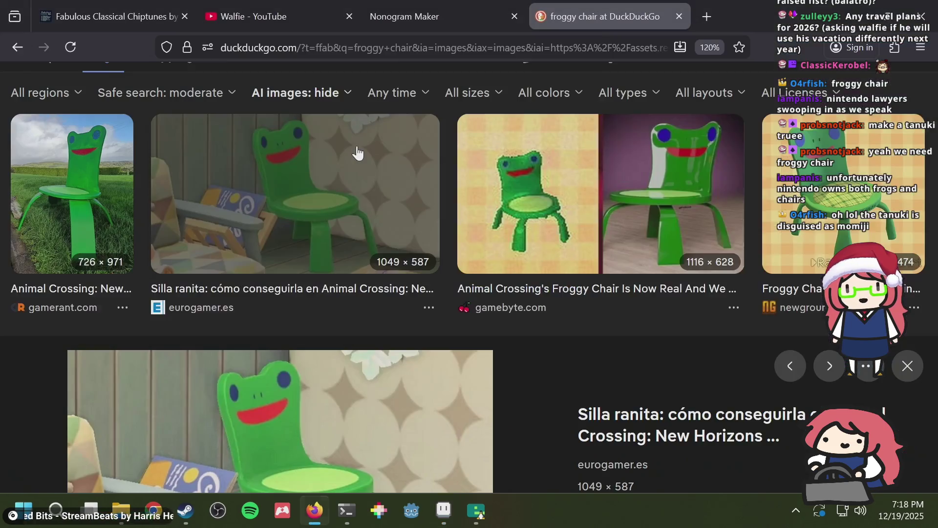
{"action": "key", "text": "alt+Tab"}
{"action": "key", "text": "ctrl+z"}
{"action": "mouse_move", "coordinate": [349, 243]}
{"action": "left_mouse_down"}
{"action": "mouse_move", "coordinate": [335, 161]}
{"action": "mouse_move", "coordinate": [350, 120]}
{"action": "mouse_move", "coordinate": [364, 133]}
{"action": "mouse_move", "coordinate": [366, 119]}
{"action": "mouse_move", "coordinate": [383, 135]}
{"action": "mouse_move", "coordinate": [428, 138]}
{"action": "mouse_move", "coordinate": [442, 149]}
{"action": "mouse_move", "coordinate": [444, 116]}
{"action": "mouse_move", "coordinate": [472, 135]}
{"action": "mouse_move", "coordinate": [474, 120]}
{"action": "mouse_move", "coordinate": [484, 151]}
{"action": "left_mouse_up"}
{"action": "key", "text": "ctrl+z"}
{"action": "left_click", "coordinate": [396, 147]}
{"action": "key", "text": "alt+Tab"}
{"action": "key", "text": "alt+Tab"}
Step: Draw the chair's vertical right-side outline, removing extra pixels at the right leg and left
{"action": "left_click", "coordinate": [485, 182]}
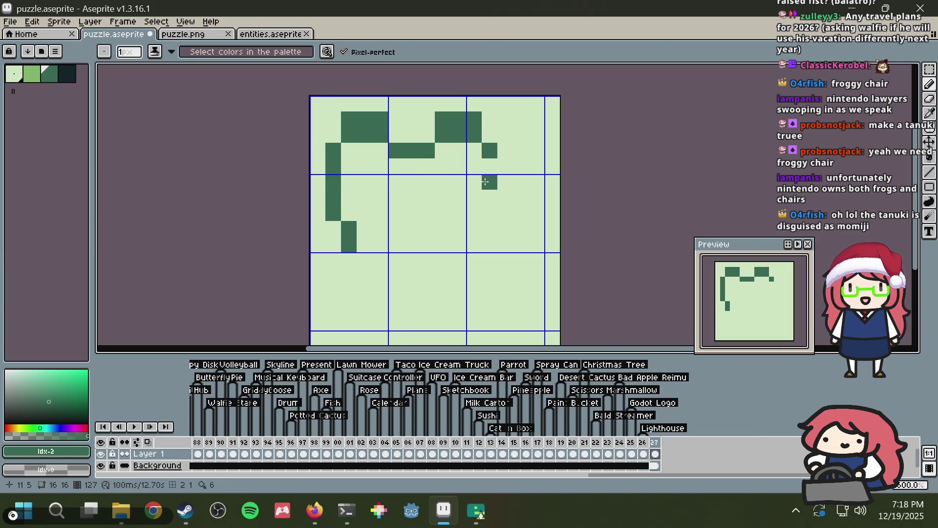
{"action": "left_click", "coordinate": [489, 165]}
{"action": "mouse_move", "coordinate": [490, 166]}
{"action": "left_mouse_down"}
{"action": "mouse_move", "coordinate": [491, 218]}
{"action": "mouse_move", "coordinate": [505, 244]}
{"action": "left_mouse_up"}
{"action": "key", "text": "alt+Tab"}
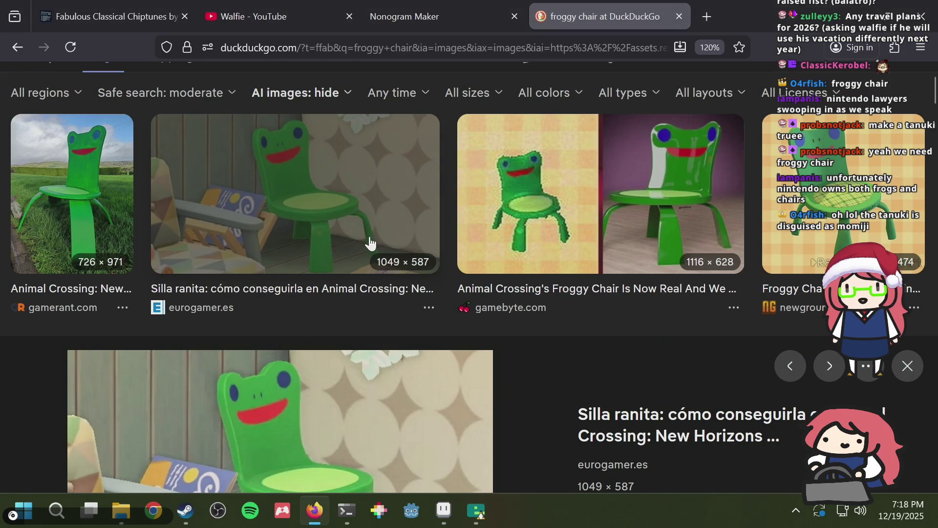
{"action": "key", "text": "alt+Tab"}
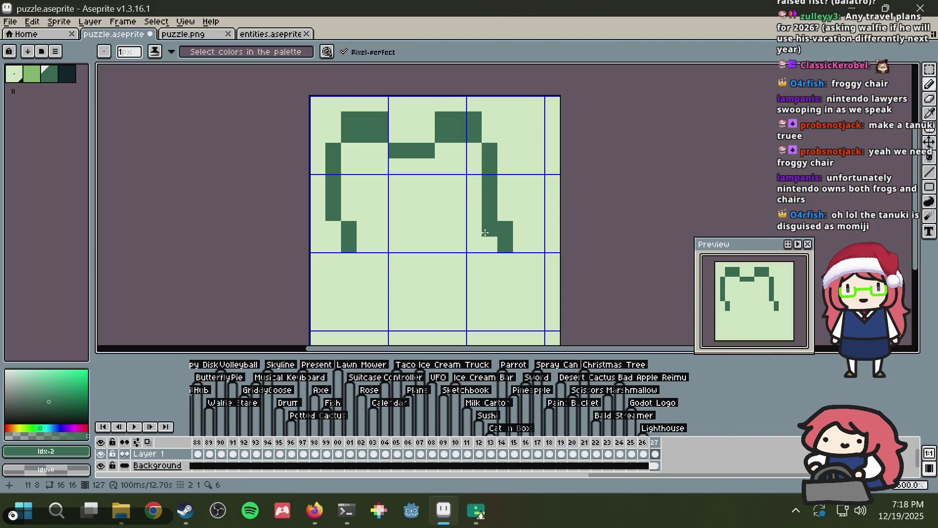
{"action": "key", "text": "ctrl+z"}
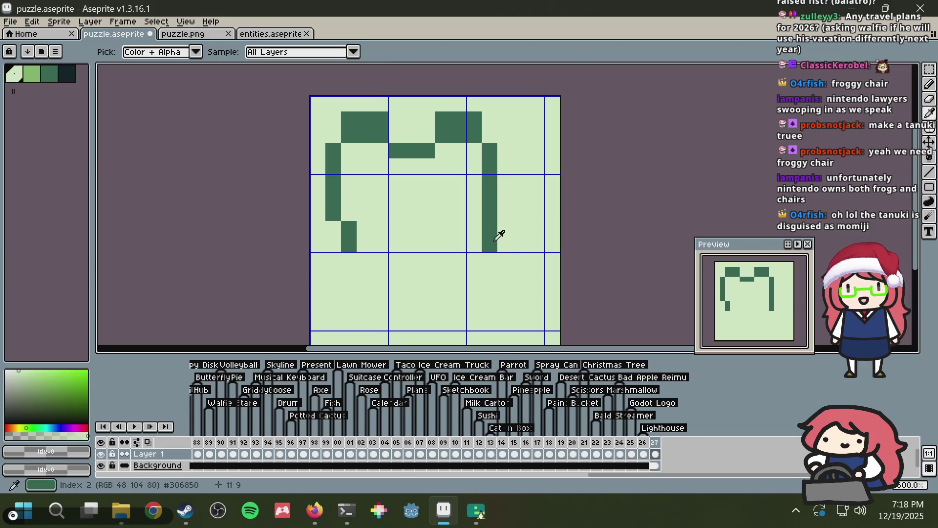
{"action": "key", "text": "ctrl+z"}
{"action": "key", "text": "alt+Tab"}
{"action": "key", "text": "alt+Tab"}
Step: Shift the whole drawing up one pixel with a rectangular selection
{"action": "key", "text": "m"}
{"action": "key", "text": "ctrl+a"}
{"action": "left_click_drag", "start_coordinate": [367, 251], "coordinate": [372, 234]}
{"action": "key", "text": "Return"}
{"action": "key", "text": "b"}
Step: Add a dark pixel to the left outline and one at column 9, row 11
{"action": "left_click", "coordinate": [349, 181]}
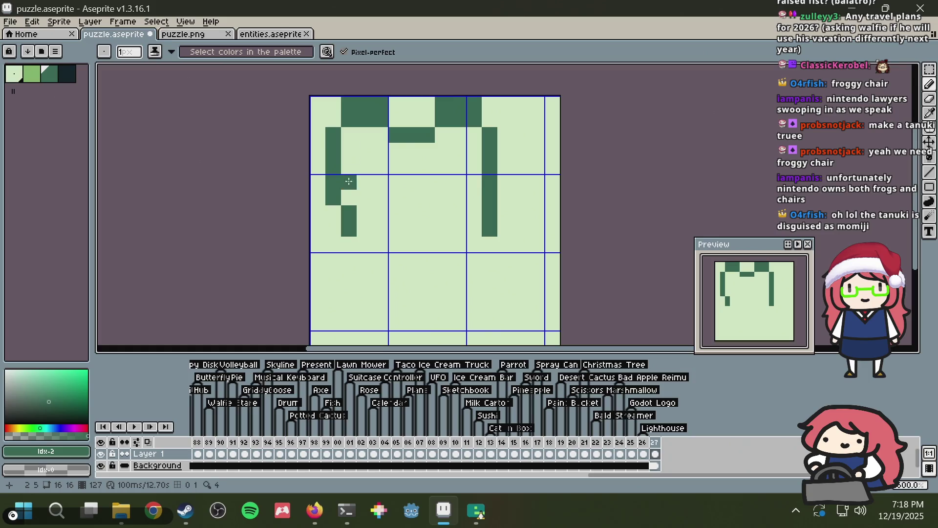
{"action": "key", "text": "alt+Tab"}
{"action": "key", "text": "alt+Tab"}
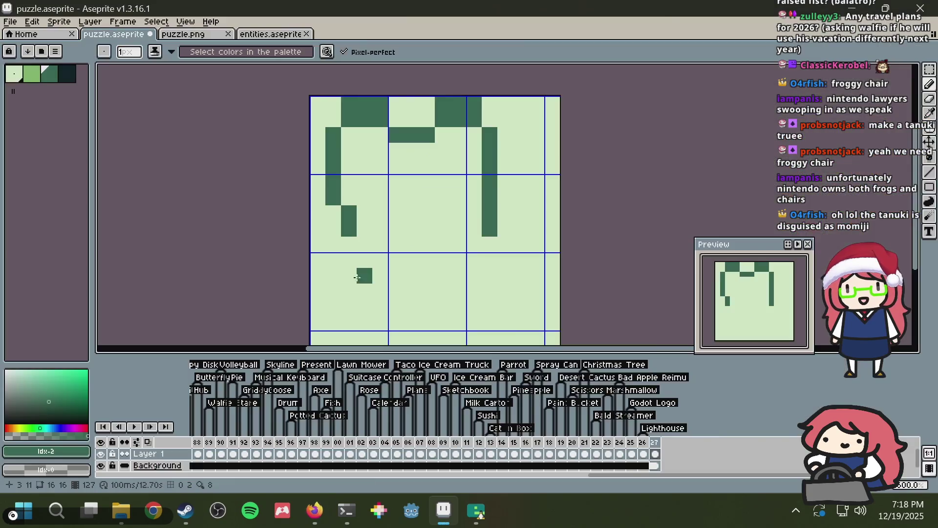
{"action": "mouse_move", "coordinate": [334, 275]}
{"action": "left_mouse_down"}
{"action": "mouse_move", "coordinate": [333, 322]}
{"action": "mouse_move", "coordinate": [356, 288]}
{"action": "mouse_move", "coordinate": [348, 275]}
{"action": "mouse_move", "coordinate": [345, 337]}
{"action": "mouse_move", "coordinate": [356, 272]}
{"action": "mouse_move", "coordinate": [365, 273]}
{"action": "left_mouse_up"}
{"action": "key", "text": "ctrl+z"}
{"action": "left_click", "coordinate": [470, 268]}
Step: Draw the two-pixel-wide right leg down to row 14 plus a pixel at column 10, row 11
{"action": "key", "text": "alt+Tab"}
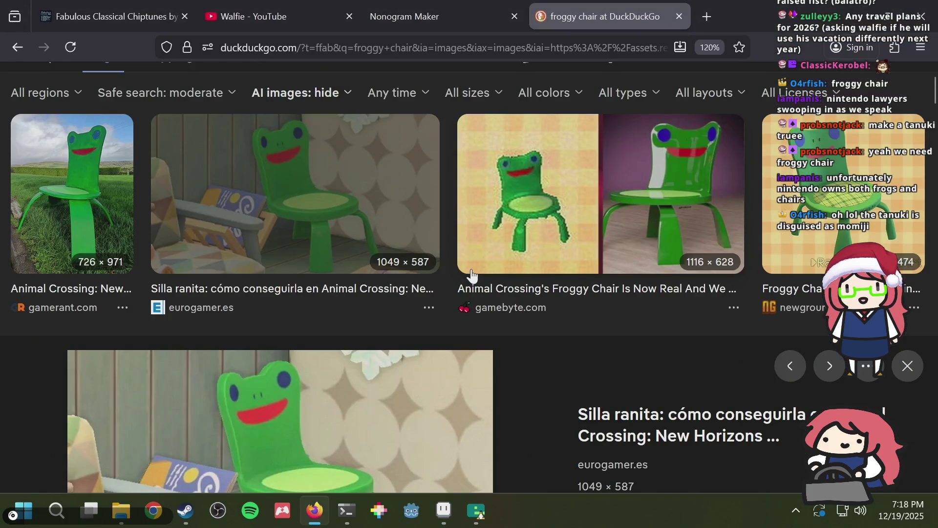
{"action": "key", "text": "alt+Tab"}
{"action": "left_click", "coordinate": [508, 274]}
{"action": "left_click_drag", "start_coordinate": [509, 272], "coordinate": [508, 327]}
{"action": "left_click_drag", "start_coordinate": [489, 291], "coordinate": [488, 319]}
{"action": "left_click", "coordinate": [474, 275]}
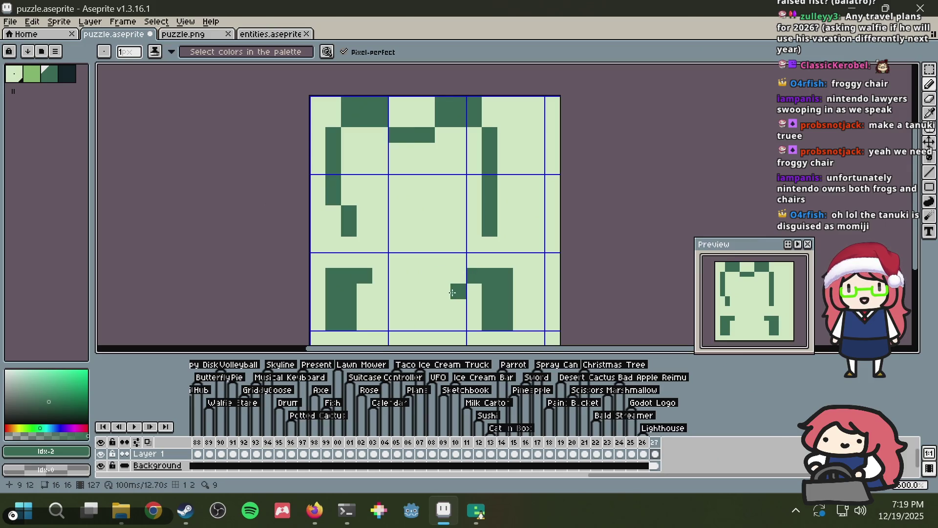
Step: Extend the seat bar leftward along row 11
{"action": "left_click_drag", "start_coordinate": [447, 279], "coordinate": [448, 328]}
{"action": "key", "text": "ctrl+z"}
{"action": "key", "text": "ctrl+z"}
{"action": "key", "text": "b"}
{"action": "left_click", "coordinate": [459, 275]}
{"action": "left_click_drag", "start_coordinate": [459, 276], "coordinate": [376, 275]}
{"action": "key", "text": "alt+Tab"}
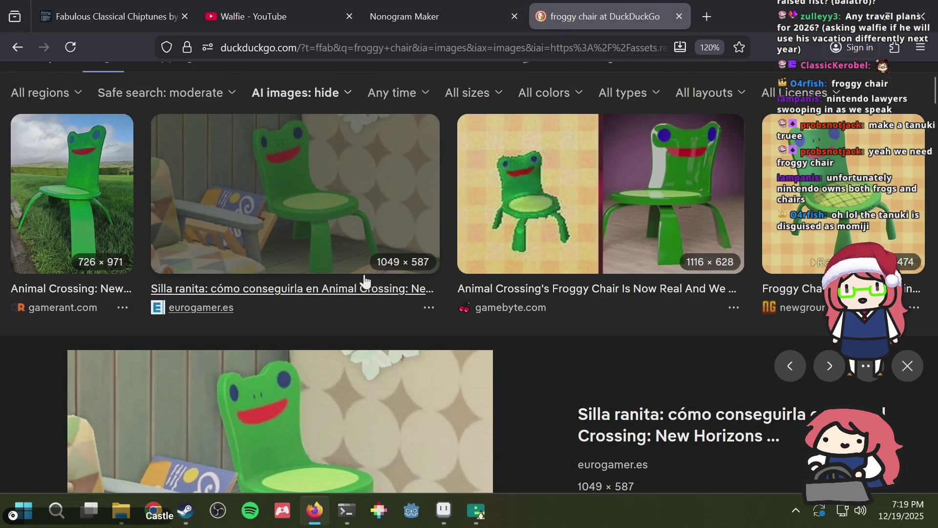
{"action": "key", "text": "alt+Tab"}
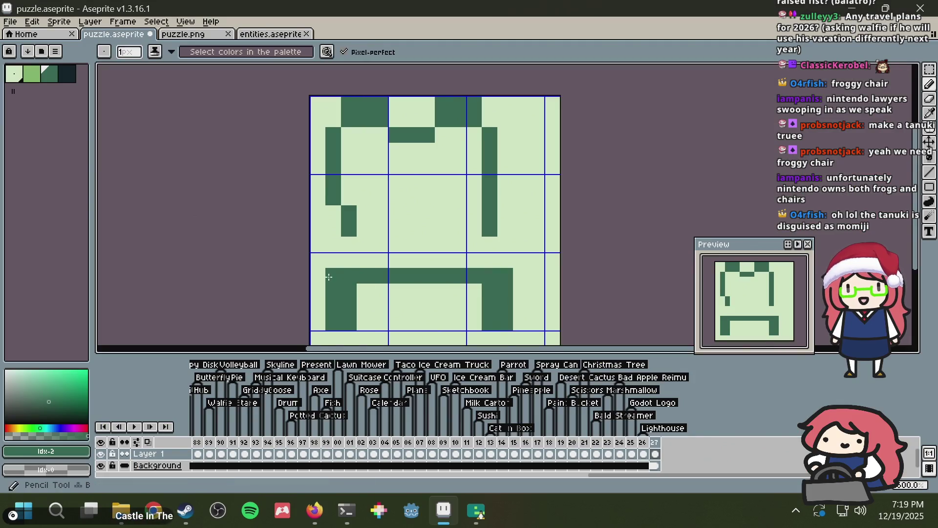
{"action": "key", "text": "m"}
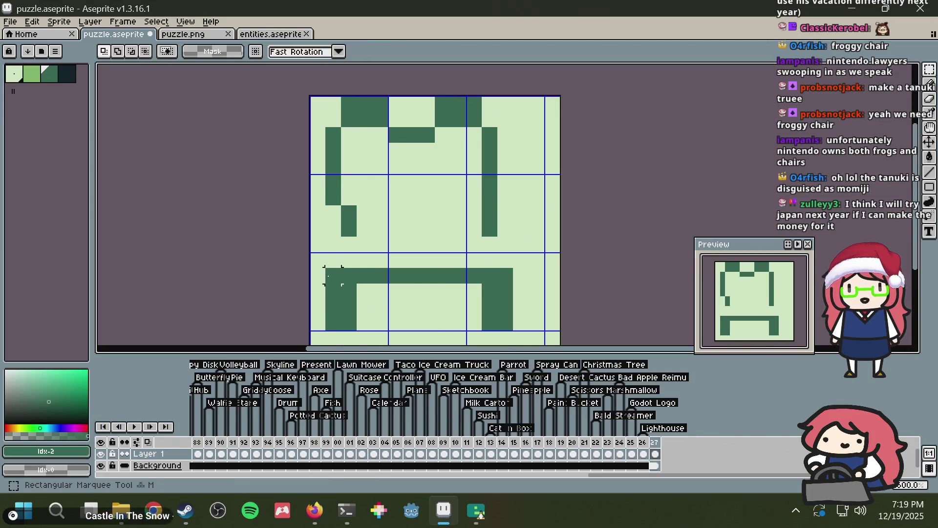
Step: Move the bottom-left leg block four pixels right
{"action": "mouse_move", "coordinate": [412, 320]}
{"action": "left_mouse_down"}
{"action": "mouse_move", "coordinate": [301, 276]}
{"action": "mouse_move", "coordinate": [295, 284]}
{"action": "left_mouse_up"}
{"action": "key", "text": "Right"}
{"action": "key", "text": "Right"}
{"action": "key", "text": "Right"}
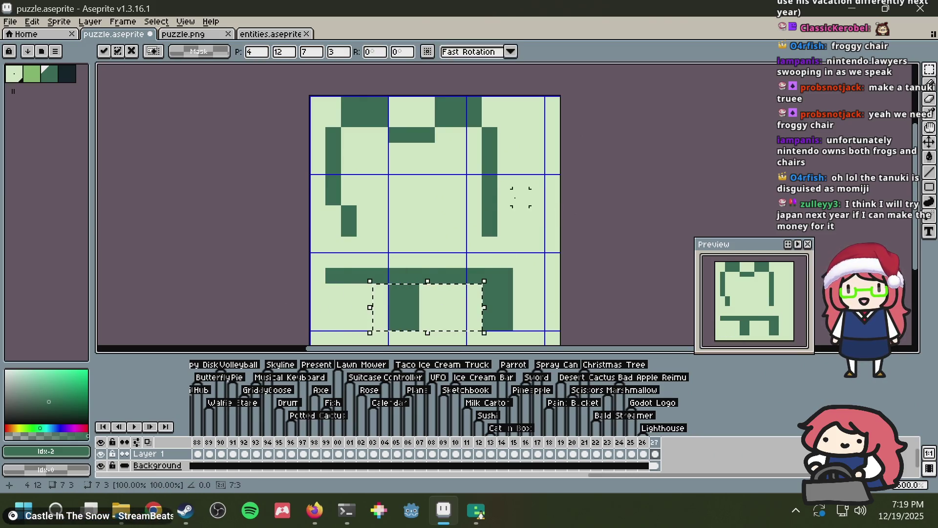
{"action": "key", "text": "Return"}
Step: Shade column 2, pixel (0,14) and columns 9–10 of rows 12–14 with the darkest green
{"action": "left_click", "coordinate": [67, 73]}
{"action": "key", "text": "b"}
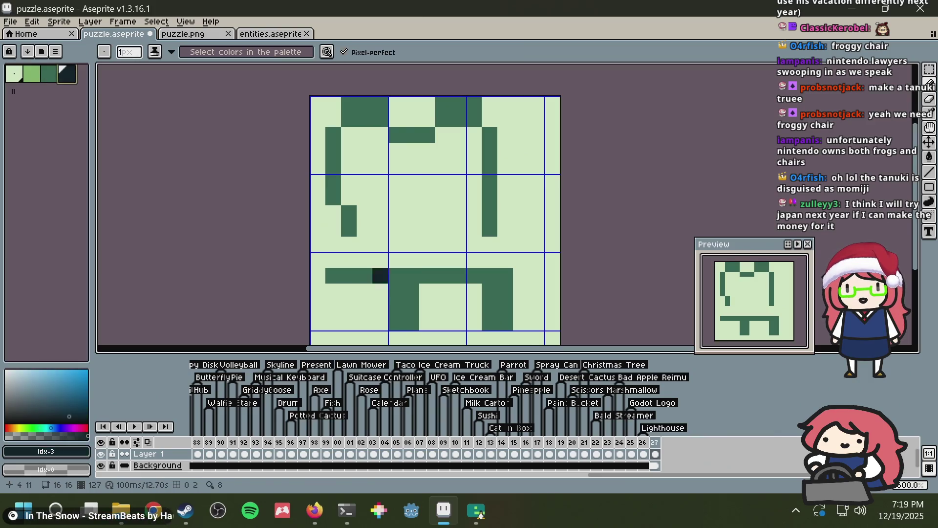
{"action": "mouse_move", "coordinate": [349, 307]}
{"action": "left_mouse_down"}
{"action": "mouse_move", "coordinate": [349, 291]}
{"action": "mouse_move", "coordinate": [345, 316]}
{"action": "mouse_move", "coordinate": [351, 292]}
{"action": "mouse_move", "coordinate": [329, 321]}
{"action": "left_mouse_up"}
{"action": "left_click", "coordinate": [318, 322]}
{"action": "left_click", "coordinate": [453, 294]}
{"action": "mouse_move", "coordinate": [453, 293]}
{"action": "left_mouse_down"}
{"action": "mouse_move", "coordinate": [470, 292]}
{"action": "mouse_move", "coordinate": [474, 325]}
{"action": "left_mouse_up"}
Step: Paint (13,13) and (13,14) mid green and darken (11,13) and (11,14)
{"action": "left_click", "coordinate": [504, 306], "text": "alt"}
{"action": "left_click", "coordinate": [519, 304]}
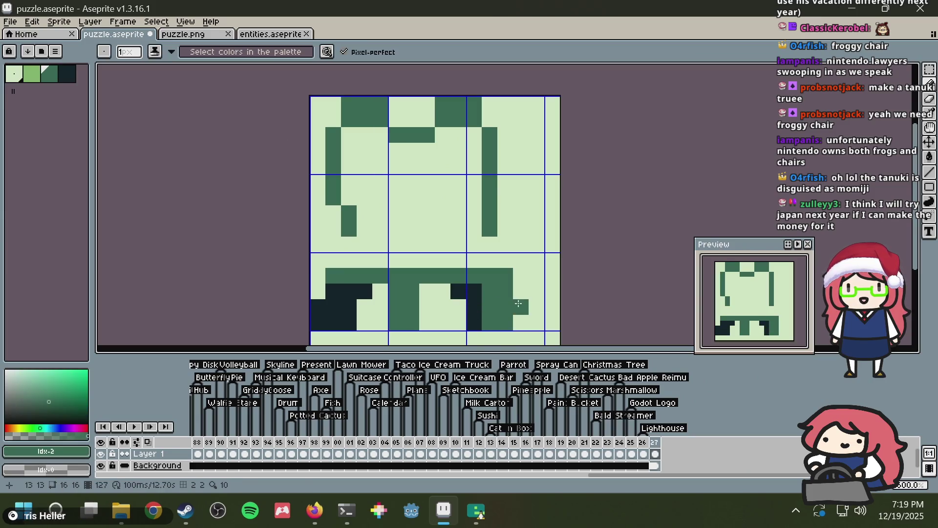
{"action": "left_click", "coordinate": [521, 315]}
{"action": "left_click", "coordinate": [471, 304], "text": "alt"}
{"action": "left_click_drag", "start_coordinate": [486, 307], "coordinate": [489, 317]}
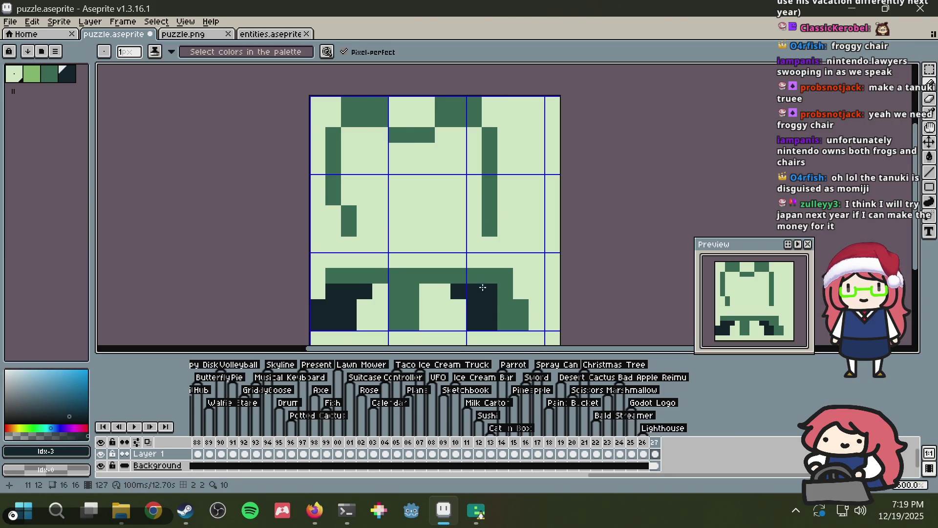
{"action": "left_click", "coordinate": [417, 292], "text": "alt"}
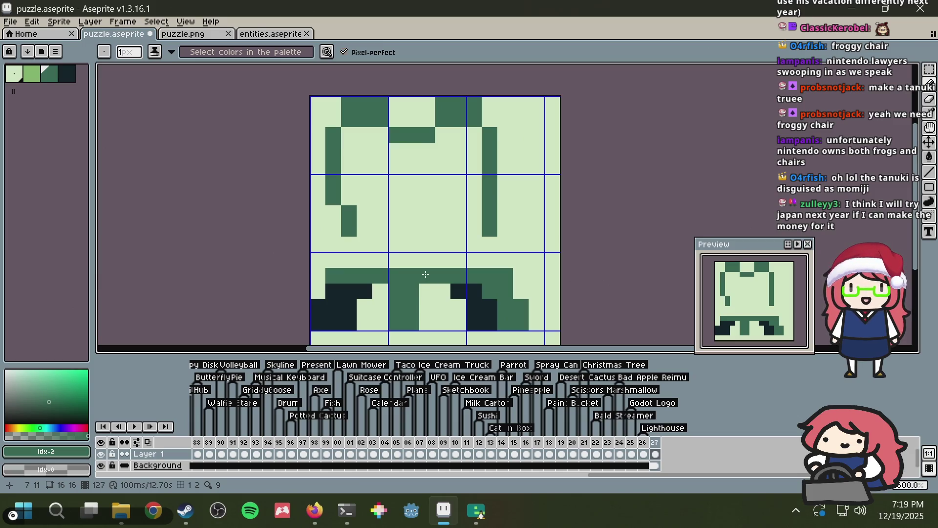
{"action": "left_click", "coordinate": [426, 264]}
{"action": "key", "text": "ctrl+z"}
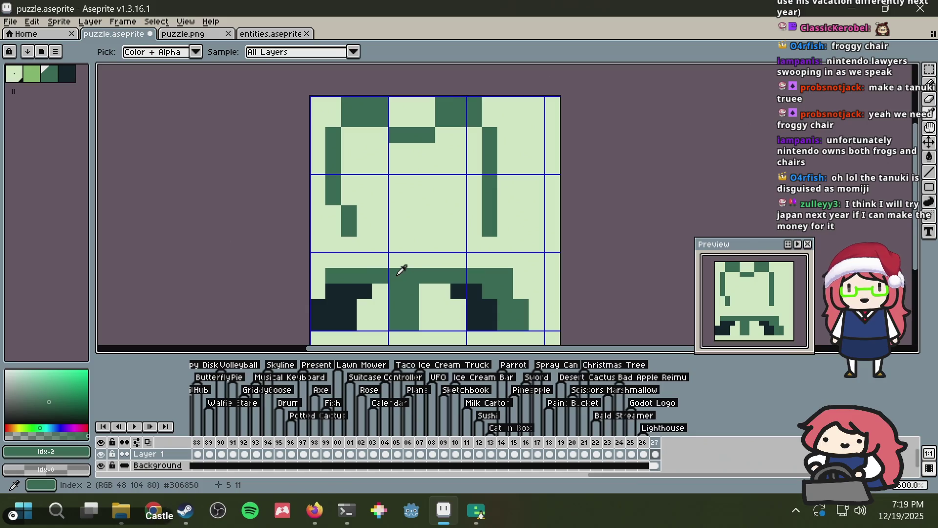
{"action": "key", "text": "alt"}
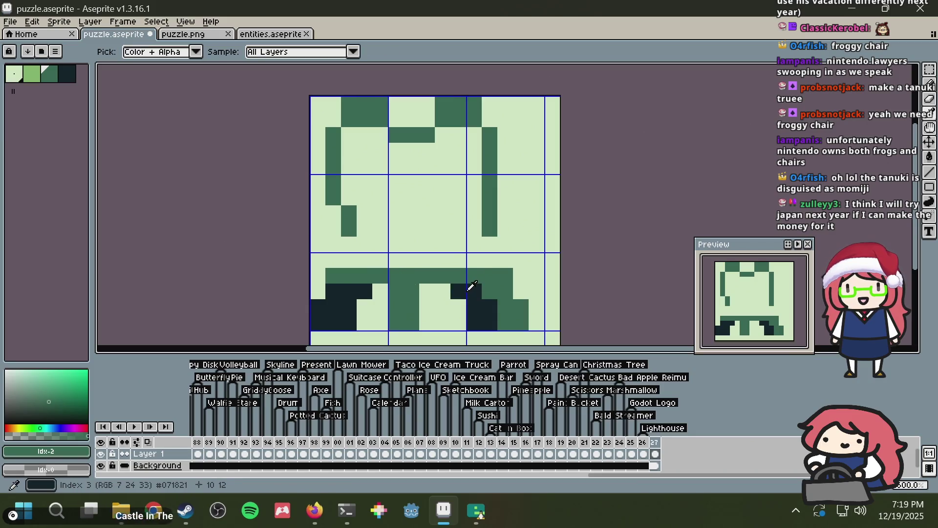
Step: Shift the 3x3 dark shading block one pixel left
{"action": "key", "text": "m"}
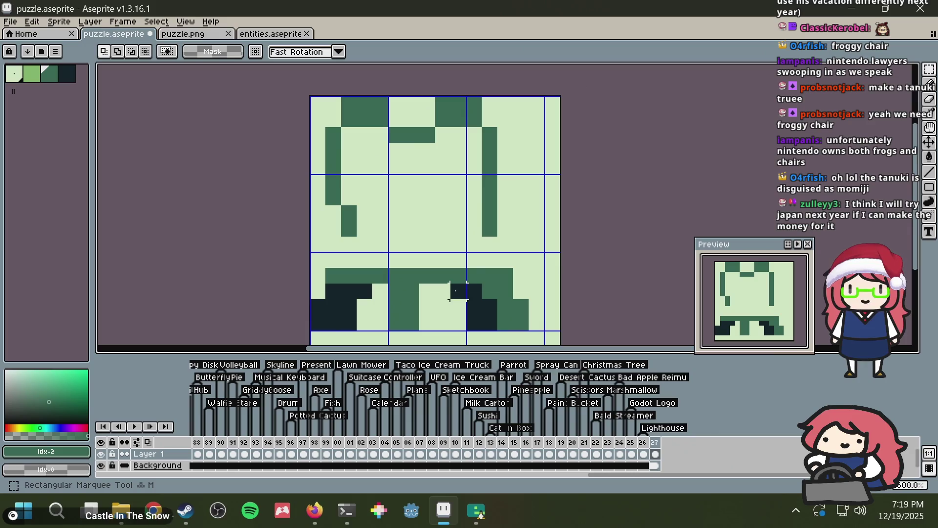
{"action": "left_click_drag", "start_coordinate": [456, 290], "coordinate": [490, 322]}
{"action": "key", "text": "Left"}
{"action": "key", "text": "ctrl+d"}
Step: Touch up the middle leg with a lighter pixel and extra darkest-green shading pixels
{"action": "key", "text": "alt"}
{"action": "left_click", "coordinate": [474, 291]}
{"action": "left_click", "coordinate": [477, 273], "text": "alt"}
{"action": "left_click", "coordinate": [490, 291]}
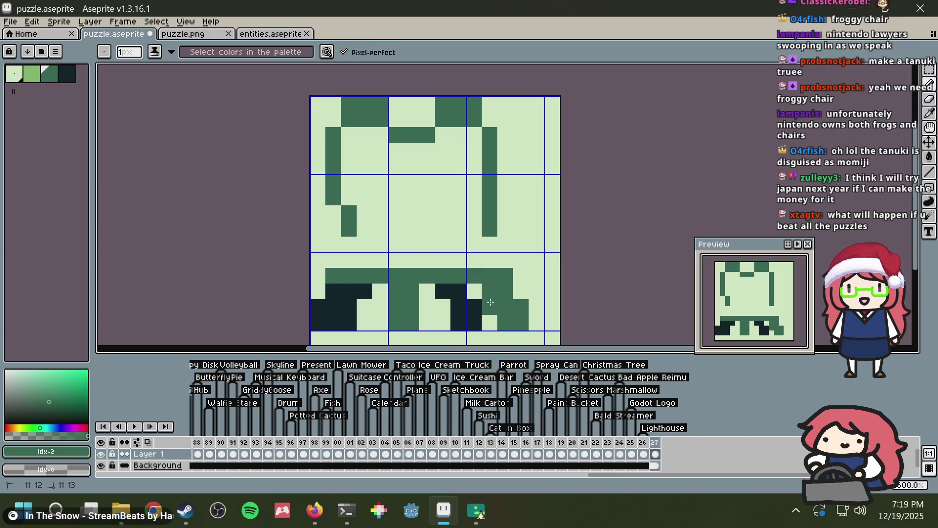
{"action": "left_click", "coordinate": [470, 306], "text": "alt"}
{"action": "left_click", "coordinate": [446, 305]}
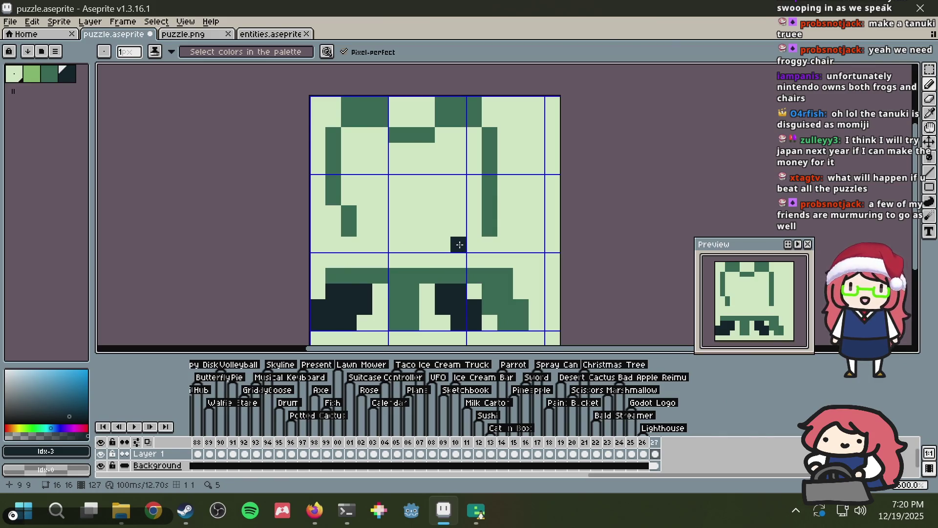
{"action": "mouse_move", "coordinate": [443, 510]}
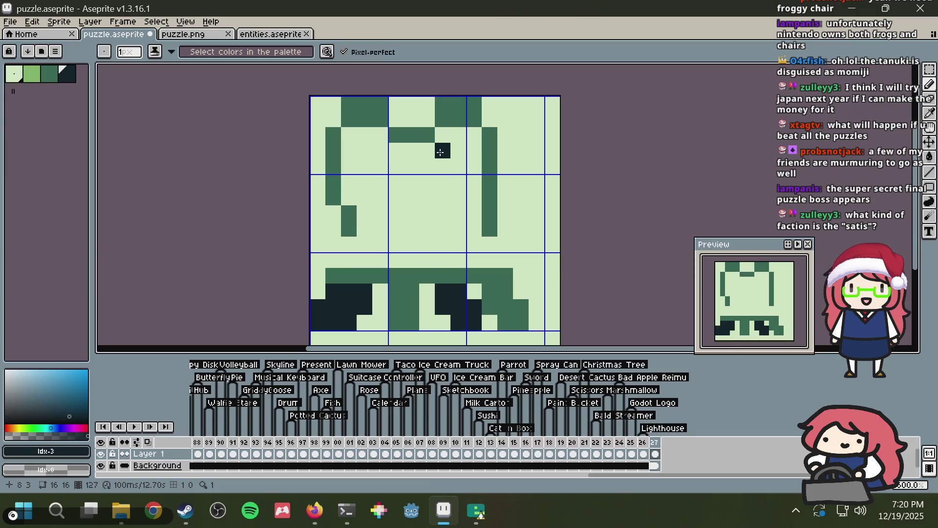
Step: Erase the left leg's dark shading pixels by painting them light background green
{"action": "key", "text": "i"}
{"action": "left_click", "coordinate": [383, 300]}
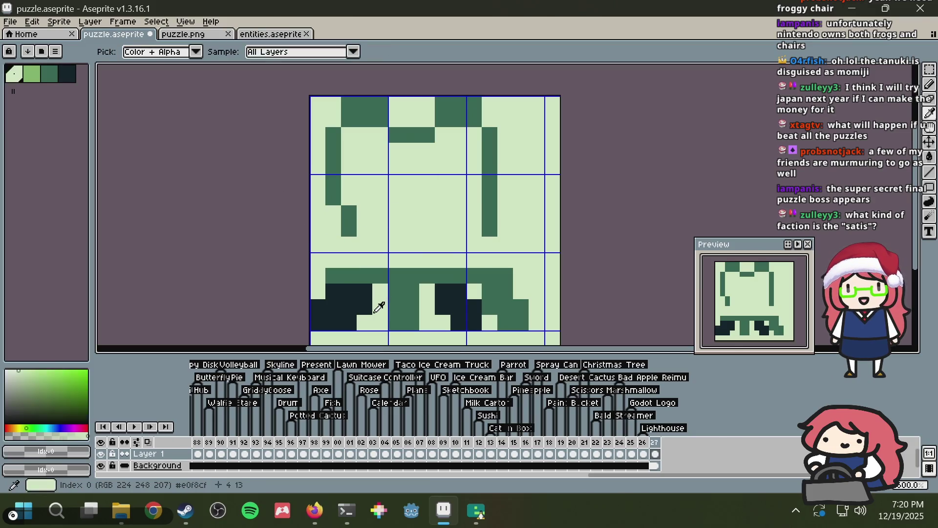
{"action": "key", "text": "b"}
{"action": "left_click", "coordinate": [334, 292]}
{"action": "left_click", "coordinate": [332, 306]}
{"action": "left_click", "coordinate": [318, 306]}
{"action": "left_click", "coordinate": [318, 322]}
{"action": "key", "text": "i"}
{"action": "key", "text": "b"}
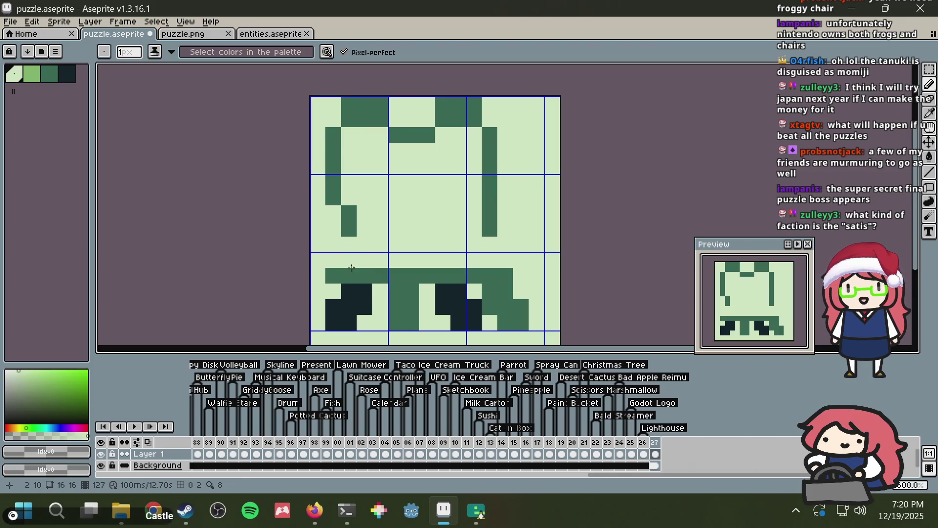
{"action": "key", "text": "ctrl"}
{"action": "left_click", "coordinate": [336, 276]}
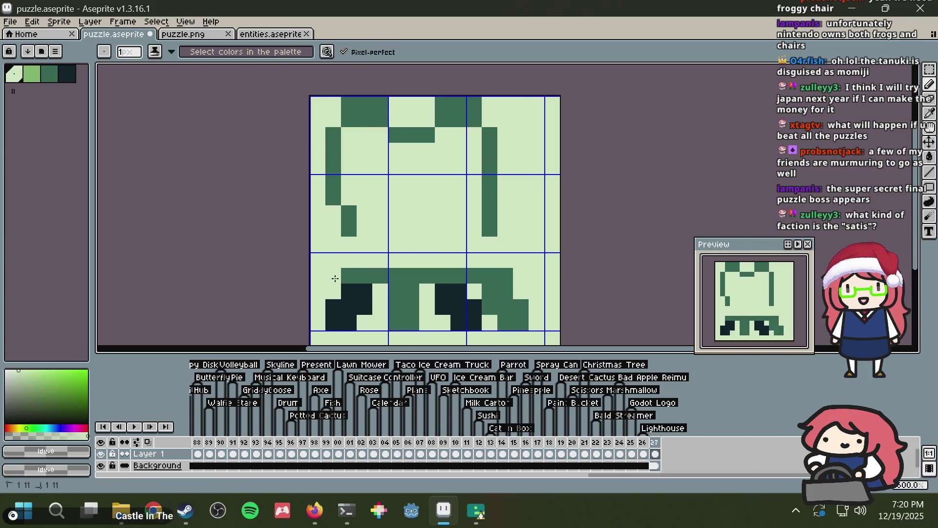
Step: Extend the left outline down in mid green, draw a mid-green row above the seat, and connect the outline
{"action": "left_click", "coordinate": [367, 271], "text": "alt"}
{"action": "left_click", "coordinate": [349, 245]}
{"action": "left_click", "coordinate": [350, 255]}
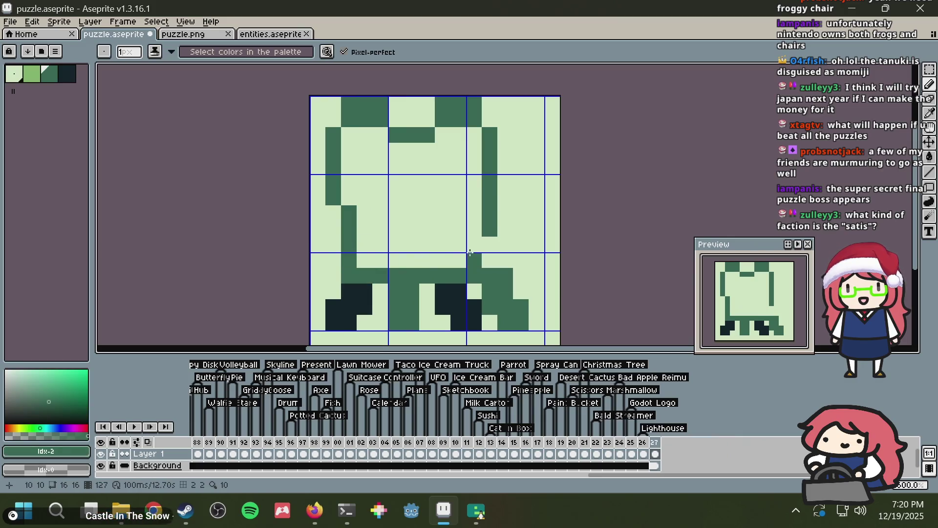
{"action": "left_click", "coordinate": [436, 258], "text": "shift"}
{"action": "left_click_drag", "start_coordinate": [437, 258], "coordinate": [498, 256]}
{"action": "key", "text": "alt+Tab"}
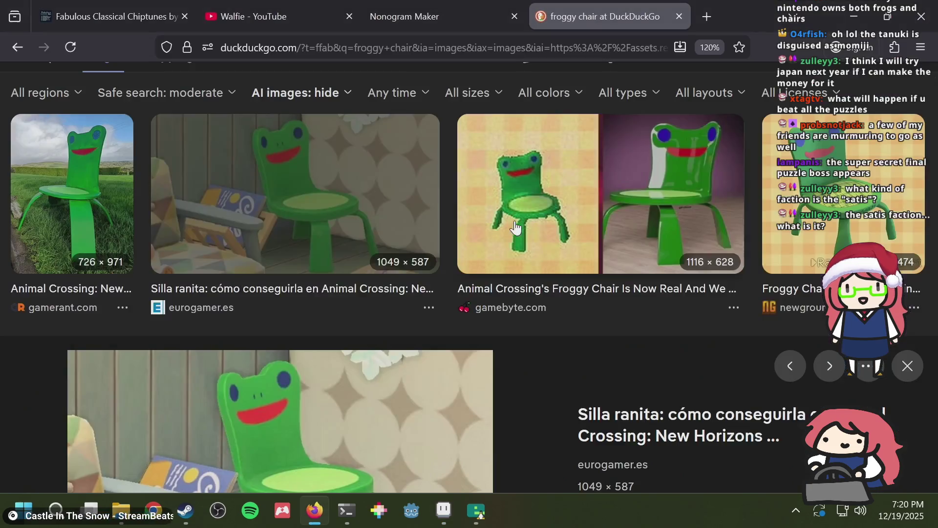
{"action": "key", "text": "alt+Tab"}
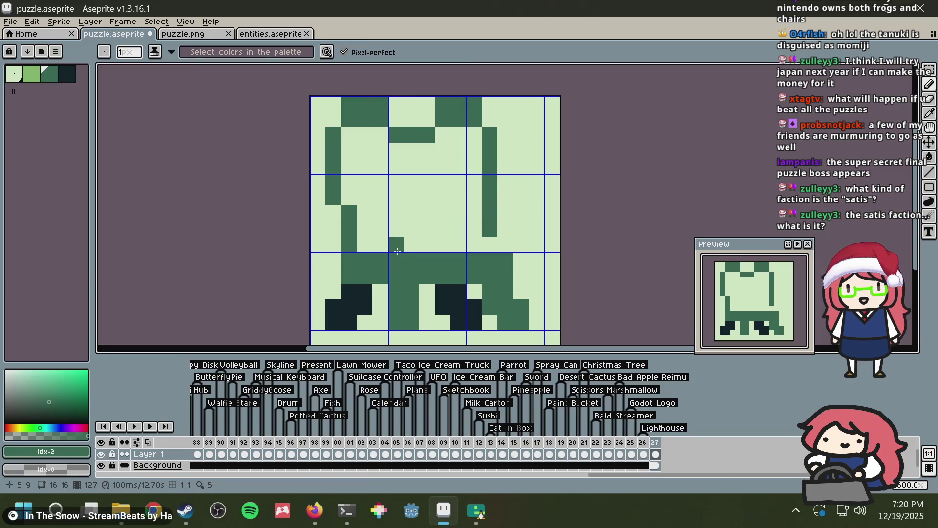
{"action": "left_click_drag", "start_coordinate": [370, 243], "coordinate": [502, 236]}
{"action": "left_click", "coordinate": [503, 242]}
Step: Close the outline and bucket-fill the frog's body mid green
{"action": "left_click", "coordinate": [490, 244]}
{"action": "key", "text": "g"}
{"action": "left_click", "coordinate": [443, 164]}
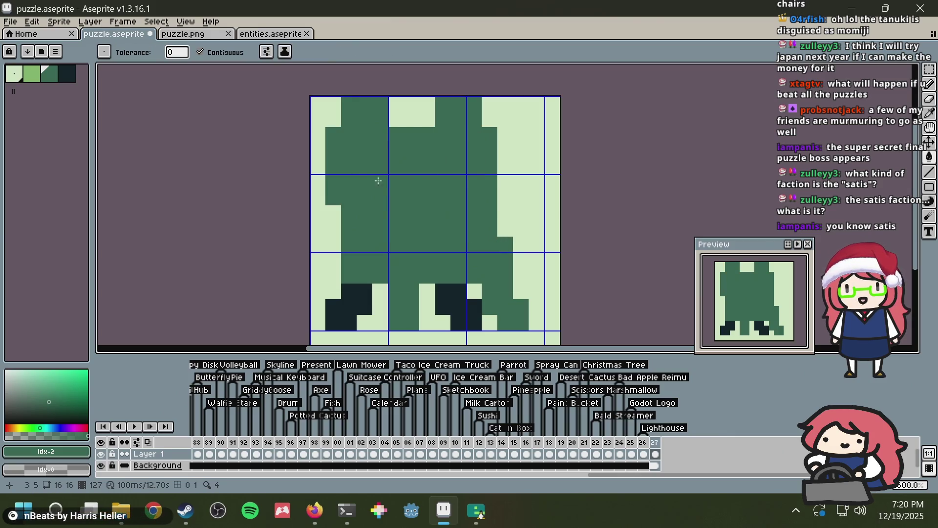
Step: Try a light-green body fill and a light right-side column, undoing both
{"action": "key", "text": "alt+Tab"}
{"action": "key", "text": "alt+Tab"}
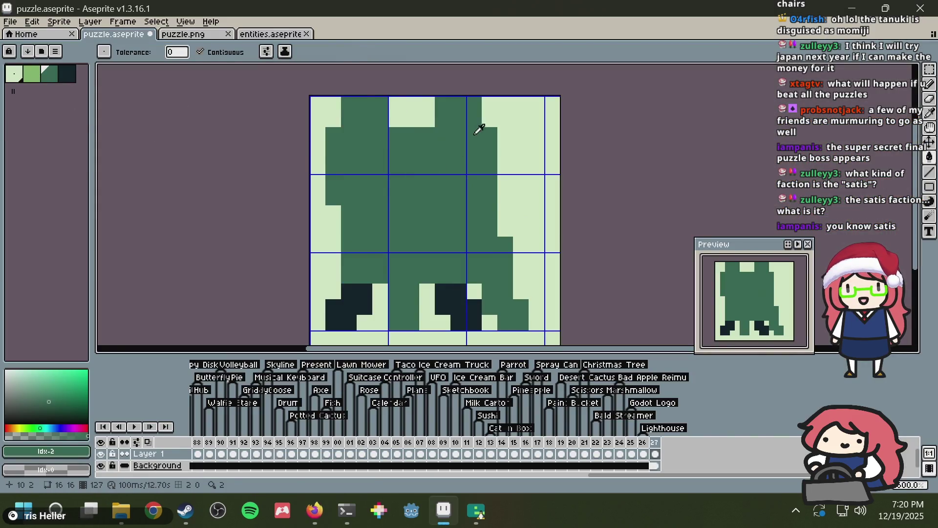
{"action": "left_click", "coordinate": [495, 115], "text": "alt"}
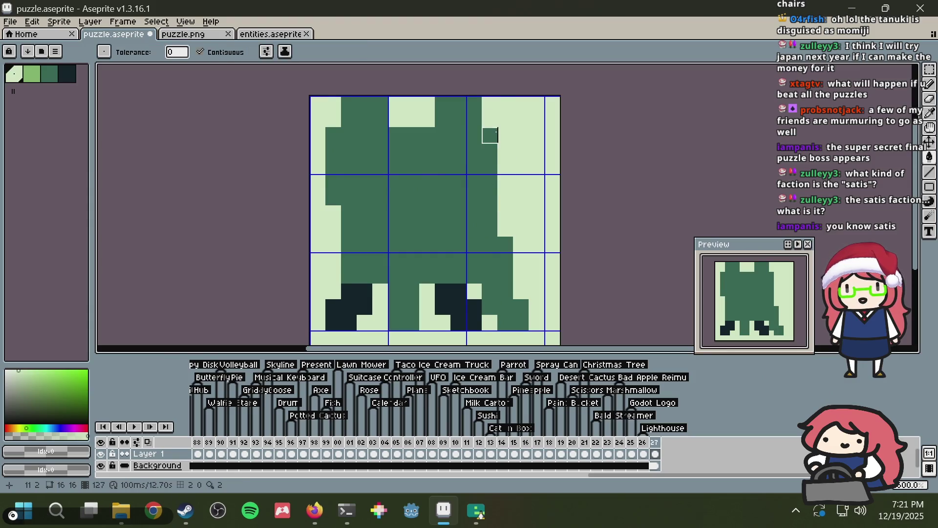
{"action": "left_click", "coordinate": [491, 135]}
{"action": "key", "text": "ctrl+z"}
{"action": "key", "text": "b"}
{"action": "left_click_drag", "start_coordinate": [488, 128], "coordinate": [486, 230]}
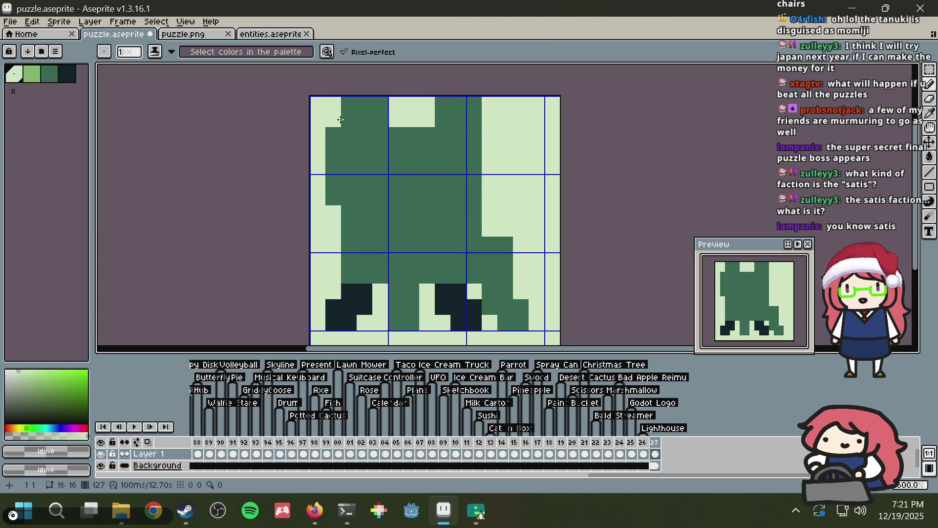
{"action": "key", "text": "ctrl+z"}
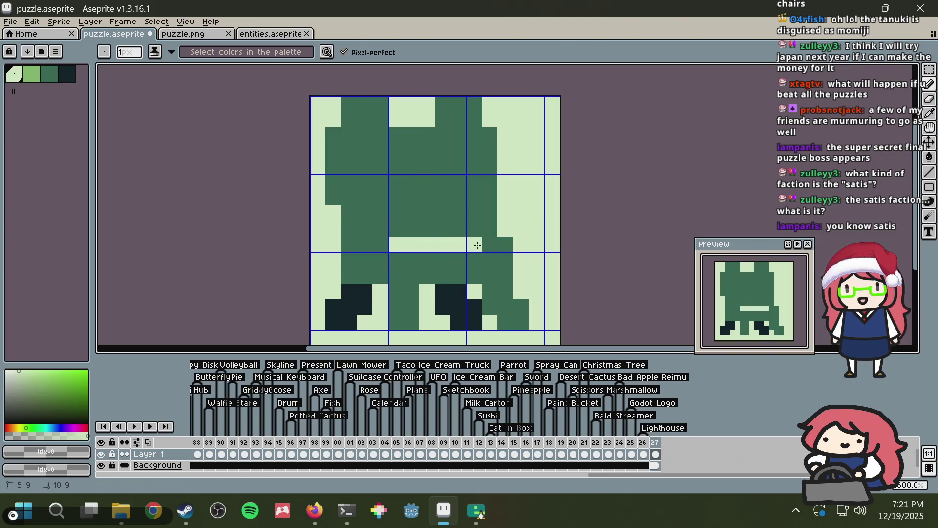
{"action": "key", "text": "b"}
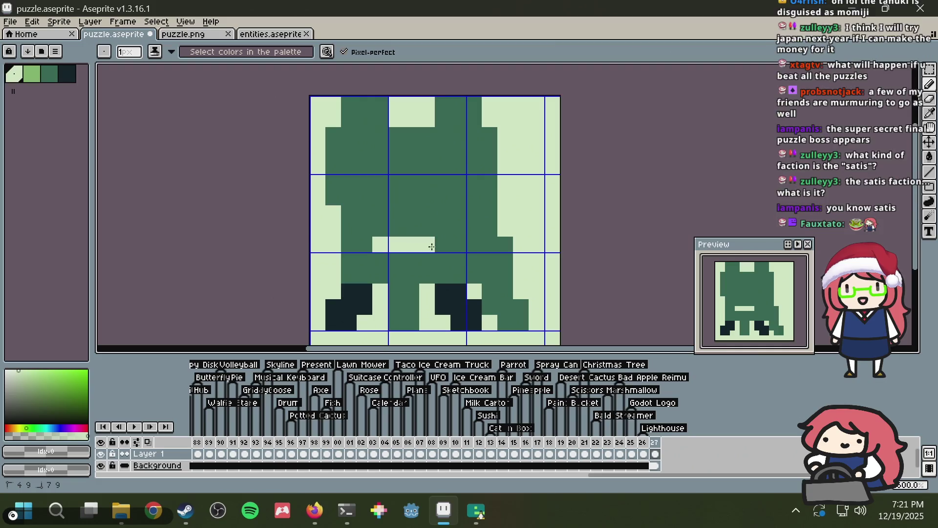
Step: Attempt light mouth pixels, undo them, and recheck the froggy chair reference
{"action": "key", "text": "alt+Tab"}
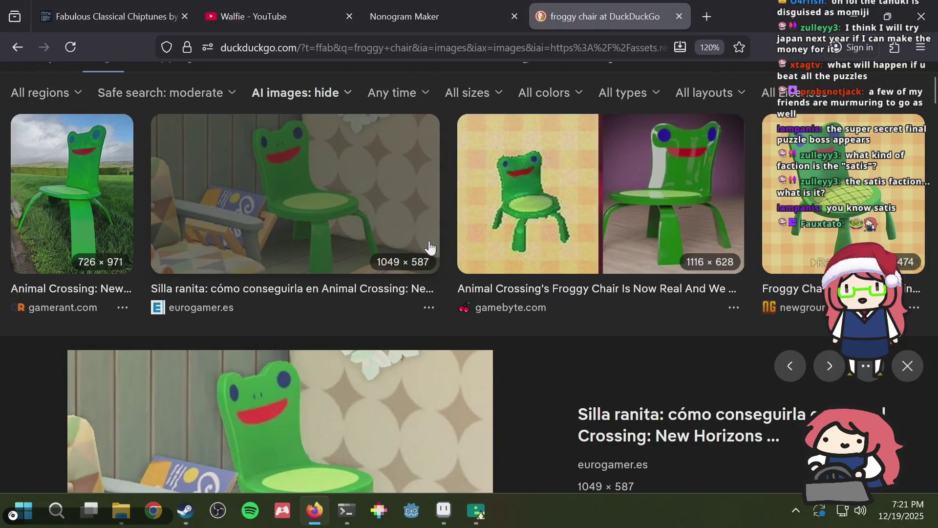
{"action": "key", "text": "alt+Tab"}
{"action": "mouse_move", "coordinate": [401, 244]}
{"action": "left_mouse_down"}
{"action": "mouse_move", "coordinate": [475, 240]}
{"action": "mouse_move", "coordinate": [400, 243]}
{"action": "left_mouse_up"}
{"action": "key", "text": "ctrl+z"}
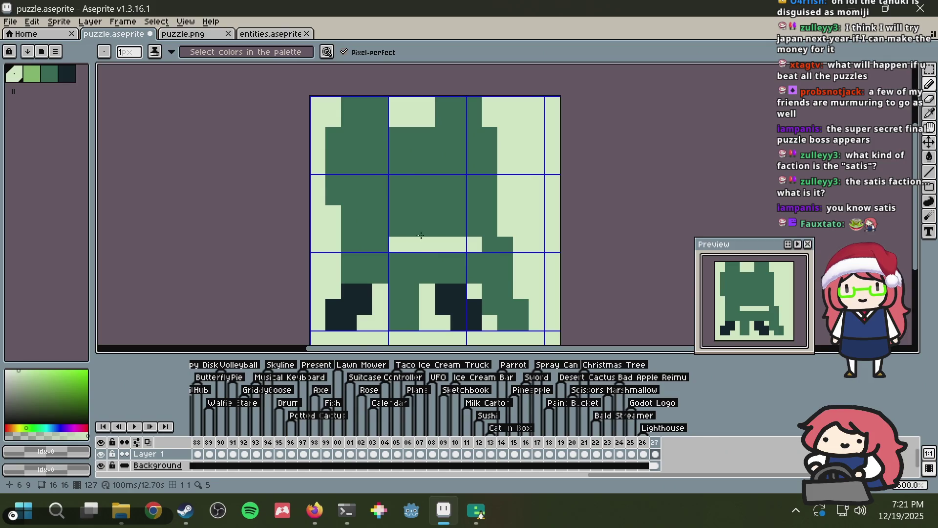
{"action": "key", "text": "alt"}
{"action": "key", "text": "alt+Tab"}
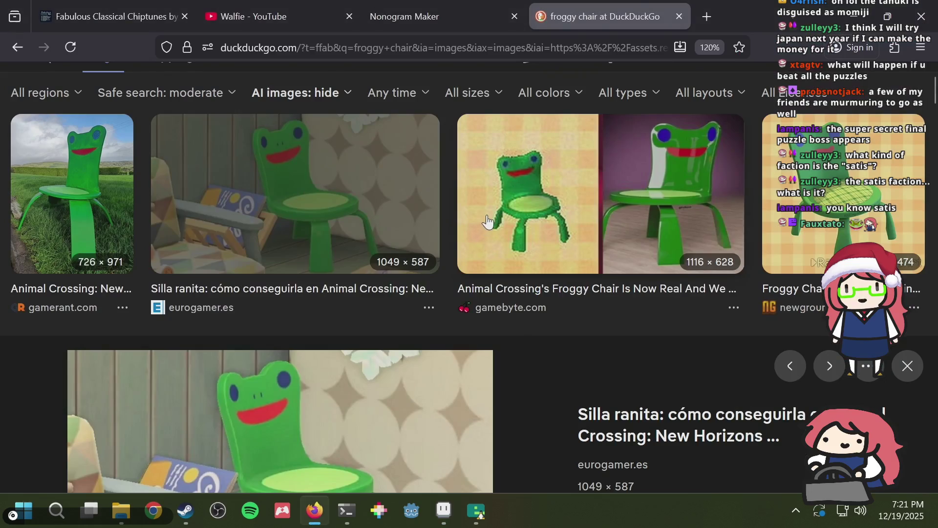
{"action": "scroll", "coordinate": [487, 223], "scroll_direction": "down", "scroll_amount": 2}
{"action": "key", "text": "alt+Tab"}
Step: Darken pixels (13,9) and (13,10) and fill two pixels on the body's left edge
{"action": "left_click_drag", "start_coordinate": [519, 247], "coordinate": [519, 262]}
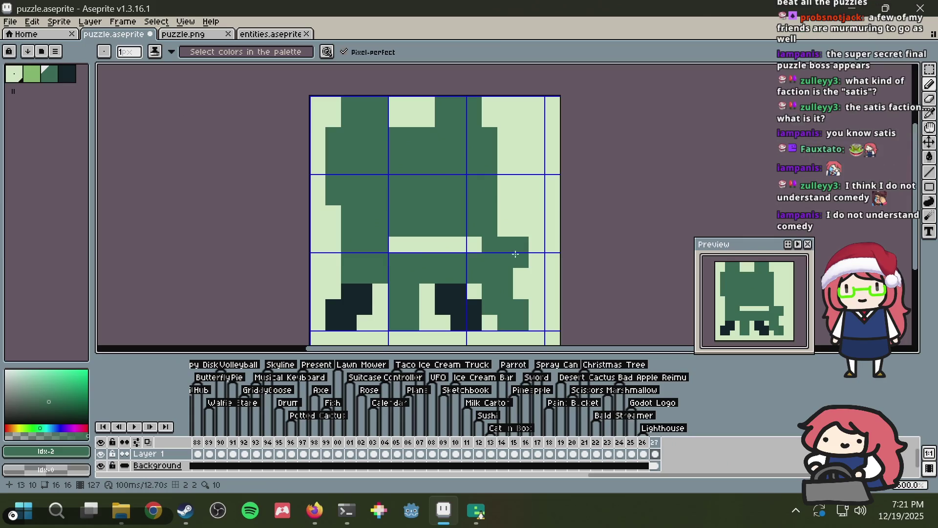
{"action": "left_click", "coordinate": [336, 248]}
{"action": "left_click_drag", "start_coordinate": [336, 248], "coordinate": [336, 260]}
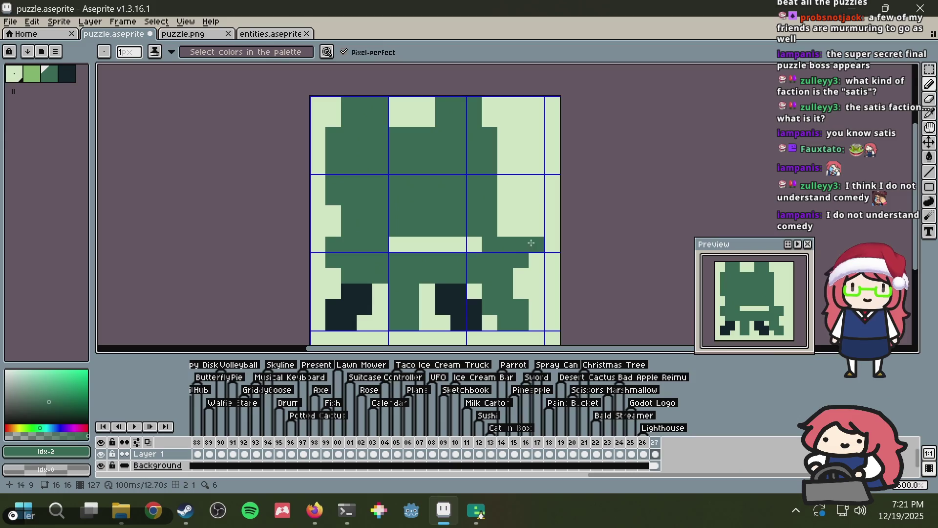
Step: Nudge the right leg one pixel right and the dark left foot one pixel left, then save
{"action": "key", "text": "m"}
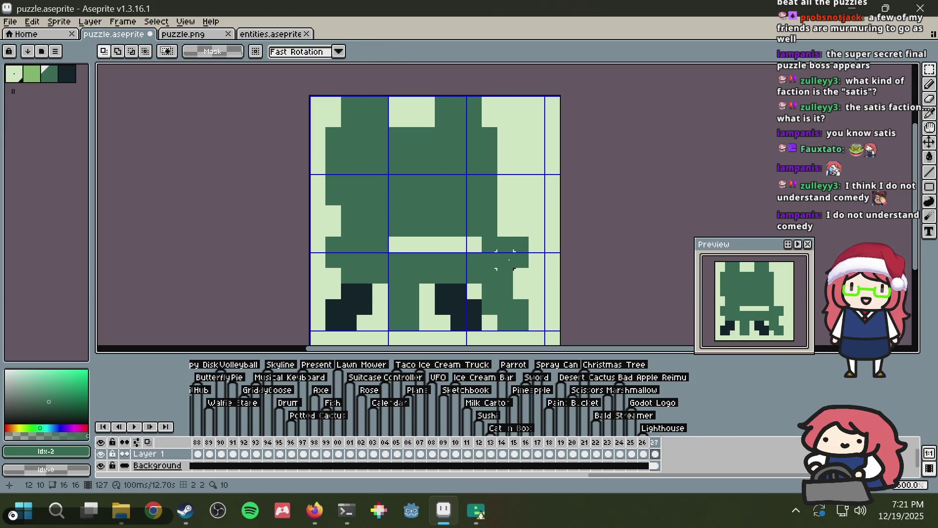
{"action": "mouse_move", "coordinate": [493, 289]}
{"action": "left_mouse_down"}
{"action": "mouse_move", "coordinate": [524, 319]}
{"action": "mouse_move", "coordinate": [539, 318]}
{"action": "left_mouse_up"}
{"action": "key", "text": "ctrl+d"}
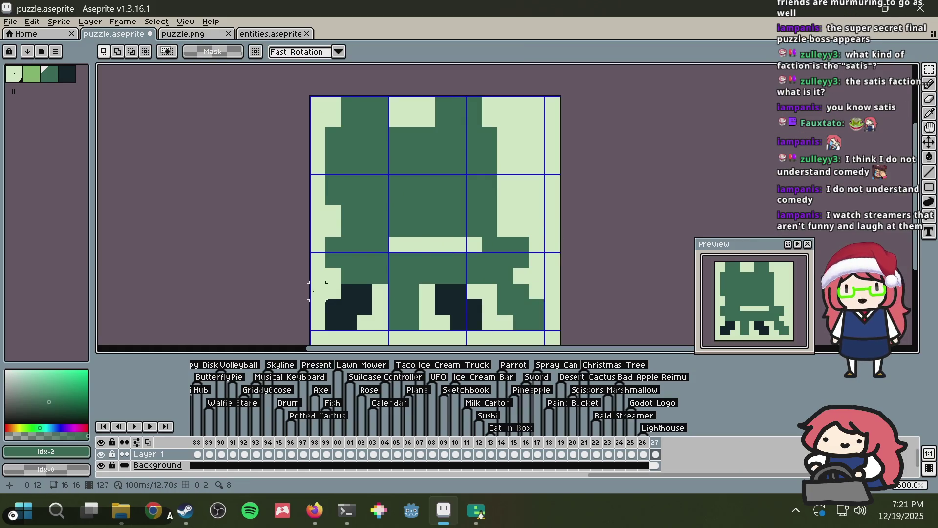
{"action": "left_click_drag", "start_coordinate": [332, 291], "coordinate": [374, 342]}
{"action": "key", "text": "Down"}
{"action": "key", "text": "Right"}
{"action": "key", "text": "ctrl+z"}
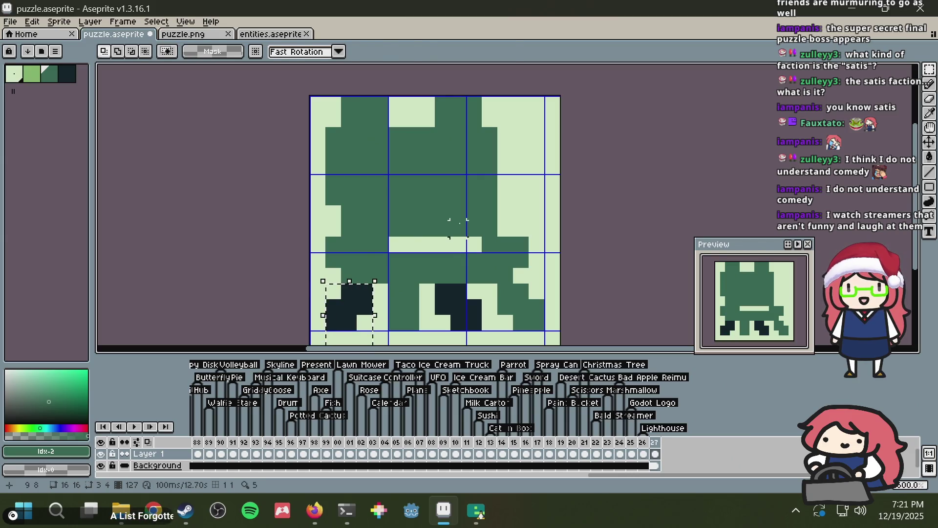
{"action": "key", "text": "Left"}
{"action": "key", "text": "ctrl+d"}
{"action": "key", "text": "b"}
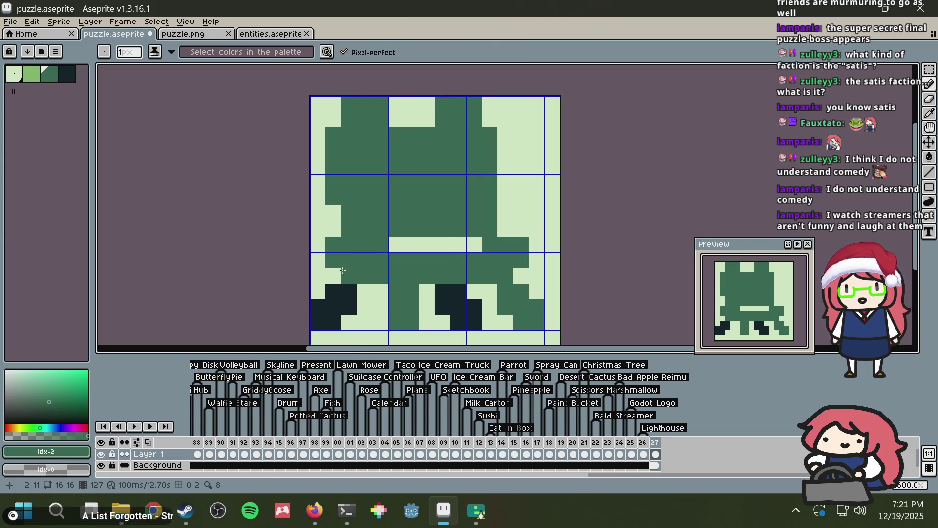
{"action": "key", "text": "ctrl+s"}
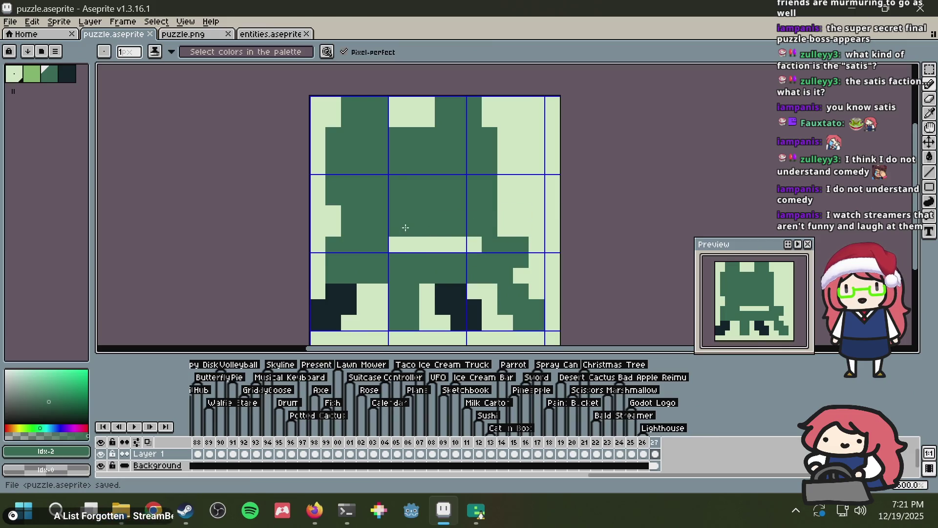
{"action": "left_click", "coordinate": [335, 230]}
Step: Check the froggy chair reference, undo a stray dark pixel and save the sprite
{"action": "key", "text": "alt+Tab"}
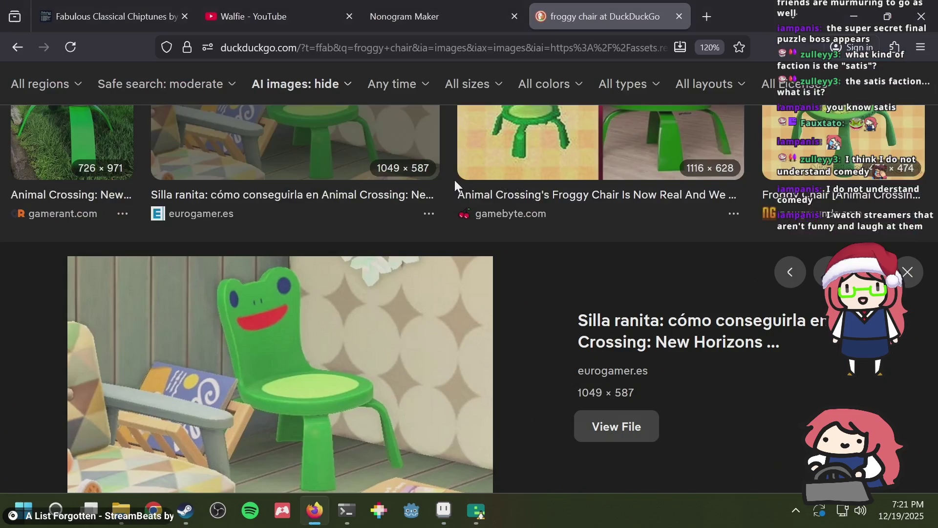
{"action": "key", "text": "alt+Tab"}
{"action": "key", "text": "ctrl+z"}
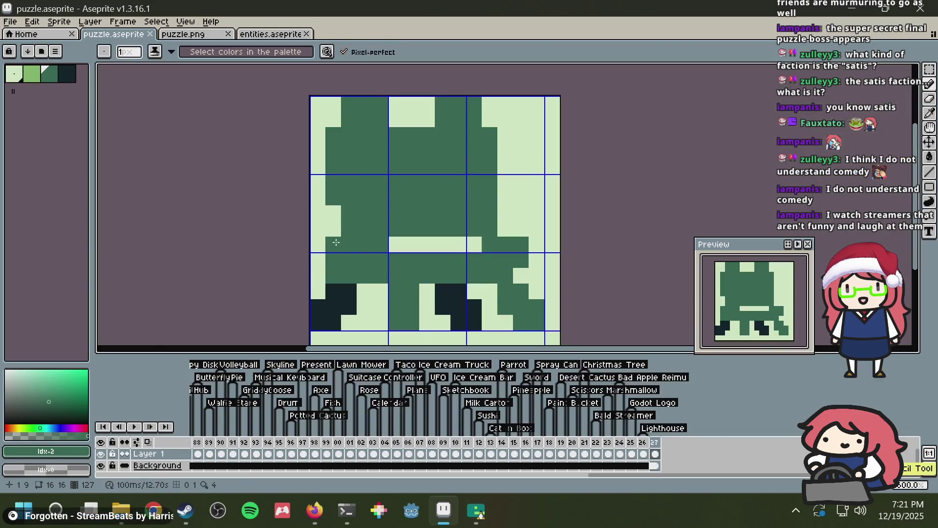
{"action": "key", "text": "ctrl+s"}
{"action": "left_click", "coordinate": [327, 236], "text": "alt"}
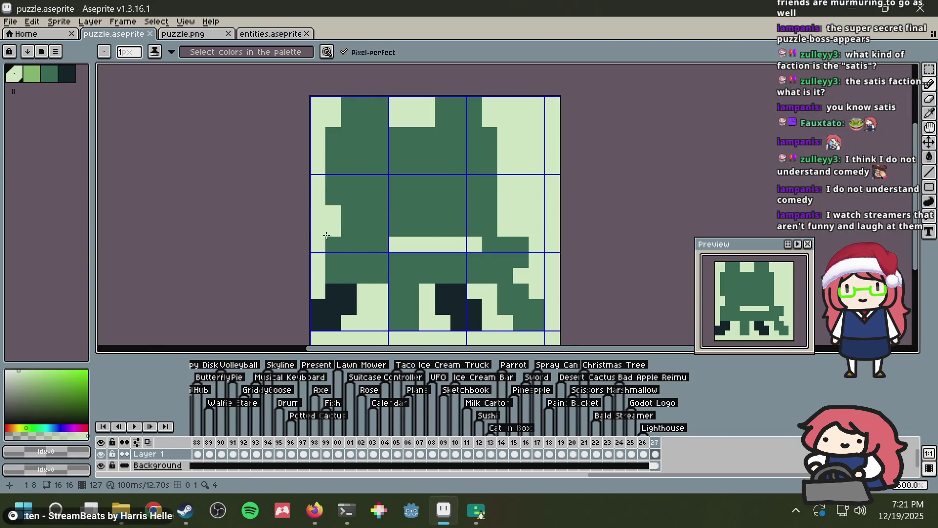
{"action": "key", "text": "ctrl+s"}
Step: Dot the frog's eyes on the top row in the darkest green
{"action": "key", "text": "alt+Tab"}
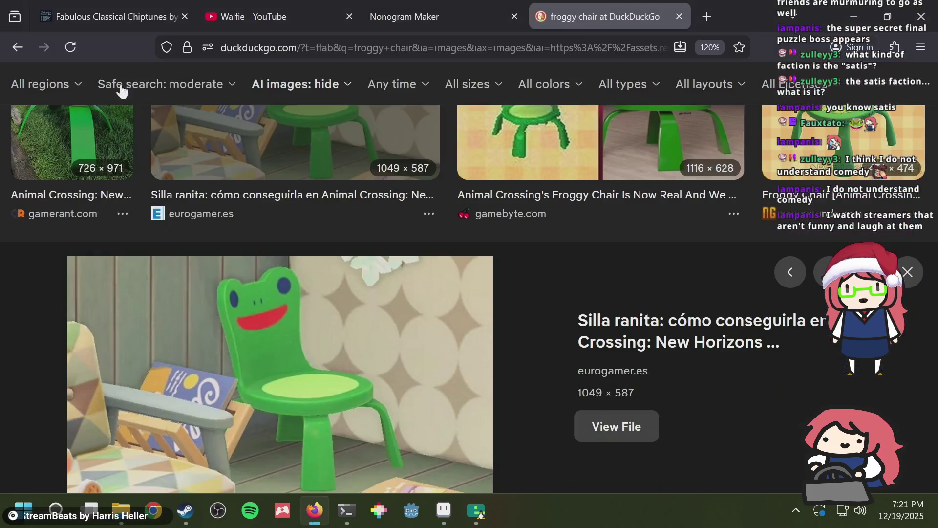
{"action": "key", "text": "alt+Tab"}
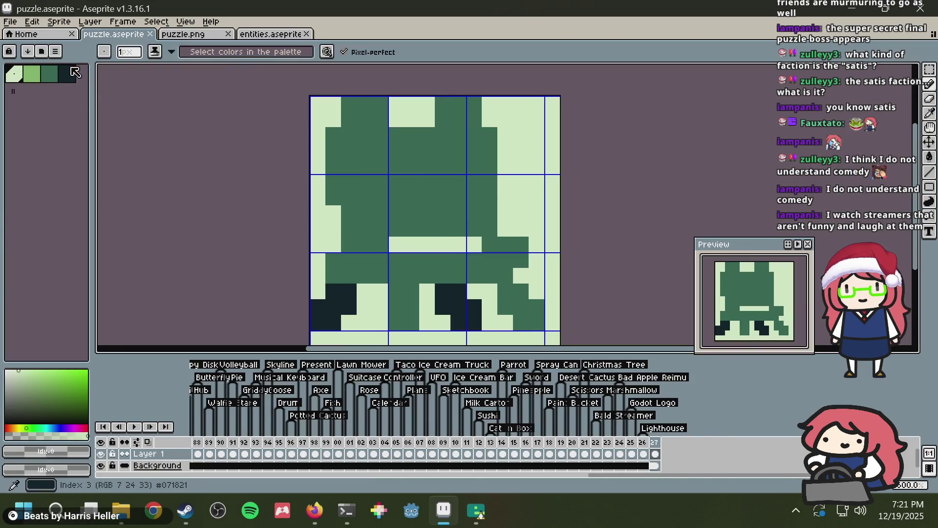
{"action": "left_click", "coordinate": [365, 120]}
{"action": "left_click", "coordinate": [459, 119]}
{"action": "key", "text": "alt+Tab"}
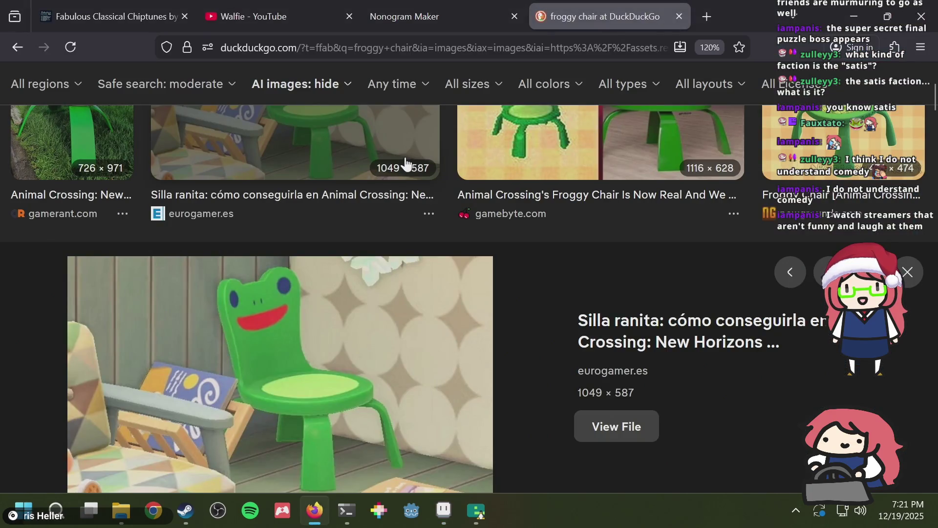
{"action": "key", "text": "alt+Tab"}
Step: Add a dark face dot and a two-row dark mouth band across the face
{"action": "left_click", "coordinate": [398, 148]}
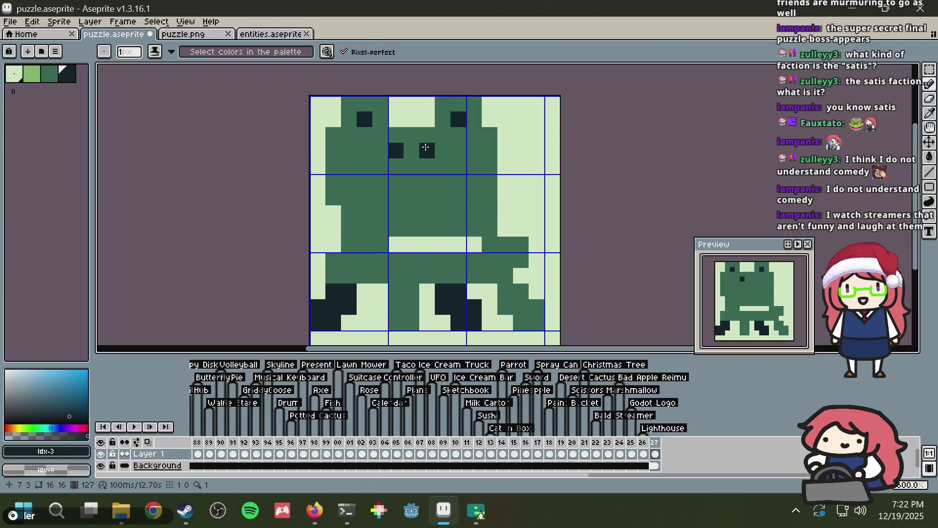
{"action": "mouse_move", "coordinate": [364, 182]}
{"action": "left_mouse_down"}
{"action": "mouse_move", "coordinate": [390, 196]}
{"action": "mouse_move", "coordinate": [372, 181]}
{"action": "mouse_move", "coordinate": [452, 181]}
{"action": "left_mouse_up"}
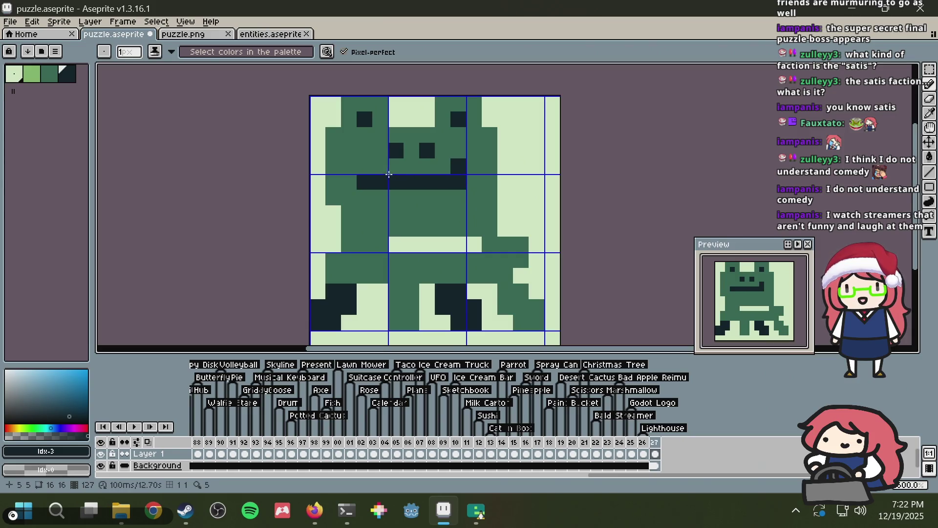
{"action": "left_click_drag", "start_coordinate": [386, 193], "coordinate": [436, 195]}
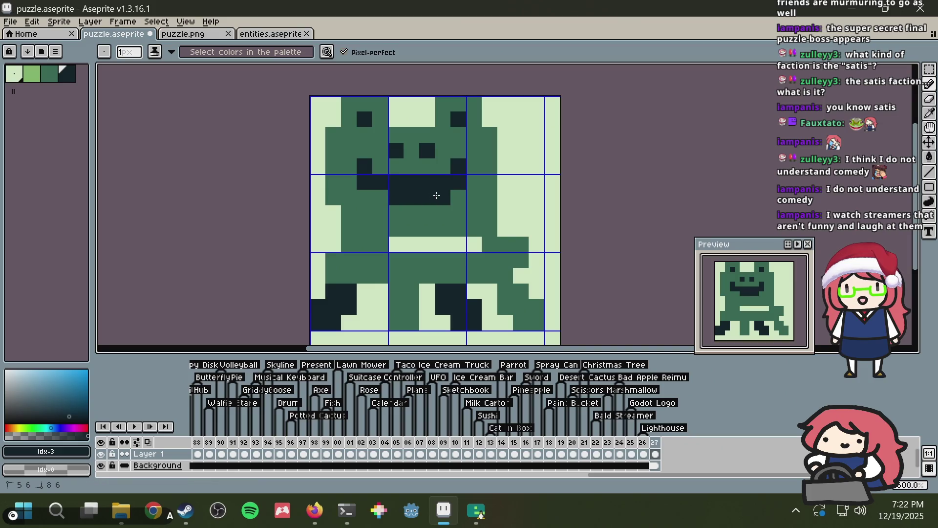
{"action": "key", "text": "alt+Tab"}
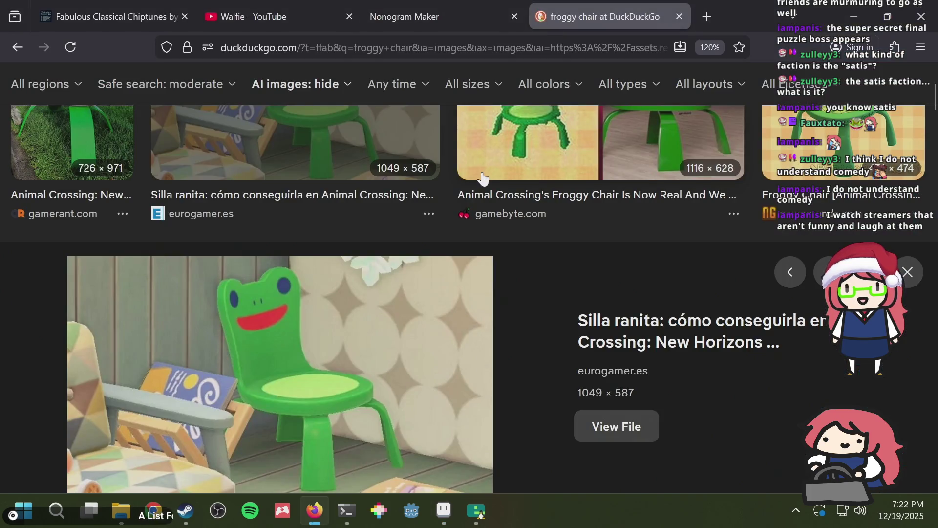
{"action": "key", "text": "alt+Tab"}
{"action": "key", "text": "g"}
{"action": "left_click", "coordinate": [38, 73]}
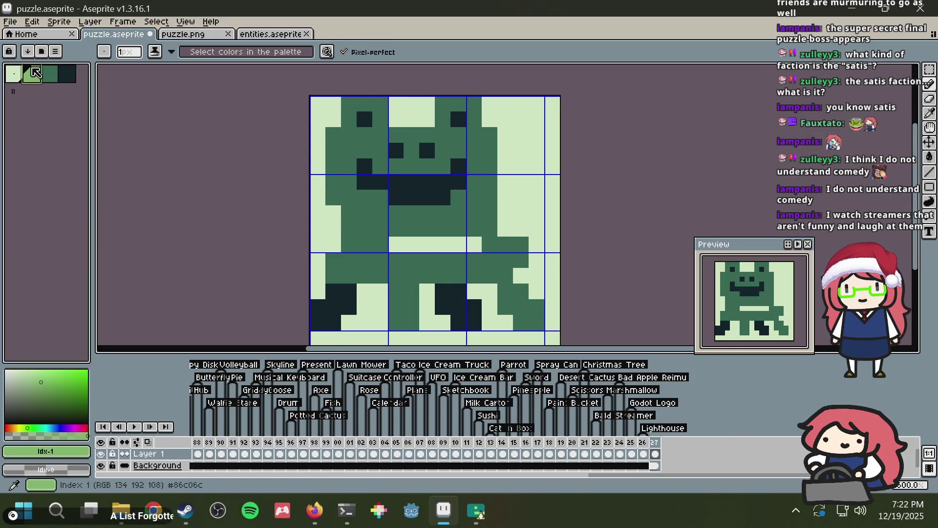
Step: Bucket-fill the mouth and a face dot light green, undoing a trial pale mouth fill
{"action": "left_click", "coordinate": [397, 181]}
{"action": "left_click", "coordinate": [428, 151]}
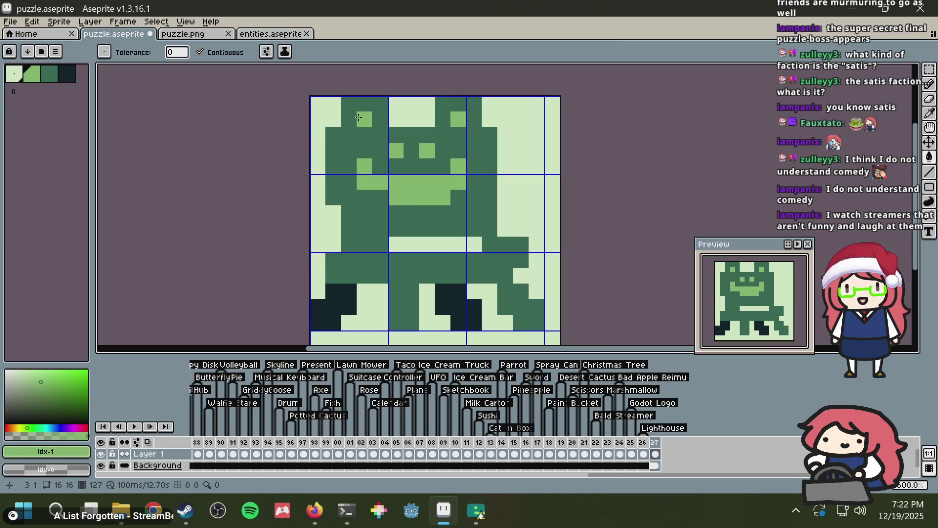
{"action": "left_click", "coordinate": [13, 79]}
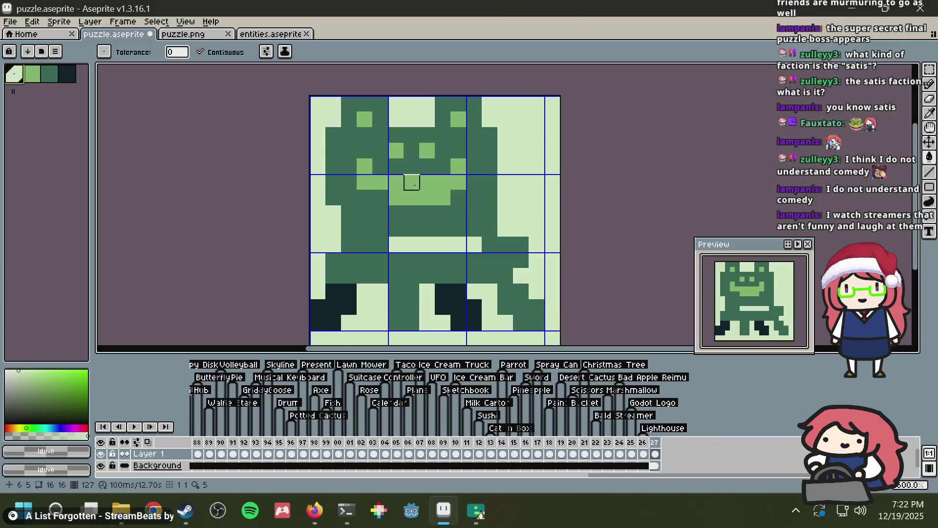
{"action": "left_click", "coordinate": [443, 182]}
{"action": "key", "text": "ctrl+z"}
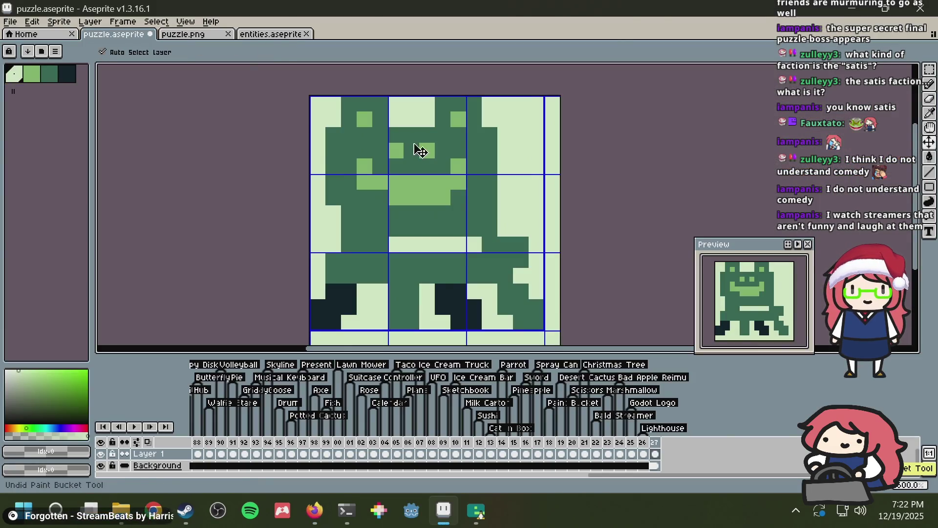
Step: Fill the left inner face dot with the body's dark green to remove it
{"action": "left_click", "coordinate": [363, 119], "text": "alt"}
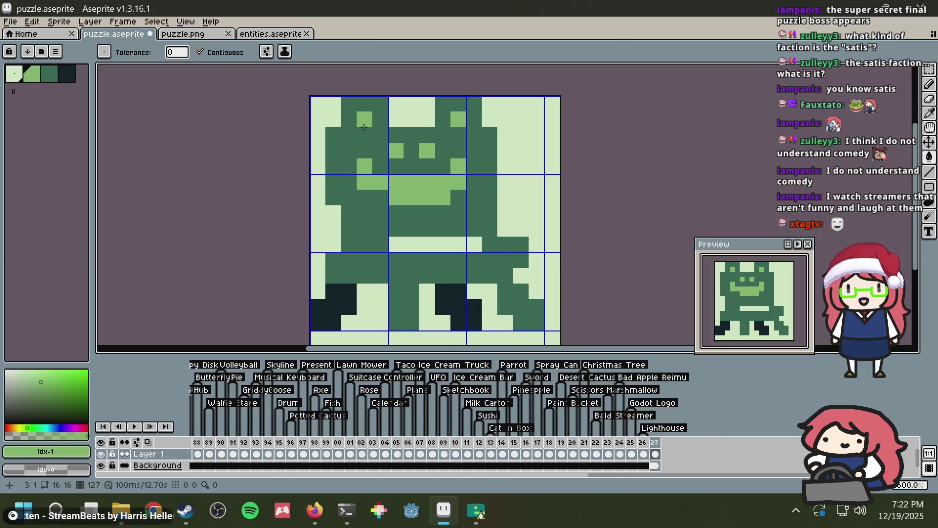
{"action": "left_click", "coordinate": [380, 133], "text": "alt"}
{"action": "left_click", "coordinate": [396, 151]}
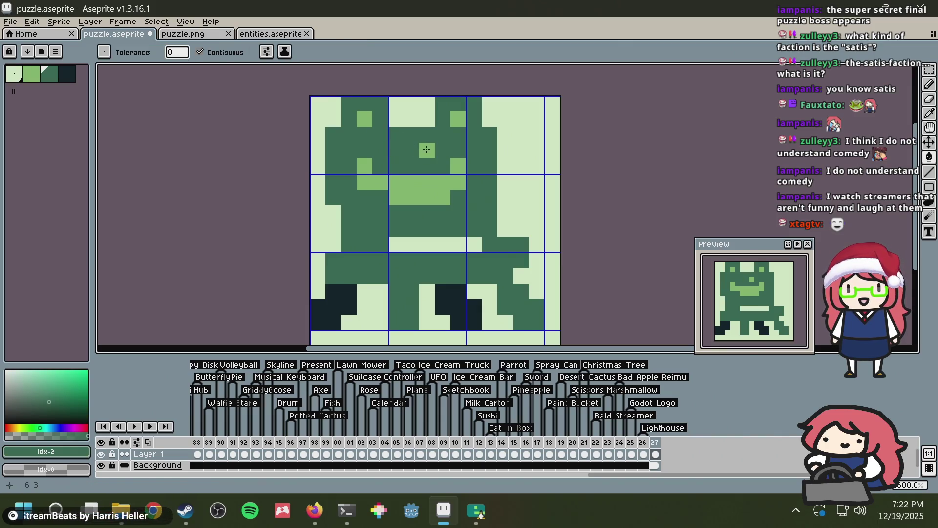
{"action": "key", "text": "alt+Tab"}
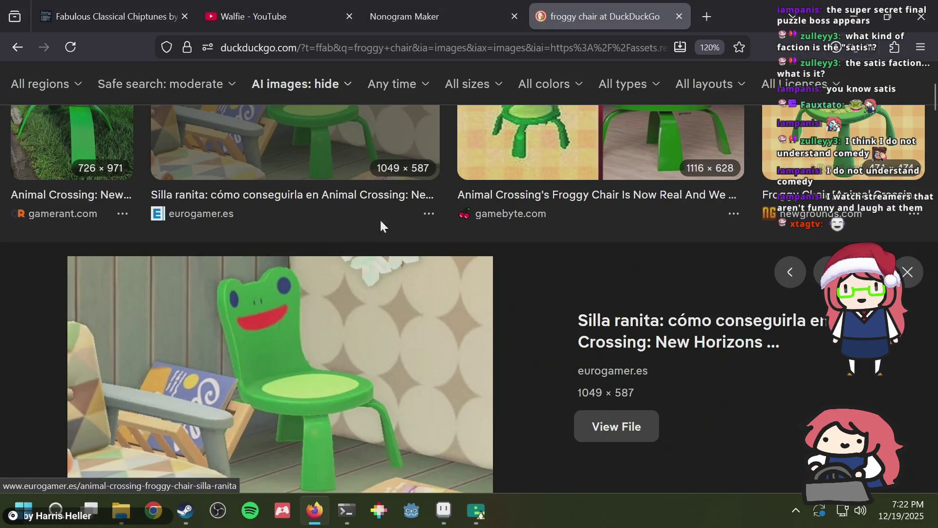
{"action": "key", "text": "alt+Tab"}
{"action": "left_click", "coordinate": [383, 190], "text": "alt"}
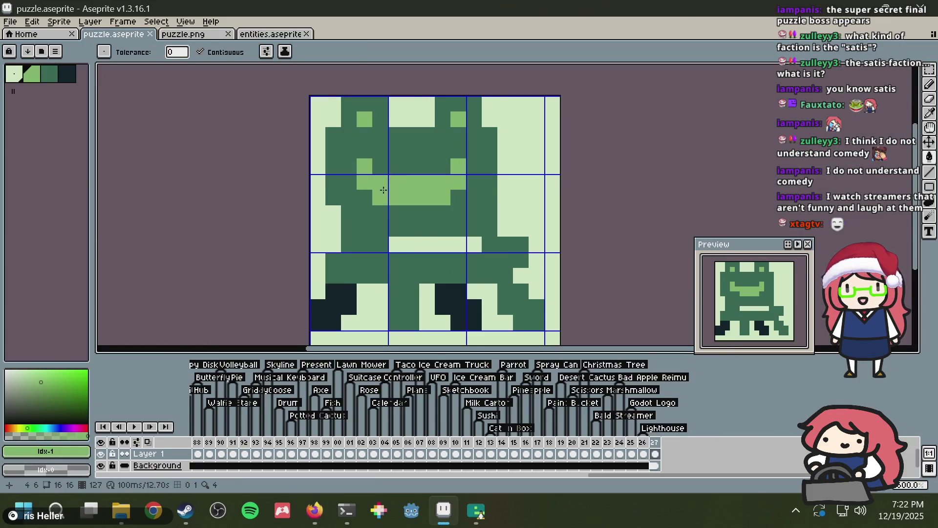
Step: Undo the accidental fill, lighten one lower-body pixel and save
{"action": "left_click", "coordinate": [384, 189]}
{"action": "key", "text": "ctrl+z"}
{"action": "key", "text": "b"}
{"action": "left_click", "coordinate": [375, 195]}
{"action": "key", "text": "ctrl+s"}
Step: Try bucket-filling the bar under the mouth and the body, undoing the body fill
{"action": "key", "text": "g"}
{"action": "left_click", "coordinate": [424, 240]}
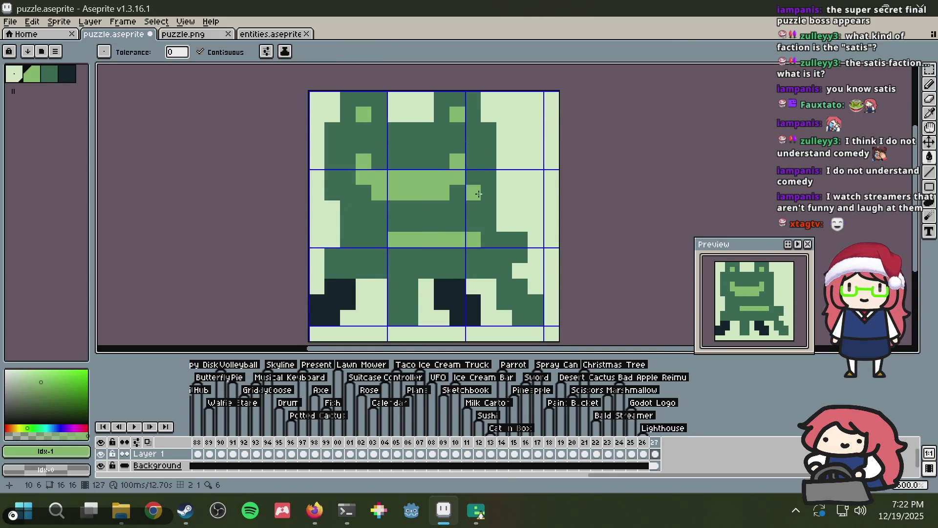
{"action": "scroll", "coordinate": [474, 200], "scroll_direction": "down", "scroll_amount": 2}
{"action": "key", "text": "alt+Tab"}
{"action": "key", "text": "alt+Tab"}
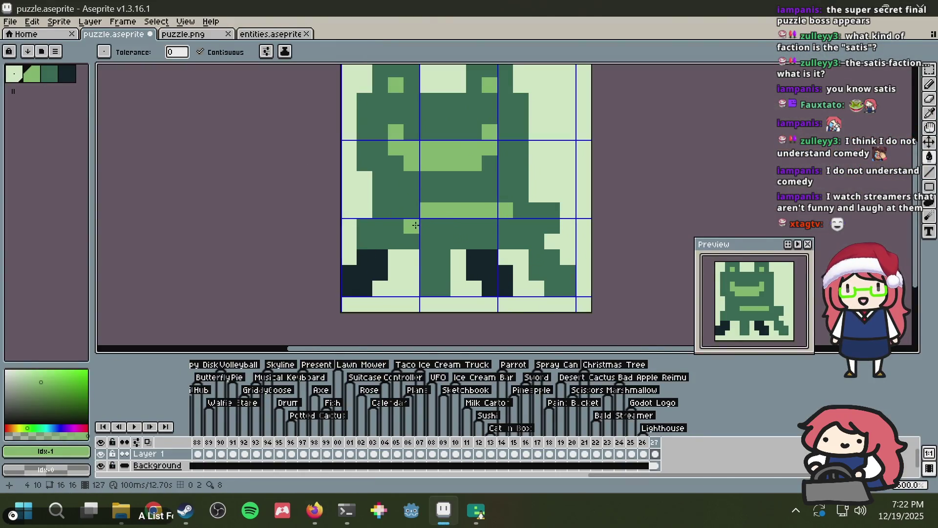
{"action": "left_click", "coordinate": [464, 221]}
{"action": "key", "text": "ctrl+z"}
Step: Pencil a light-green seat row across the belly, extend it one pixel, and save
{"action": "key", "text": "b"}
{"action": "left_click_drag", "start_coordinate": [423, 226], "coordinate": [498, 218]}
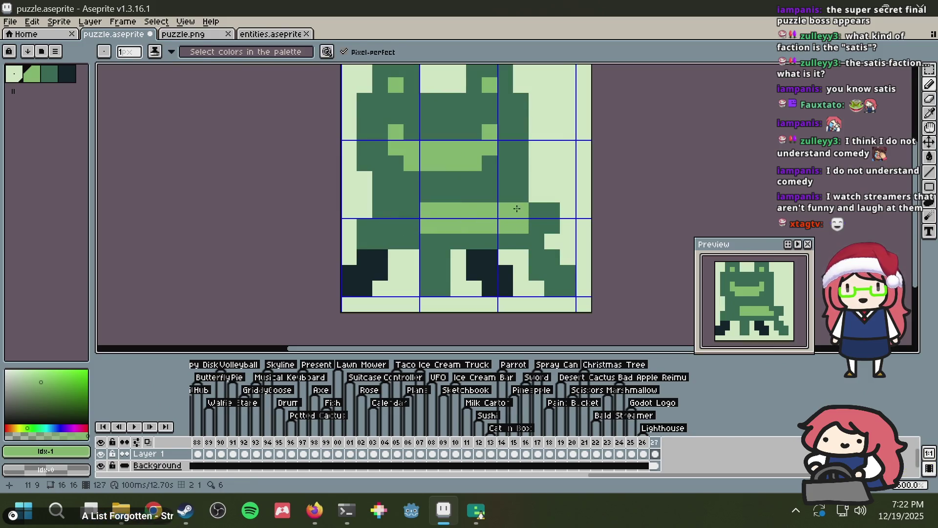
{"action": "left_click", "coordinate": [505, 210]}
{"action": "key", "text": "ctrl+s"}
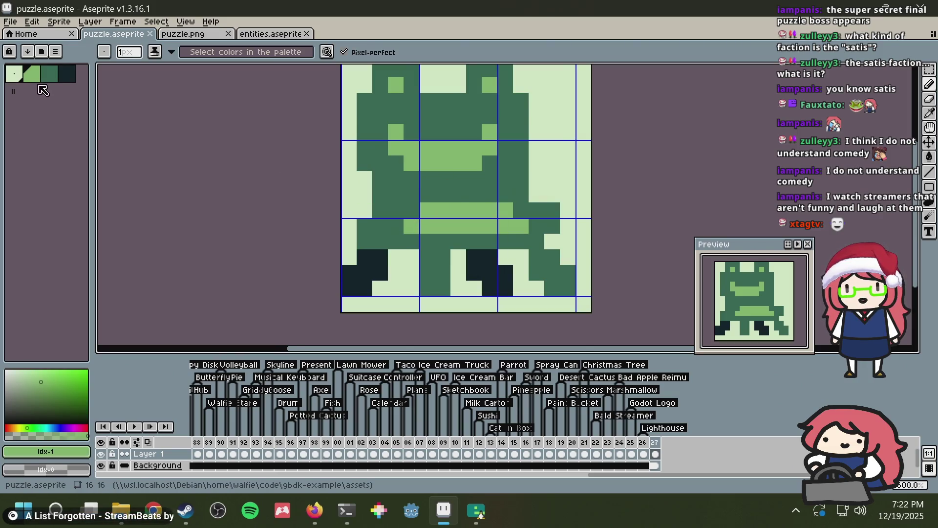
Step: Add a darkest-green pixel to the seat, remove a stray dark pixel, and save
{"action": "left_click", "coordinate": [67, 74]}
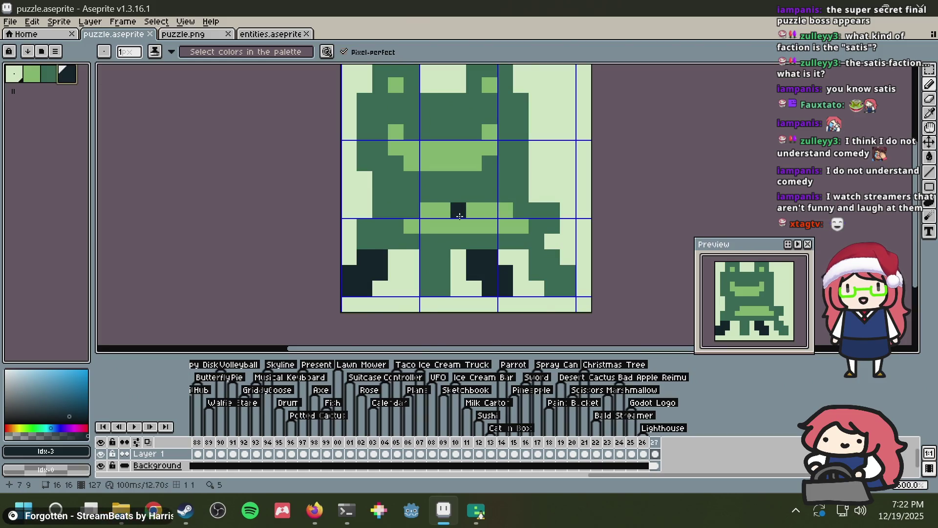
{"action": "scroll", "coordinate": [460, 216], "scroll_direction": "down", "scroll_amount": 1}
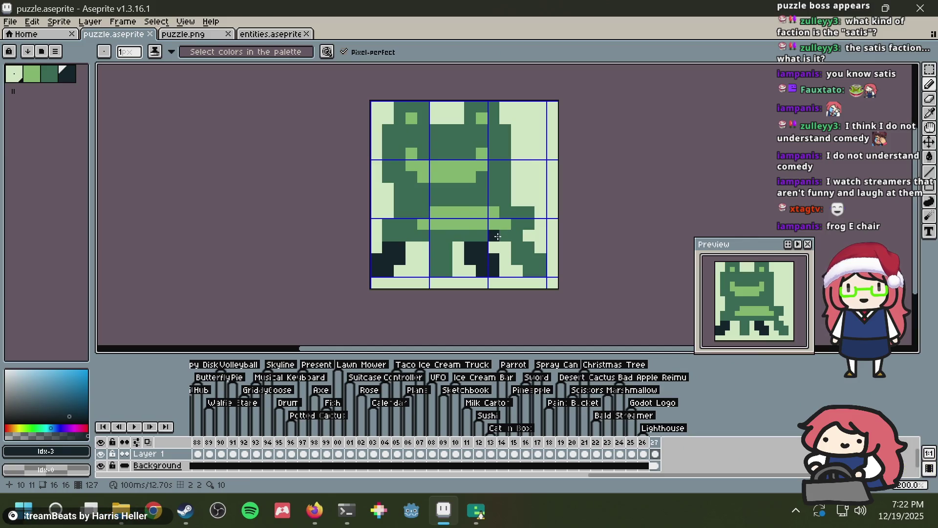
{"action": "left_click", "coordinate": [472, 236]}
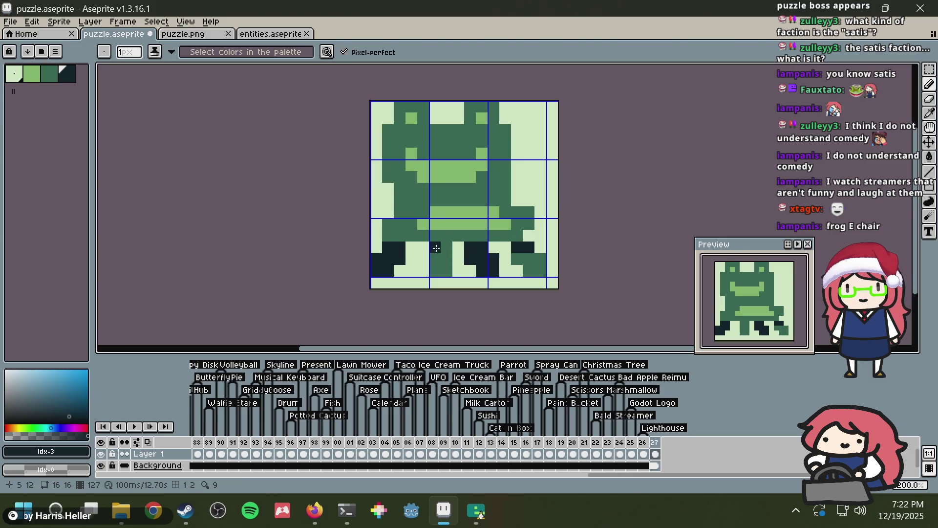
{"action": "key", "text": "v"}
{"action": "key", "text": "ctrl+z"}
{"action": "key", "text": "ctrl+s"}
{"action": "key", "text": "b"}
{"action": "key", "text": "alt"}
{"action": "left_click", "coordinate": [403, 191]}
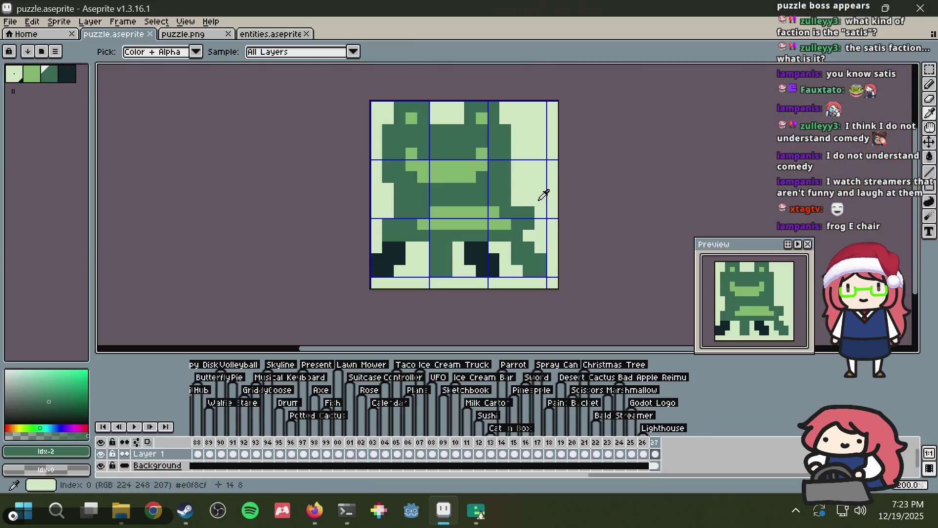
Step: Touch up four pixels beside the frog's right leg and save
{"action": "left_click", "coordinate": [544, 195], "text": "alt"}
{"action": "left_click", "coordinate": [529, 212]}
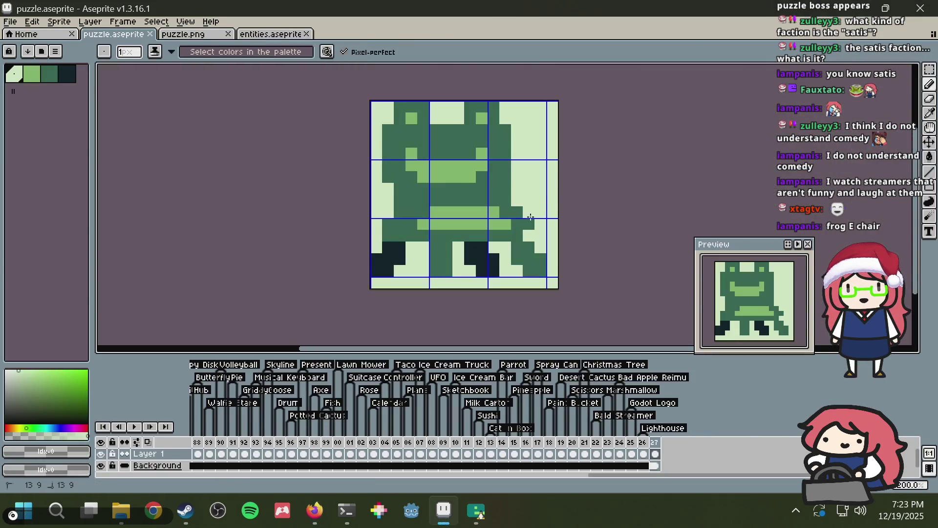
{"action": "left_click", "coordinate": [528, 222], "text": "alt"}
{"action": "left_click", "coordinate": [526, 235]}
{"action": "key", "text": "ctrl+s"}
{"action": "scroll", "coordinate": [493, 205], "scroll_direction": "down", "scroll_amount": 3}
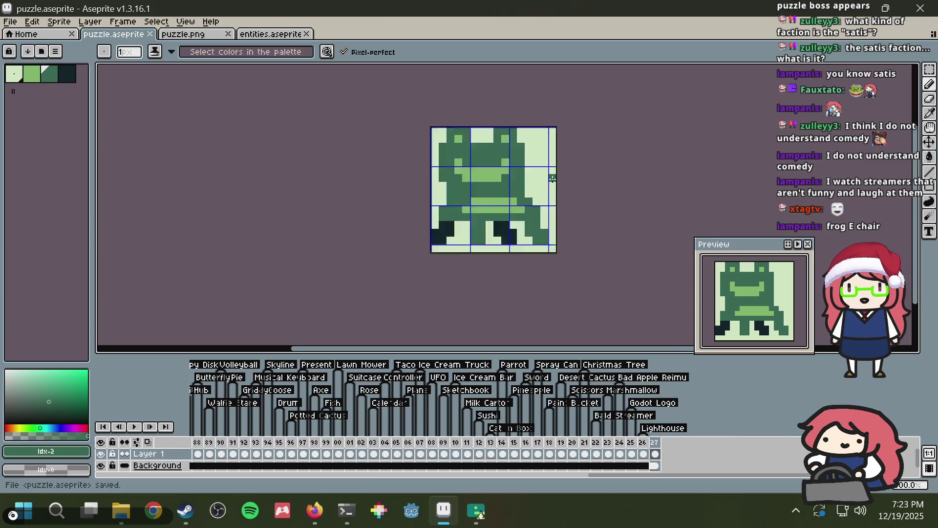
{"action": "scroll", "coordinate": [469, 222], "scroll_direction": "up", "scroll_amount": 3}
{"action": "scroll", "coordinate": [469, 222], "scroll_direction": "up", "scroll_amount": 2}
Step: Extend the darkest leg shading upward by two pixels and save
{"action": "left_click", "coordinate": [360, 243], "text": "alt"}
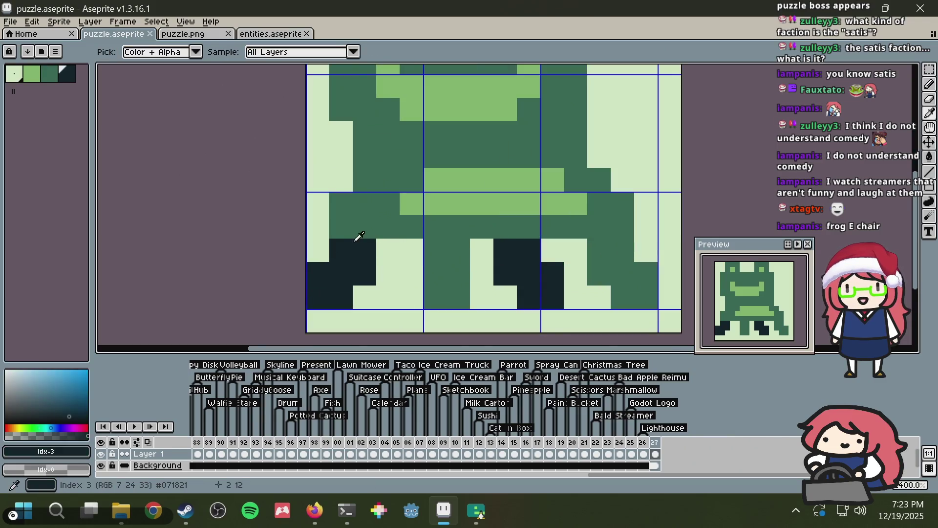
{"action": "left_click", "coordinate": [341, 224]}
{"action": "left_click", "coordinate": [359, 224]}
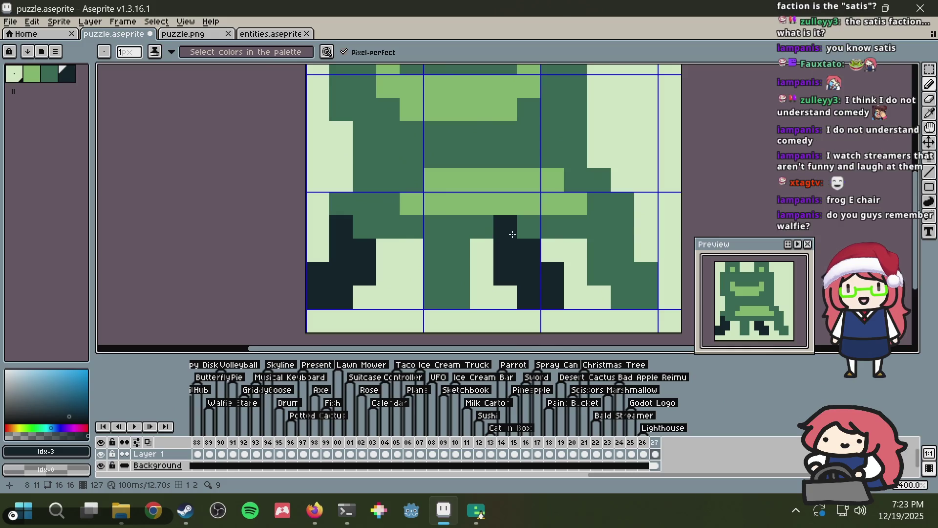
{"action": "scroll", "coordinate": [503, 226], "scroll_direction": "down", "scroll_amount": 3}
{"action": "scroll", "coordinate": [558, 225], "scroll_direction": "up", "scroll_amount": 3}
{"action": "key", "text": "ctrl+s"}
Step: Try a dark pixel beside the mouth band, undo it, and save
{"action": "left_click", "coordinate": [38, 79]}
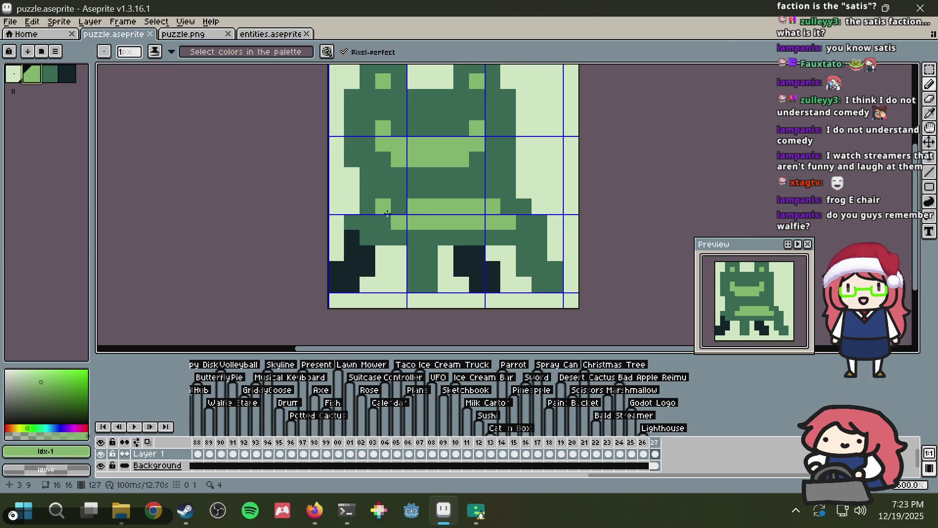
{"action": "left_click", "coordinate": [366, 238], "text": "alt"}
{"action": "left_click", "coordinate": [357, 226]}
{"action": "scroll", "coordinate": [486, 189], "scroll_direction": "down", "scroll_amount": 1}
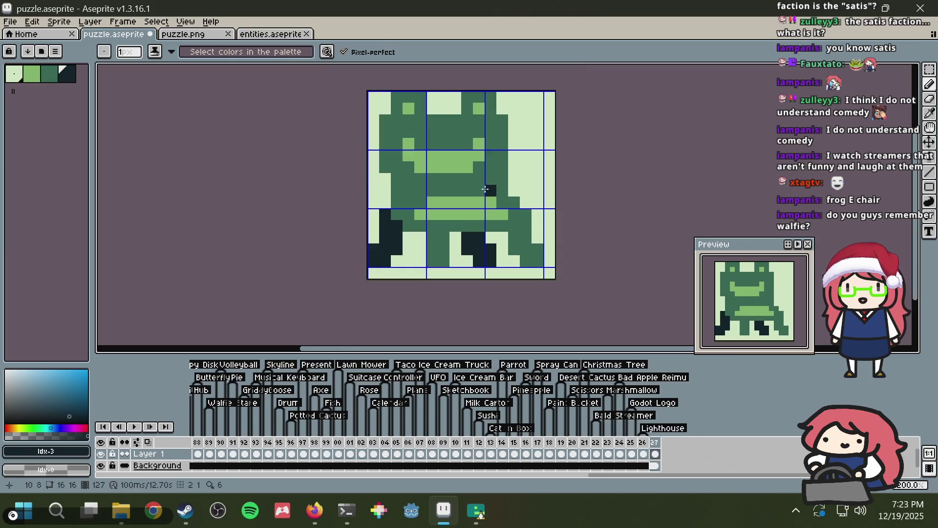
{"action": "key", "text": "ctrl+z"}
{"action": "key", "text": "ctrl+s"}
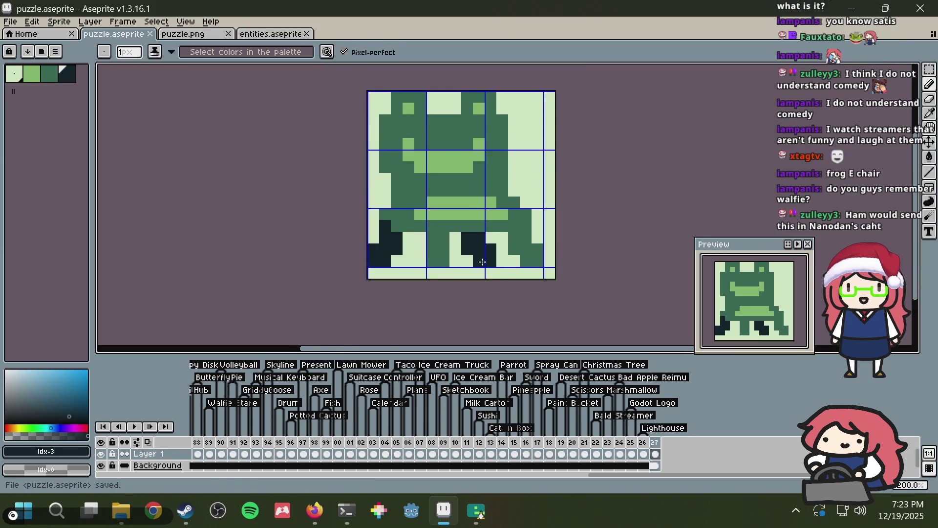
Step: Paint a dark green column in the legs, undoing light pixels placed between them
{"action": "key", "text": "i"}
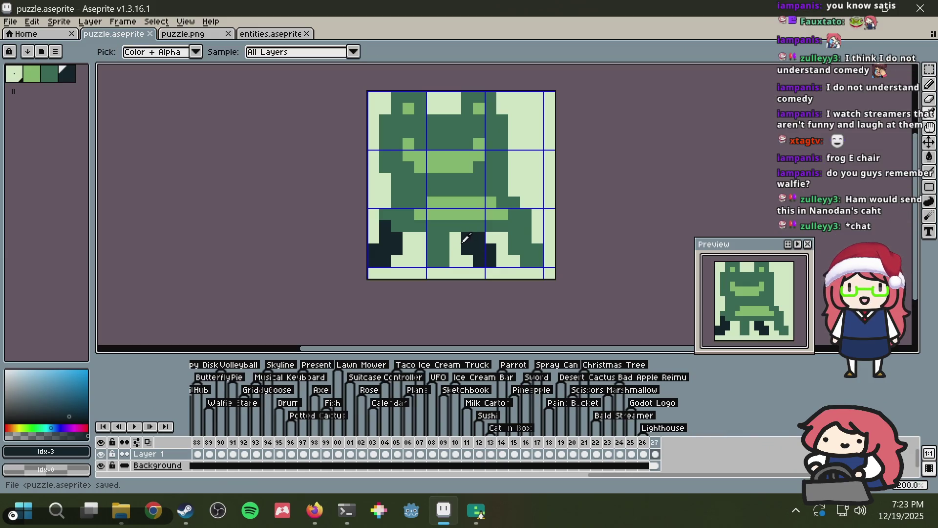
{"action": "left_click", "coordinate": [435, 241]}
{"action": "key", "text": "b"}
{"action": "mouse_move", "coordinate": [421, 246]}
{"action": "left_mouse_down"}
{"action": "mouse_move", "coordinate": [421, 262]}
{"action": "mouse_move", "coordinate": [445, 256]}
{"action": "mouse_move", "coordinate": [445, 247]}
{"action": "left_mouse_up"}
{"action": "left_click", "coordinate": [455, 259], "text": "alt"}
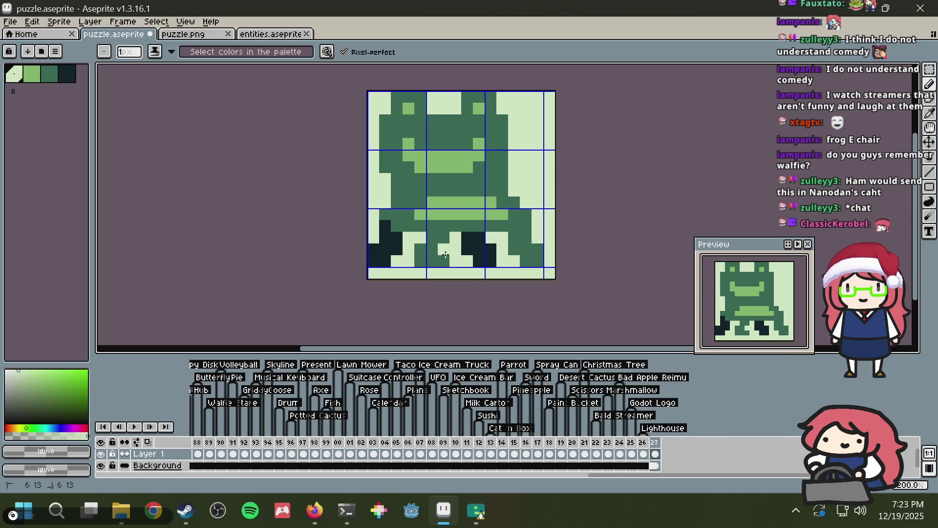
{"action": "key", "text": "ctrl+z"}
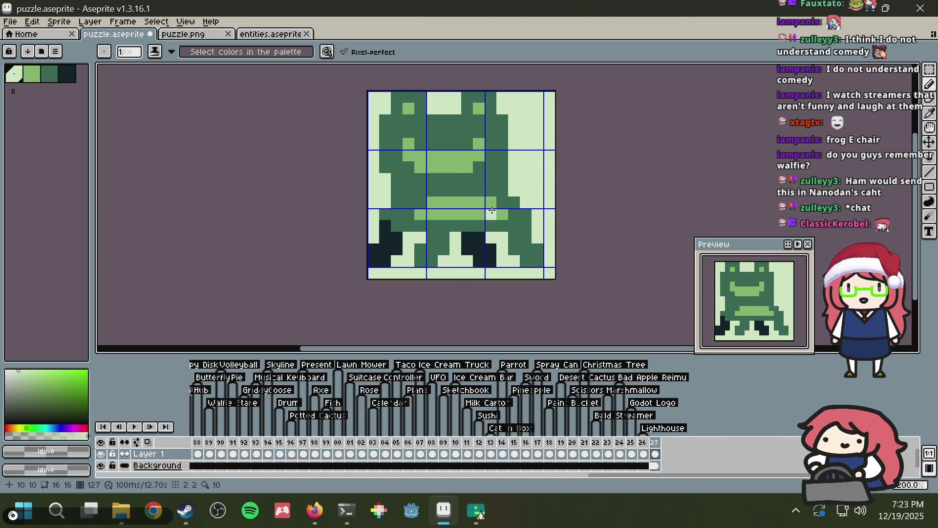
{"action": "scroll", "coordinate": [535, 191], "scroll_direction": "down", "scroll_amount": 2}
Step: Lighten a pixel beside the left leg, fill a leg pixel dark green, and save
{"action": "key", "text": "alt+Tab"}
{"action": "key", "text": "alt+Tab"}
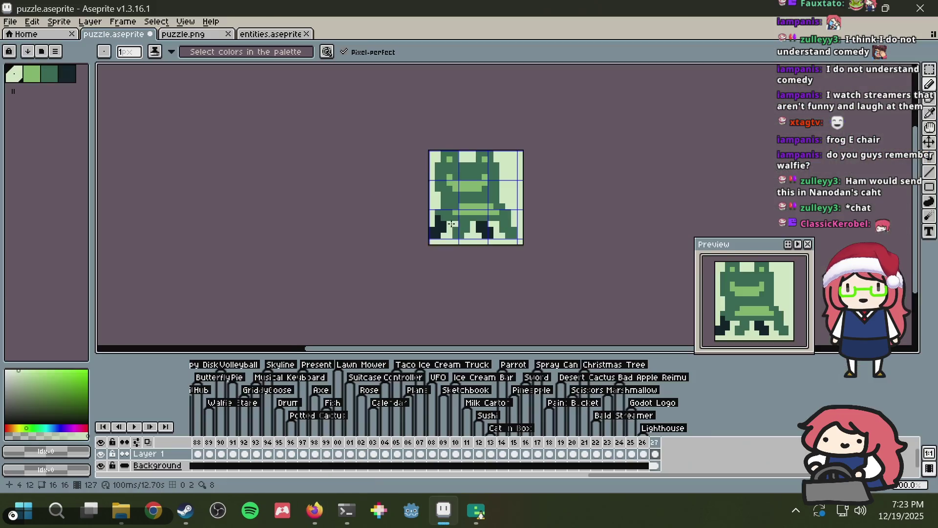
{"action": "left_click", "coordinate": [463, 217], "text": "alt"}
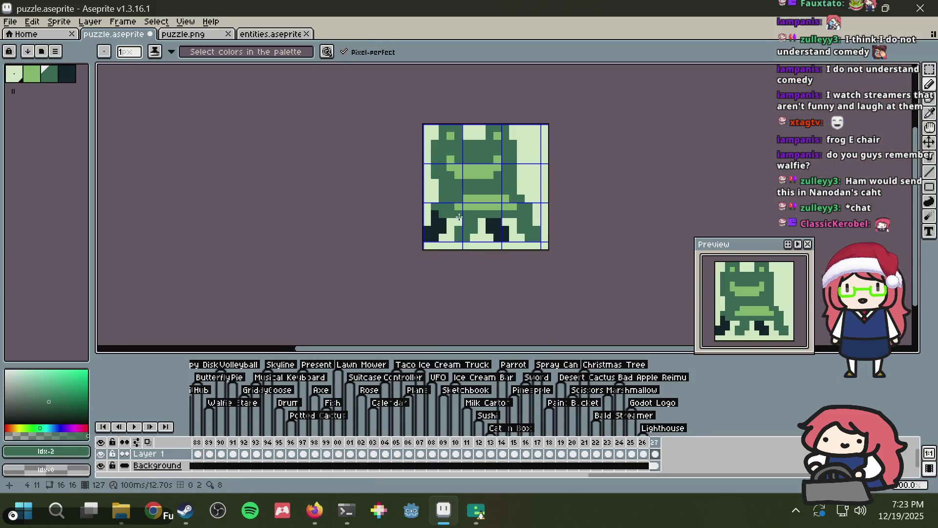
{"action": "scroll", "coordinate": [460, 218], "scroll_direction": "up", "scroll_amount": 2}
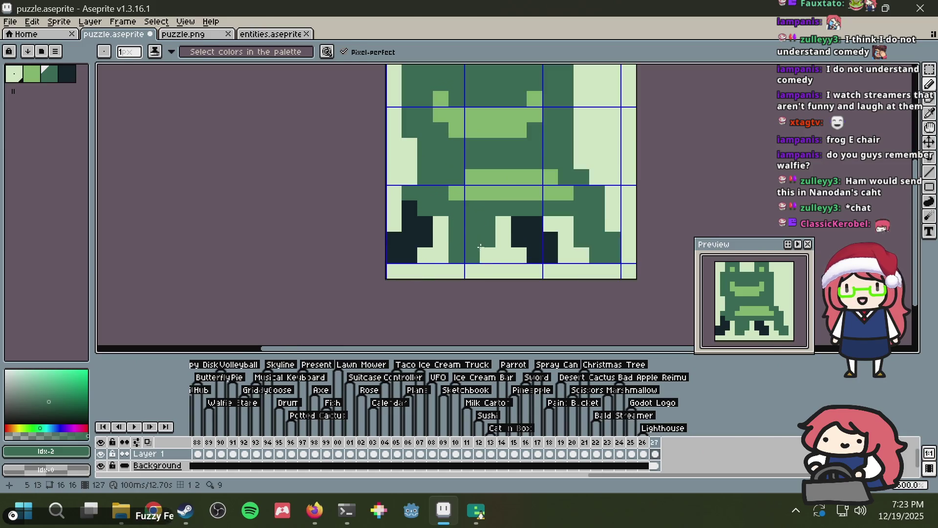
{"action": "left_click", "coordinate": [497, 247], "text": "alt"}
{"action": "left_click", "coordinate": [488, 240]}
{"action": "left_click", "coordinate": [462, 245], "text": "alt"}
{"action": "left_click", "coordinate": [442, 257]}
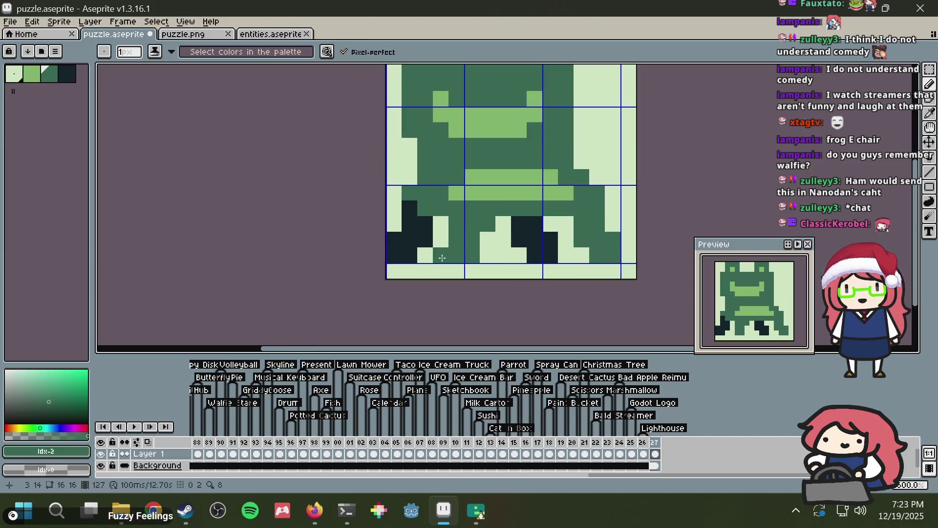
{"action": "key", "text": "ctrl+s"}
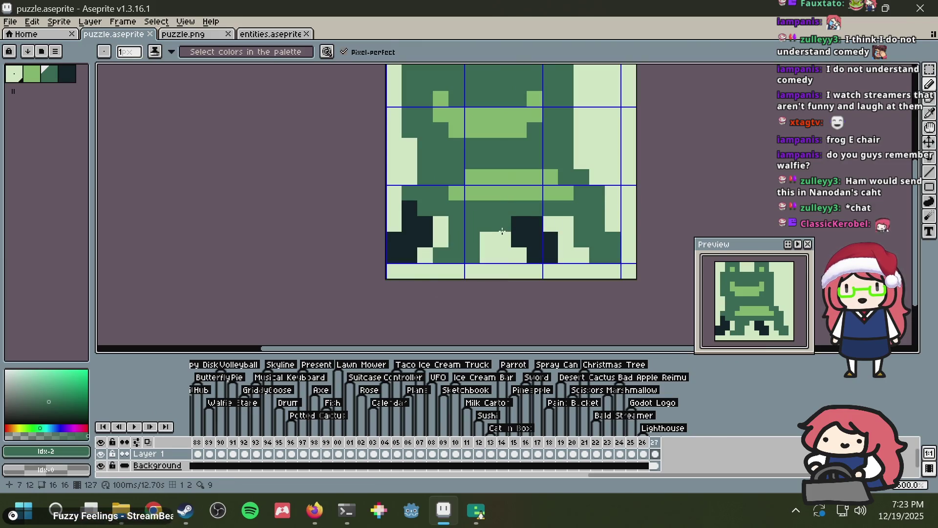
Step: Fill row 12 pixels 7–10 with medium green by the right leg and save
{"action": "right_click", "coordinate": [552, 220]}
{"action": "left_click", "coordinate": [568, 218]}
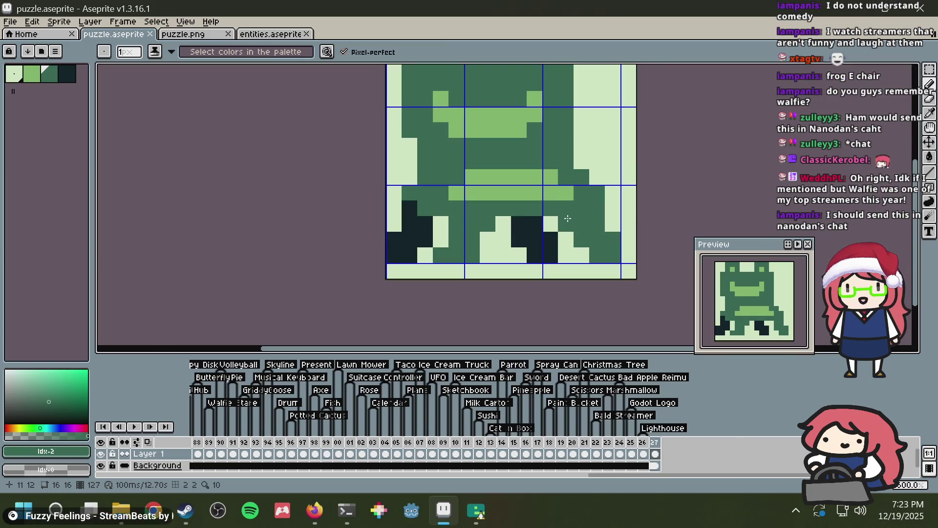
{"action": "left_click_drag", "start_coordinate": [503, 220], "coordinate": [568, 220]}
{"action": "scroll", "coordinate": [594, 179], "scroll_direction": "down", "scroll_amount": 3}
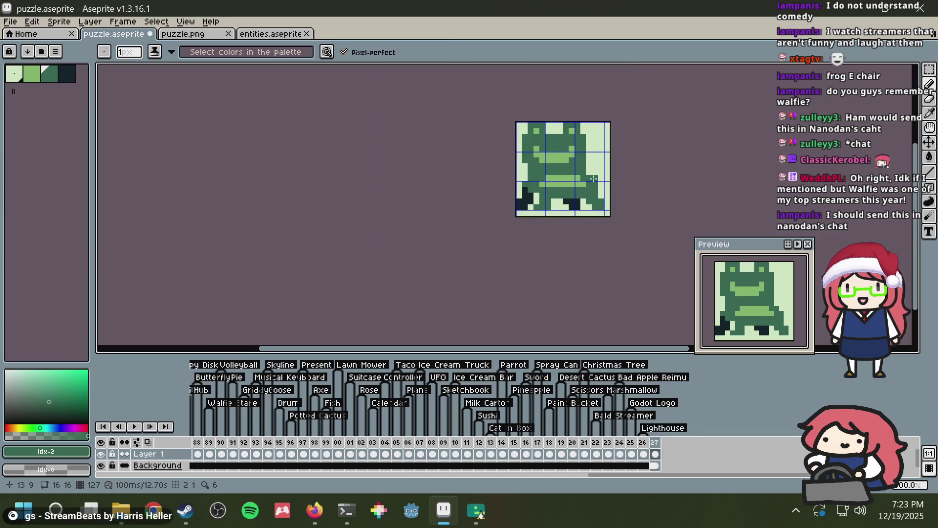
{"action": "key", "text": "ctrl+s"}
{"action": "scroll", "coordinate": [593, 179], "scroll_direction": "up", "scroll_amount": 2}
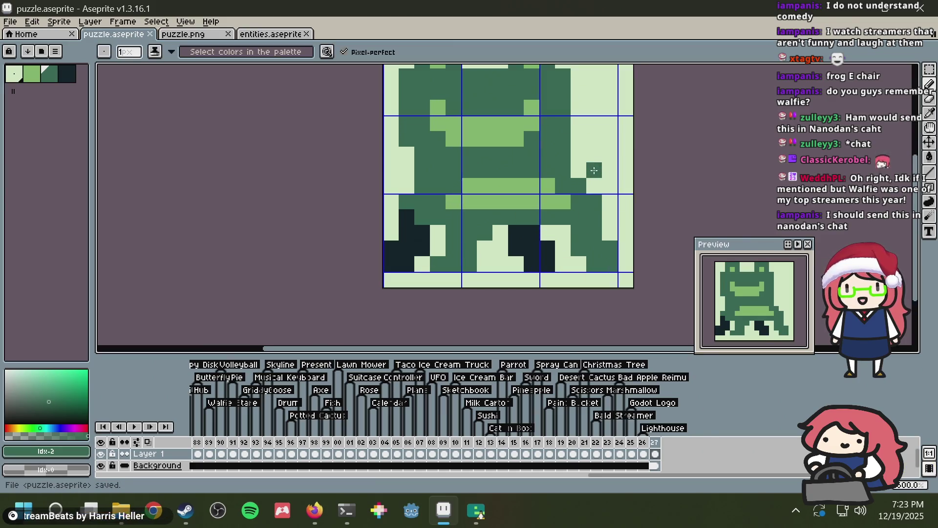
{"action": "scroll", "coordinate": [593, 162], "scroll_direction": "down", "scroll_amount": 3}
{"action": "scroll", "coordinate": [533, 157], "scroll_direction": "up", "scroll_amount": 3}
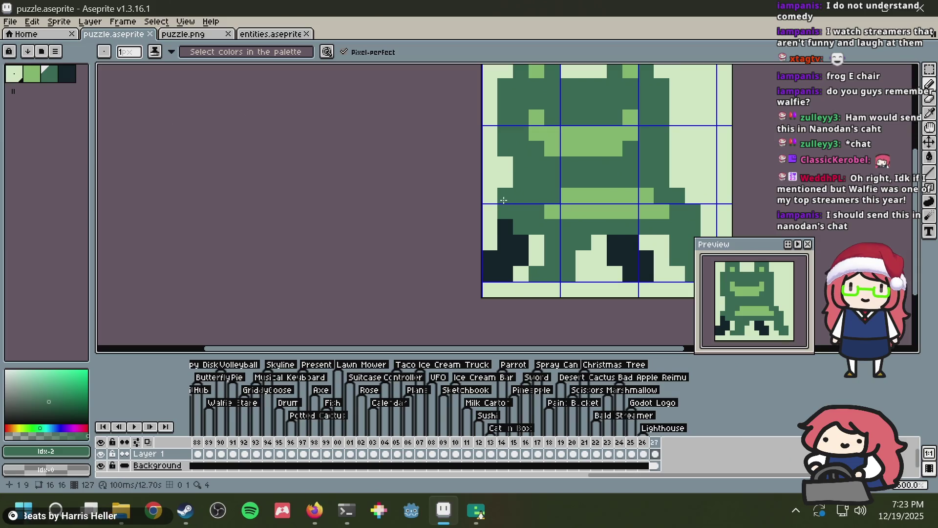
Step: Darken a pixel on the frog's right side and add a dark navy leg-shading pixel
{"action": "left_click", "coordinate": [568, 149]}
{"action": "key", "text": "ctrl+s"}
{"action": "scroll", "coordinate": [618, 101], "scroll_direction": "down", "scroll_amount": 2}
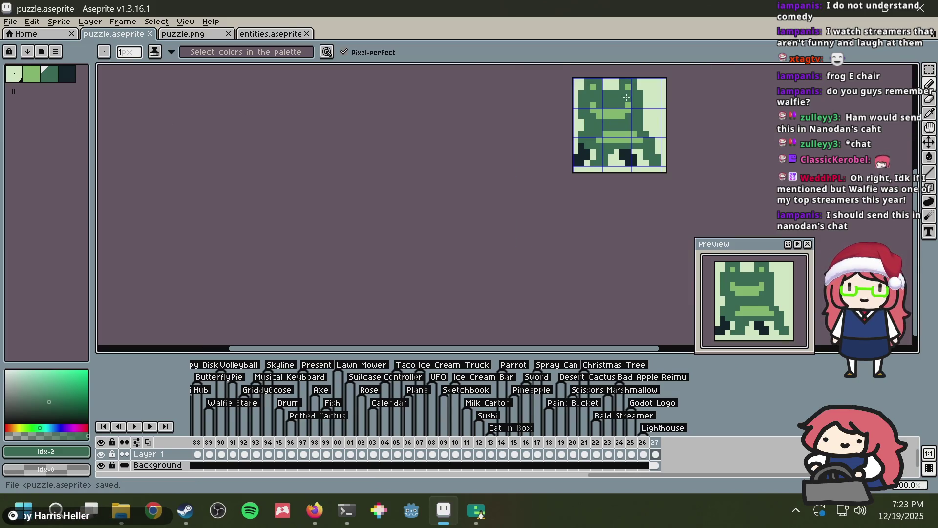
{"action": "scroll", "coordinate": [617, 101], "scroll_direction": "up", "scroll_amount": 1}
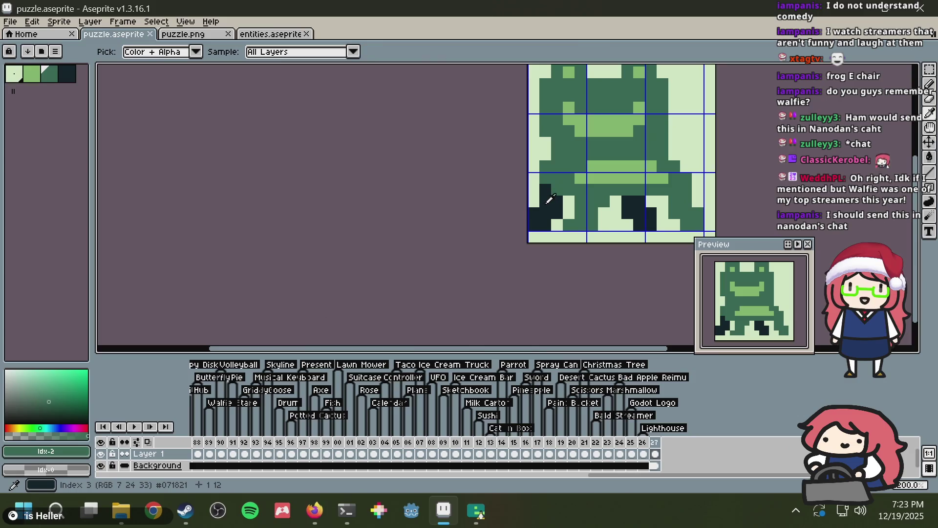
{"action": "left_click", "coordinate": [539, 203], "text": "alt"}
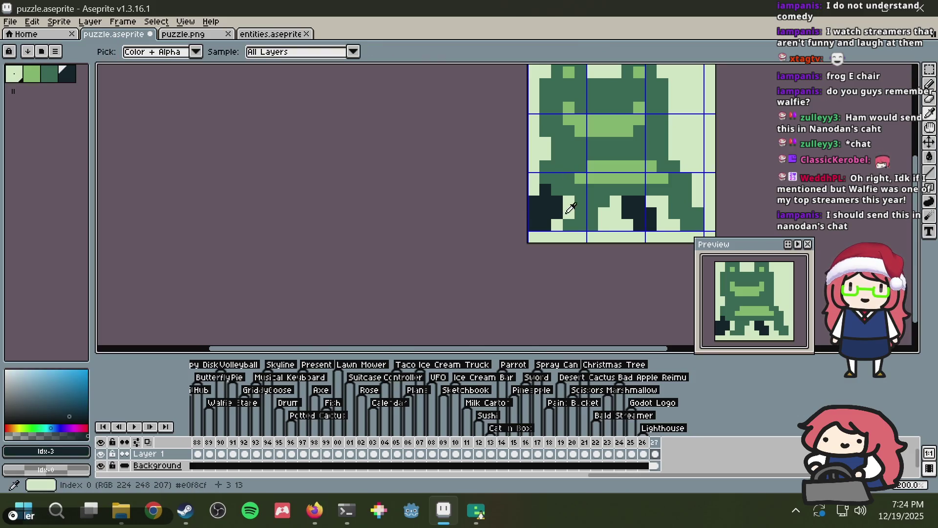
{"action": "left_click", "coordinate": [627, 166]}
{"action": "key", "text": "ctrl+s"}
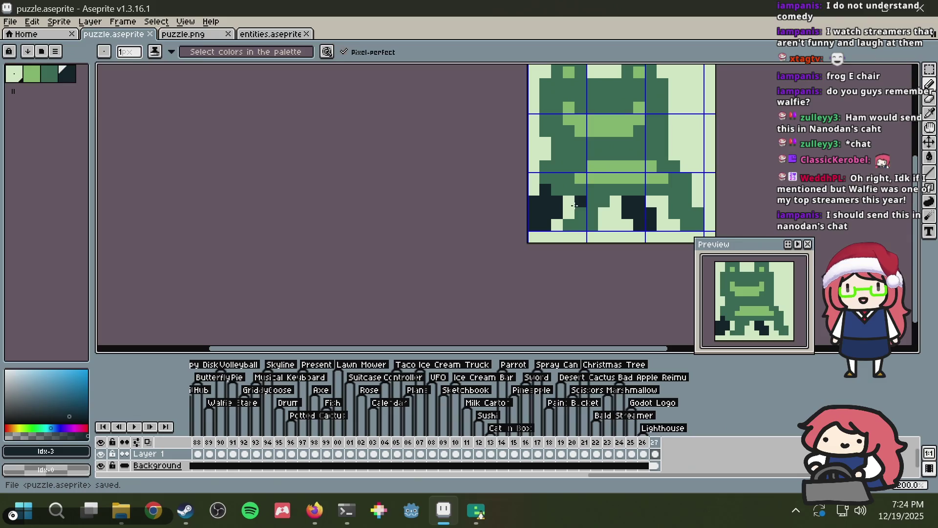
Step: Sample light green, dark green and the left leg's dark navy, saving along the way
{"action": "left_click", "coordinate": [568, 208], "text": "alt"}
{"action": "left_click", "coordinate": [591, 207], "text": "alt"}
{"action": "left_click", "coordinate": [598, 223], "text": "alt"}
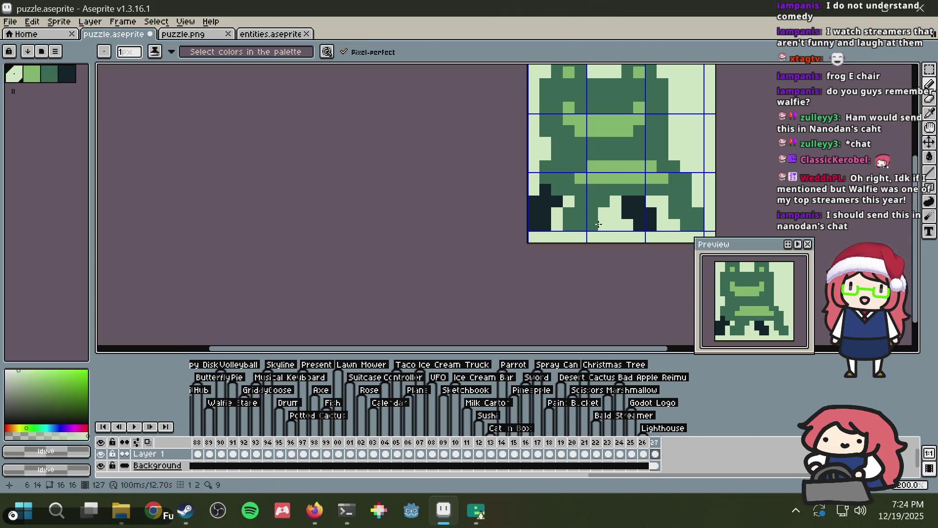
{"action": "key", "text": "ctrl+s"}
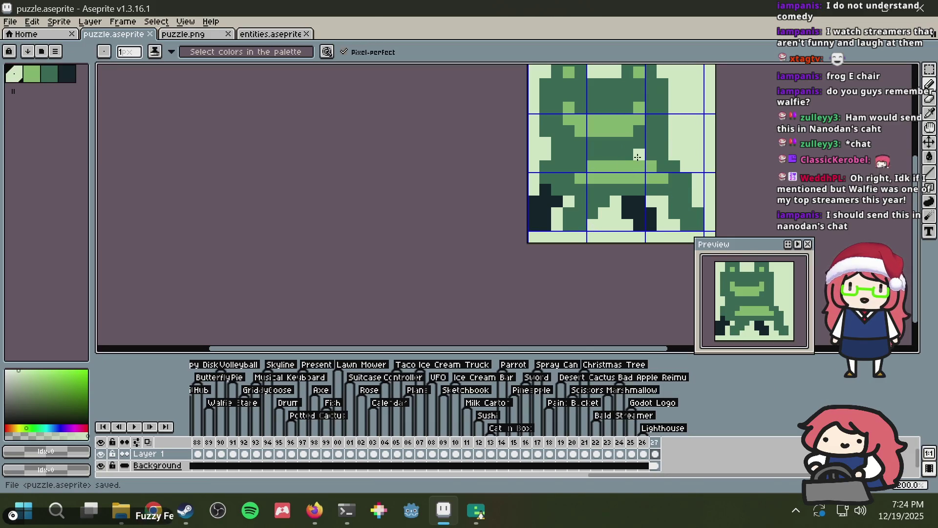
{"action": "key", "text": "alt"}
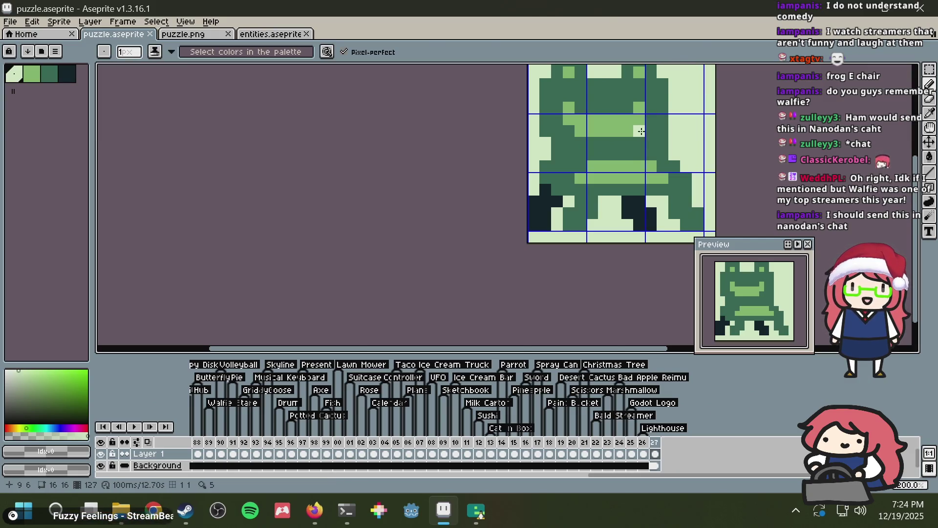
{"action": "key", "text": "alt"}
{"action": "left_click", "coordinate": [552, 187], "text": "alt"}
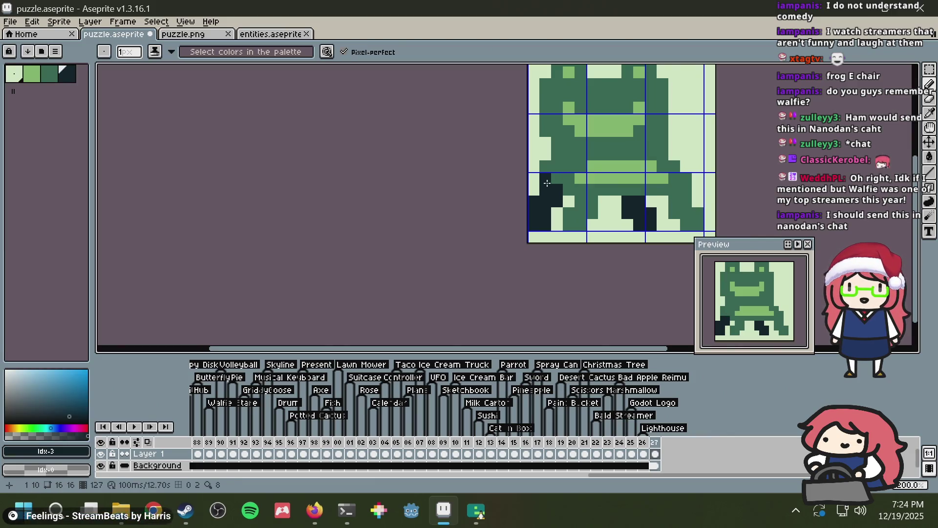
{"action": "key", "text": "ctrl+s"}
Step: Extend the left leg's dark navy shading upward and save
{"action": "key", "text": "alt"}
{"action": "left_click", "coordinate": [546, 162]}
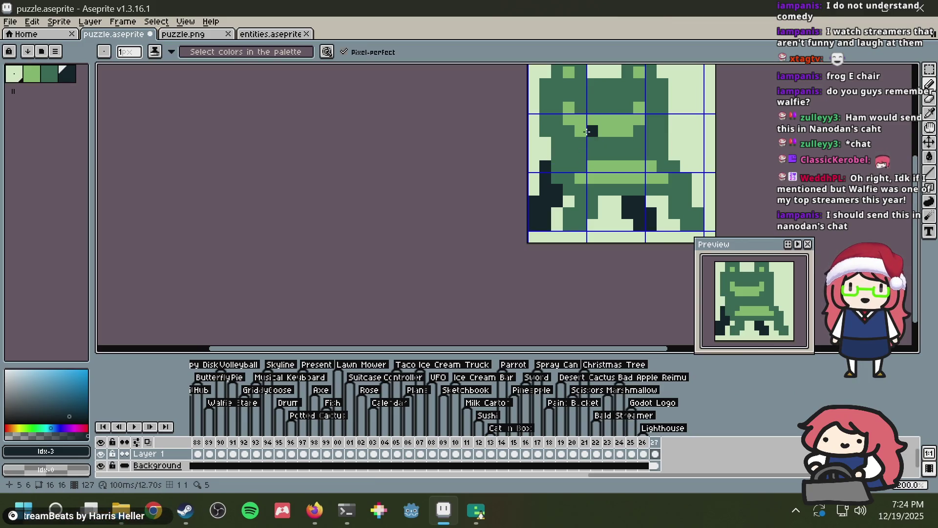
{"action": "key", "text": "ctrl+s"}
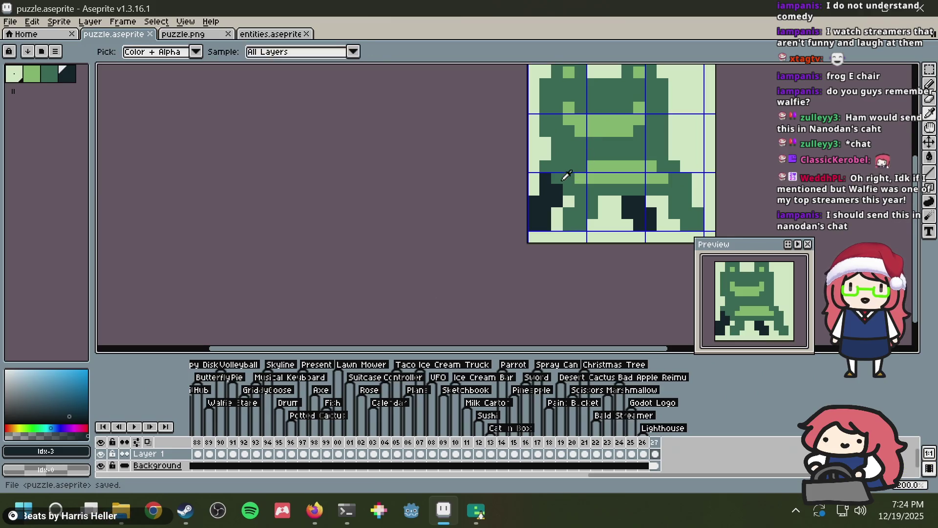
{"action": "left_click", "coordinate": [561, 180], "text": "alt"}
{"action": "key", "text": "ctrl+s"}
{"action": "scroll", "coordinate": [577, 155], "scroll_direction": "down", "scroll_amount": 3}
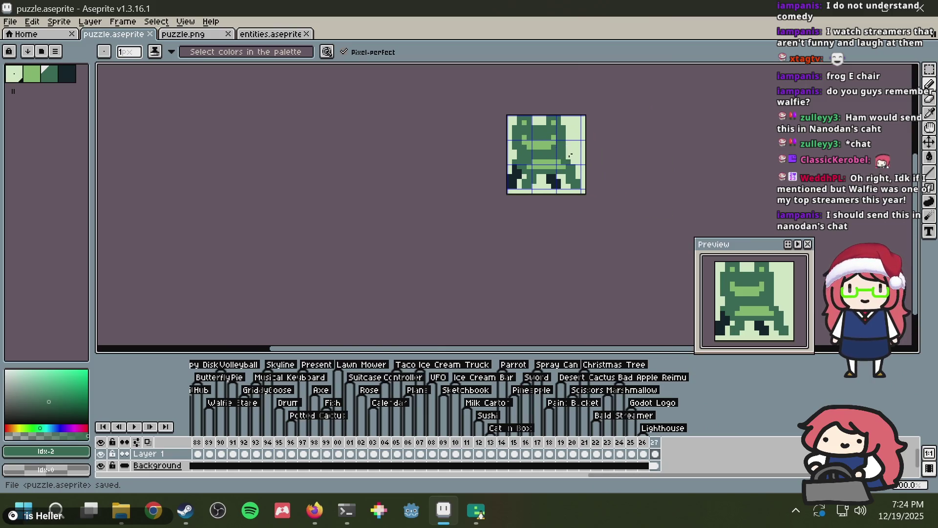
Step: Move the selected dark leg block one pixel right, save, and deselect
{"action": "key", "text": "m"}
{"action": "scroll", "coordinate": [569, 152], "scroll_direction": "up", "scroll_amount": 2}
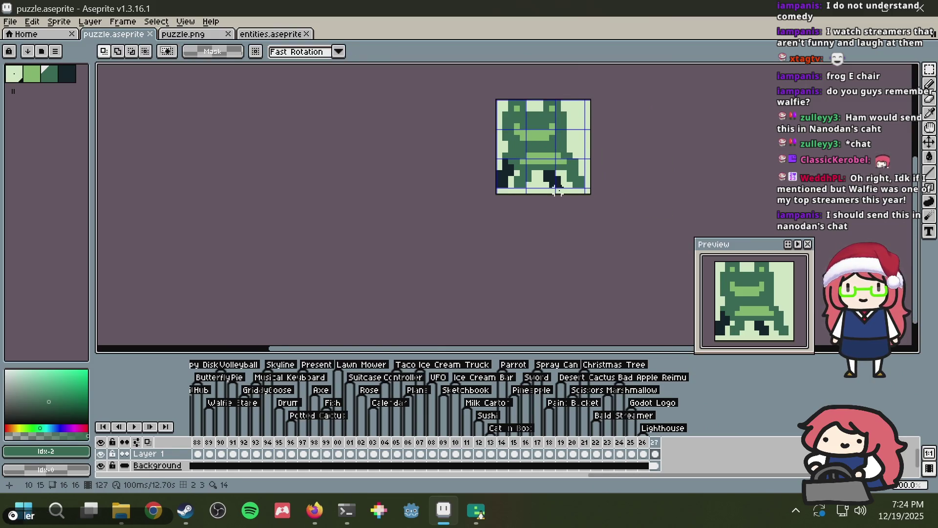
{"action": "left_click_drag", "start_coordinate": [535, 171], "coordinate": [546, 171]}
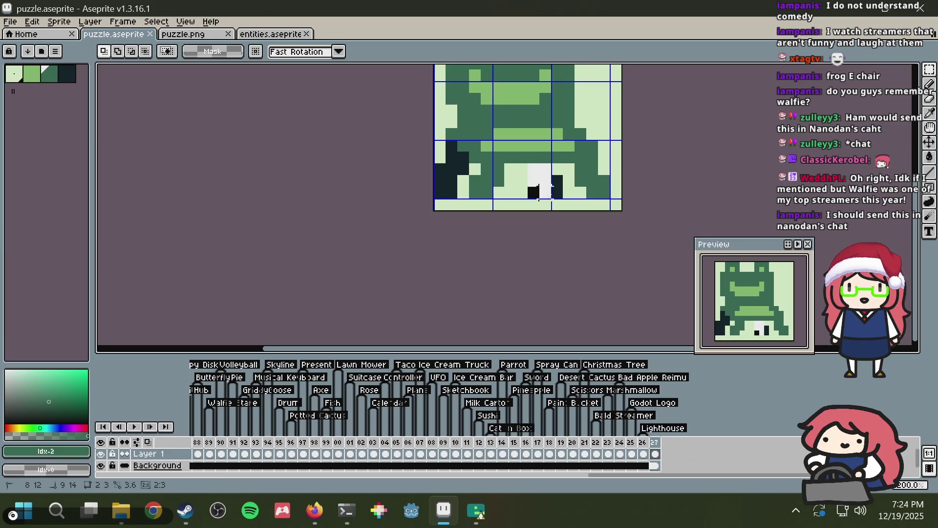
{"action": "scroll", "coordinate": [606, 146], "scroll_direction": "down", "scroll_amount": 2}
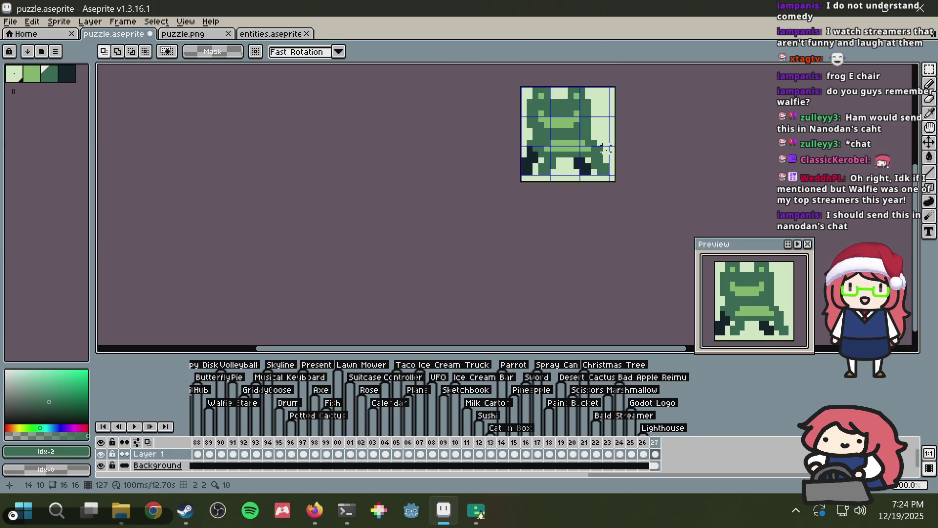
{"action": "key", "text": "ctrl+s"}
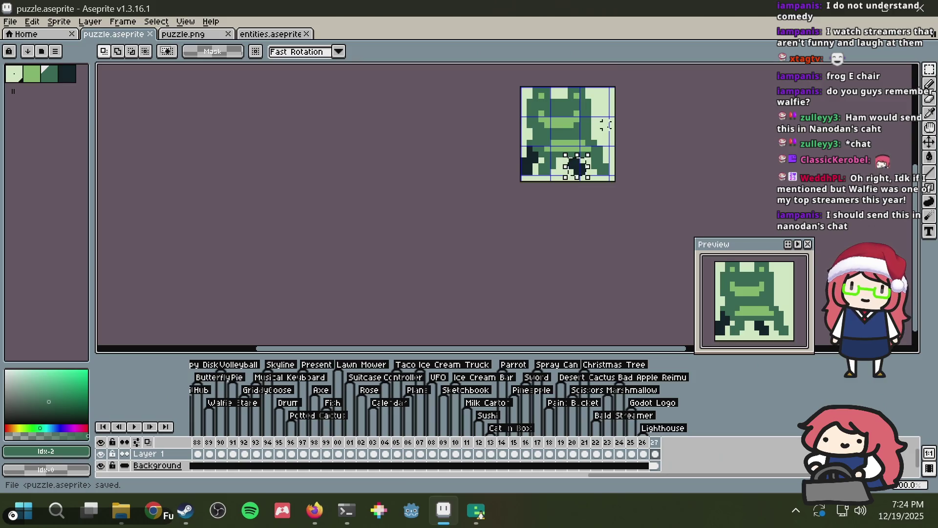
{"action": "scroll", "coordinate": [605, 125], "scroll_direction": "up", "scroll_amount": 3}
{"action": "key", "text": "ctrl+d"}
Step: Repaint one face pixel light green and restore another to dark green, then save
{"action": "key", "text": "b"}
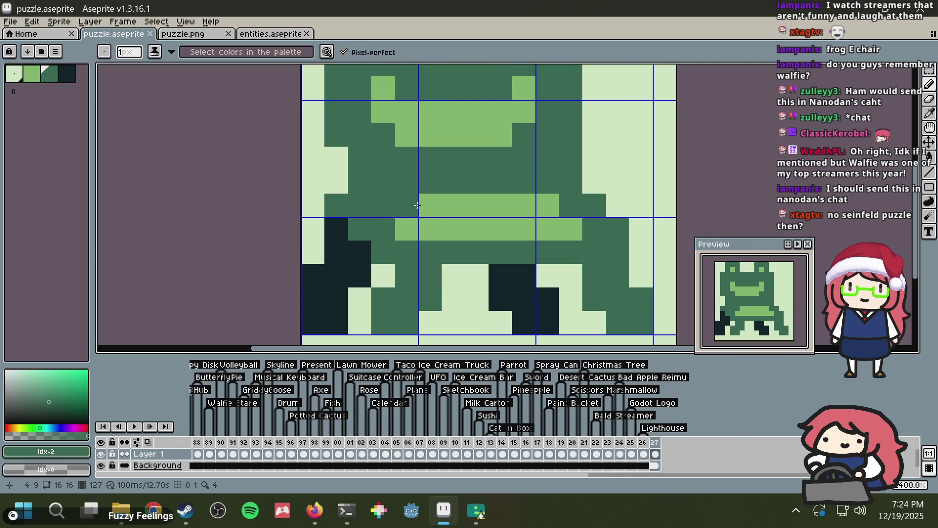
{"action": "left_click", "coordinate": [419, 205], "text": "alt"}
{"action": "left_click", "coordinate": [412, 204]}
{"action": "left_click", "coordinate": [379, 218], "text": "alt"}
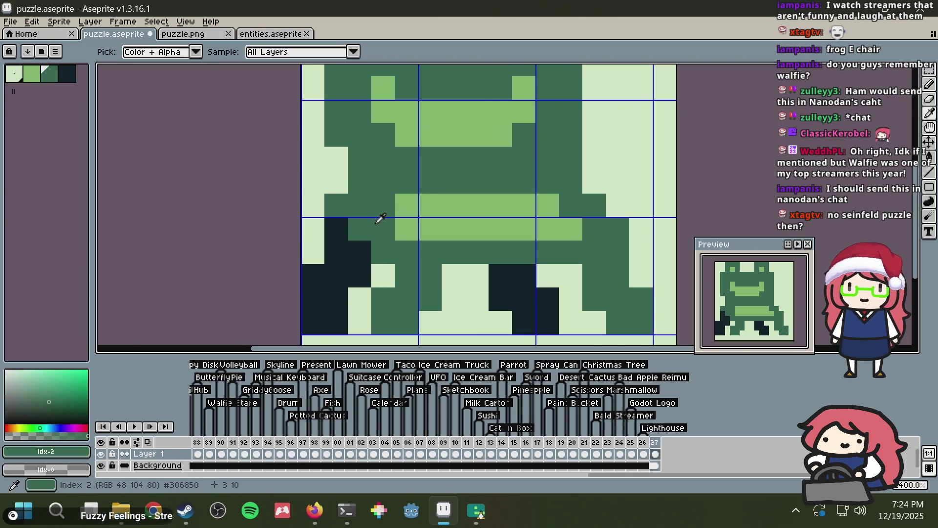
{"action": "left_click", "coordinate": [409, 228]}
{"action": "key", "text": "ctrl+s"}
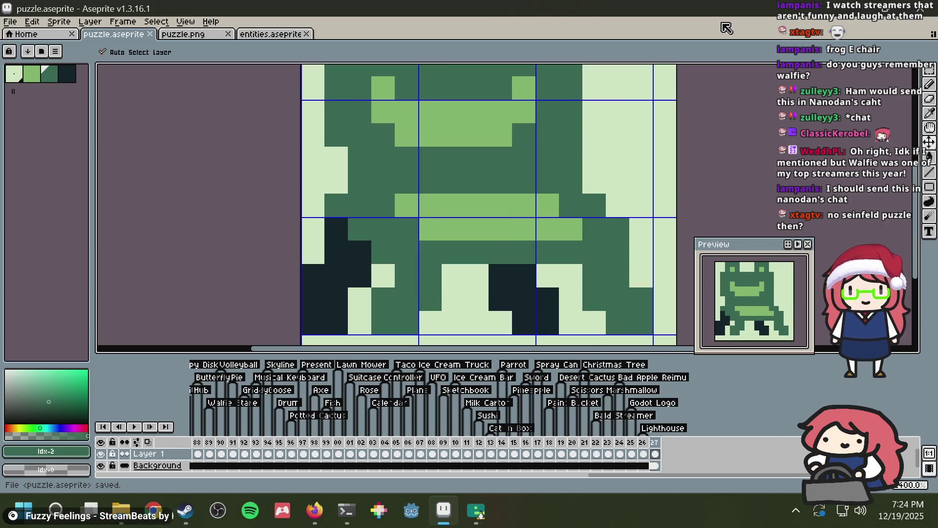
Step: Lighten two pixels in column 11 with the lightest background green and save
{"action": "scroll", "coordinate": [527, 88], "scroll_direction": "down", "scroll_amount": 6}
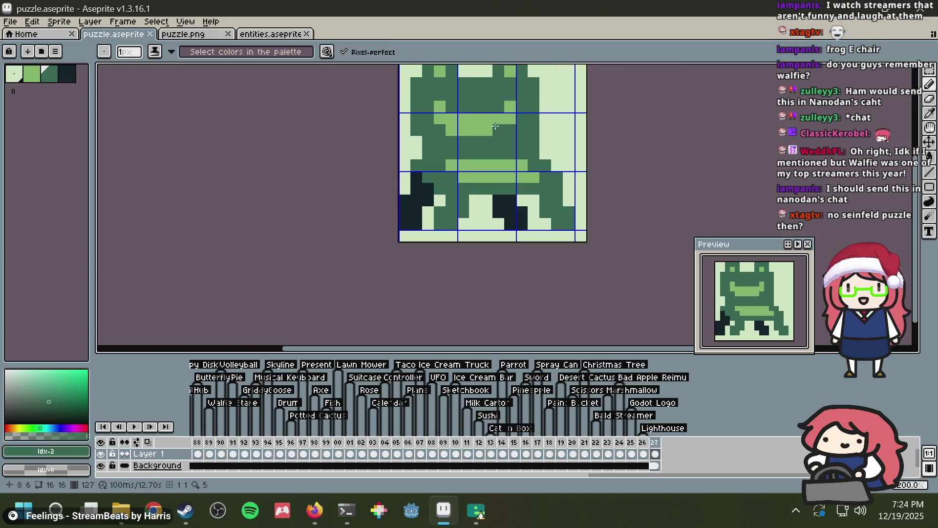
{"action": "scroll", "coordinate": [546, 127], "scroll_direction": "up", "scroll_amount": 3}
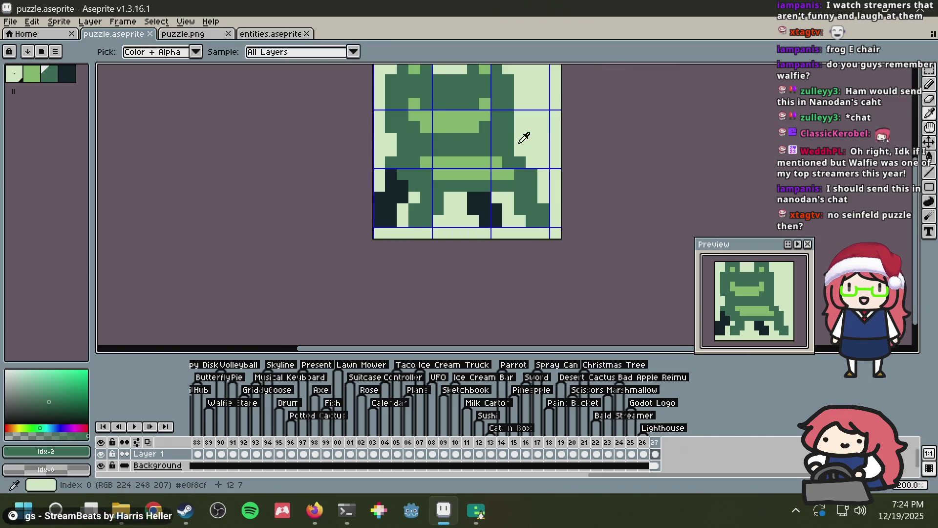
{"action": "left_click", "coordinate": [523, 136], "text": "alt"}
{"action": "left_click_drag", "start_coordinate": [508, 152], "coordinate": [508, 139]}
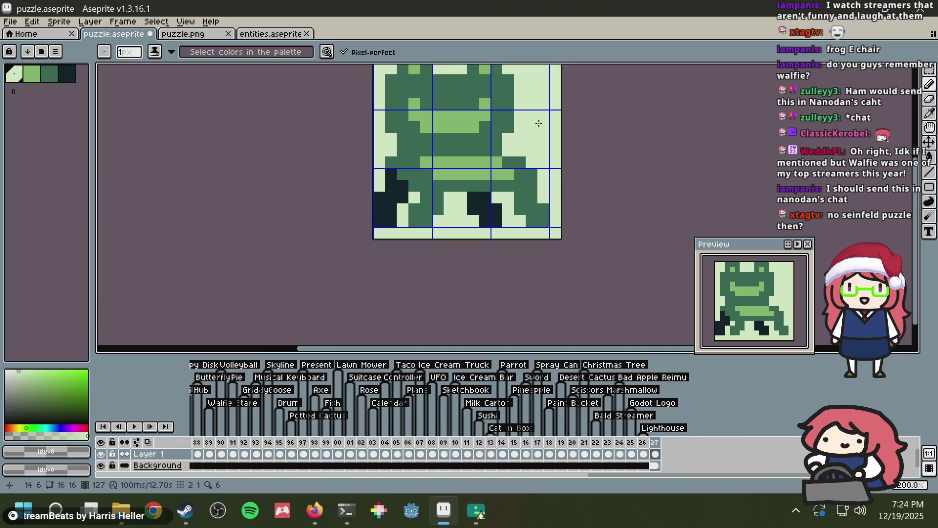
{"action": "key", "text": "ctrl+s"}
Step: Check the froggy chair reference images, then paint one light pixel dark green
{"action": "key", "text": "alt+Tab"}
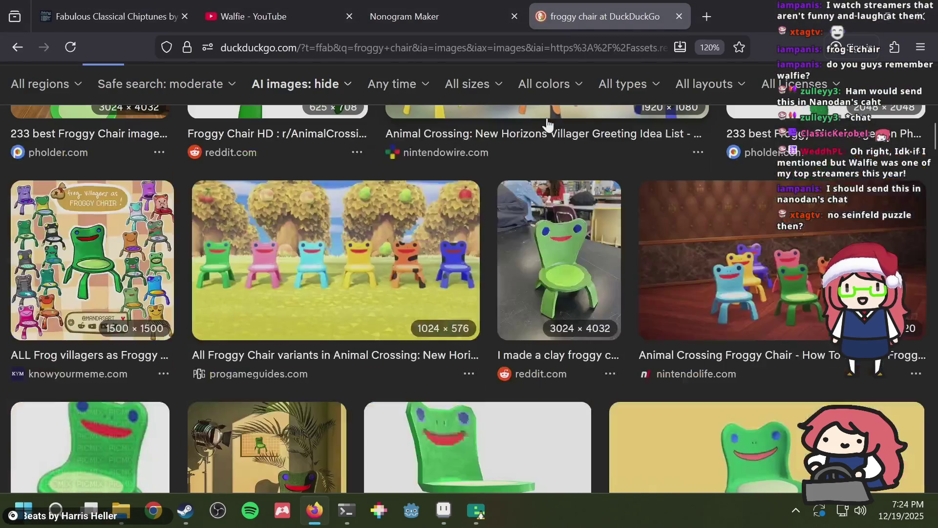
{"action": "scroll", "coordinate": [547, 123], "scroll_direction": "up", "scroll_amount": 5}
{"action": "key", "text": "alt+Tab"}
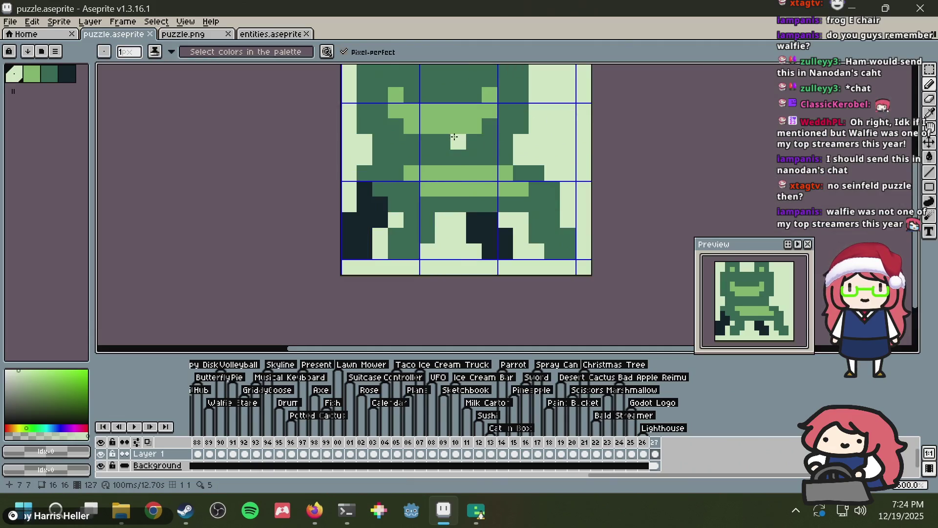
{"action": "left_click", "coordinate": [455, 137]}
{"action": "left_click_drag", "start_coordinate": [327, 142], "coordinate": [341, 176]}
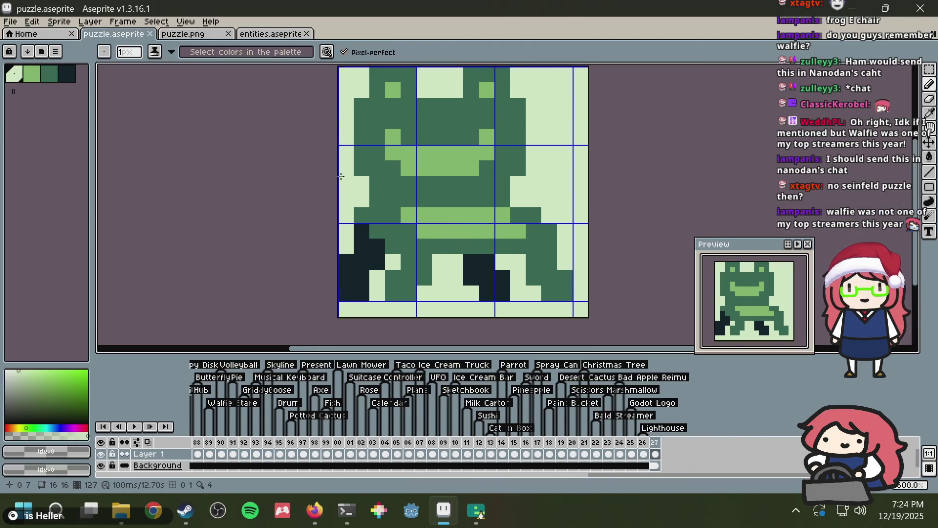
Step: Compare the tile against the enlarged Silla ranita reference image in Firefox
{"action": "key", "text": "v"}
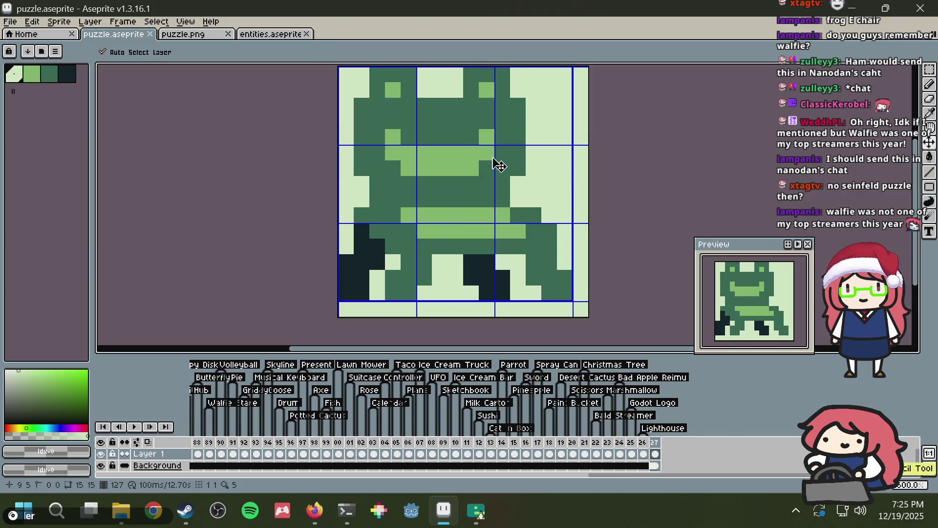
{"action": "key", "text": "alt+Tab"}
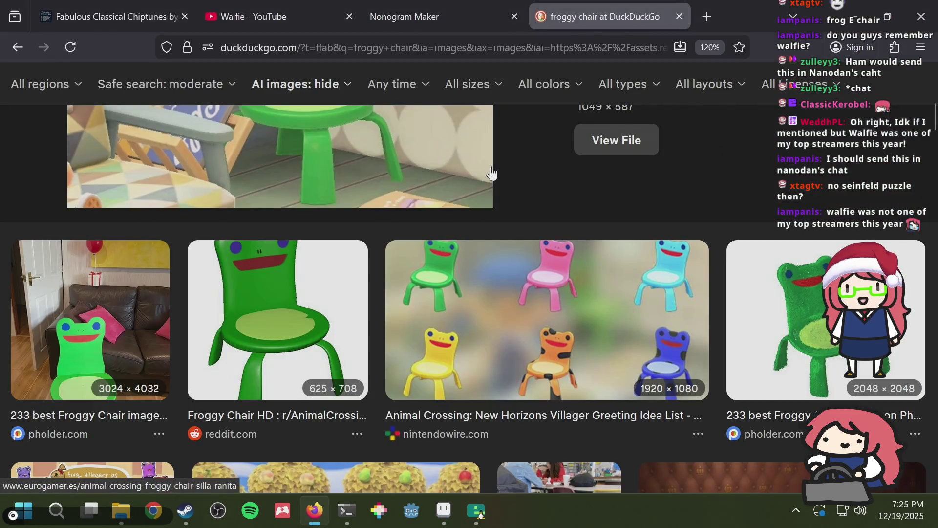
{"action": "key", "text": "alt+Tab"}
{"action": "key", "text": "alt+Tab"}
{"action": "scroll", "coordinate": [384, 193], "scroll_direction": "up", "scroll_amount": 6}
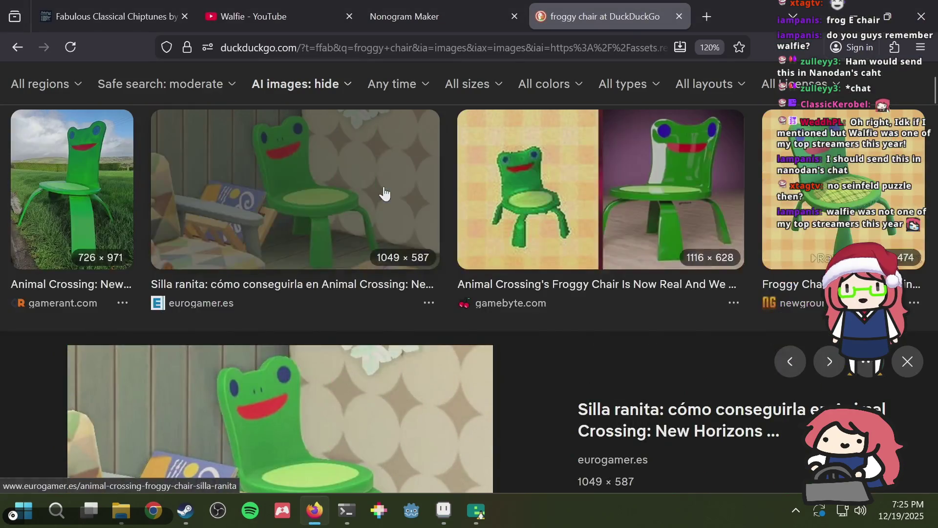
{"action": "key", "text": "alt+Tab"}
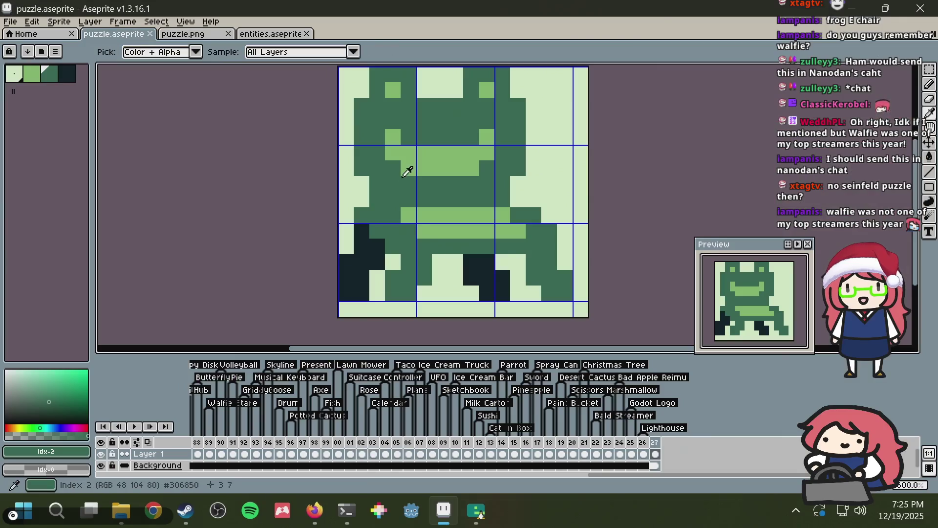
Step: Paint the upper mouth row light green and the lower row dark green, then save
{"action": "left_click_drag", "start_coordinate": [437, 141], "coordinate": [471, 141]}
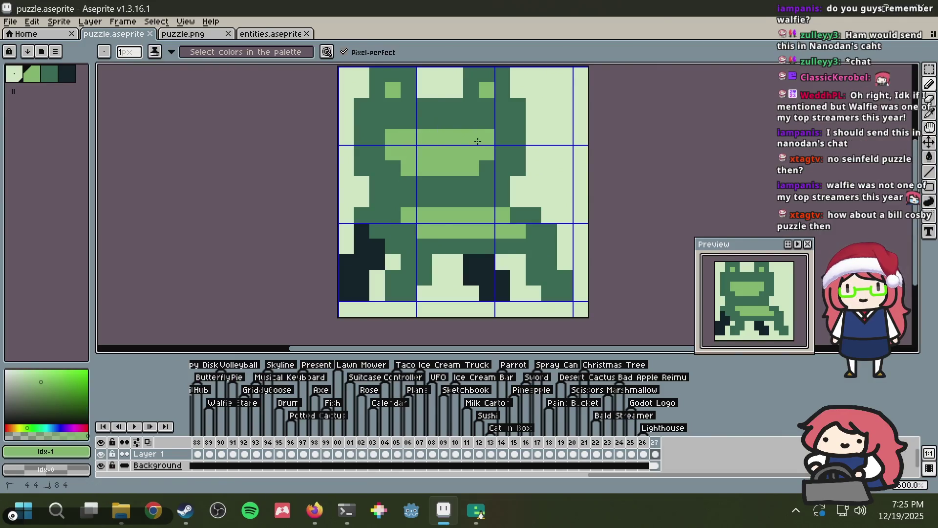
{"action": "left_click", "coordinate": [390, 164], "text": "alt"}
{"action": "left_click", "coordinate": [404, 166]}
{"action": "left_click_drag", "start_coordinate": [401, 164], "coordinate": [471, 166]}
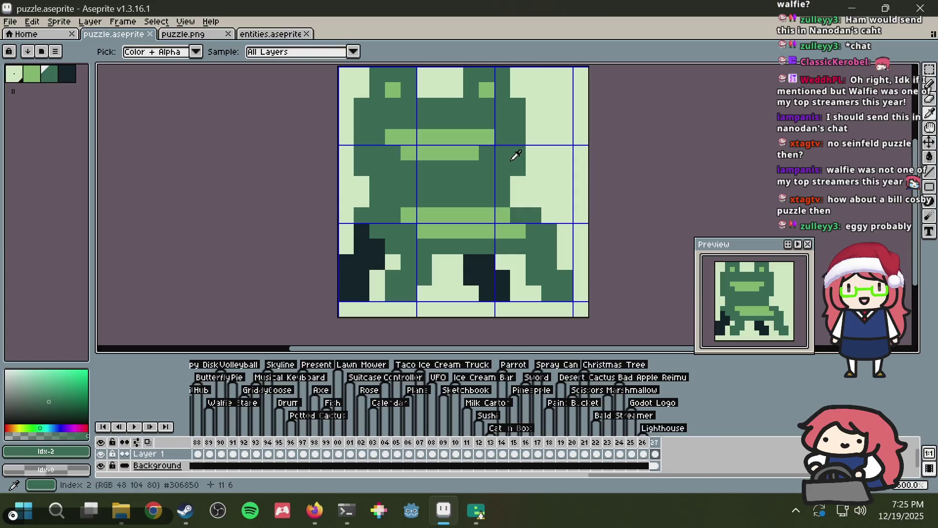
{"action": "key", "text": "ctrl+s"}
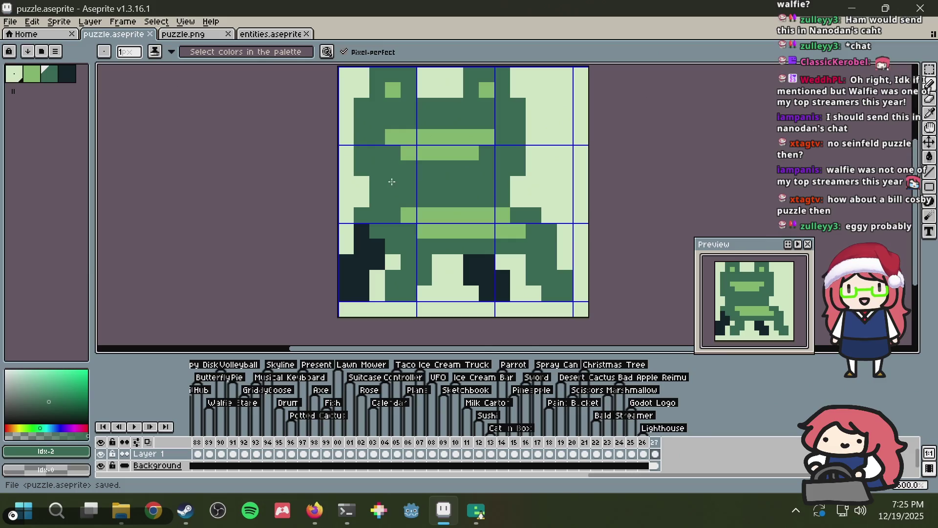
Step: Lighten the pixel under the right eye, check the references, and undo a stroke
{"action": "left_click", "coordinate": [357, 181], "text": "alt"}
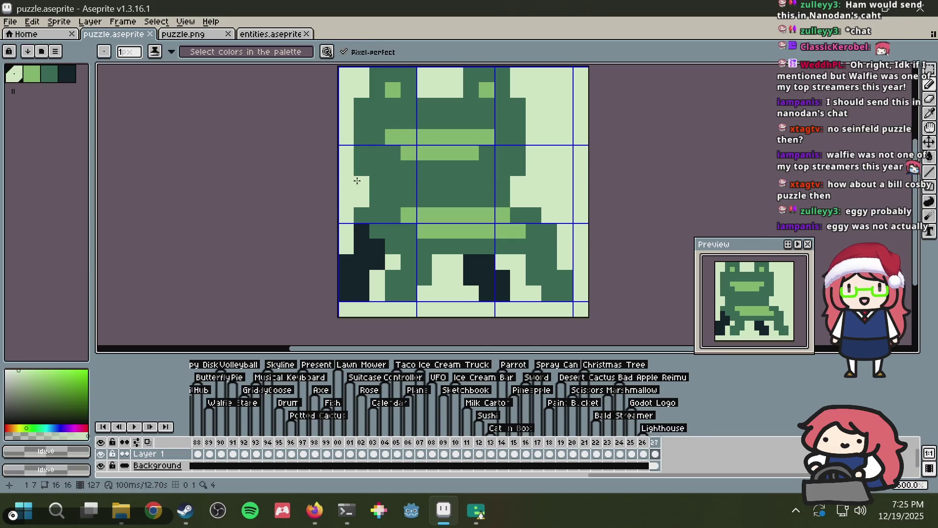
{"action": "key", "text": "ctrl+s"}
{"action": "left_click", "coordinate": [487, 105]}
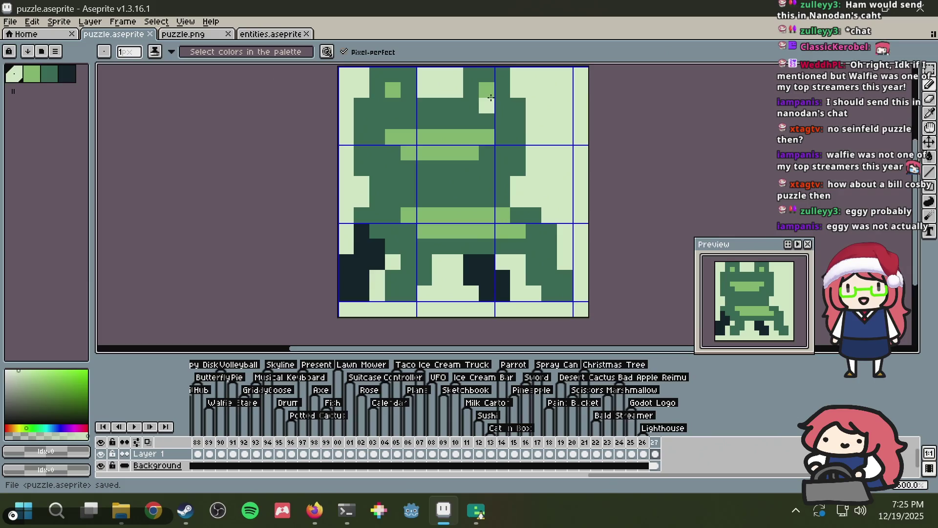
{"action": "key", "text": "alt+Tab"}
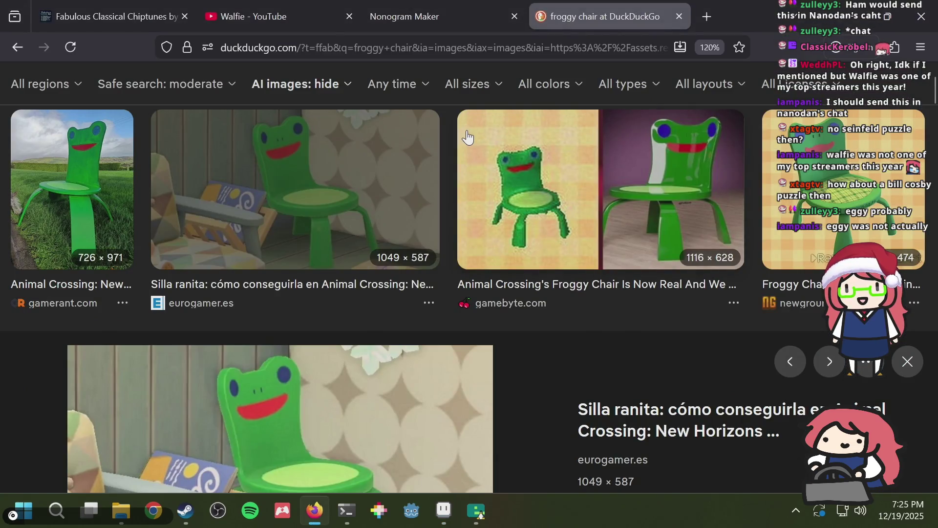
{"action": "key", "text": "alt+Tab"}
{"action": "left_click", "coordinate": [389, 190], "text": "alt"}
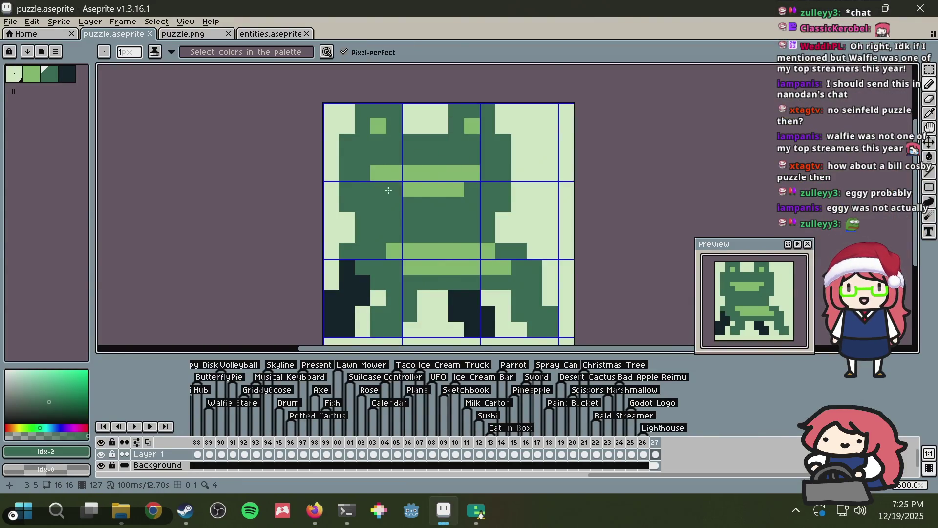
{"action": "key", "text": "ctrl+z"}
Step: Paint a dark-green pixel on the head's right side and save puzzle.aseprite
{"action": "key", "text": "v"}
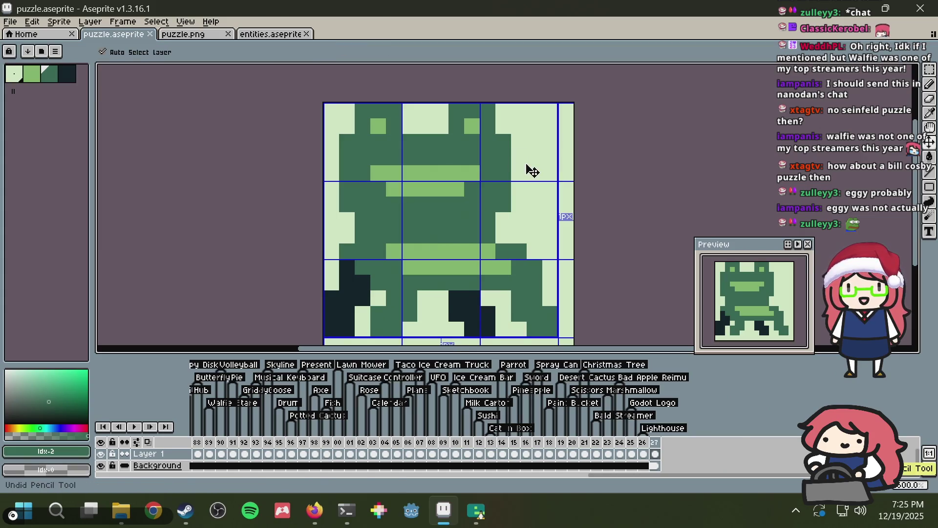
{"action": "key", "text": "b"}
{"action": "scroll", "coordinate": [533, 171], "scroll_direction": "down", "scroll_amount": 1}
{"action": "scroll", "coordinate": [528, 167], "scroll_direction": "down", "scroll_amount": 1}
{"action": "scroll", "coordinate": [526, 163], "scroll_direction": "up", "scroll_amount": 1}
{"action": "left_click", "coordinate": [520, 158]}
{"action": "key", "text": "ctrl+s"}
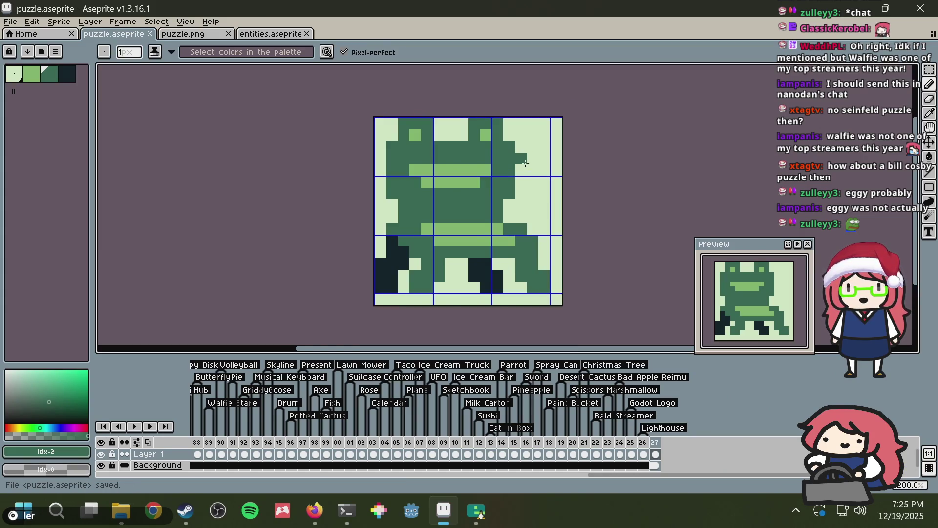
Step: Clear the head's right block to background and lighten one pixel at the seat's right edge
{"action": "key", "text": "m"}
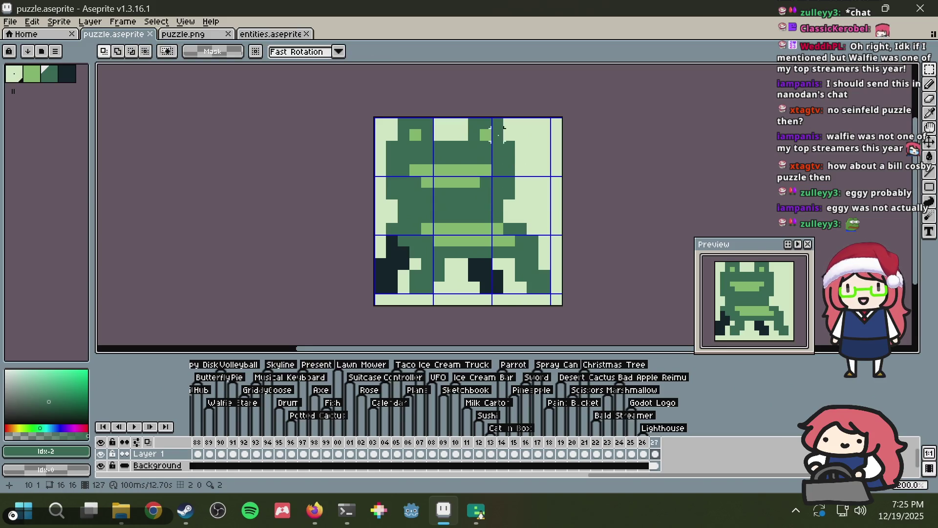
{"action": "mouse_move", "coordinate": [520, 123]}
{"action": "left_mouse_down"}
{"action": "mouse_move", "coordinate": [462, 185]}
{"action": "mouse_move", "coordinate": [462, 214]}
{"action": "left_mouse_up"}
{"action": "key", "text": "Delete"}
{"action": "key", "text": "b"}
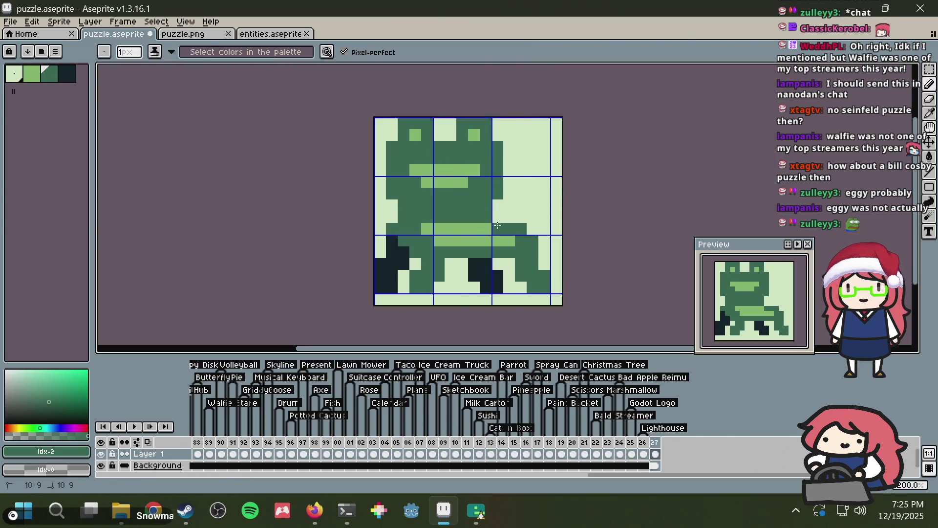
{"action": "left_click", "coordinate": [513, 209], "text": "alt"}
{"action": "left_click", "coordinate": [532, 240]}
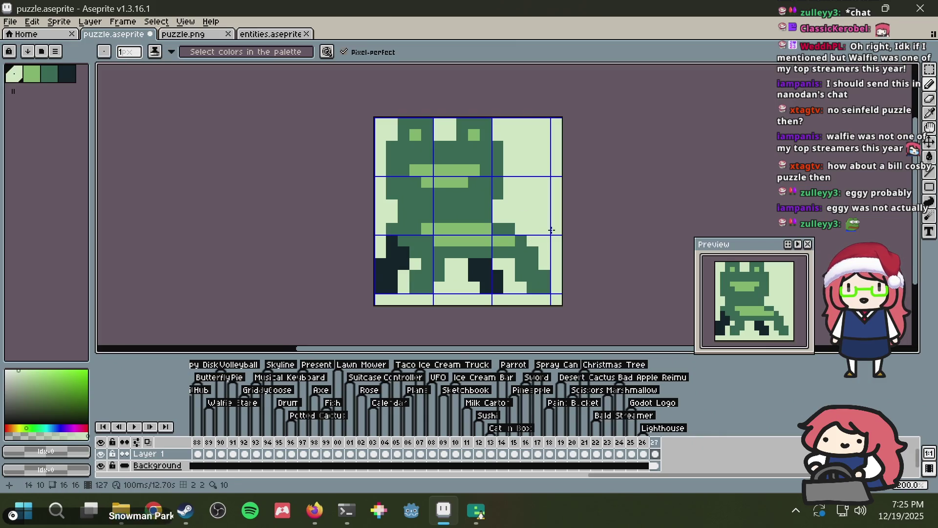
{"action": "key", "text": "m"}
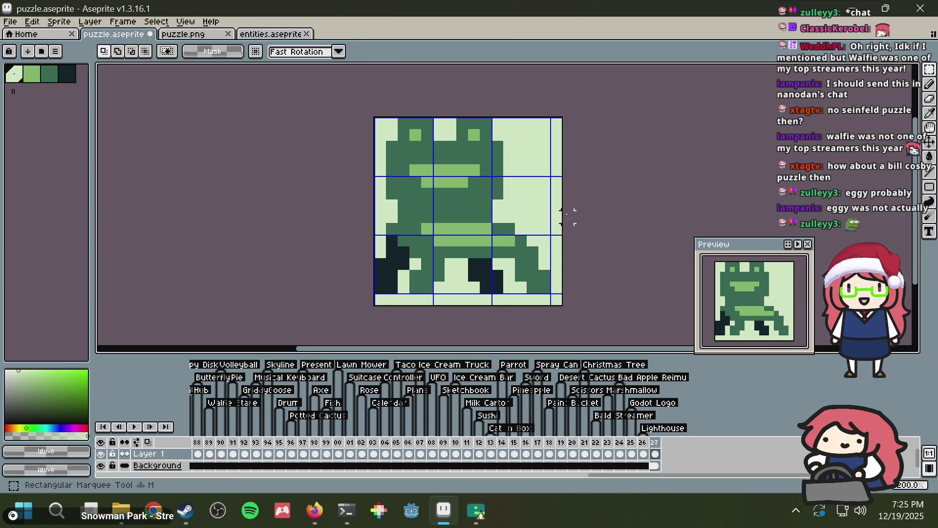
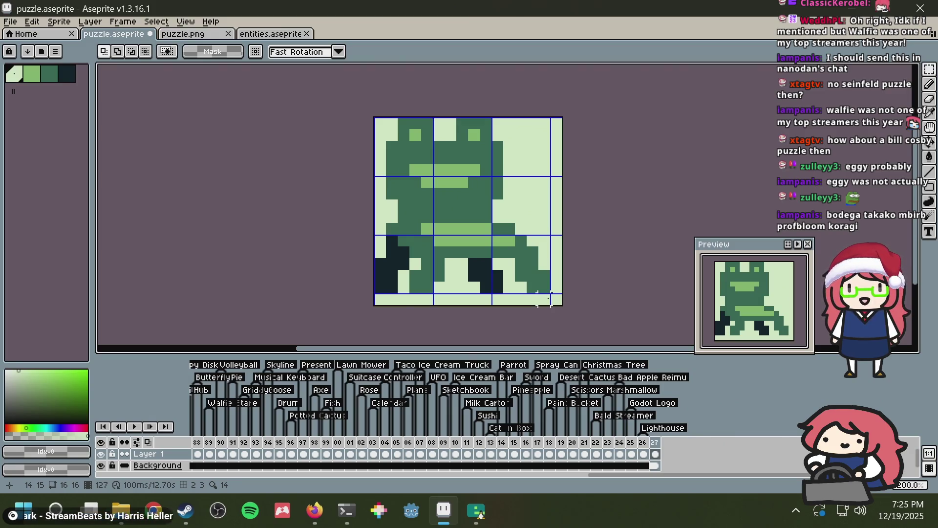
Step: Undo the stray lower-right leg edits and save puzzle.aseprite
{"action": "mouse_move", "coordinate": [550, 304]}
{"action": "left_mouse_down"}
{"action": "mouse_move", "coordinate": [509, 255]}
{"action": "mouse_move", "coordinate": [516, 279]}
{"action": "left_mouse_up"}
{"action": "key", "text": "ctrl+d"}
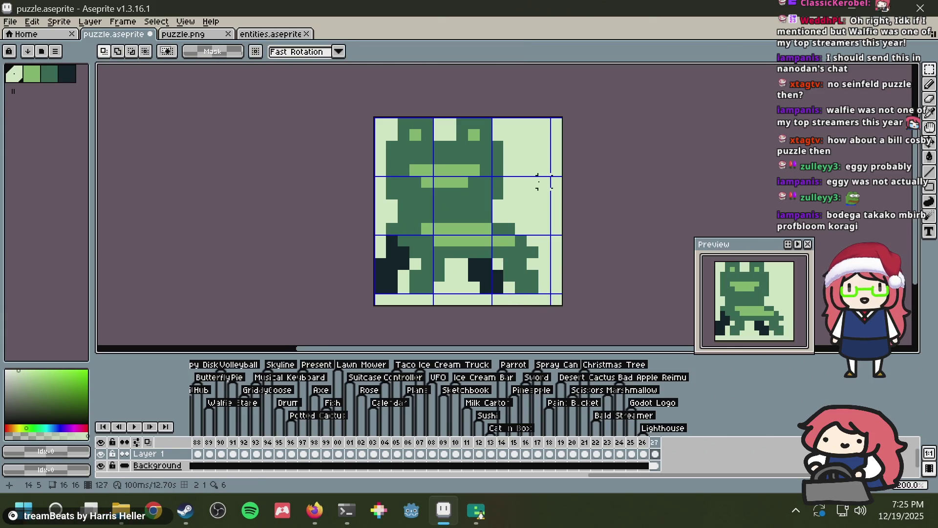
{"action": "key", "text": "b"}
{"action": "key", "text": "ctrl+z"}
{"action": "key", "text": "ctrl+z"}
{"action": "key", "text": "ctrl+z"}
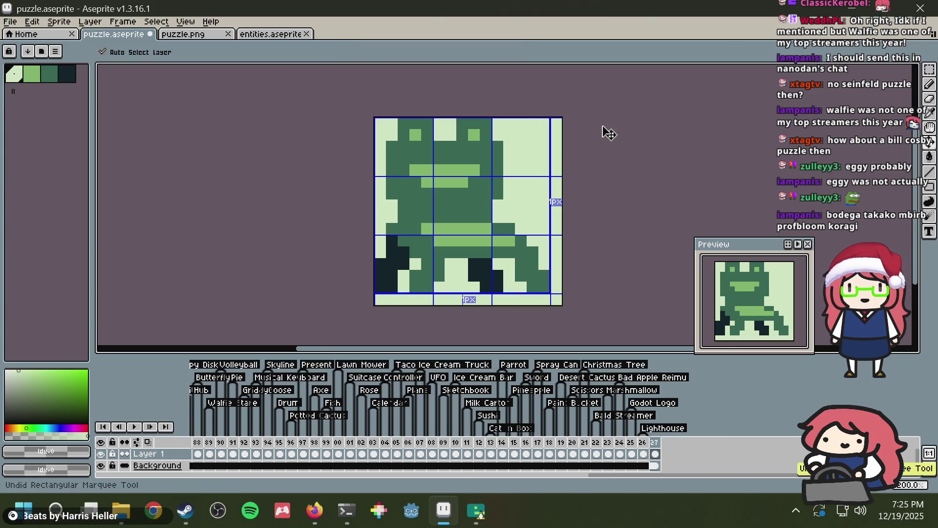
{"action": "key", "text": "ctrl+z"}
{"action": "key", "text": "ctrl+z"}
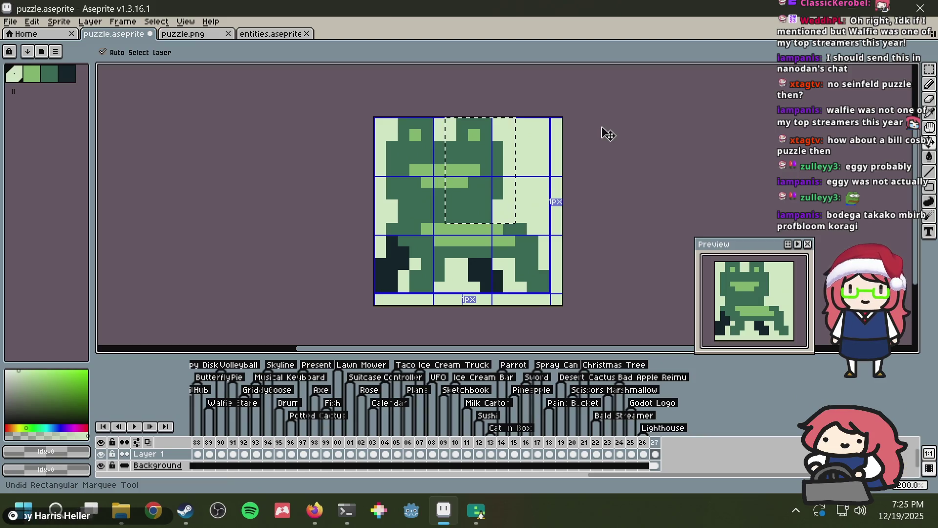
{"action": "key", "text": "ctrl+z"}
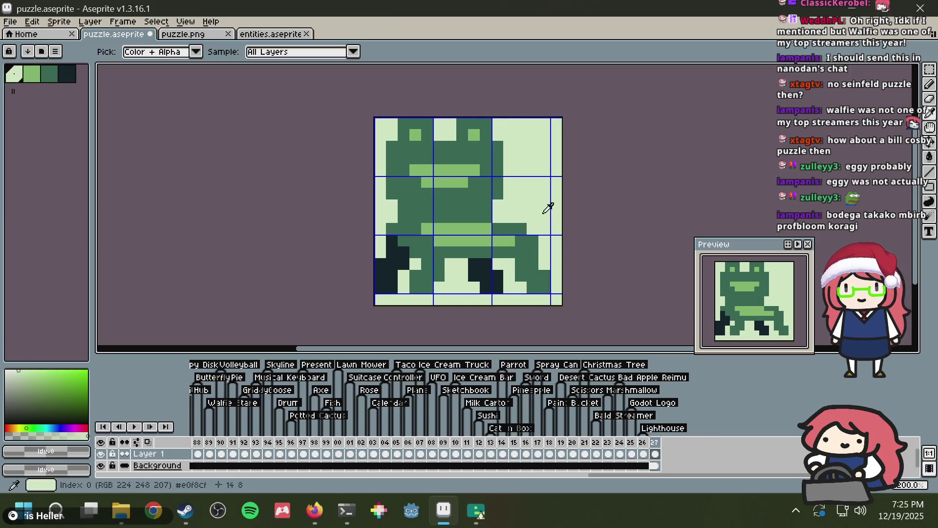
{"action": "key", "text": "ctrl+z"}
{"action": "key", "text": "ctrl+s"}
Step: Paint the light strip on row 10 with the frog body's dark green and save
{"action": "key", "text": "ctrl+y"}
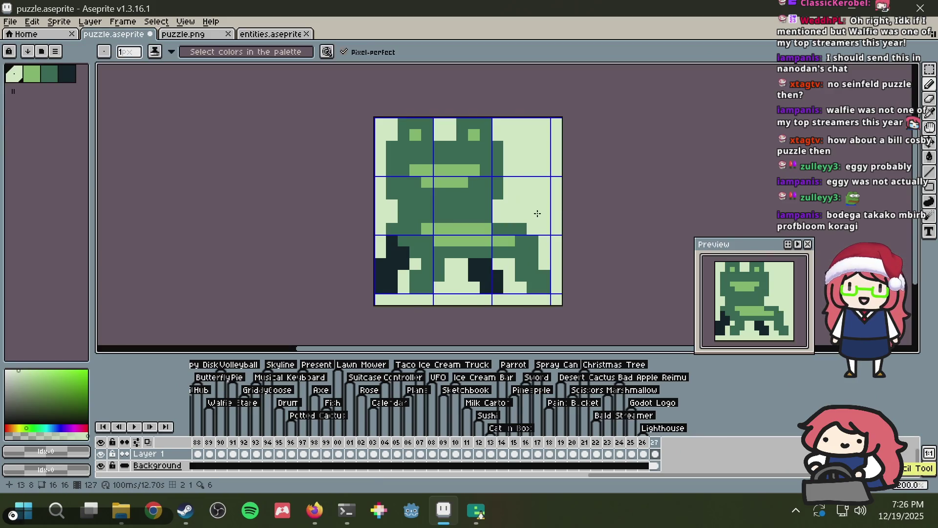
{"action": "left_click", "coordinate": [498, 213], "text": "alt"}
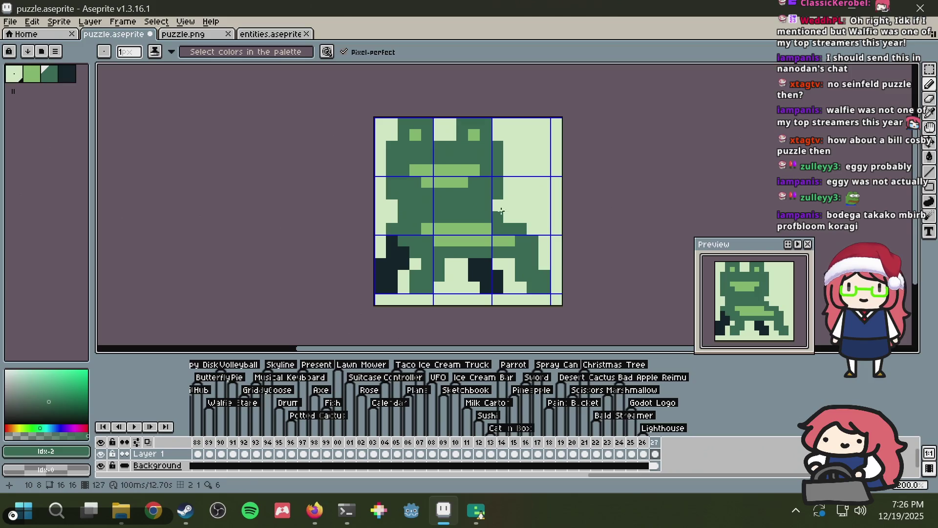
{"action": "key", "text": "ctrl+s"}
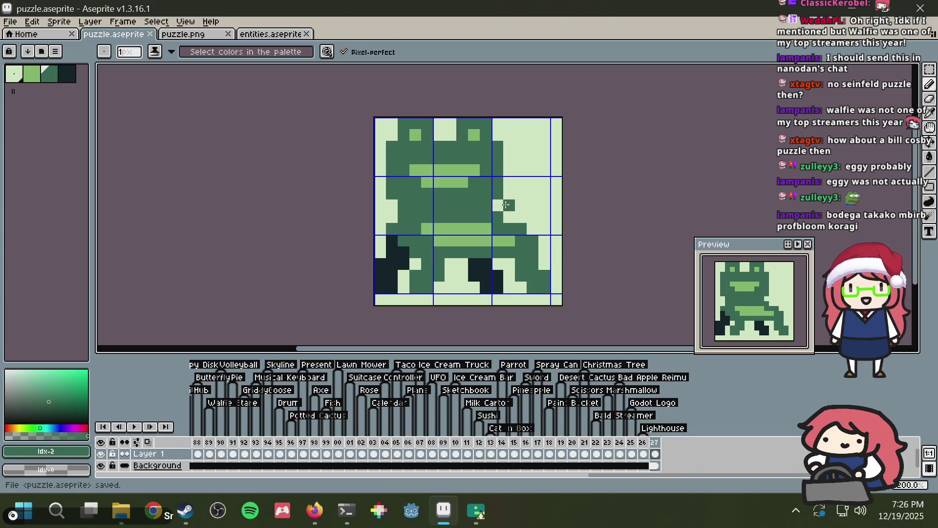
{"action": "left_click_drag", "start_coordinate": [428, 241], "coordinate": [511, 241]}
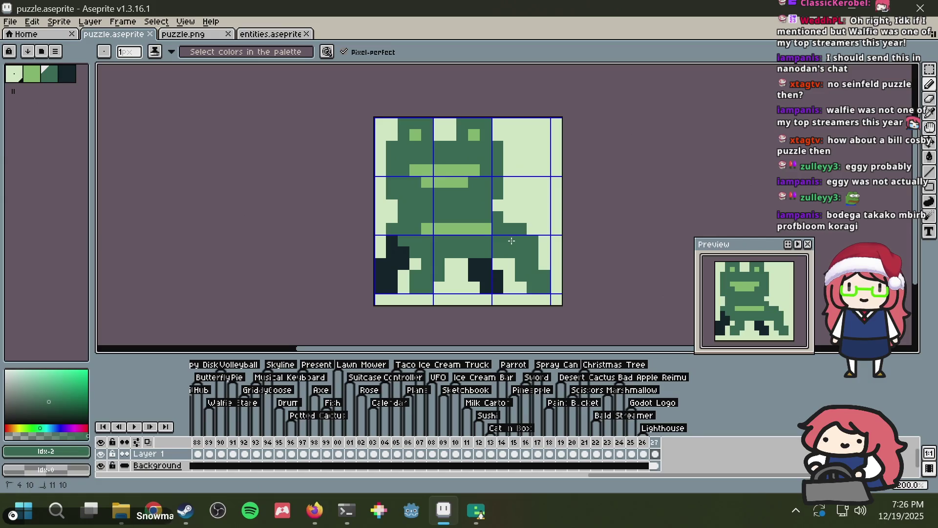
{"action": "key", "text": "ctrl+s"}
{"action": "scroll", "coordinate": [511, 234], "scroll_direction": "down", "scroll_amount": 5}
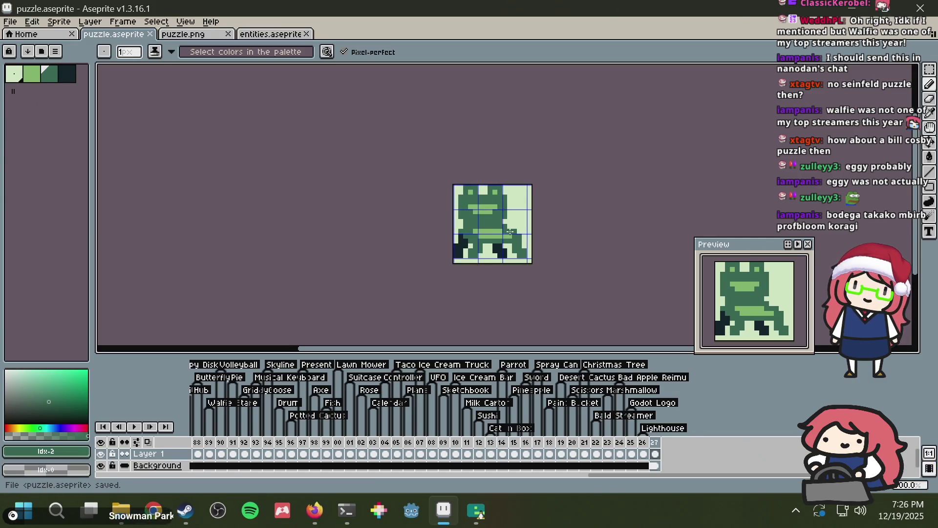
{"action": "scroll", "coordinate": [510, 231], "scroll_direction": "up", "scroll_amount": 4}
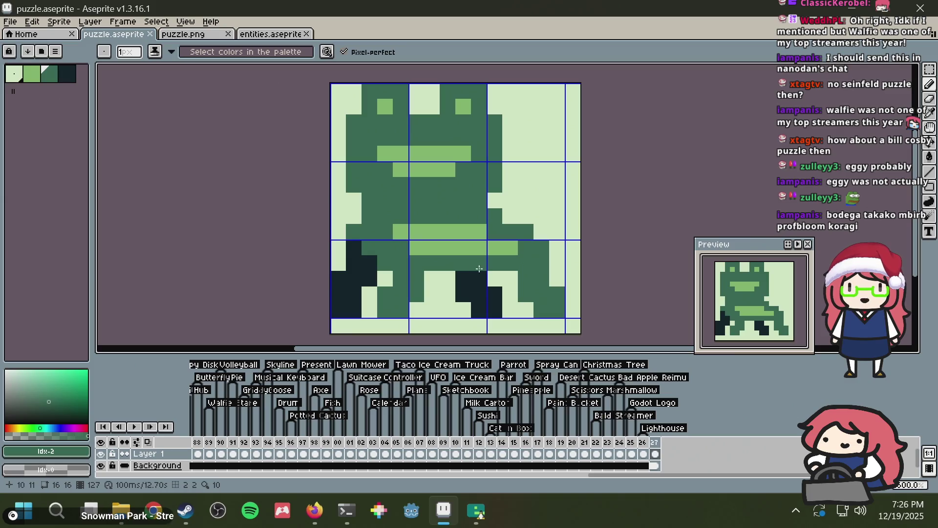
Step: Compare with the froggy chair reference and add a dark pixel near the frog's foot
{"action": "key", "text": "alt+Tab"}
{"action": "key", "text": "alt+Tab"}
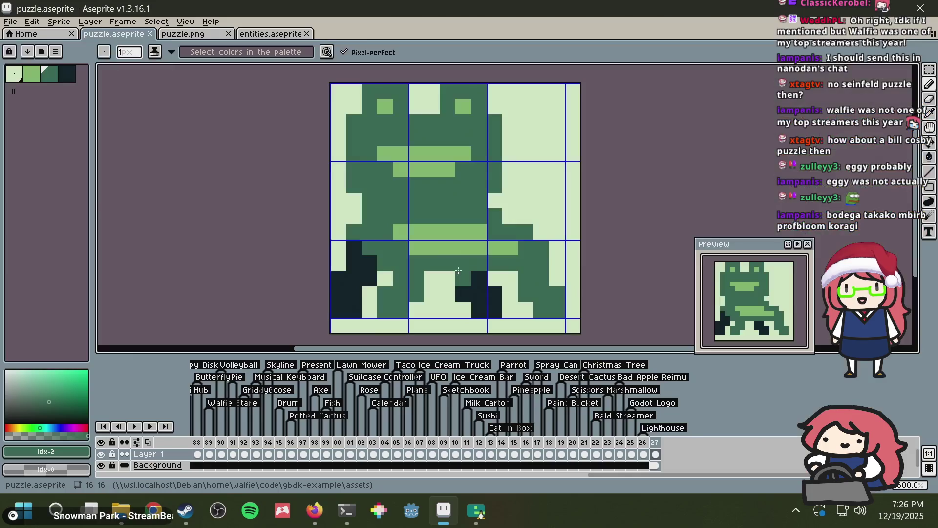
{"action": "left_click", "coordinate": [460, 273]}
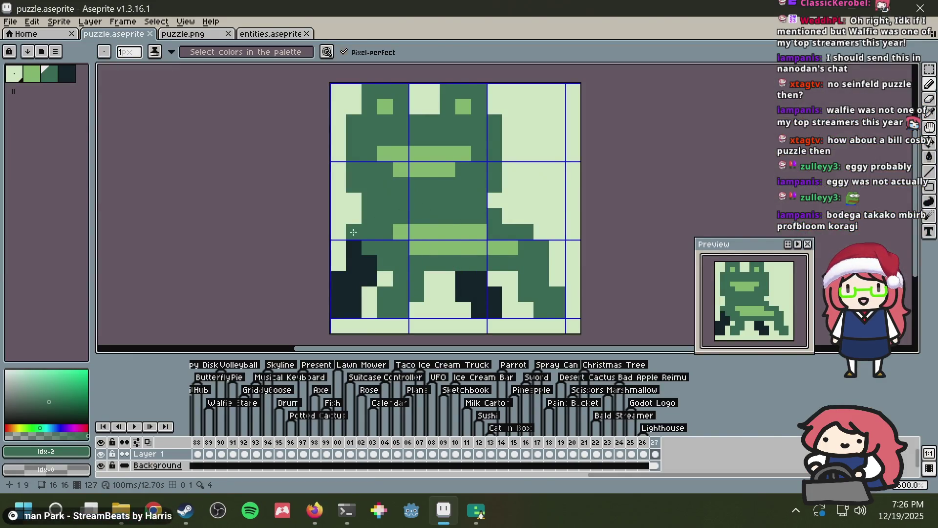
{"action": "key", "text": "alt+Tab"}
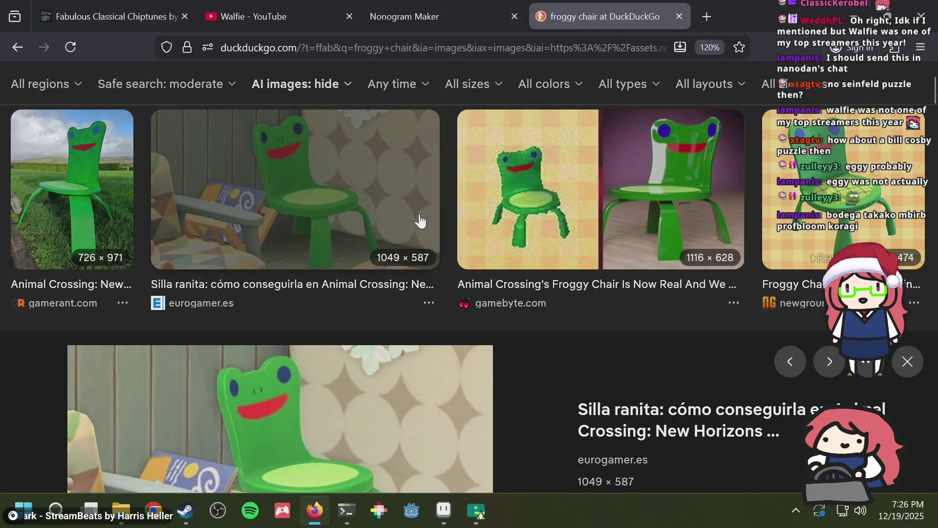
{"action": "key", "text": "alt+Tab"}
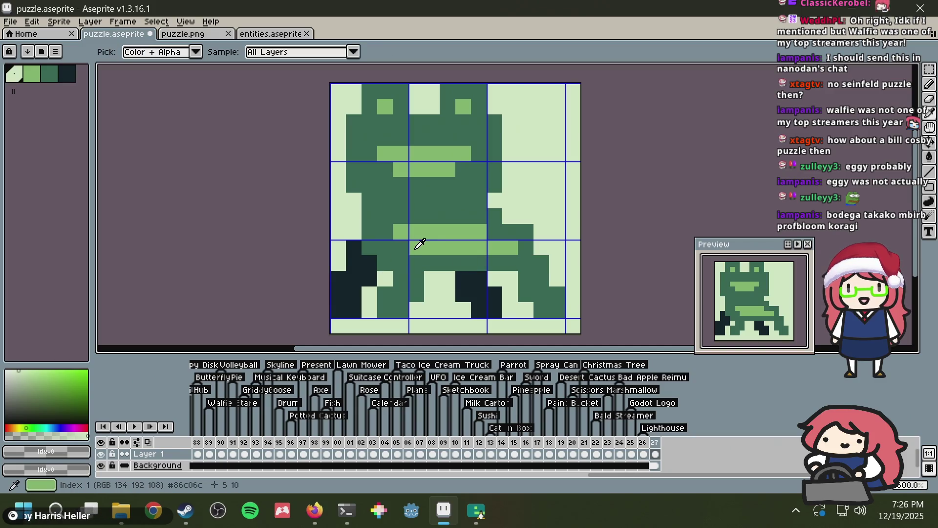
Step: Touch up the frog's side with mid-green and darkest pixels, removing a stray one, and save
{"action": "left_click", "coordinate": [482, 259], "text": "alt"}
{"action": "left_click", "coordinate": [510, 248]}
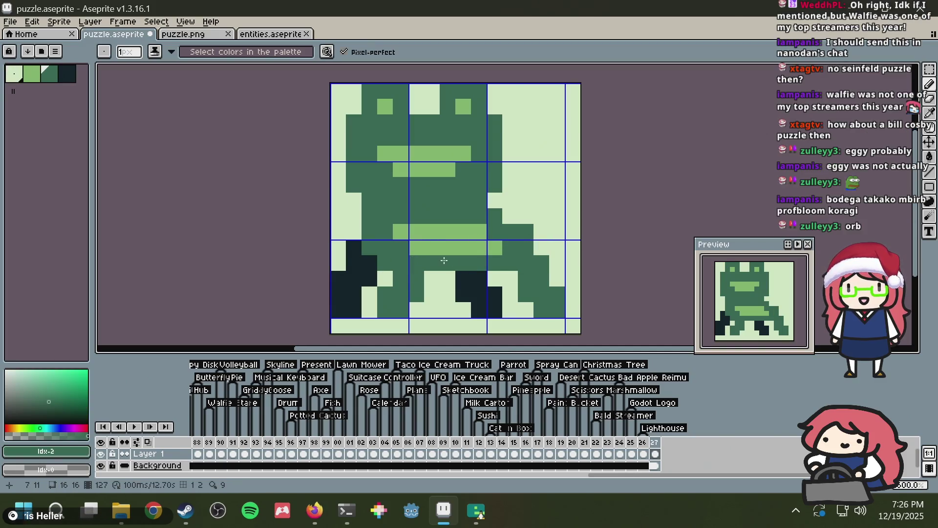
{"action": "left_click", "coordinate": [369, 263], "text": "alt"}
{"action": "left_click", "coordinate": [385, 263]}
{"action": "left_click", "coordinate": [370, 247]}
{"action": "left_click", "coordinate": [574, 197]}
{"action": "key", "text": "ctrl+z"}
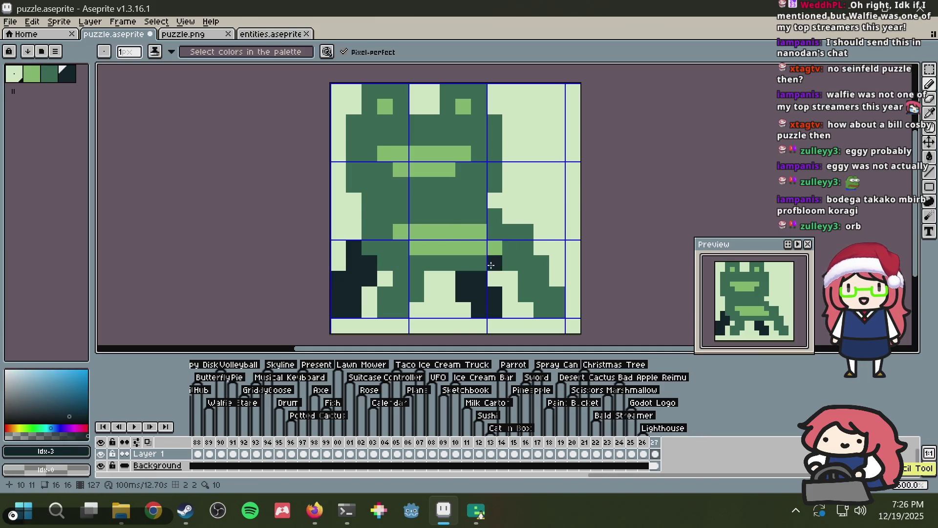
{"action": "left_click", "coordinate": [538, 195], "text": "alt"}
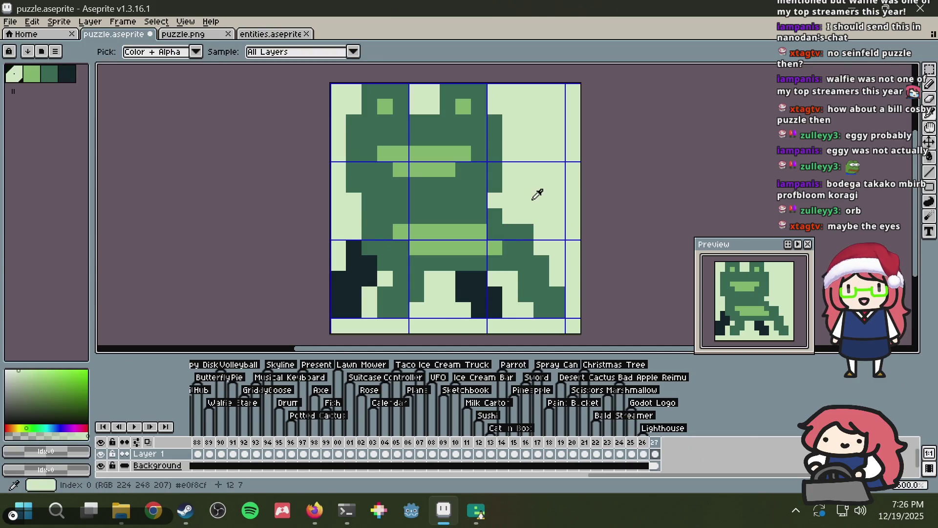
{"action": "key", "text": "ctrl+s"}
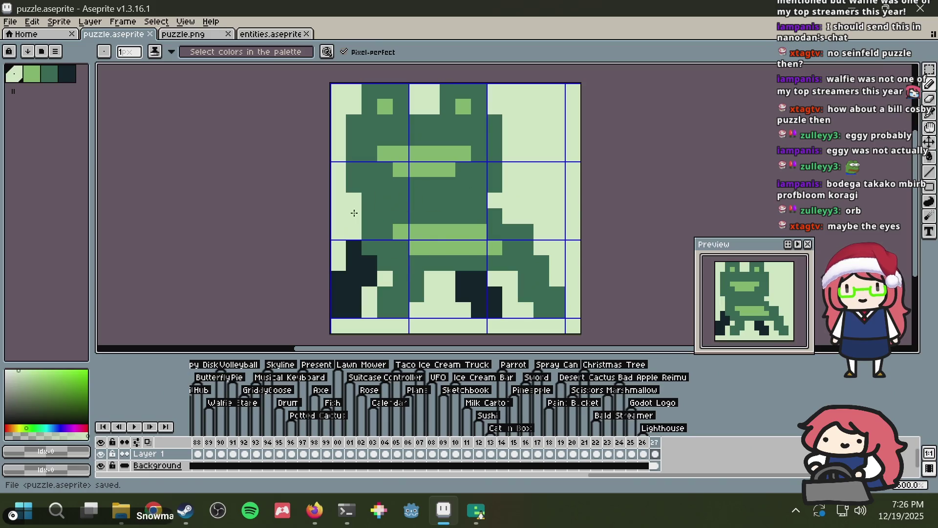
Step: Outline the frog's left edge and left leg in the darkest green and save puzzle.aseprite
{"action": "scroll", "coordinate": [462, 195], "scroll_direction": "down", "scroll_amount": 2}
{"action": "key", "text": "alt+Tab"}
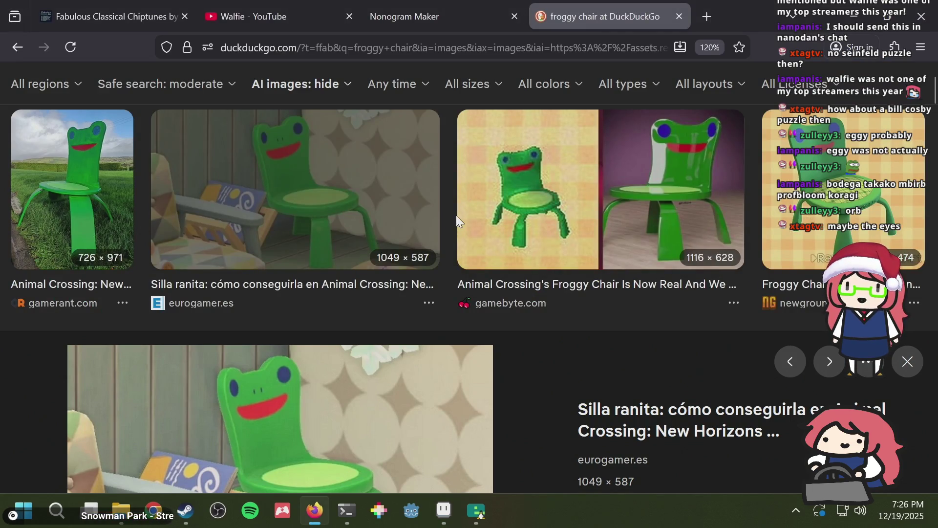
{"action": "key", "text": "alt+Tab"}
{"action": "scroll", "coordinate": [524, 216], "scroll_direction": "up", "scroll_amount": 1}
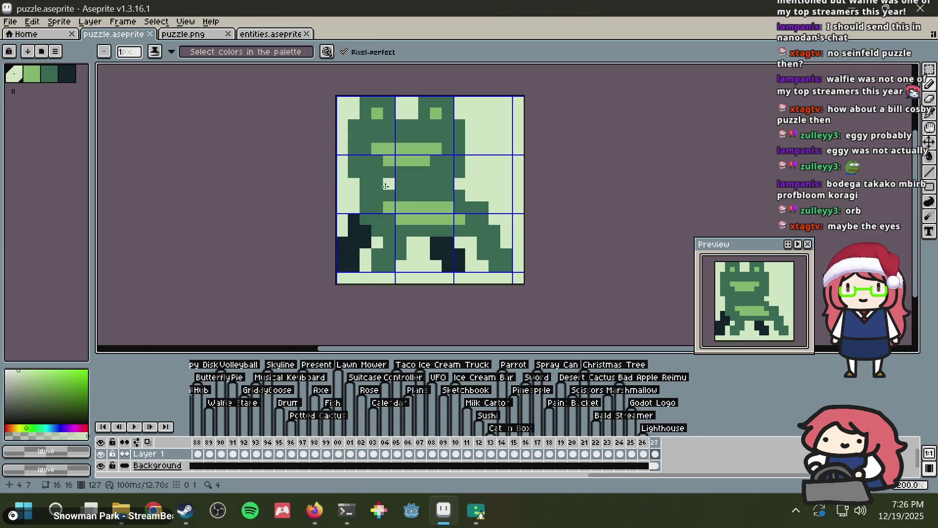
{"action": "key", "text": "i"}
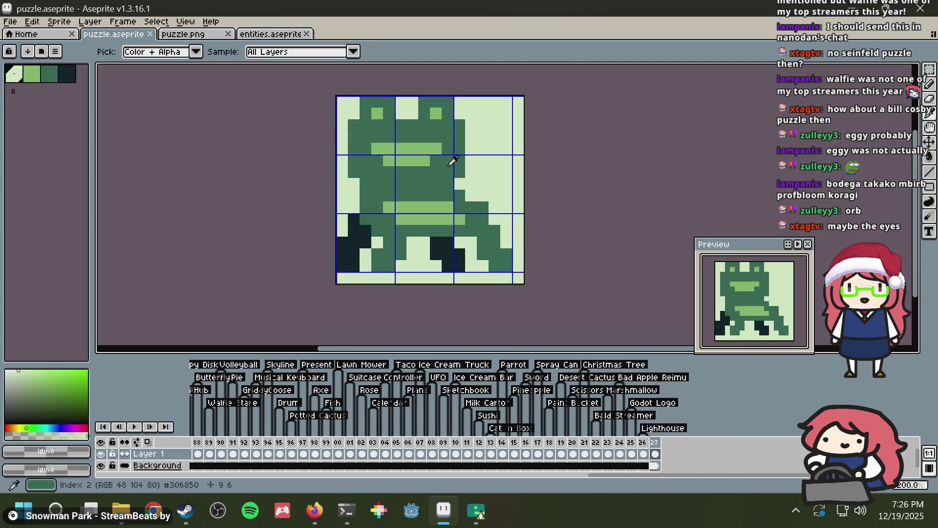
{"action": "left_click", "coordinate": [359, 214]}
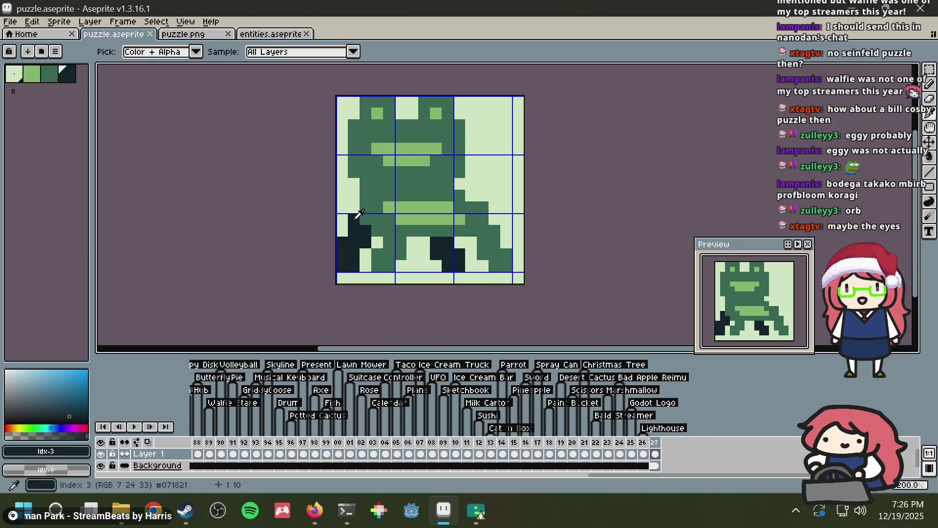
{"action": "key", "text": "b"}
{"action": "left_click_drag", "start_coordinate": [362, 212], "coordinate": [362, 174]}
{"action": "key", "text": "ctrl+z"}
{"action": "mouse_move", "coordinate": [354, 135]}
{"action": "left_mouse_down"}
{"action": "mouse_move", "coordinate": [353, 124]}
{"action": "mouse_move", "coordinate": [358, 168]}
{"action": "left_mouse_up"}
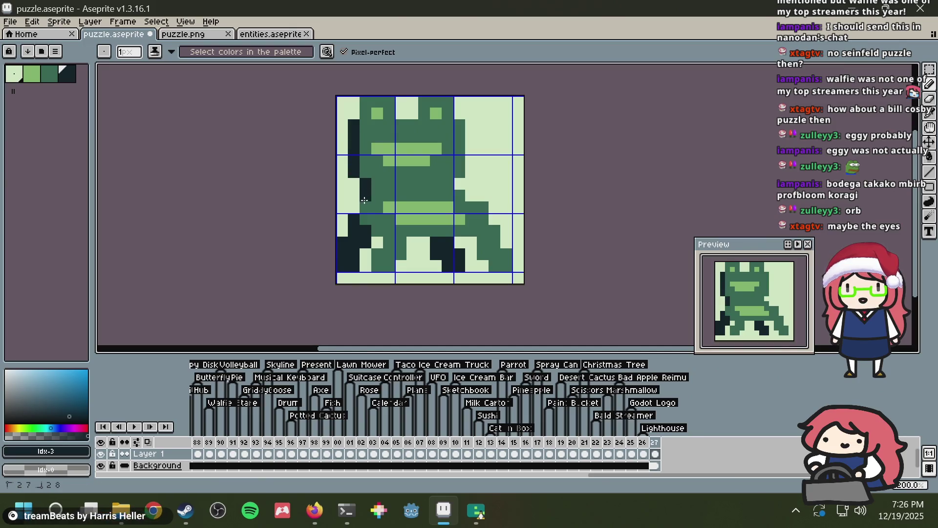
{"action": "left_click", "coordinate": [378, 230]}
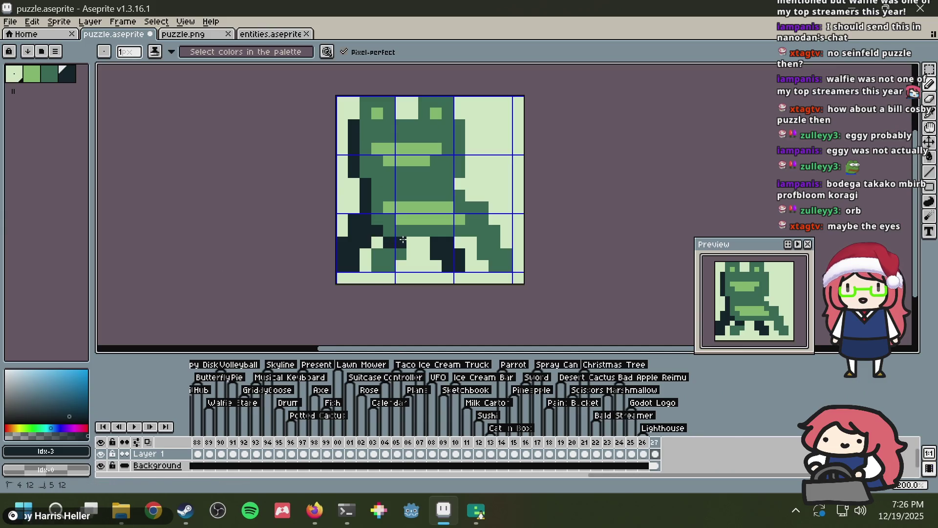
{"action": "key", "text": "ctrl+s"}
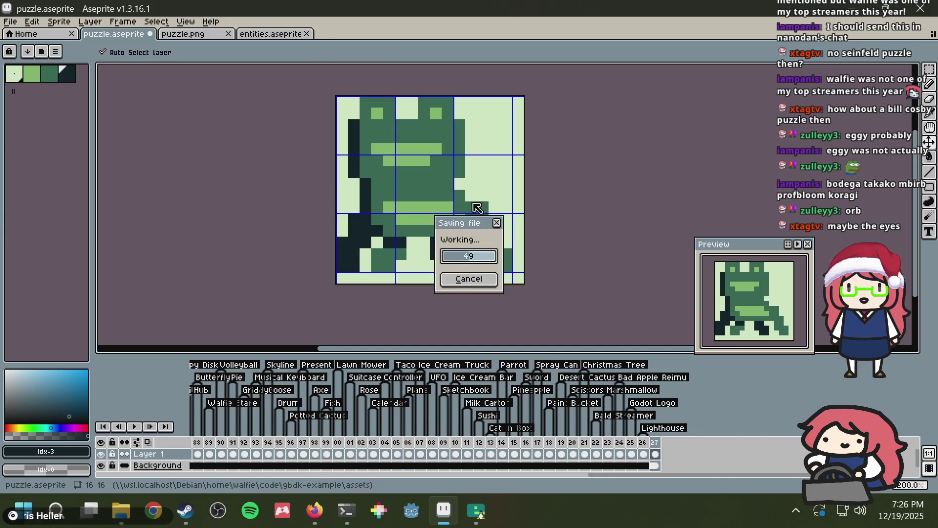
Step: Try two dark pixels on the frog's right leg, save, then undo them
{"action": "left_click", "coordinate": [479, 230]}
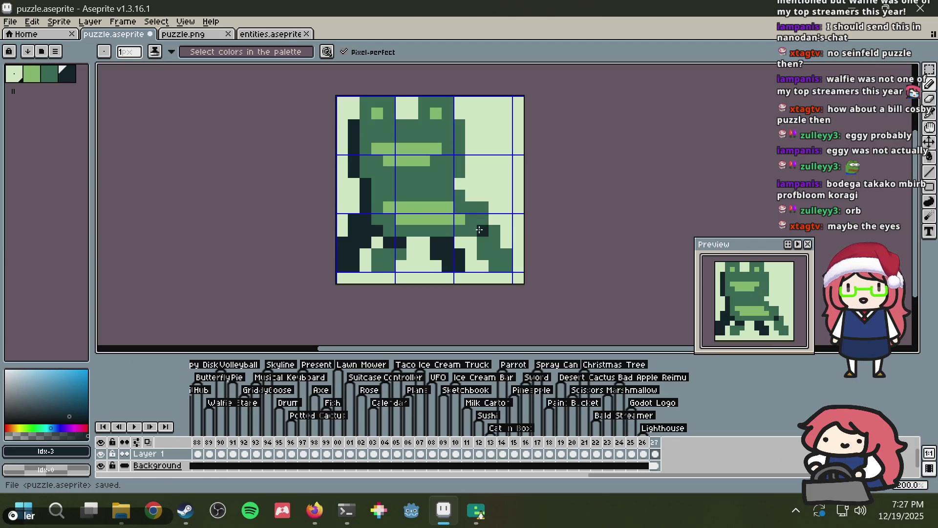
{"action": "left_click", "coordinate": [483, 207]}
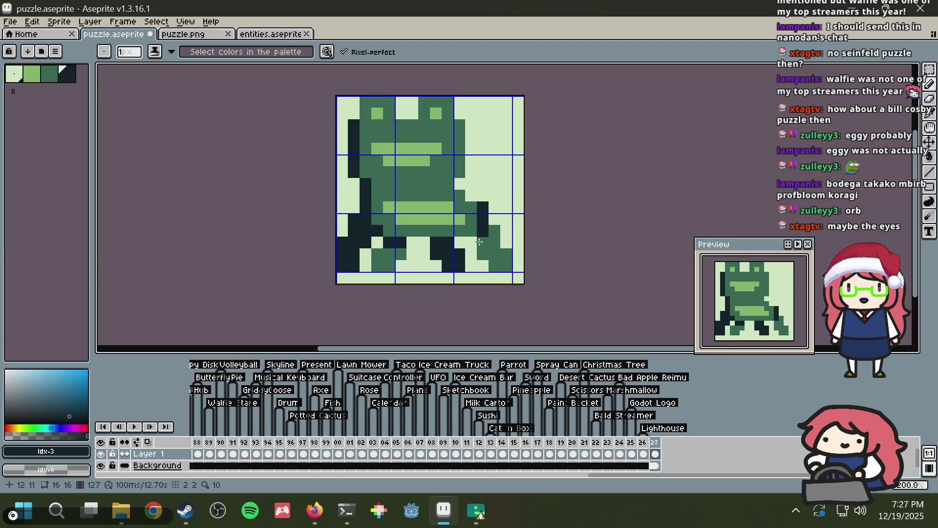
{"action": "key", "text": "ctrl+s"}
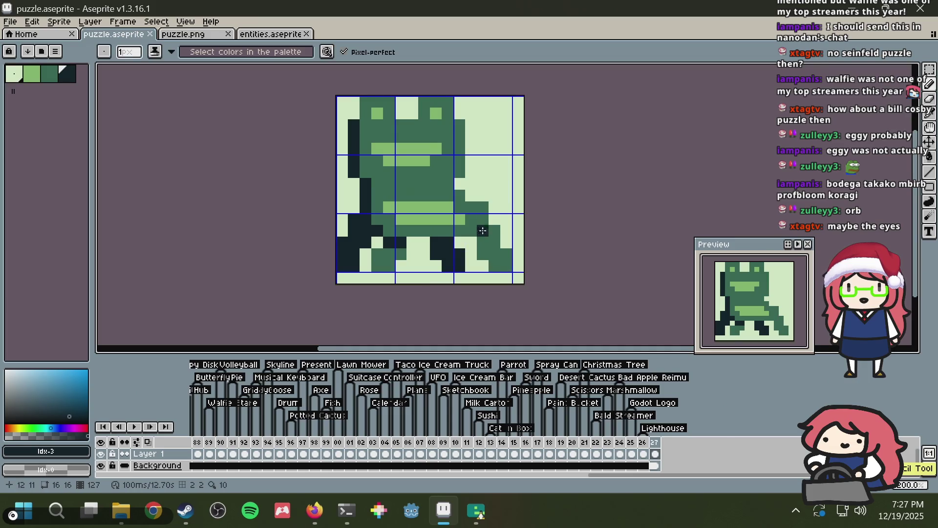
{"action": "scroll", "coordinate": [508, 206], "scroll_direction": "down", "scroll_amount": 2}
{"action": "key", "text": "ctrl+z"}
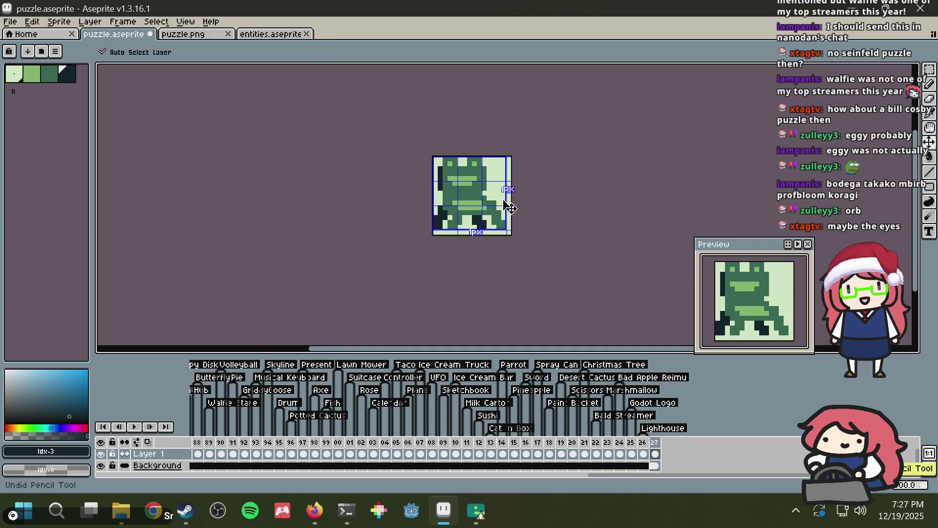
{"action": "scroll", "coordinate": [503, 205], "scroll_direction": "up", "scroll_amount": 2}
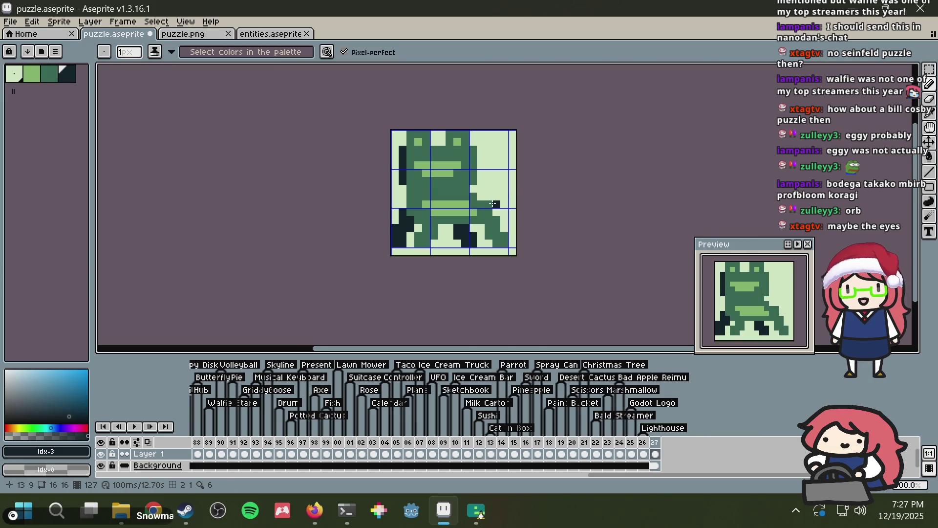
{"action": "key", "text": "ctrl+z"}
{"action": "key", "text": "ctrl+z"}
{"action": "scroll", "coordinate": [491, 198], "scroll_direction": "down", "scroll_amount": 1}
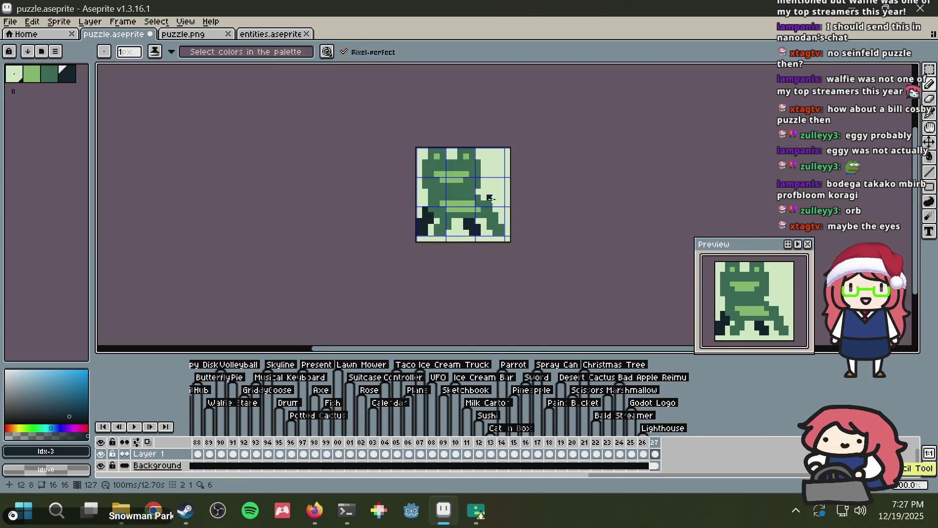
{"action": "scroll", "coordinate": [490, 199], "scroll_direction": "down", "scroll_amount": 5}
{"action": "scroll", "coordinate": [469, 230], "scroll_direction": "up", "scroll_amount": 6}
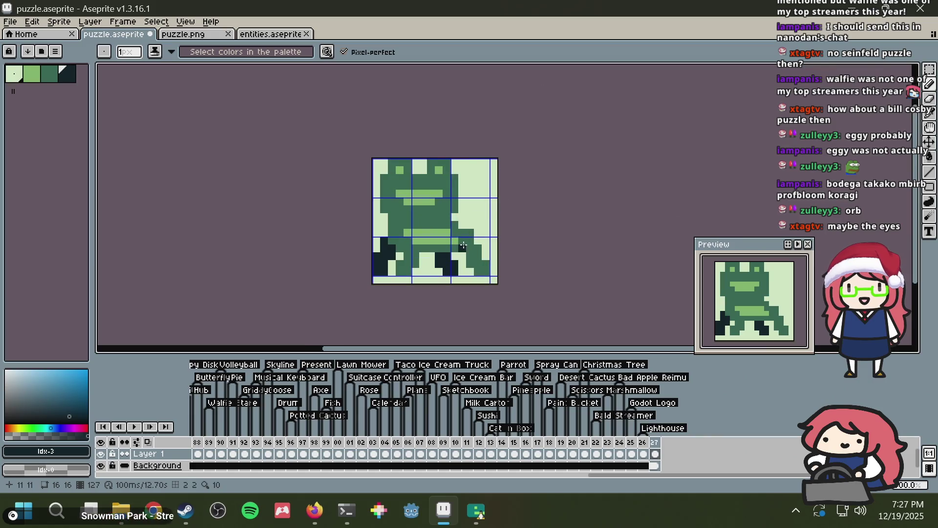
{"action": "scroll", "coordinate": [463, 245], "scroll_direction": "up", "scroll_amount": 3}
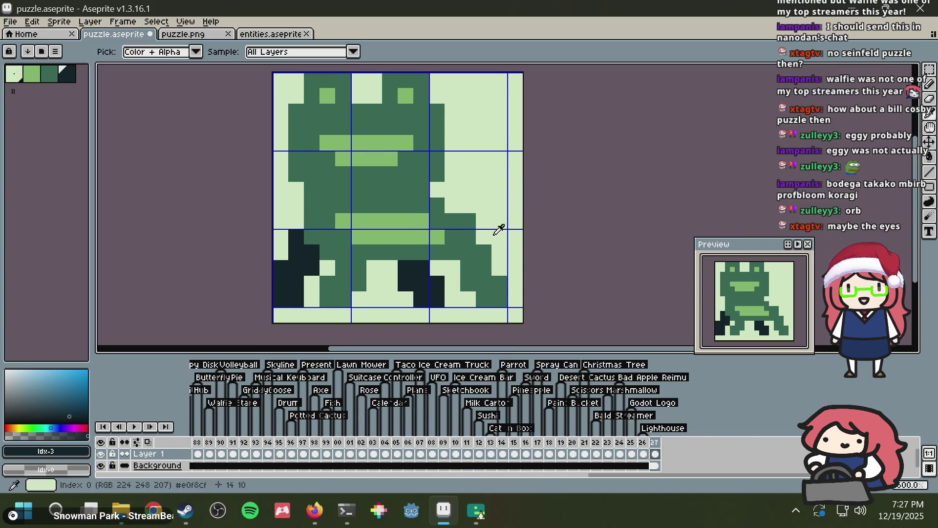
Step: Thin the frog's right leg with light green and add a dark green pixel to it
{"action": "key", "text": "alt+Tab"}
{"action": "key", "text": "alt+Tab"}
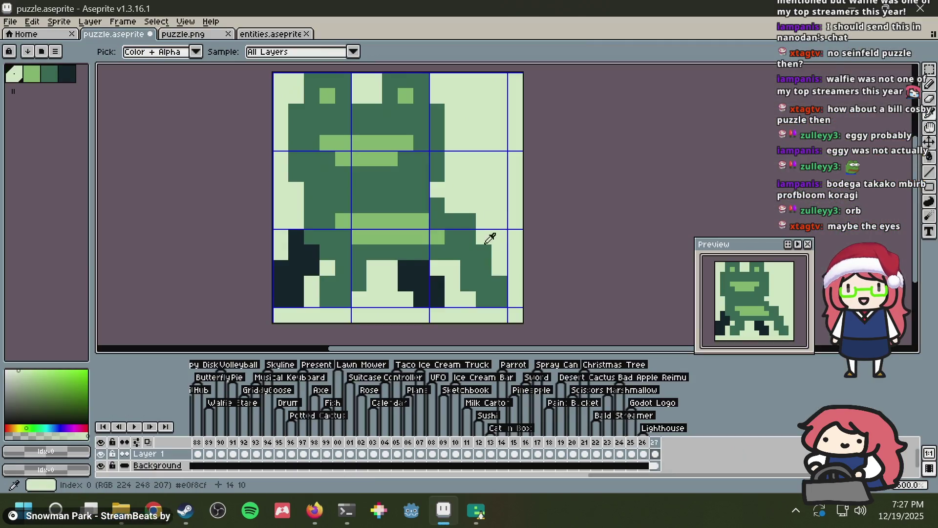
{"action": "left_click", "coordinate": [484, 268]}
{"action": "left_click_drag", "start_coordinate": [500, 281], "coordinate": [499, 301]}
{"action": "left_click", "coordinate": [475, 252], "text": "alt"}
{"action": "left_click", "coordinate": [455, 266]}
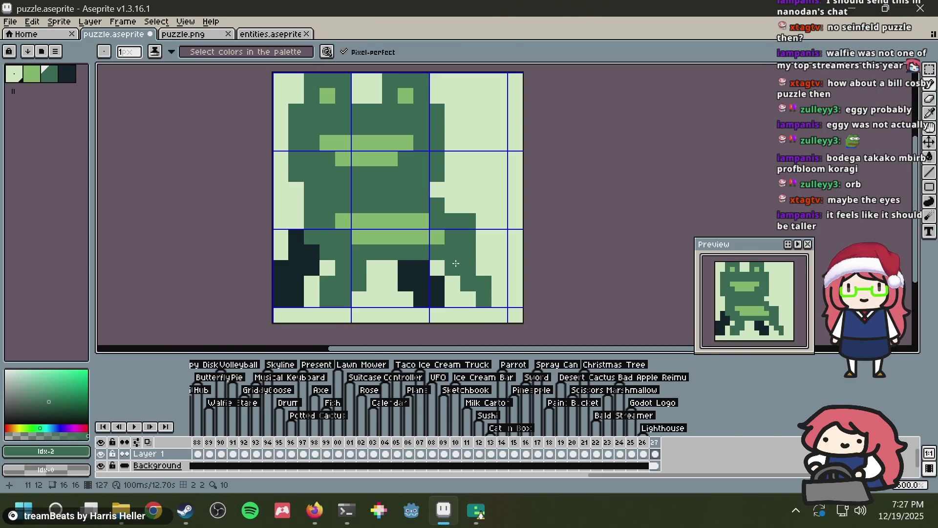
Step: Select the head's right side and shift it one pixel left
{"action": "key", "text": "m"}
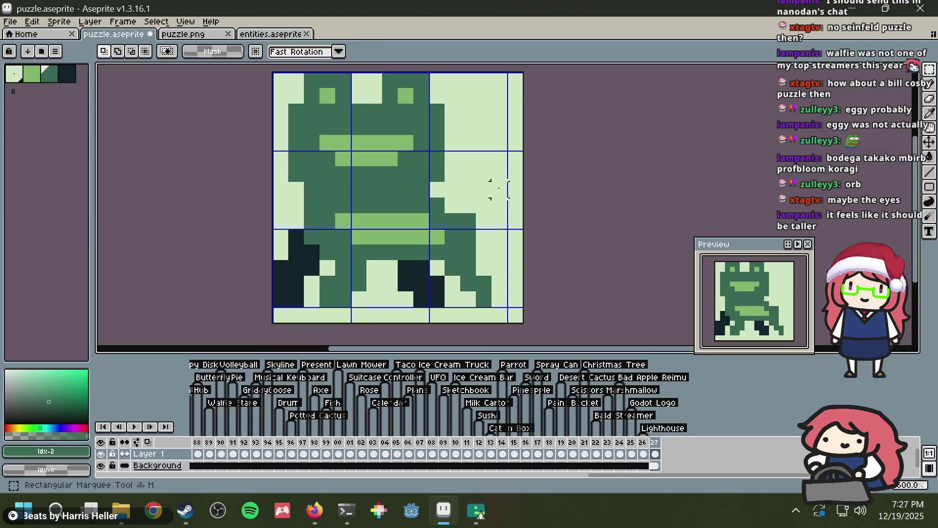
{"action": "mouse_move", "coordinate": [425, 125]}
{"action": "left_mouse_down"}
{"action": "mouse_move", "coordinate": [452, 80]}
{"action": "mouse_move", "coordinate": [383, 214]}
{"action": "left_mouse_up"}
{"action": "left_click_drag", "start_coordinate": [415, 147], "coordinate": [399, 146]}
{"action": "key", "text": "ctrl+d"}
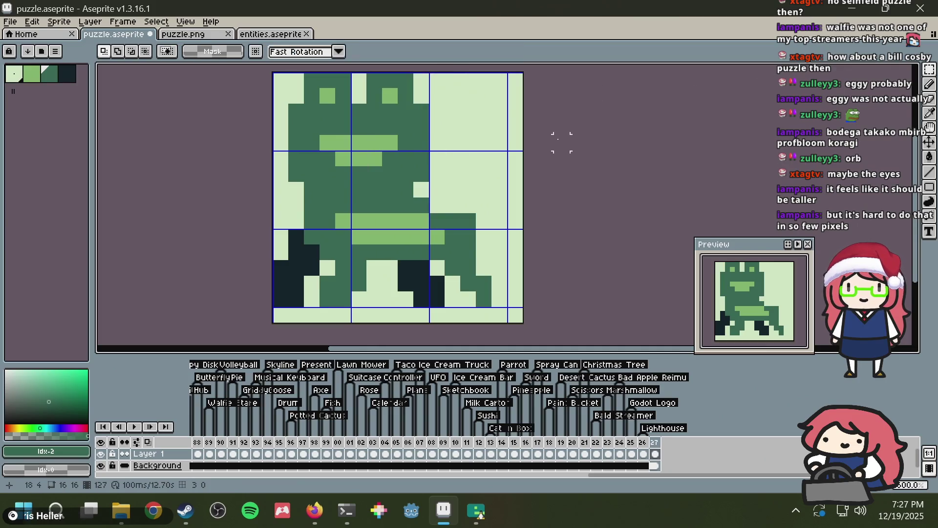
Step: Add dark green pixels between the ears and beside the head, checking the reference
{"action": "key", "text": "alt+Tab"}
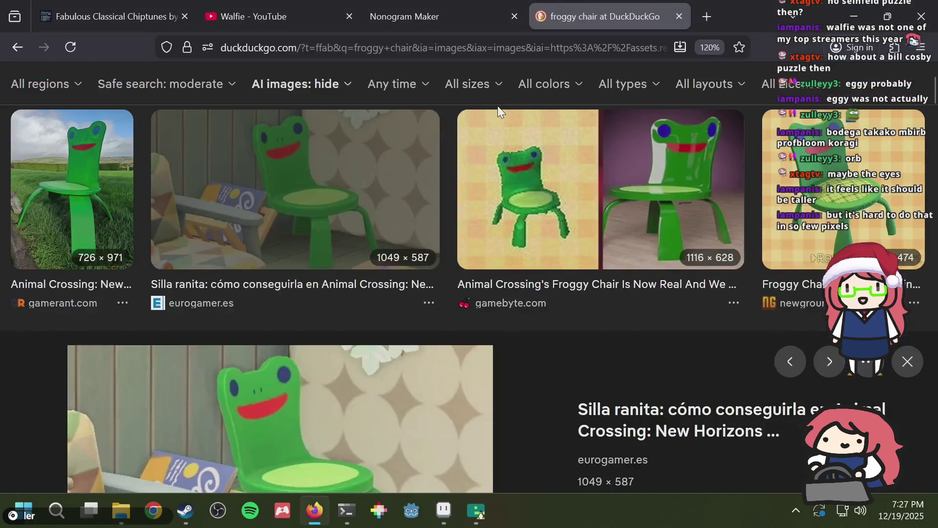
{"action": "key", "text": "alt+Tab"}
{"action": "scroll", "coordinate": [366, 106], "scroll_direction": "up", "scroll_amount": 2}
{"action": "key", "text": "b"}
{"action": "left_click", "coordinate": [345, 87]}
{"action": "left_click", "coordinate": [471, 115]}
{"action": "scroll", "coordinate": [471, 116], "scroll_direction": "down", "scroll_amount": 5}
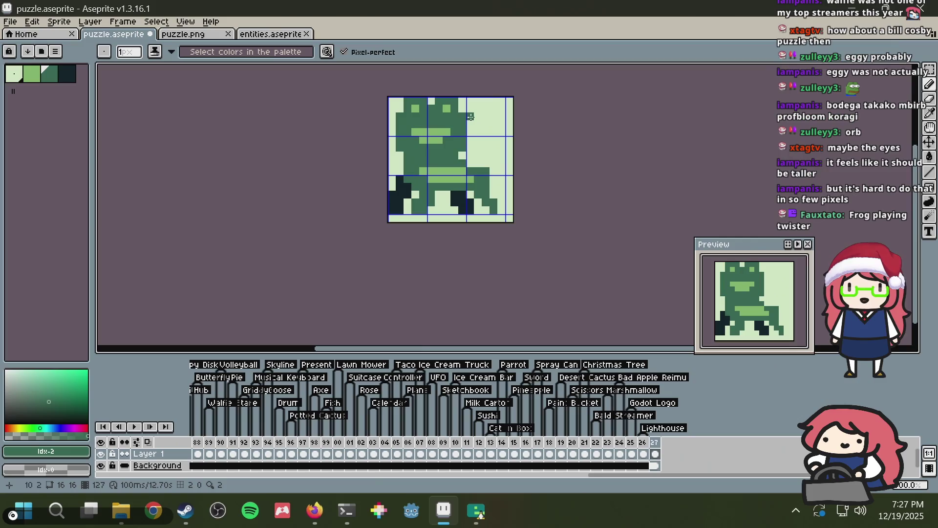
{"action": "scroll", "coordinate": [462, 149], "scroll_direction": "up", "scroll_amount": 3}
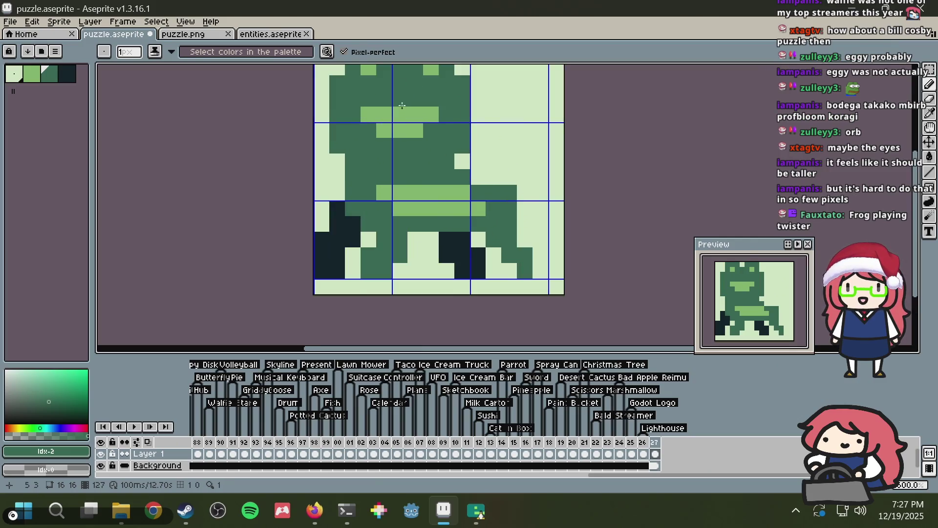
{"action": "key", "text": "alt+Tab"}
{"action": "key", "text": "alt+Tab"}
{"action": "left_click", "coordinate": [383, 107], "text": "alt"}
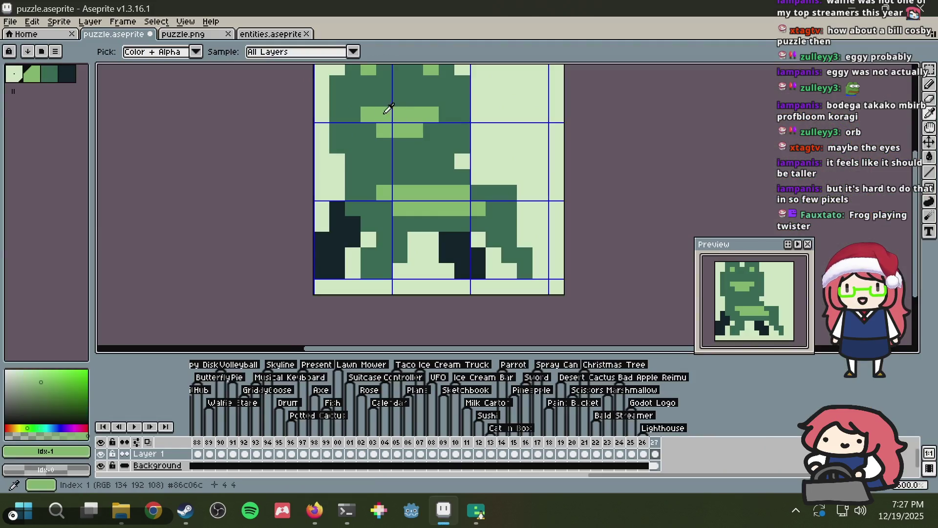
Step: Widen the light-green mouth and paint dark green pixels beneath it
{"action": "left_click_drag", "start_coordinate": [407, 95], "coordinate": [433, 97]}
{"action": "left_click", "coordinate": [447, 105], "text": "alt"}
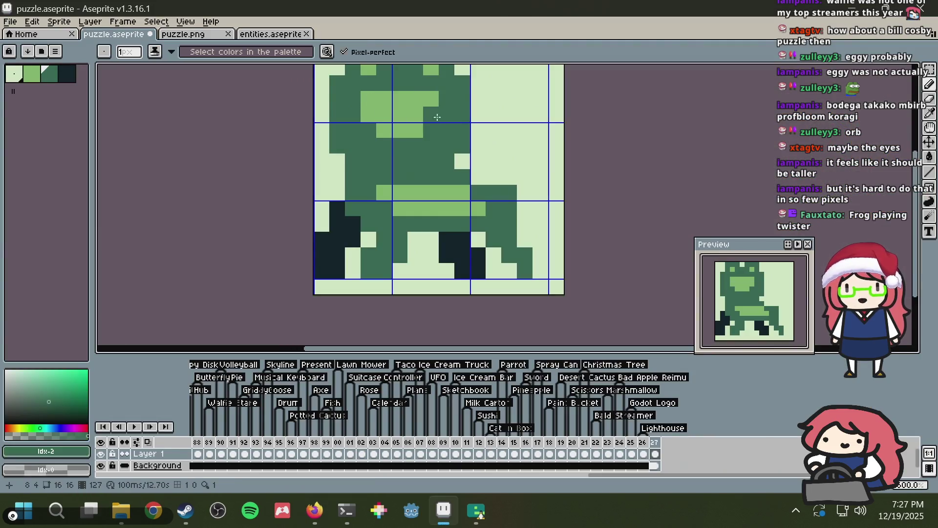
{"action": "left_click", "coordinate": [384, 130]}
{"action": "left_click_drag", "start_coordinate": [400, 130], "coordinate": [415, 130]}
{"action": "scroll", "coordinate": [446, 175], "scroll_direction": "down", "scroll_amount": 2}
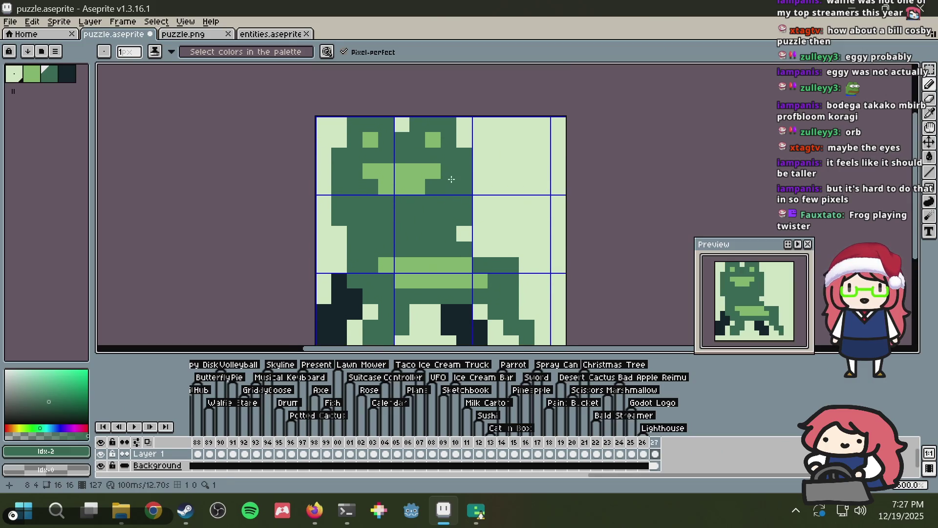
{"action": "scroll", "coordinate": [446, 176], "scroll_direction": "down", "scroll_amount": 1}
{"action": "scroll", "coordinate": [446, 175], "scroll_direction": "up", "scroll_amount": 2}
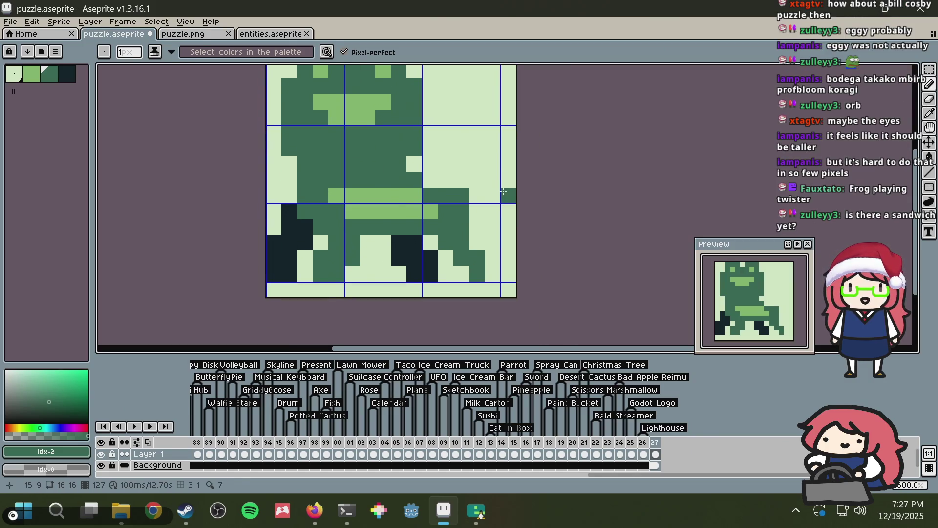
Step: Clear the belly row's end pixel, fill the gap on the right side, and save
{"action": "left_click", "coordinate": [499, 156], "text": "alt"}
{"action": "left_click", "coordinate": [462, 194]}
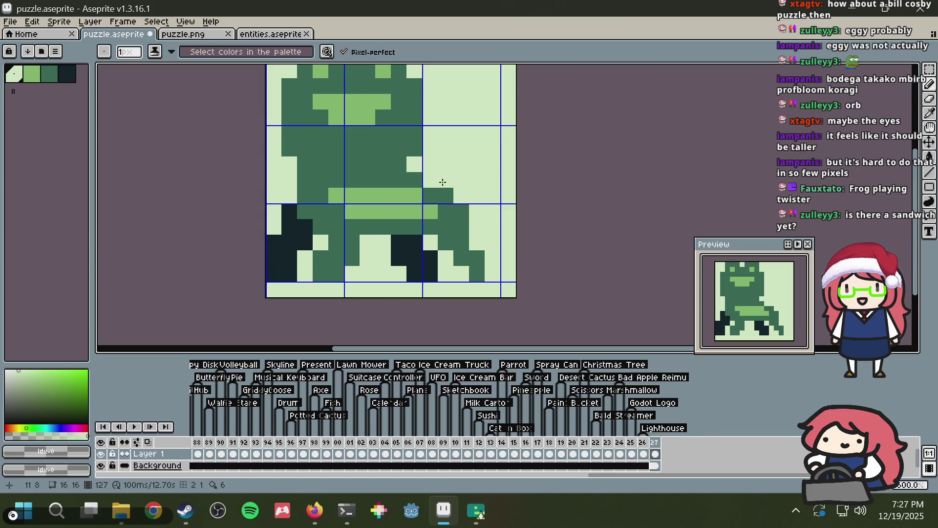
{"action": "left_click", "coordinate": [415, 172], "text": "alt"}
{"action": "left_click", "coordinate": [430, 180]}
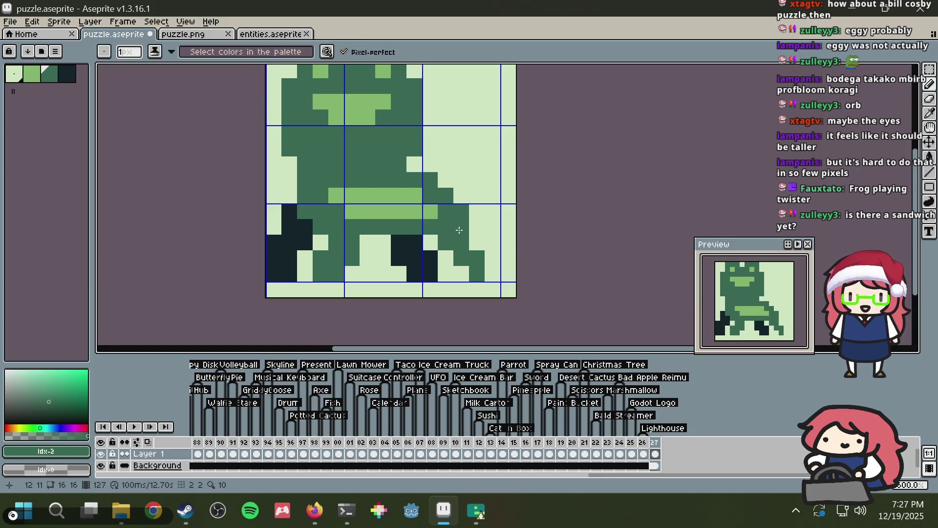
{"action": "key", "text": "ctrl+s"}
Step: Undo the trial diagonal line in the top-right tile and save the restored sprite
{"action": "scroll", "coordinate": [460, 146], "scroll_direction": "down", "scroll_amount": 3}
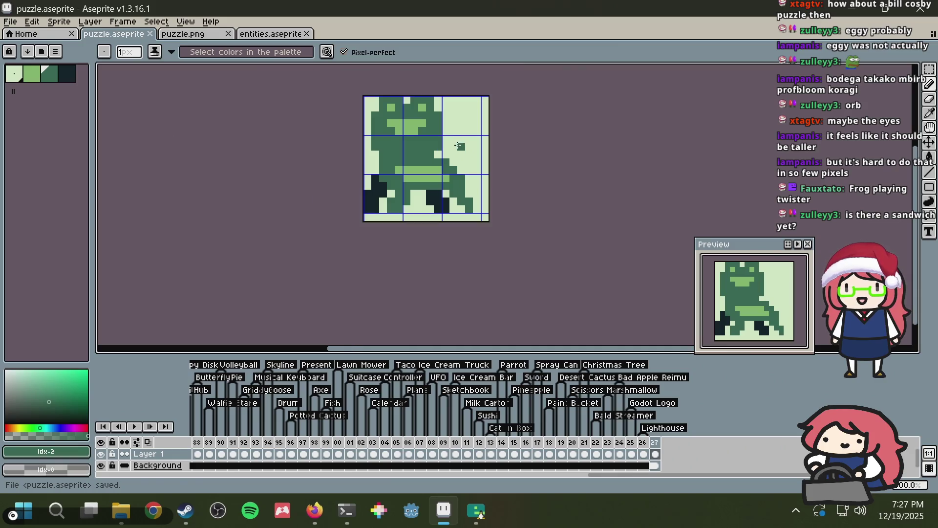
{"action": "left_click_drag", "start_coordinate": [480, 100], "coordinate": [446, 131]}
{"action": "left_click", "coordinate": [381, 176]}
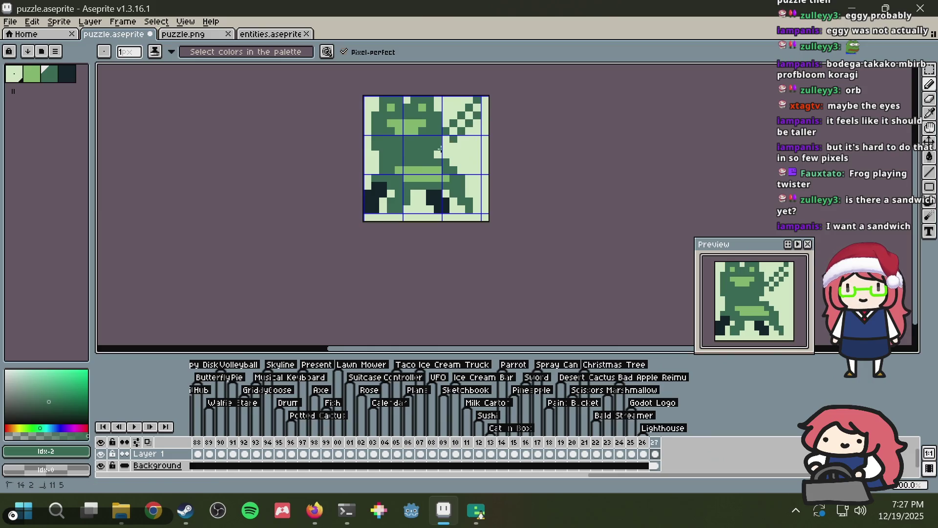
{"action": "key", "text": "v"}
{"action": "key", "text": "ctrl+z"}
{"action": "key", "text": "ctrl+z"}
{"action": "key", "text": "b"}
{"action": "key", "text": "ctrl+s"}
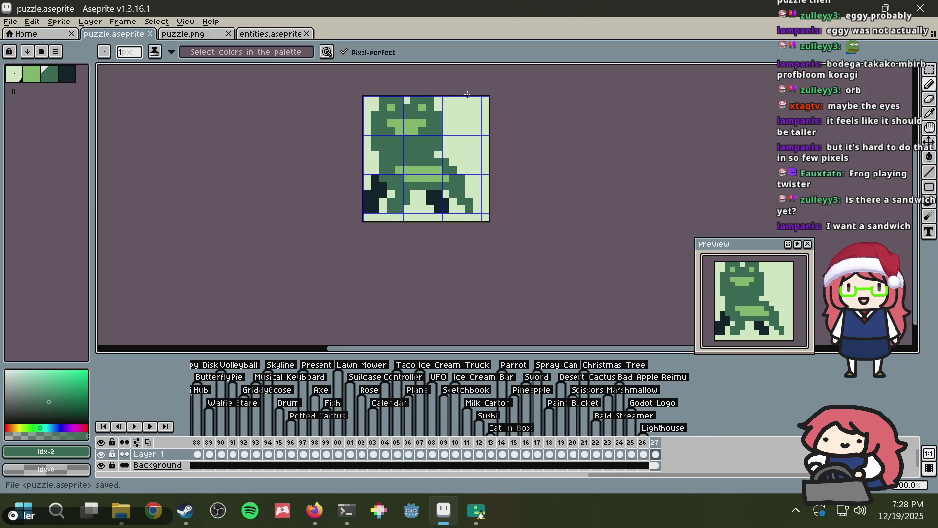
{"action": "scroll", "coordinate": [422, 168], "scroll_direction": "up", "scroll_amount": 1}
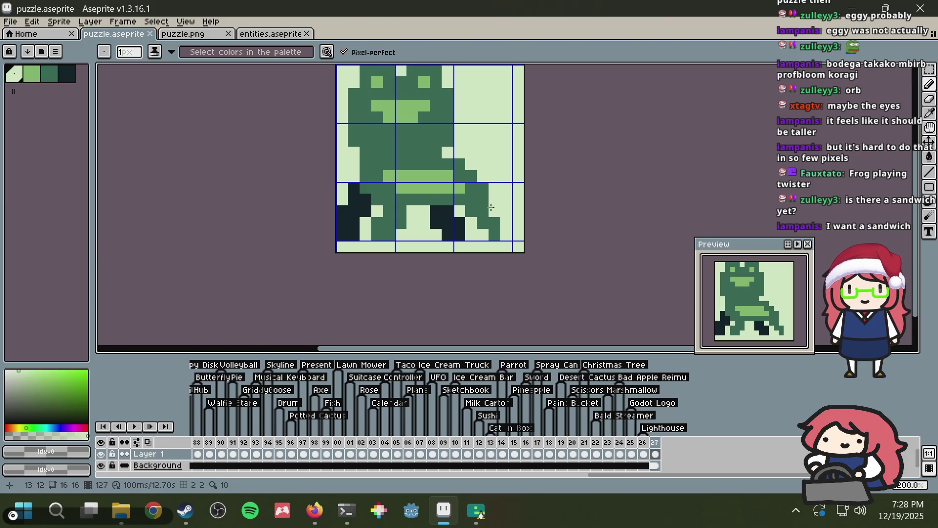
{"action": "scroll", "coordinate": [520, 174], "scroll_direction": "down", "scroll_amount": 5}
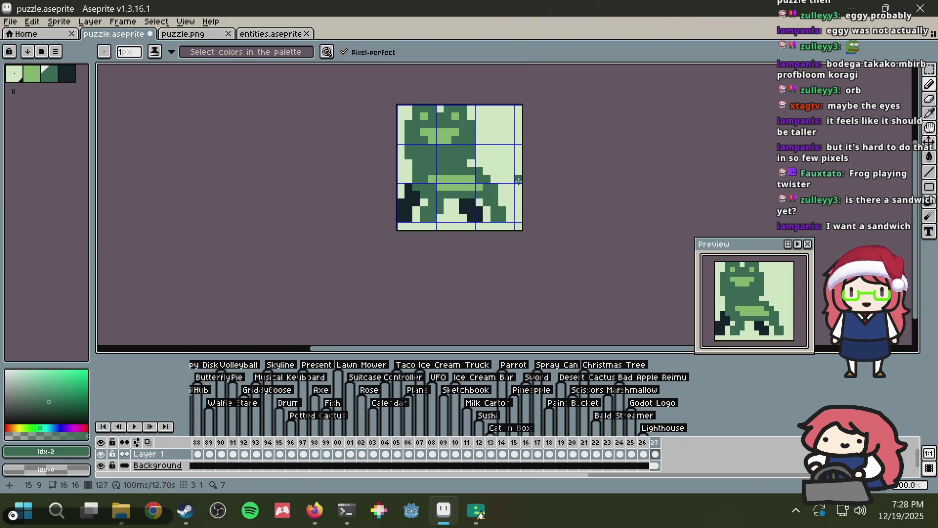
{"action": "key", "text": "ctrl+s"}
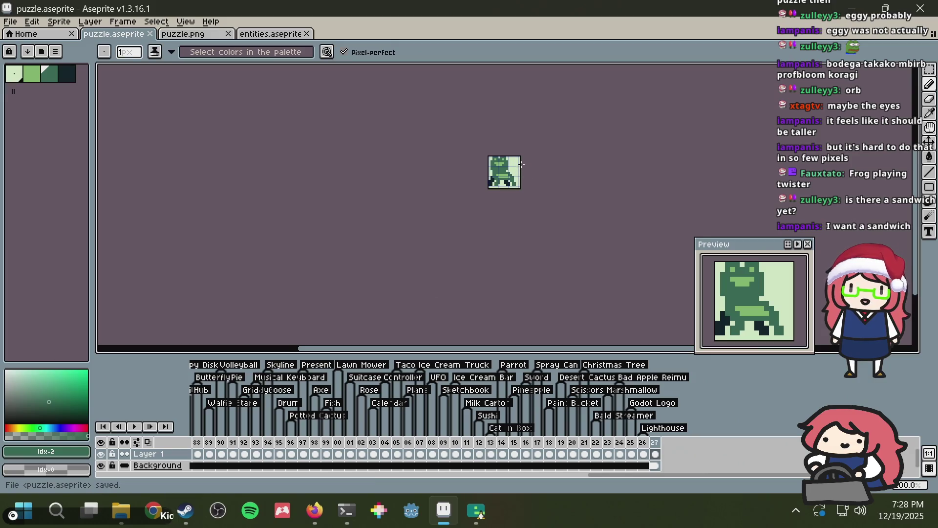
{"action": "scroll", "coordinate": [521, 178], "scroll_direction": "up", "scroll_amount": 5}
{"action": "key", "text": "i"}
{"action": "key", "text": "alt+Tab"}
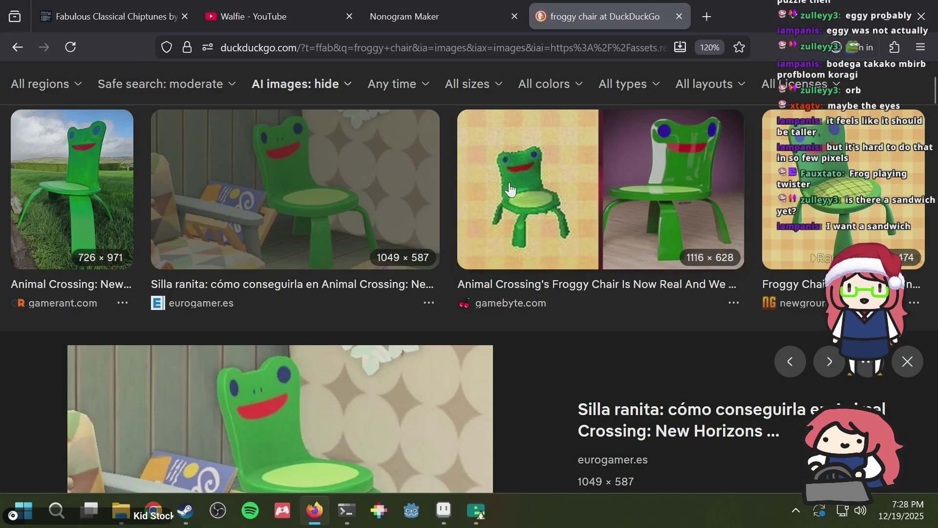
{"action": "key", "text": "alt+Tab"}
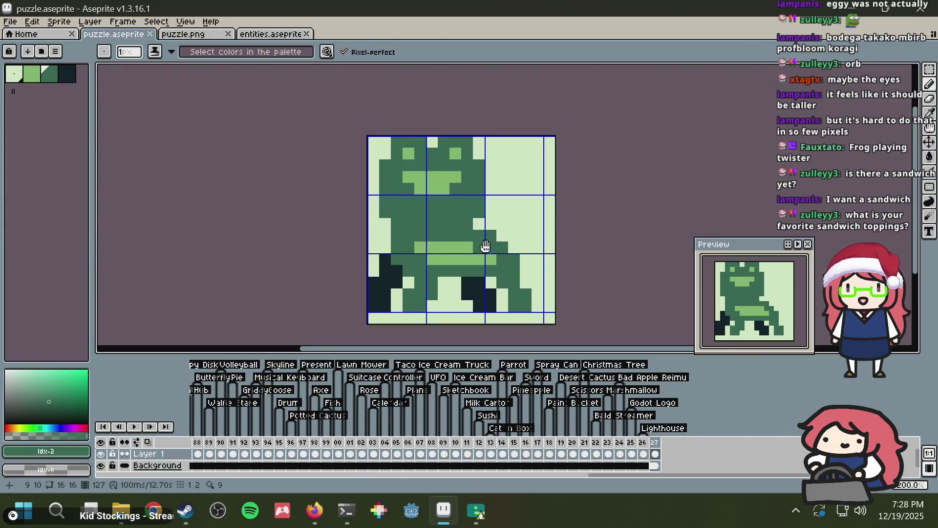
Step: Sample the darkest colour and darken pixels on the left and right legs
{"action": "scroll", "coordinate": [435, 284], "scroll_direction": "up", "scroll_amount": 2}
{"action": "key", "text": "i"}
{"action": "left_click", "coordinate": [381, 234]}
{"action": "key", "text": "b"}
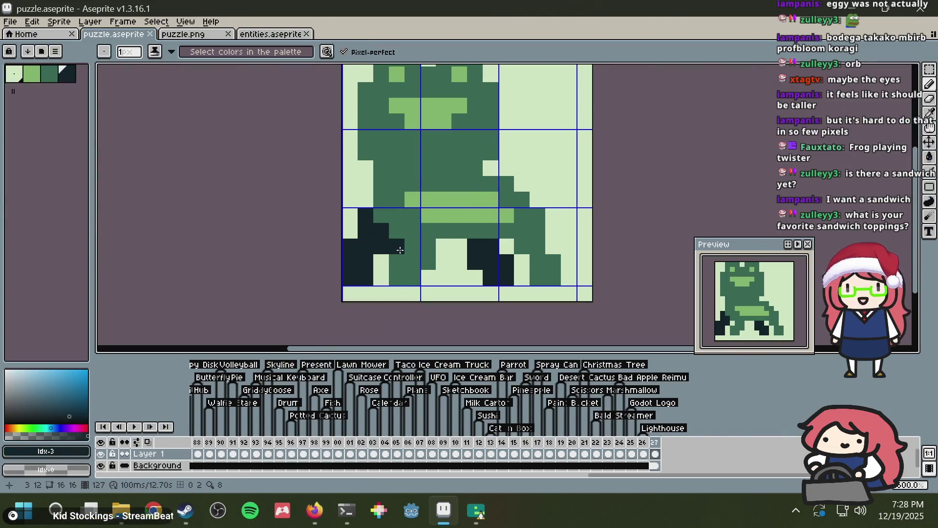
{"action": "left_click_drag", "start_coordinate": [417, 247], "coordinate": [428, 247]}
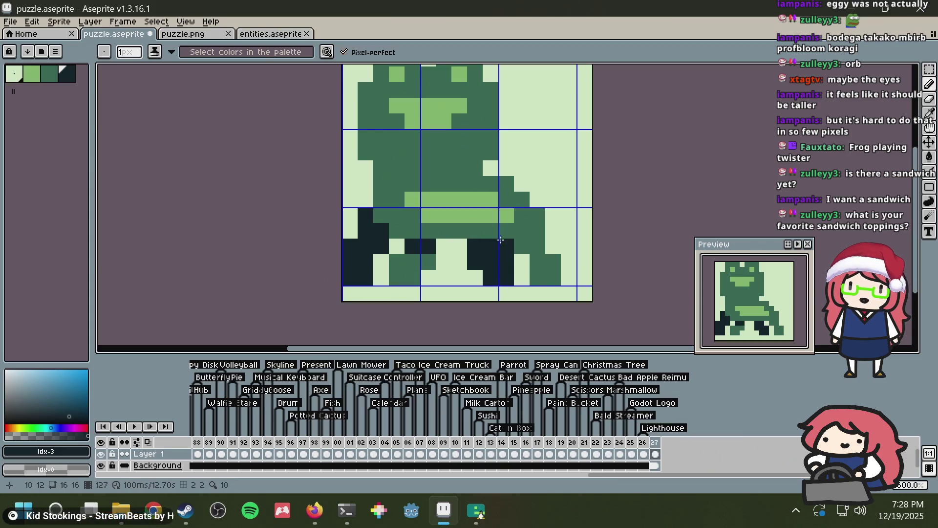
{"action": "mouse_move", "coordinate": [521, 245]}
{"action": "left_mouse_down"}
{"action": "mouse_move", "coordinate": [534, 240]}
{"action": "mouse_move", "coordinate": [534, 223]}
{"action": "mouse_move", "coordinate": [549, 224]}
{"action": "left_mouse_up"}
Step: Fill both legs with the darkest colour, then undo the fills and leg pixels
{"action": "key", "text": "g"}
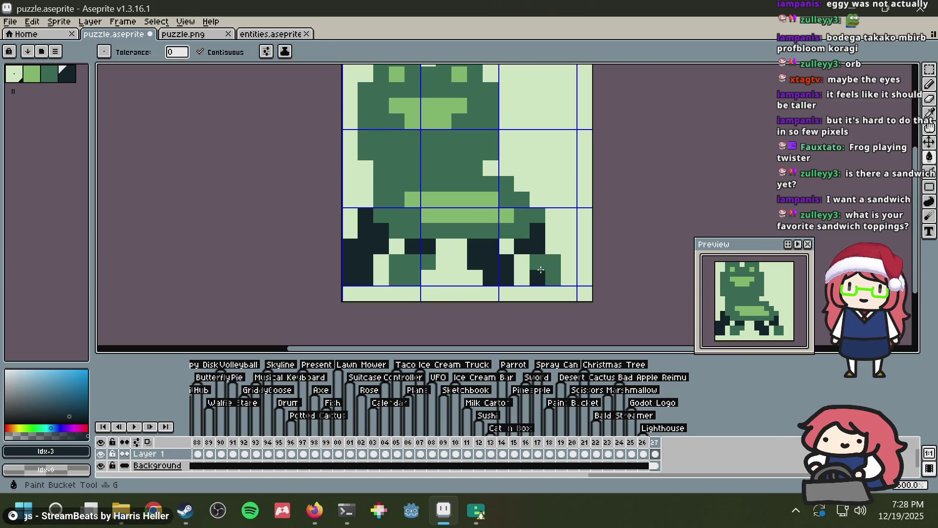
{"action": "left_click", "coordinate": [537, 264]}
{"action": "left_click", "coordinate": [411, 267]}
{"action": "key", "text": "v"}
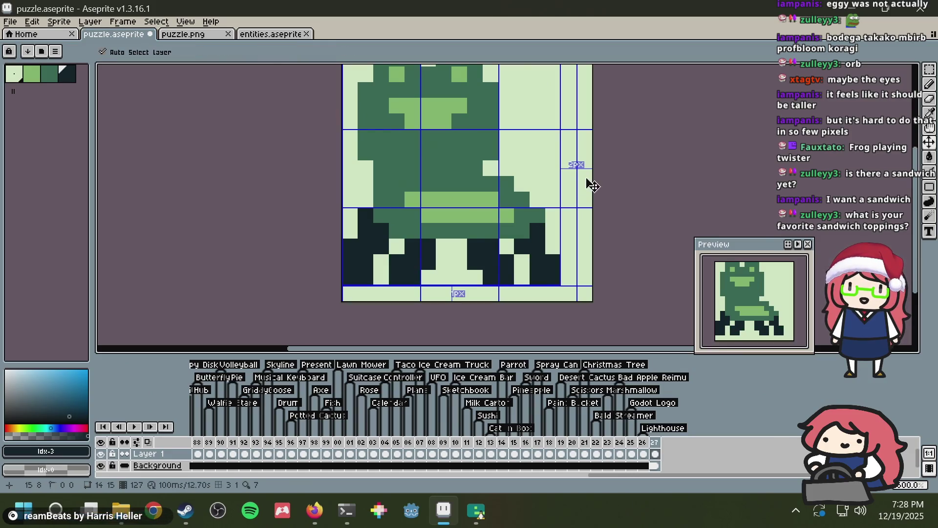
{"action": "key", "text": "ctrl+z"}
{"action": "key", "text": "ctrl+z"}
{"action": "key", "text": "ctrl+z"}
{"action": "key", "text": "ctrl+z"}
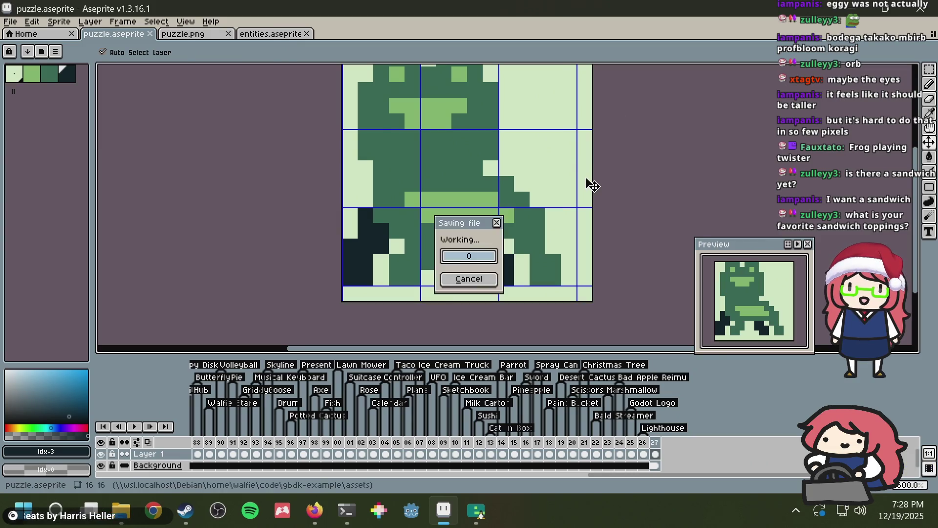
{"action": "key", "text": "b"}
Step: Reposition the dark pixels on the right leg, removing misplaced ones, and save
{"action": "left_click", "coordinate": [537, 199]}
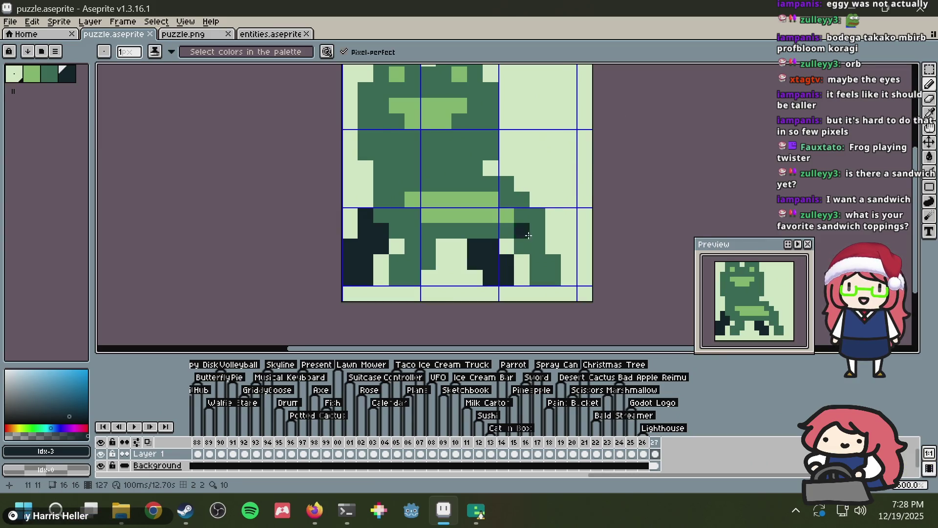
{"action": "left_click", "coordinate": [522, 246]}
{"action": "key", "text": "ctrl+z"}
{"action": "key", "text": "ctrl+z"}
{"action": "left_click", "coordinate": [556, 212]}
{"action": "key", "text": "ctrl+s"}
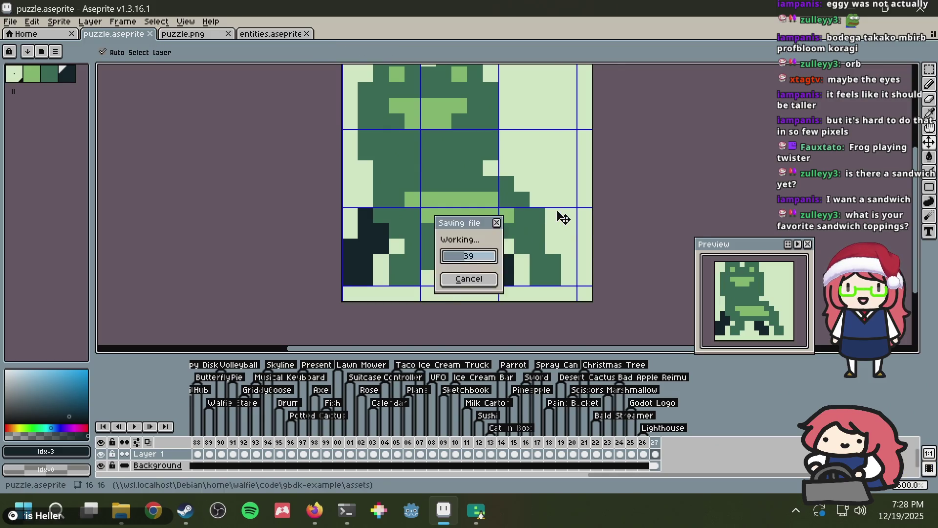
{"action": "key", "text": "ctrl+z"}
{"action": "left_click", "coordinate": [555, 205]}
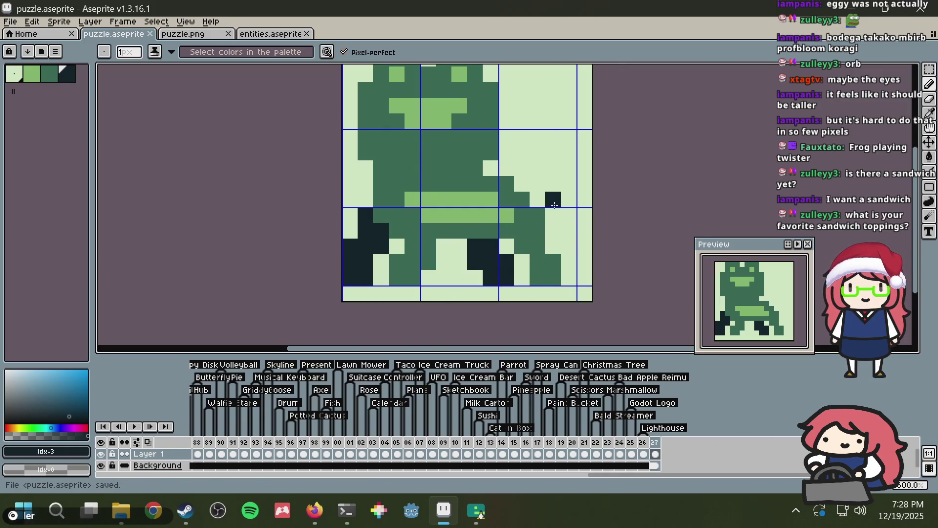
{"action": "key", "text": "ctrl+z"}
{"action": "key", "text": "ctrl+s"}
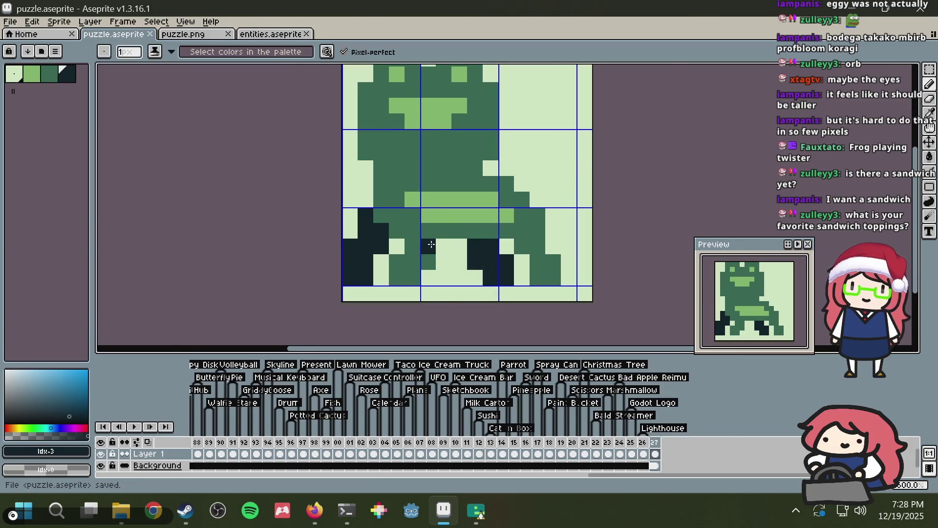
Step: Try a dark shading pixel beside the leg, undo the last stroke, and save puzzle.aseprite
{"action": "scroll", "coordinate": [433, 245], "scroll_direction": "up", "scroll_amount": 1}
{"action": "left_click", "coordinate": [408, 243]}
{"action": "left_click_drag", "start_coordinate": [408, 243], "coordinate": [518, 204]}
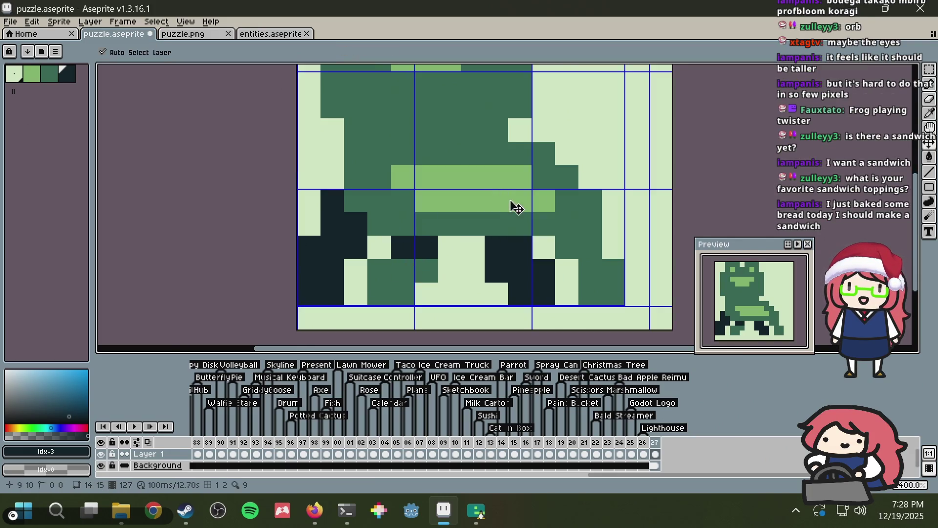
{"action": "key", "text": "ctrl+z"}
{"action": "left_click", "coordinate": [565, 229]}
{"action": "key", "text": "ctrl+s"}
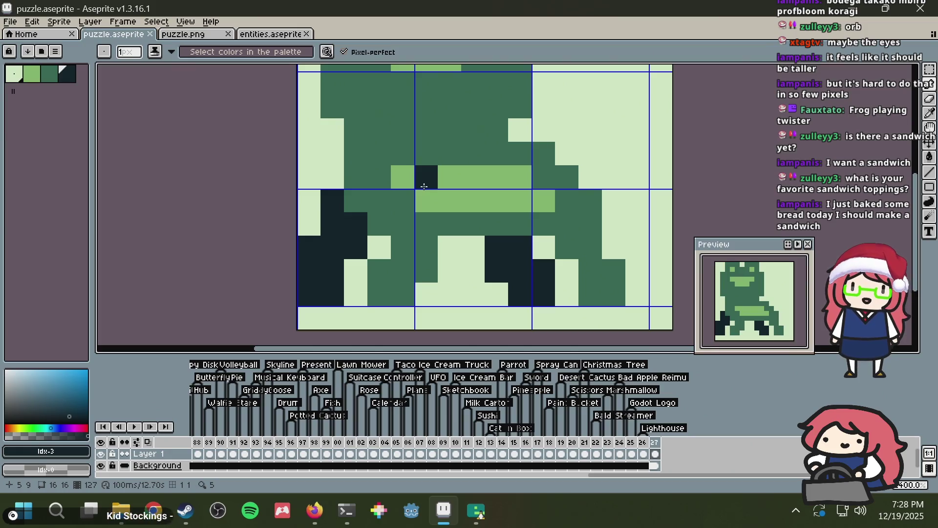
{"action": "key", "text": "ctrl+s"}
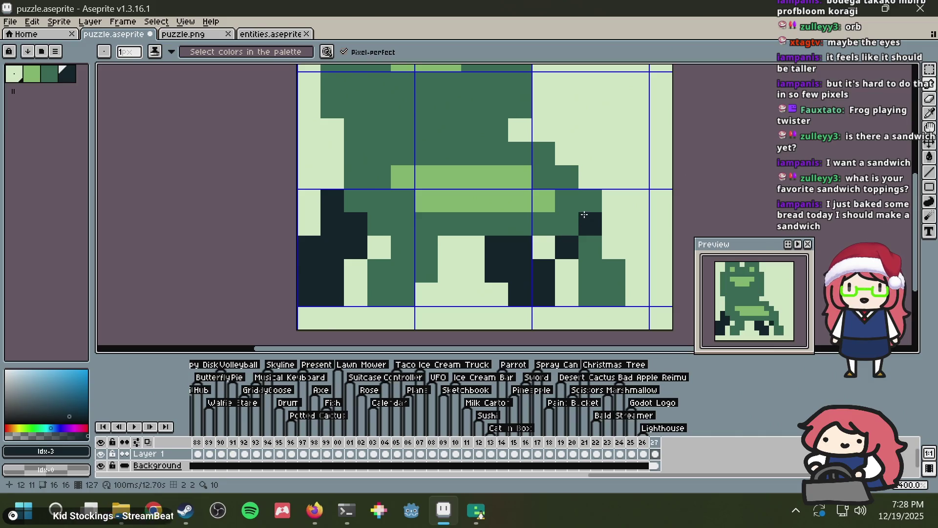
{"action": "key", "text": "ctrl+z"}
{"action": "key", "text": "ctrl+z"}
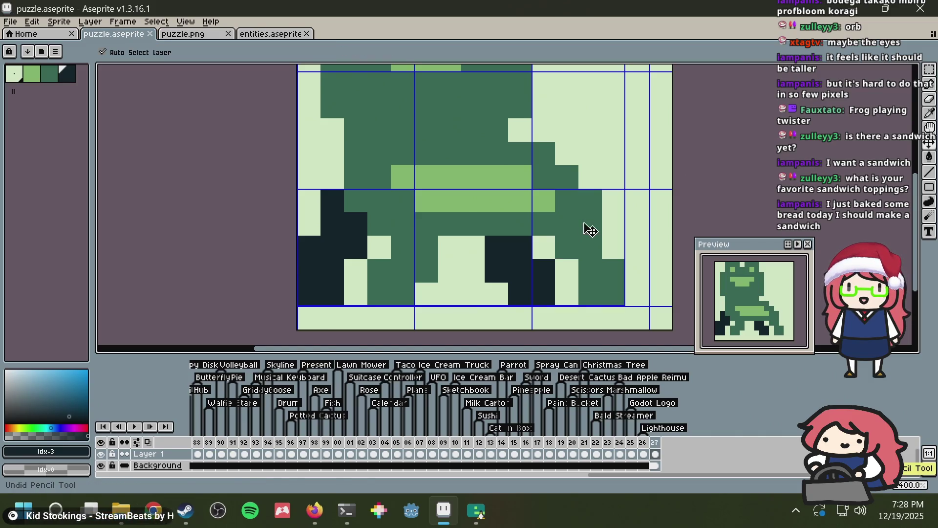
{"action": "key", "text": "ctrl+s"}
{"action": "scroll", "coordinate": [586, 225], "scroll_direction": "down", "scroll_amount": 2}
{"action": "scroll", "coordinate": [584, 223], "scroll_direction": "up", "scroll_amount": 3}
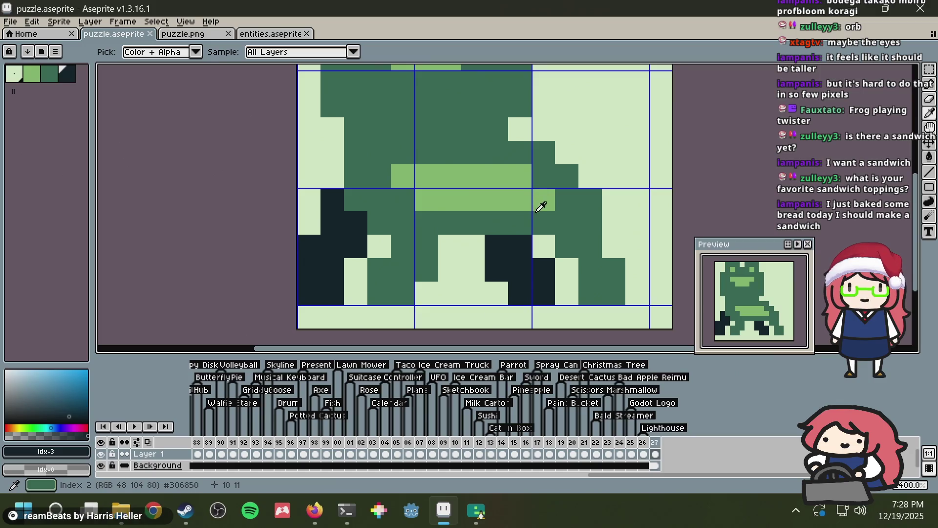
Step: Paint the body's left side dark green, repaint a leg column pale, and save
{"action": "left_click", "coordinate": [542, 205], "text": "alt"}
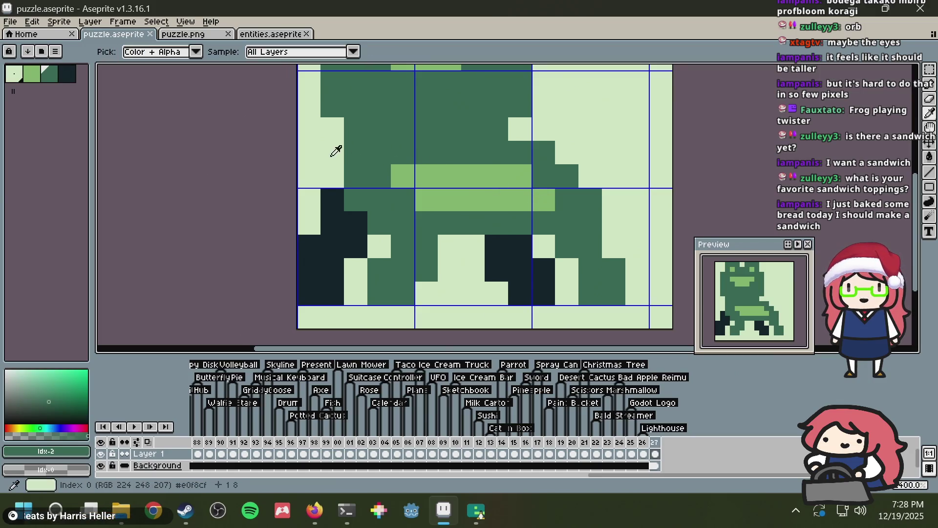
{"action": "left_click_drag", "start_coordinate": [333, 176], "coordinate": [343, 149]}
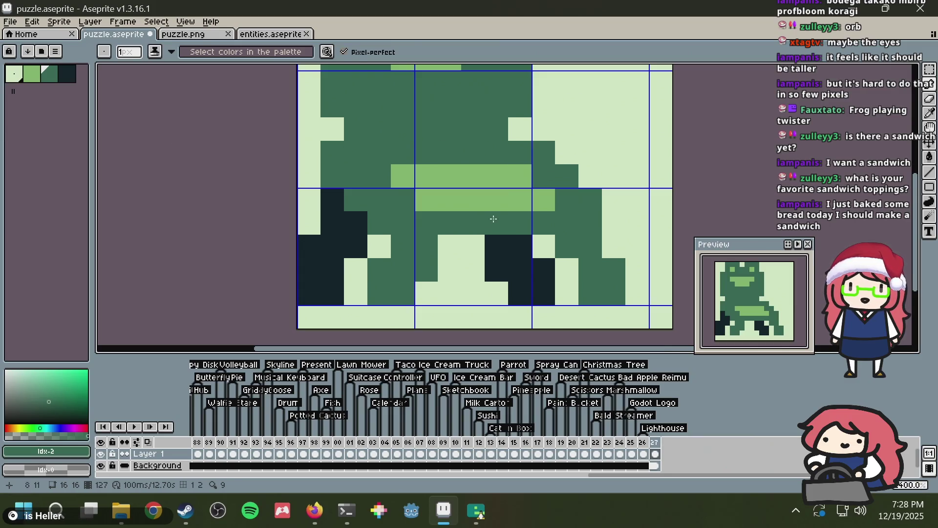
{"action": "key", "text": "alt"}
{"action": "left_click", "coordinate": [371, 244], "text": "alt"}
{"action": "left_click_drag", "start_coordinate": [380, 249], "coordinate": [379, 298]}
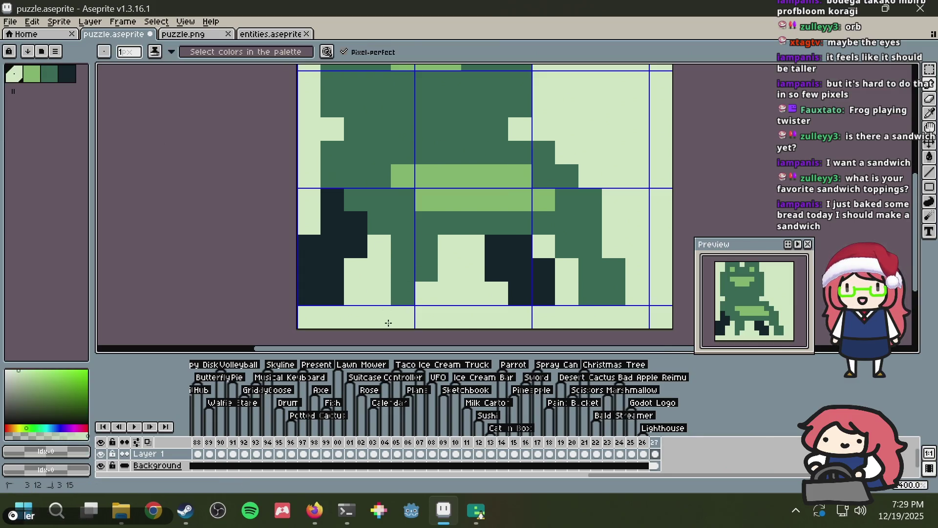
{"action": "left_click", "coordinate": [412, 264], "text": "alt"}
{"action": "left_click", "coordinate": [430, 292]}
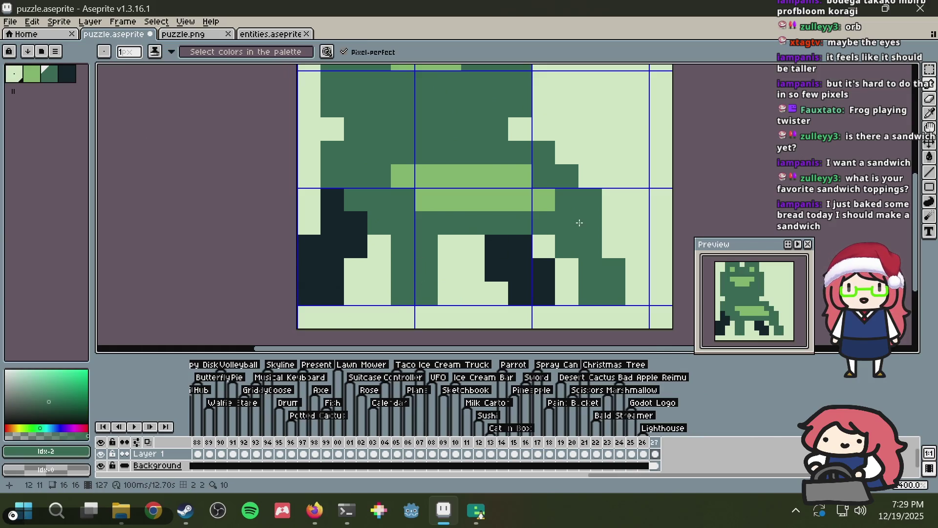
{"action": "key", "text": "ctrl+s"}
Step: Try a dark green column and a cleared column on the right leg, then undo and save
{"action": "key", "text": "alt"}
{"action": "left_click_drag", "start_coordinate": [567, 264], "coordinate": [566, 295]}
{"action": "left_click", "coordinate": [618, 234], "text": "alt"}
{"action": "left_click_drag", "start_coordinate": [614, 264], "coordinate": [612, 293]}
{"action": "key", "text": "v"}
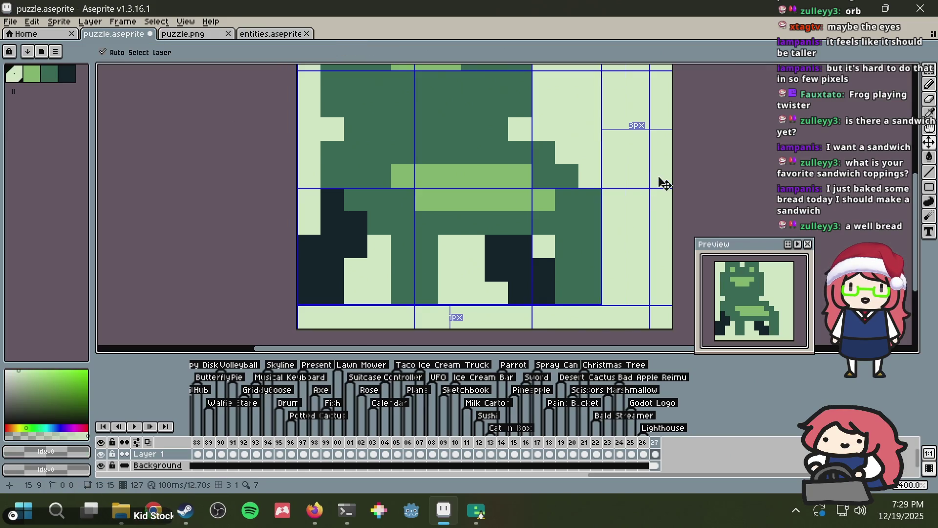
{"action": "key", "text": "ctrl+z"}
{"action": "key", "text": "ctrl+z"}
{"action": "key", "text": "ctrl+s"}
{"action": "key", "text": "b"}
Step: Check the froggy chair reference, then paint the upper light stripe dark green and save
{"action": "scroll", "coordinate": [657, 176], "scroll_direction": "down", "scroll_amount": 2}
{"action": "scroll", "coordinate": [653, 176], "scroll_direction": "down", "scroll_amount": 1}
{"action": "scroll", "coordinate": [648, 178], "scroll_direction": "up", "scroll_amount": 3}
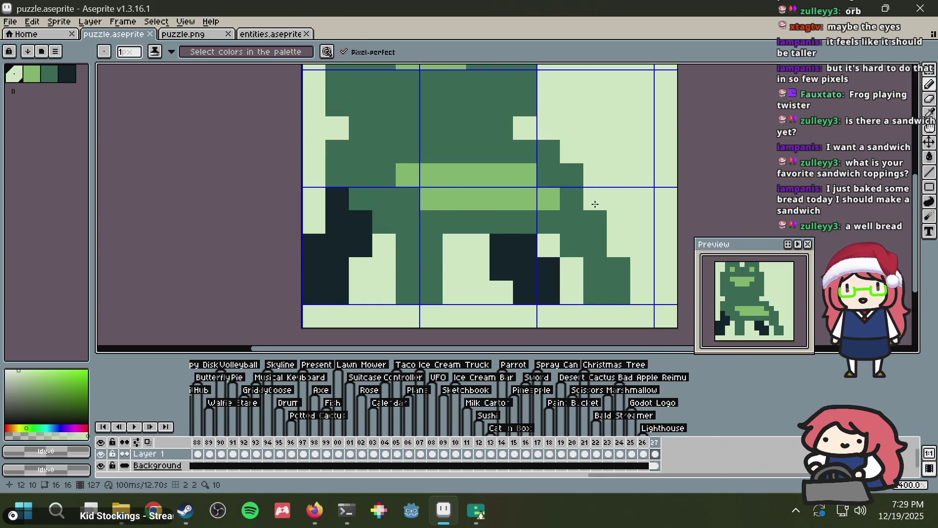
{"action": "key", "text": "alt+Tab"}
{"action": "key", "text": "alt+Tab"}
{"action": "left_click", "coordinate": [404, 200], "text": "alt"}
{"action": "left_click_drag", "start_coordinate": [431, 200], "coordinate": [582, 200]}
{"action": "scroll", "coordinate": [575, 200], "scroll_direction": "down", "scroll_amount": 2}
{"action": "key", "text": "ctrl+s"}
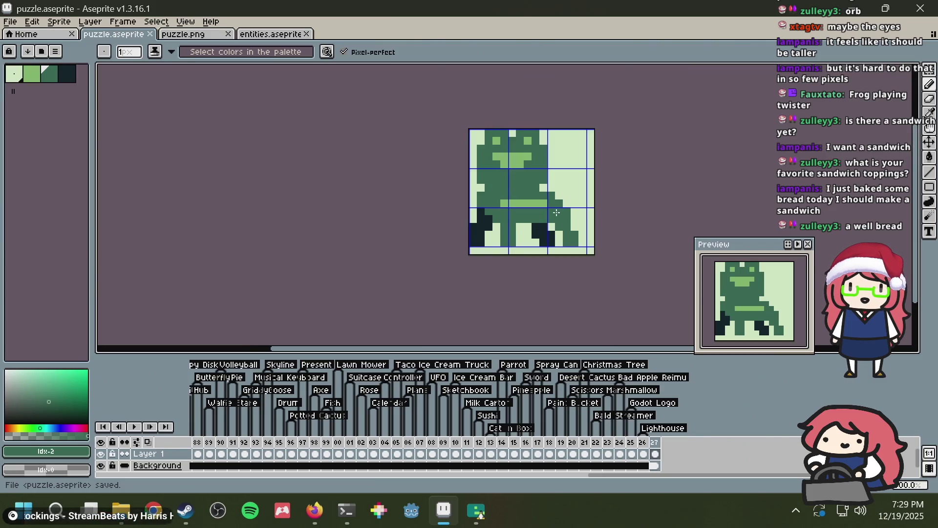
Step: Test a lower light green stripe and extra pixels, undo the extra pixels, and save
{"action": "scroll", "coordinate": [557, 212], "scroll_direction": "up", "scroll_amount": 1}
{"action": "left_click", "coordinate": [474, 189], "text": "alt"}
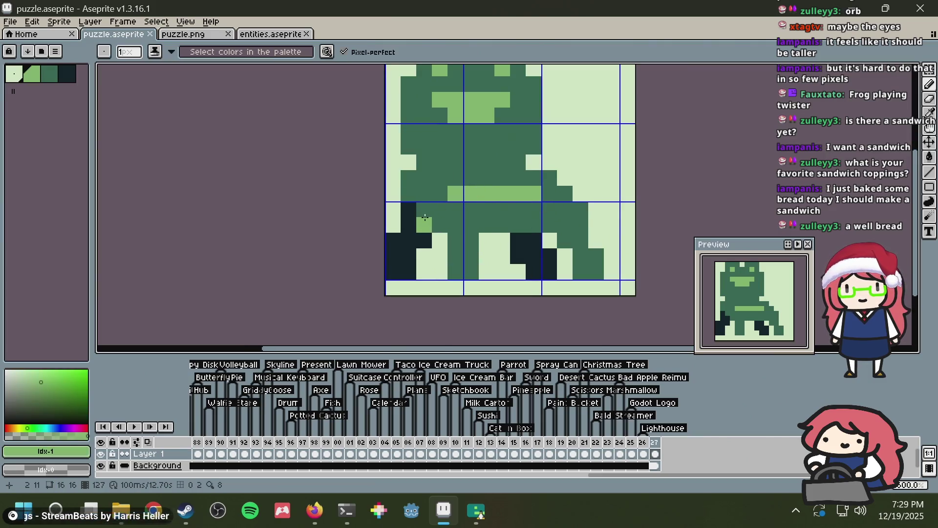
{"action": "mouse_move", "coordinate": [440, 225]}
{"action": "left_mouse_down"}
{"action": "mouse_move", "coordinate": [566, 226]}
{"action": "mouse_move", "coordinate": [581, 217]}
{"action": "left_mouse_up"}
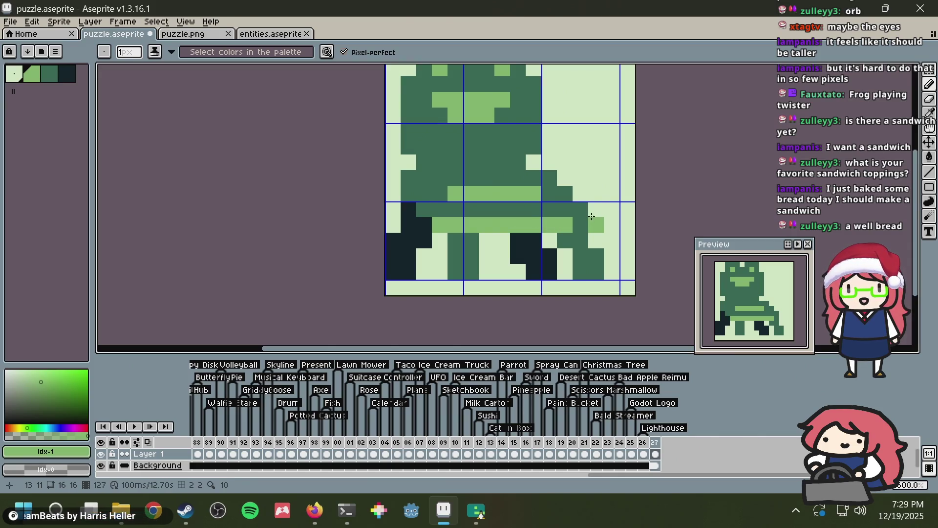
{"action": "left_click", "coordinate": [424, 210]}
{"action": "left_click", "coordinate": [404, 182]}
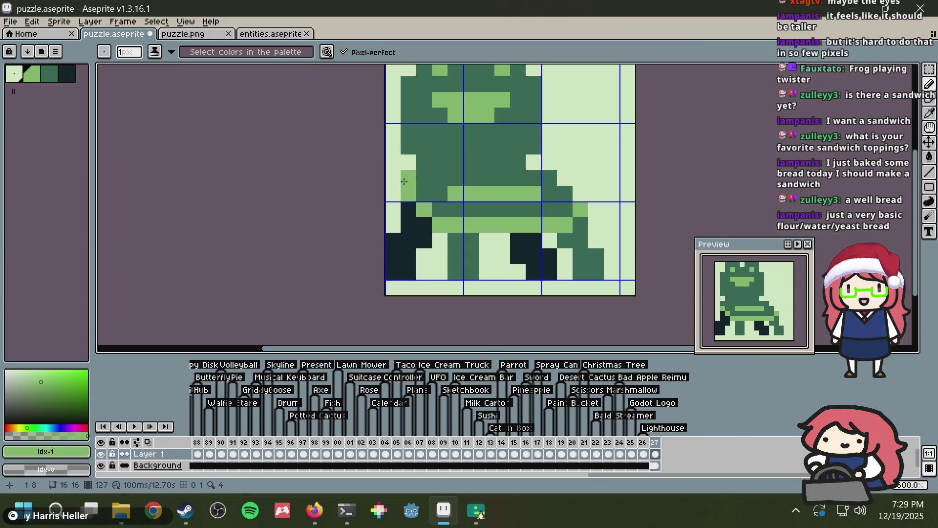
{"action": "key", "text": "ctrl+z"}
{"action": "key", "text": "ctrl+z"}
{"action": "key", "text": "ctrl+z"}
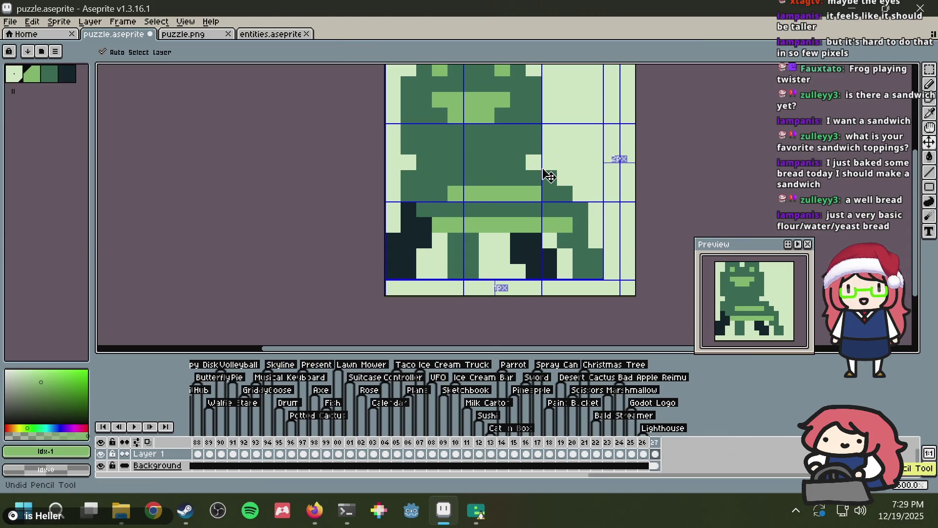
{"action": "key", "text": "ctrl+z"}
{"action": "key", "text": "ctrl+s"}
Step: Save again and compare against the froggy chair reference images
{"action": "scroll", "coordinate": [496, 187], "scroll_direction": "up", "scroll_amount": 1}
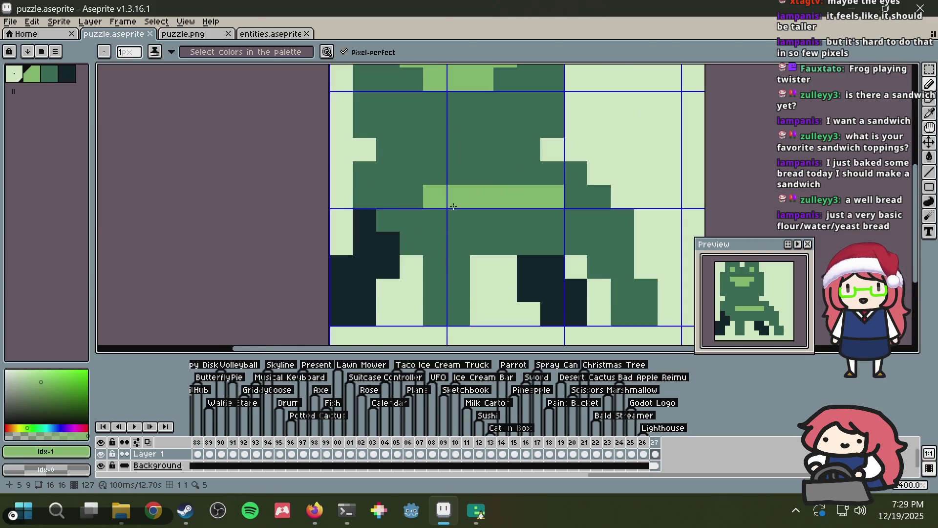
{"action": "key", "text": "ctrl+s"}
{"action": "key", "text": "alt+Tab"}
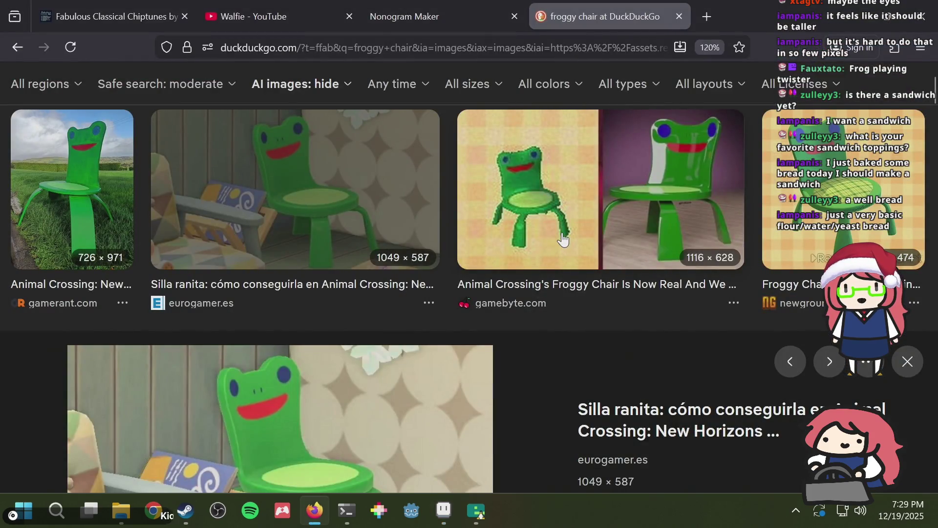
{"action": "key", "text": "alt+Tab"}
Step: Try light green pixels on both legs, keeping only the left-leg pixel
{"action": "key", "text": "i"}
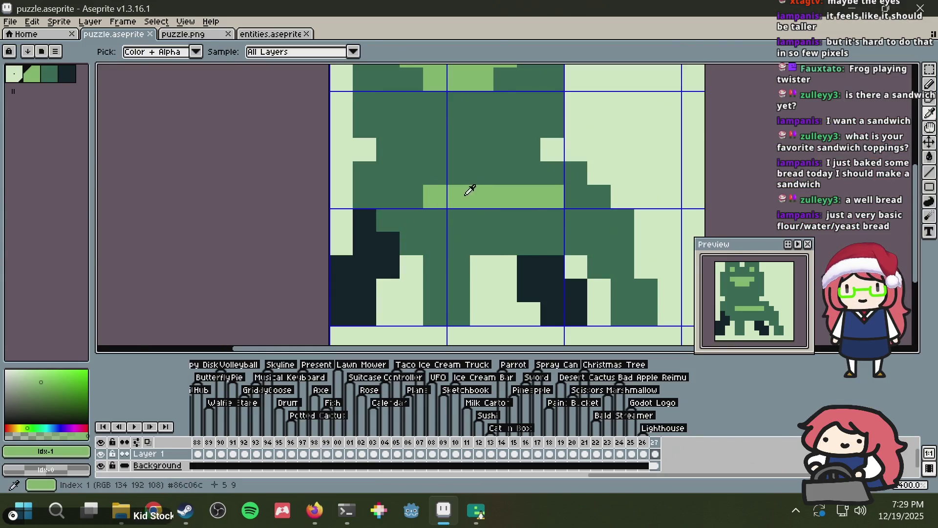
{"action": "key", "text": "b"}
{"action": "left_click_drag", "start_coordinate": [435, 266], "coordinate": [459, 266]}
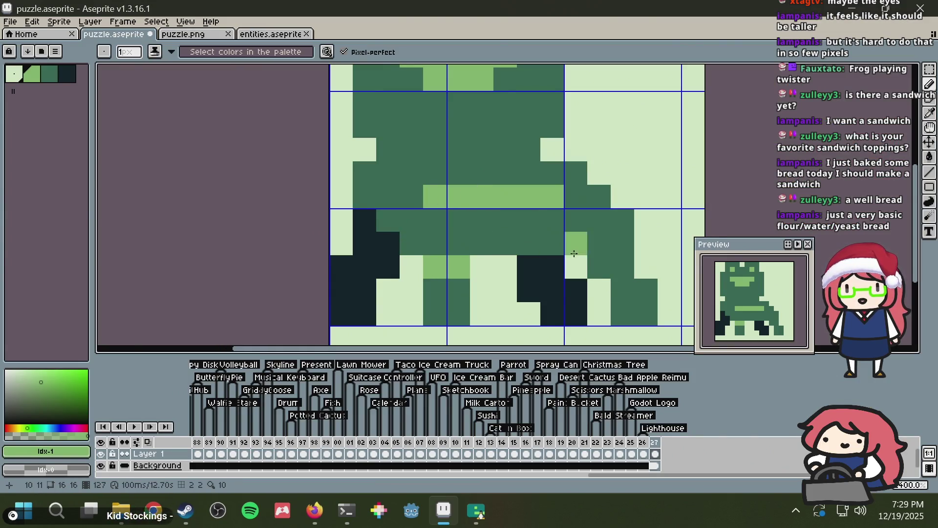
{"action": "key", "text": "ctrl+z"}
{"action": "left_click", "coordinate": [599, 267]}
{"action": "left_click", "coordinate": [622, 243]}
{"action": "left_click_drag", "start_coordinate": [609, 242], "coordinate": [613, 223]}
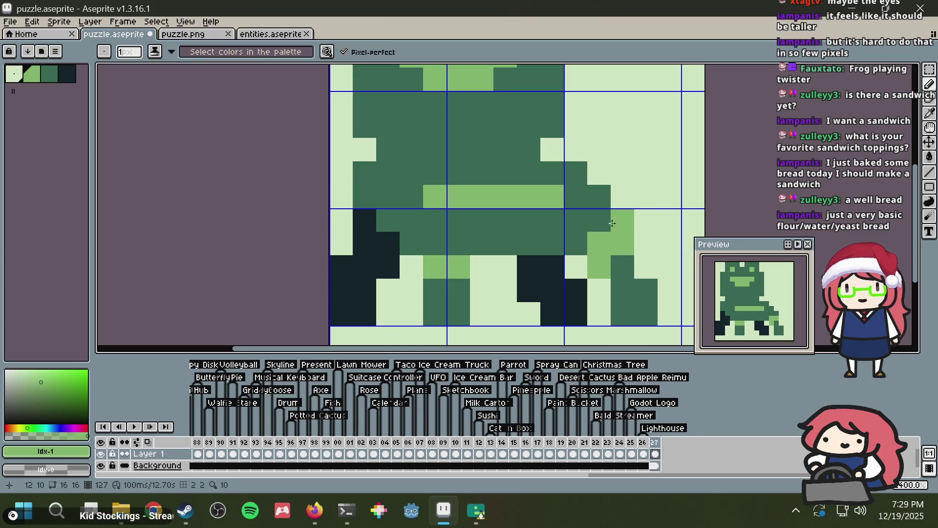
{"action": "key", "text": "ctrl+z"}
{"action": "key", "text": "ctrl+z"}
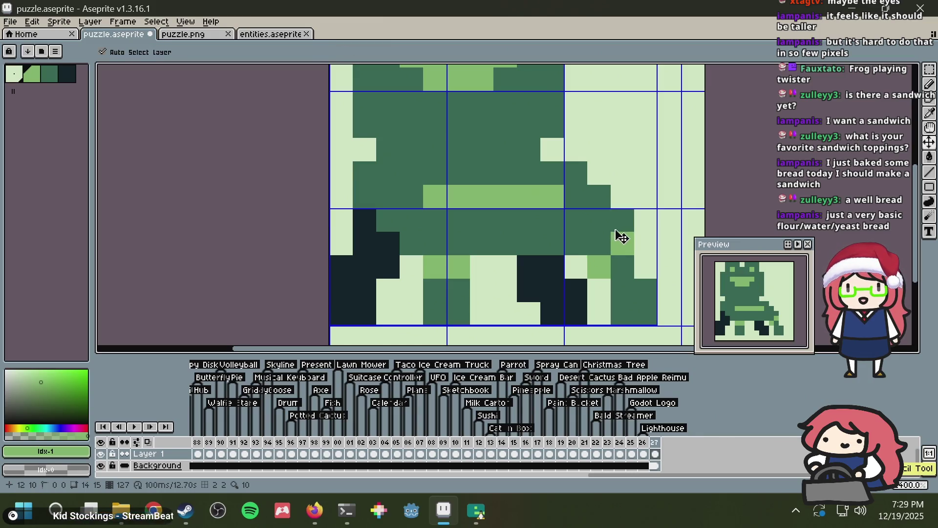
{"action": "key", "text": "ctrl+z"}
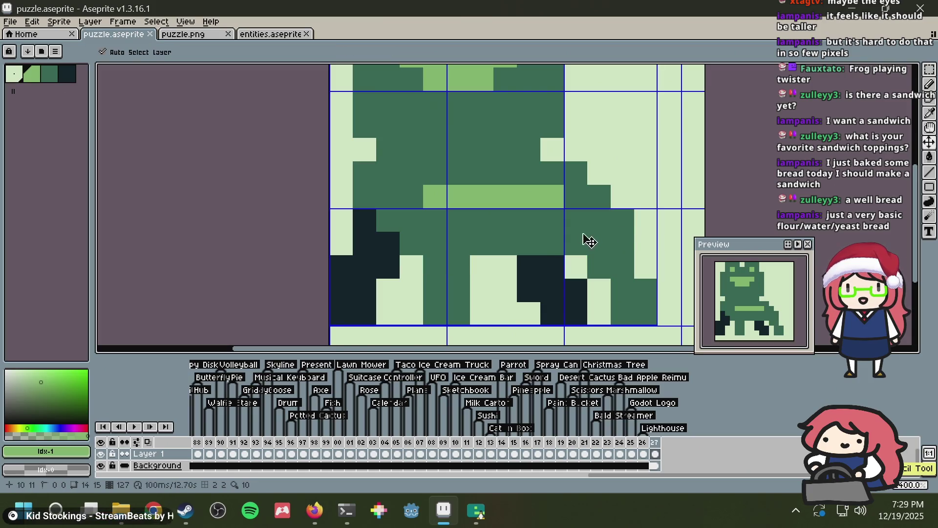
{"action": "left_click", "coordinate": [505, 242]}
Step: Save, then add a dark leg pixel and clear pixels to widen the gap beside the right leg
{"action": "scroll", "coordinate": [505, 239], "scroll_direction": "down", "scroll_amount": 2}
{"action": "scroll", "coordinate": [506, 239], "scroll_direction": "down", "scroll_amount": 1}
{"action": "key", "text": "ctrl+s"}
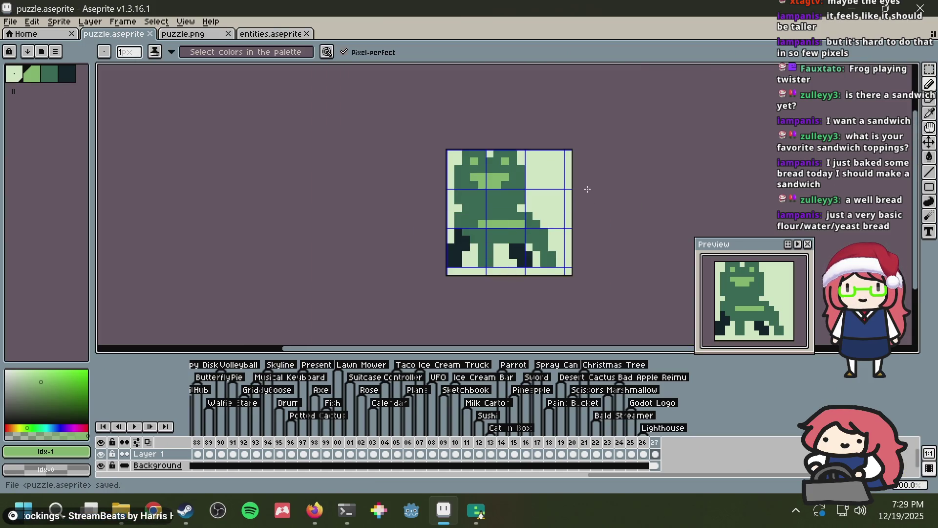
{"action": "scroll", "coordinate": [467, 209], "scroll_direction": "up", "scroll_amount": 1}
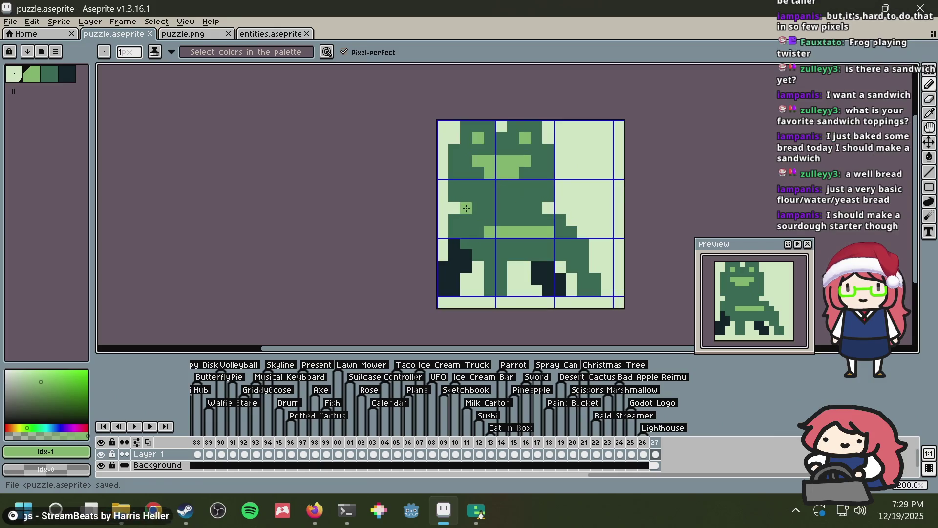
{"action": "left_click", "coordinate": [457, 206], "text": "alt"}
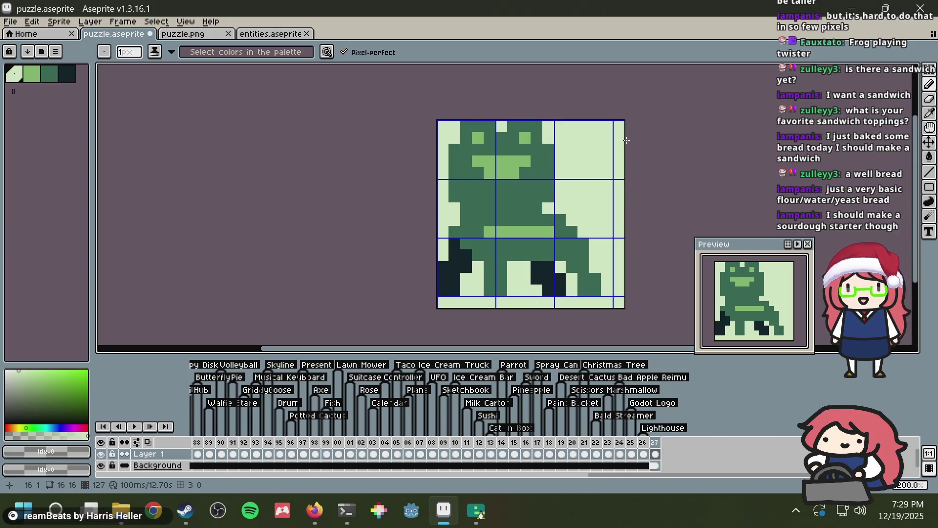
{"action": "scroll", "coordinate": [627, 140], "scroll_direction": "down", "scroll_amount": 3}
{"action": "scroll", "coordinate": [626, 140], "scroll_direction": "up", "scroll_amount": 3}
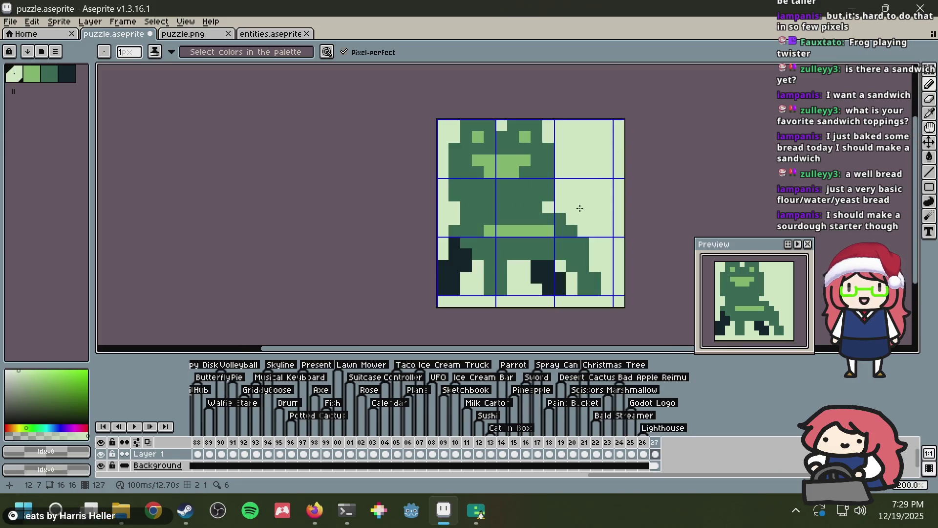
{"action": "left_click", "coordinate": [517, 251]}
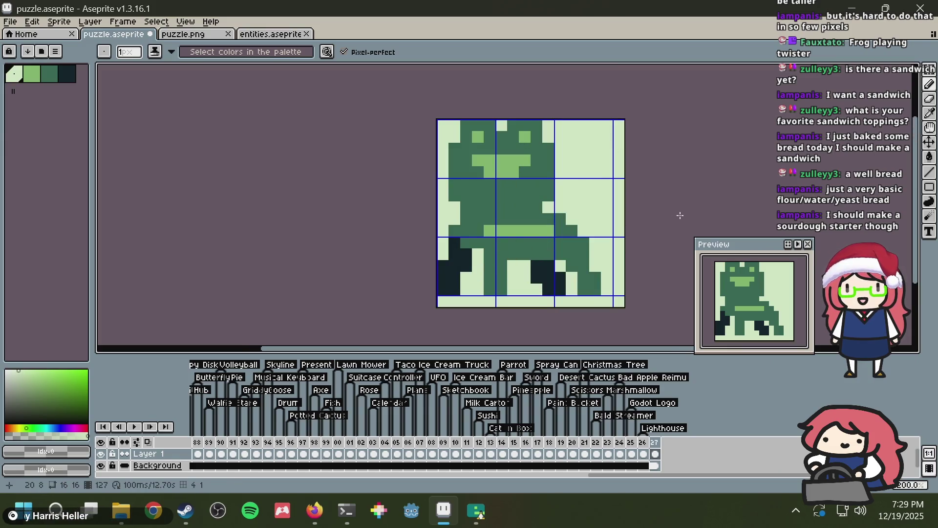
{"action": "left_click", "coordinate": [560, 254]}
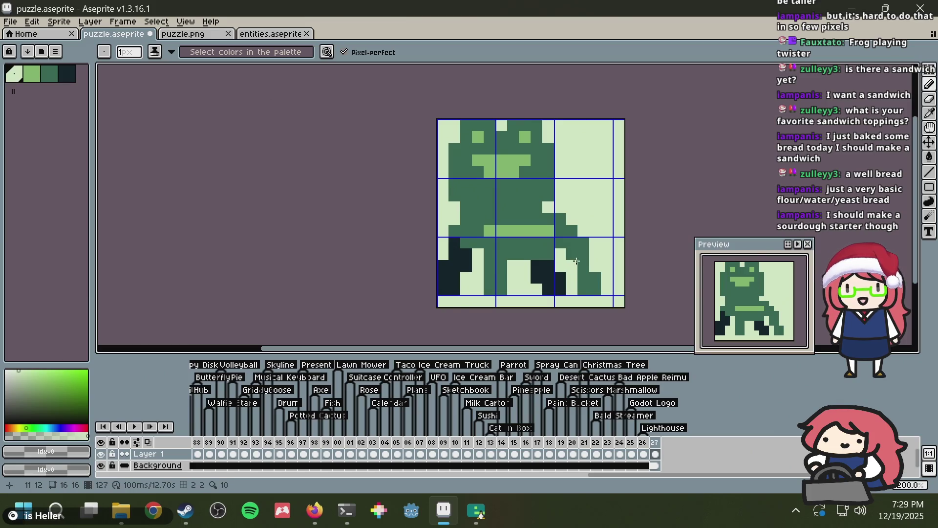
{"action": "left_click", "coordinate": [572, 266]}
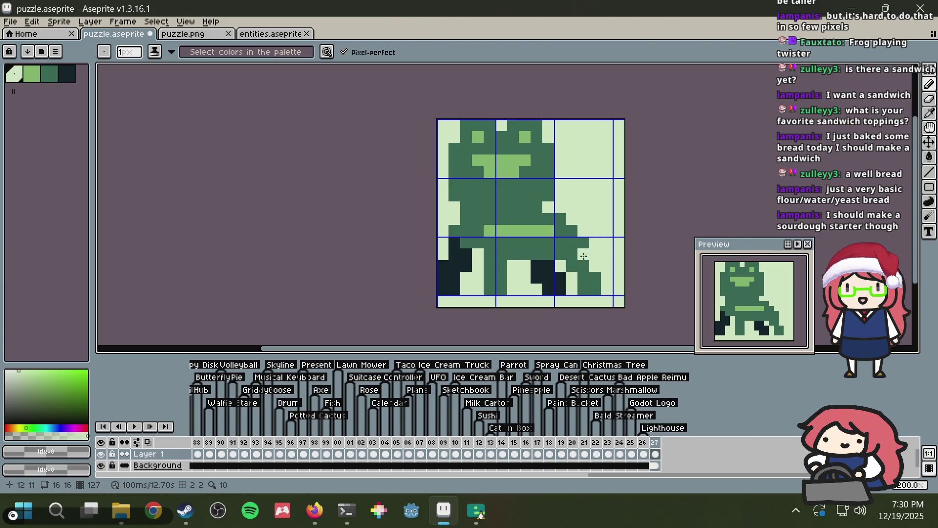
Step: Marquee-select the right leg's dark pixels and shift them one pixel right
{"action": "key", "text": "m"}
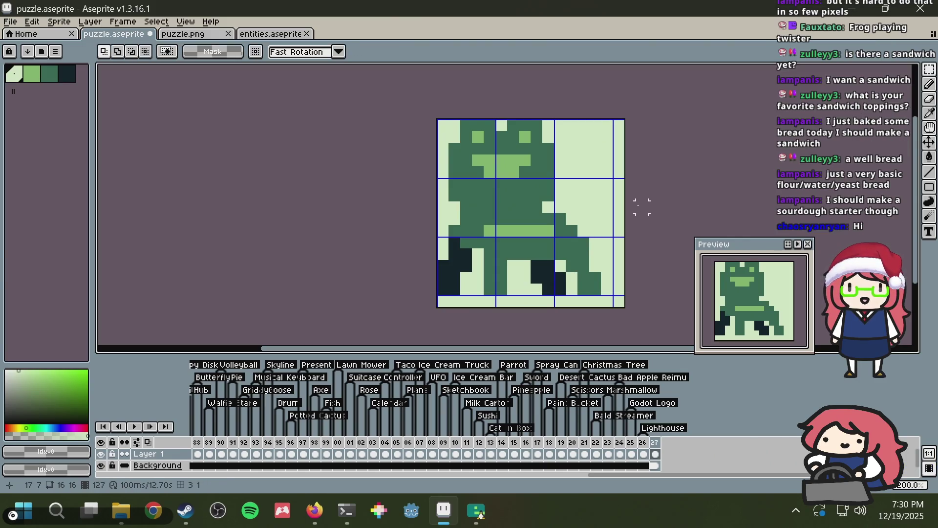
{"action": "mouse_move", "coordinate": [555, 273]}
{"action": "left_mouse_down"}
{"action": "mouse_move", "coordinate": [566, 284]}
{"action": "mouse_move", "coordinate": [596, 278]}
{"action": "left_mouse_up"}
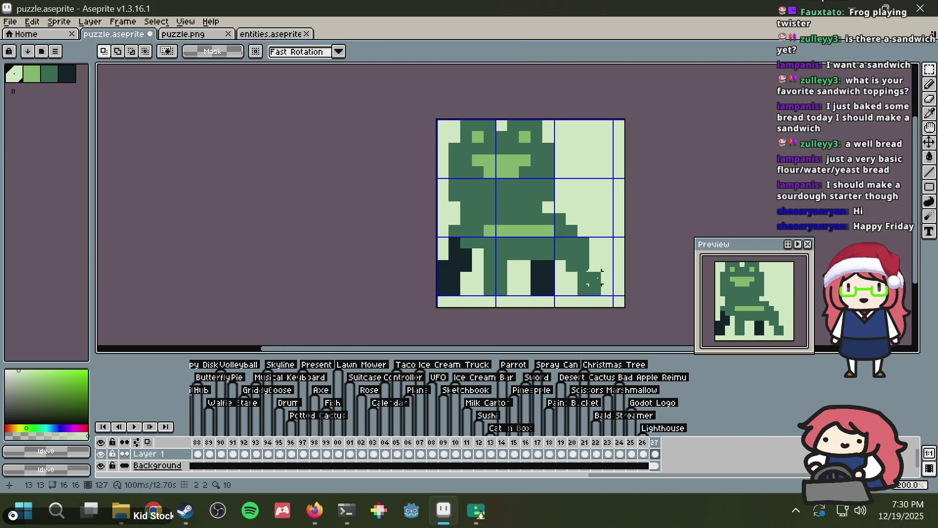
{"action": "scroll", "coordinate": [665, 194], "scroll_direction": "down", "scroll_amount": 2}
{"action": "scroll", "coordinate": [640, 203], "scroll_direction": "up", "scroll_amount": 3}
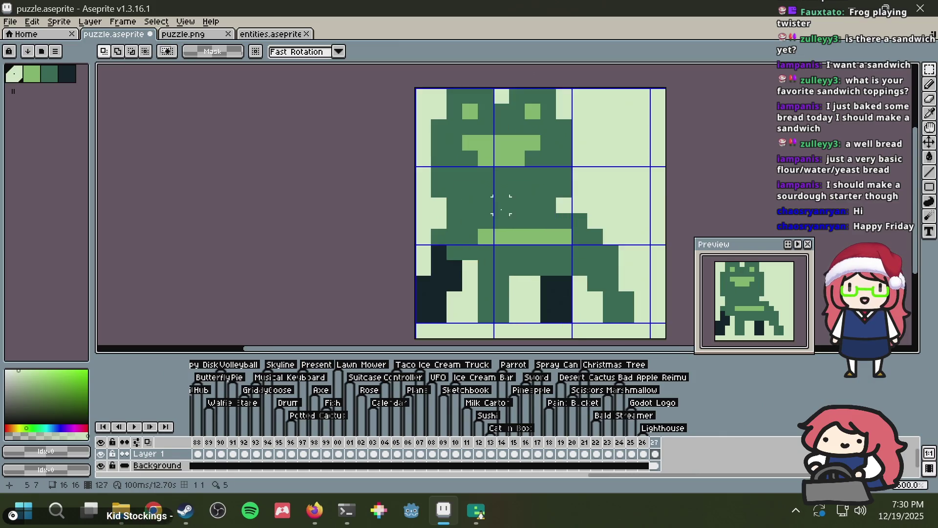
{"action": "left_click_drag", "start_coordinate": [550, 313], "coordinate": [565, 314]}
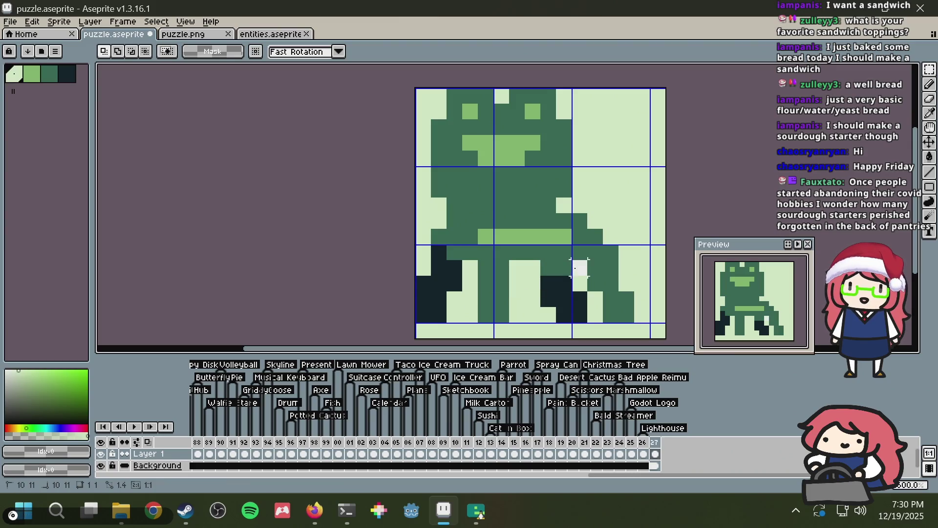
Step: Darken pixels beside the right leg with the darkest green and save
{"action": "key", "text": "b"}
{"action": "left_click", "coordinate": [551, 279], "text": "alt"}
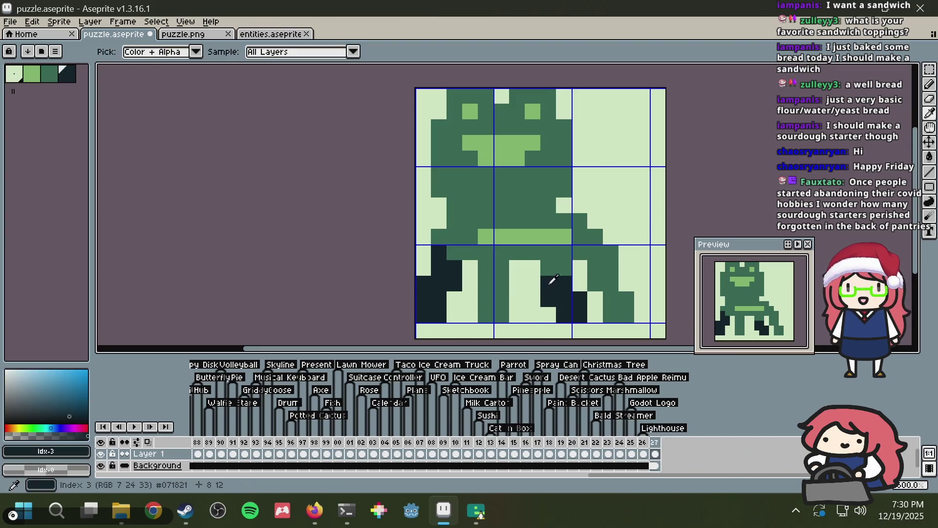
{"action": "left_click", "coordinate": [571, 262]}
{"action": "left_click", "coordinate": [606, 251]}
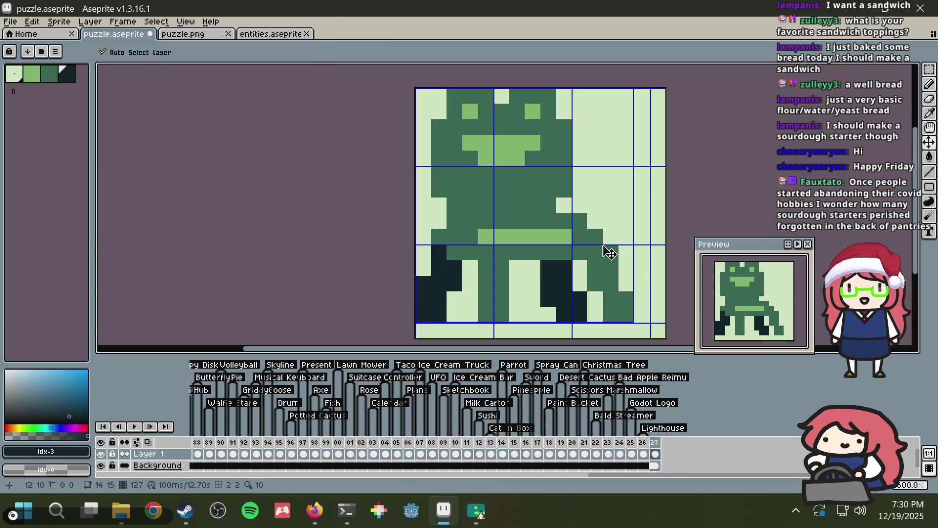
{"action": "key", "text": "ctrl+z"}
{"action": "key", "text": "alt"}
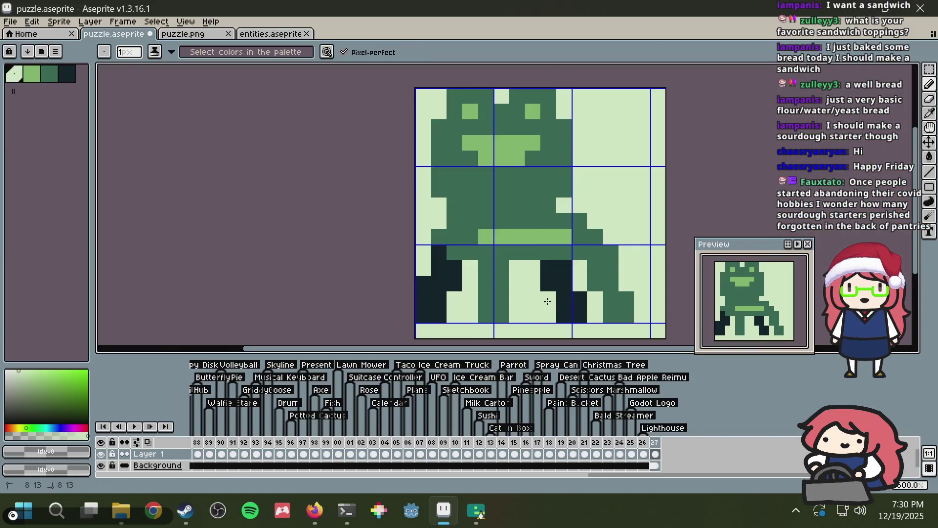
{"action": "left_click", "coordinate": [578, 288]}
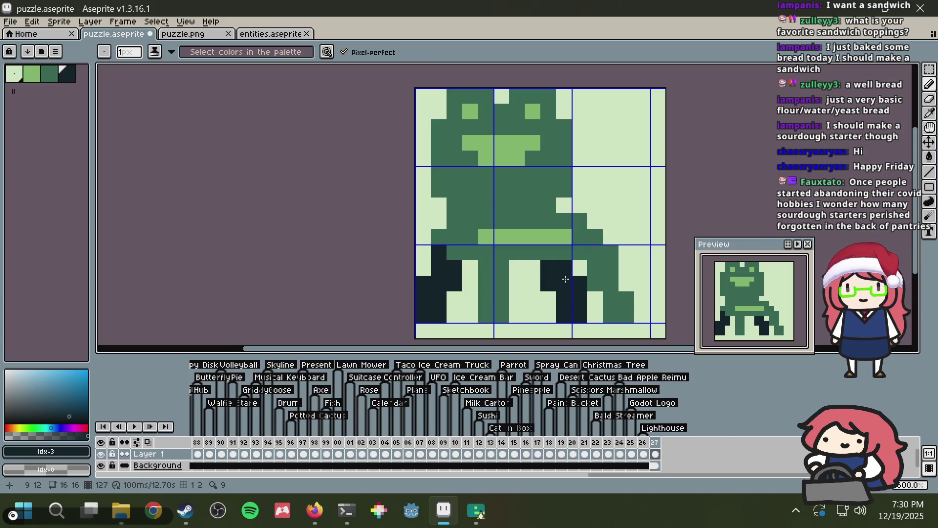
{"action": "key", "text": "ctrl+s"}
{"action": "key", "text": "alt"}
{"action": "left_click", "coordinate": [581, 246]}
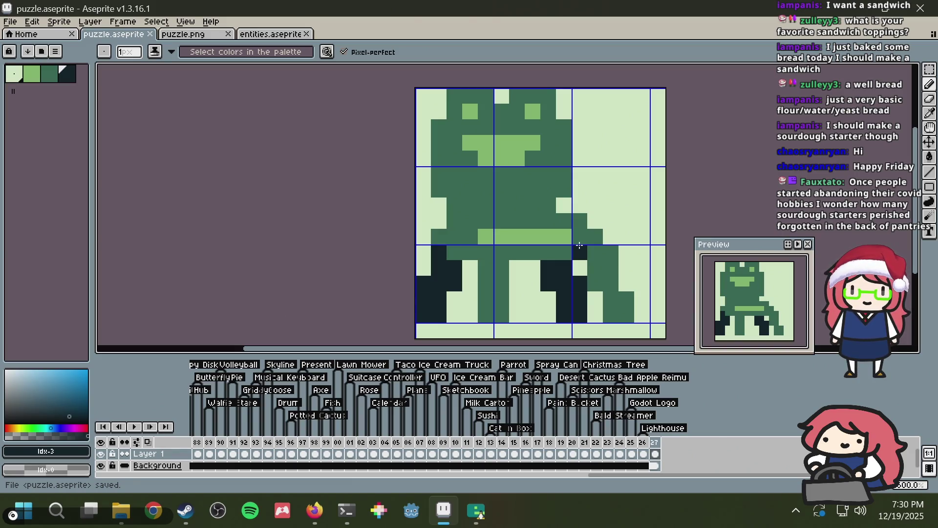
Step: Move the right leg's dark block one pixel left with the marquee and save
{"action": "key", "text": "m"}
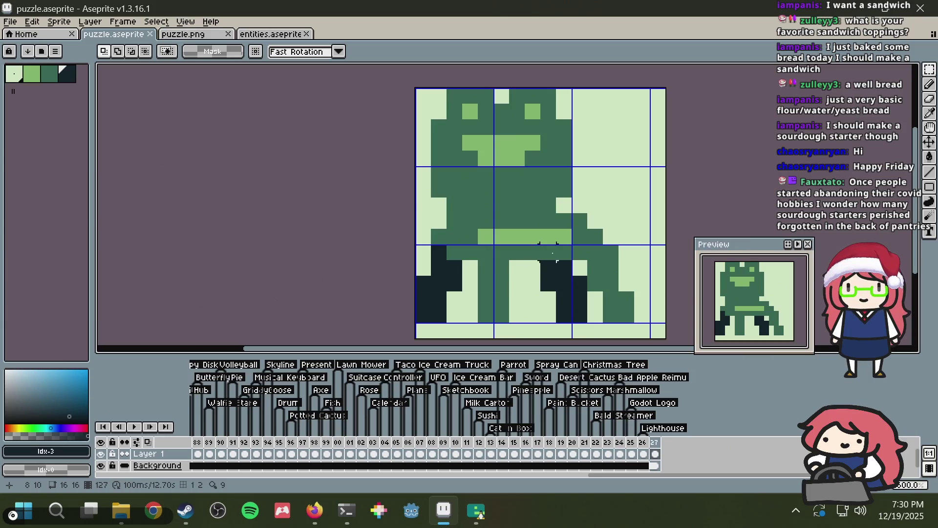
{"action": "left_click_drag", "start_coordinate": [548, 267], "coordinate": [584, 320]}
{"action": "key", "text": "Left"}
{"action": "key", "text": "ctrl+d"}
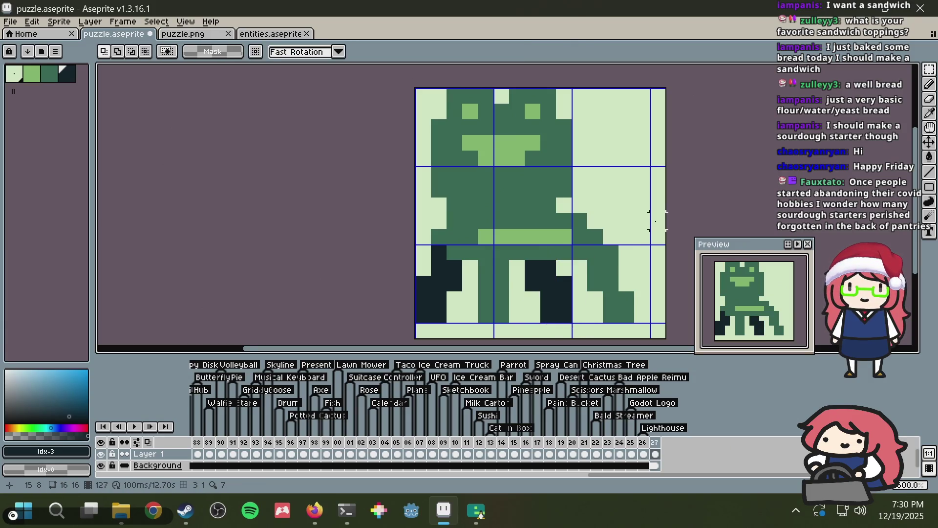
{"action": "key", "text": "ctrl+z"}
{"action": "key", "text": "ctrl+z"}
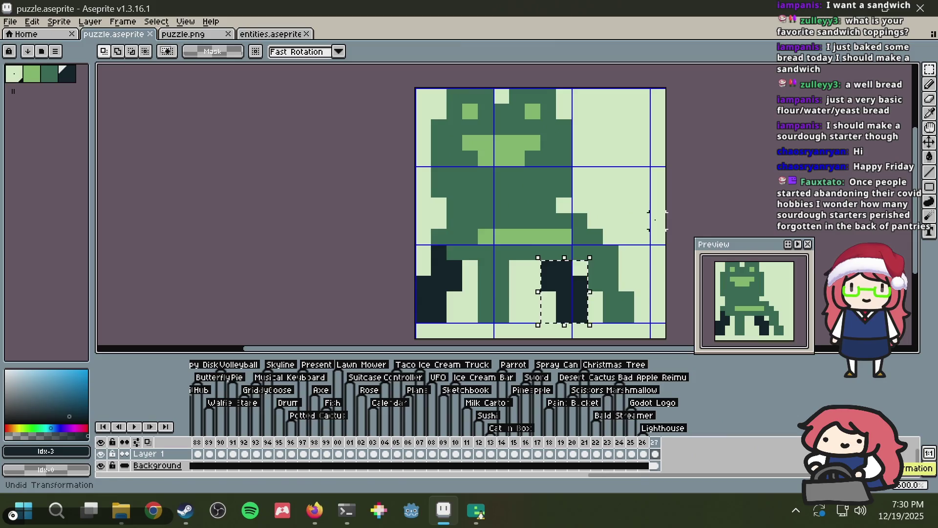
{"action": "key", "text": "ctrl+d"}
{"action": "key", "text": "ctrl+s"}
{"action": "scroll", "coordinate": [655, 210], "scroll_direction": "down", "scroll_amount": 1}
{"action": "scroll", "coordinate": [656, 203], "scroll_direction": "down", "scroll_amount": 1}
{"action": "scroll", "coordinate": [656, 202], "scroll_direction": "up", "scroll_amount": 2}
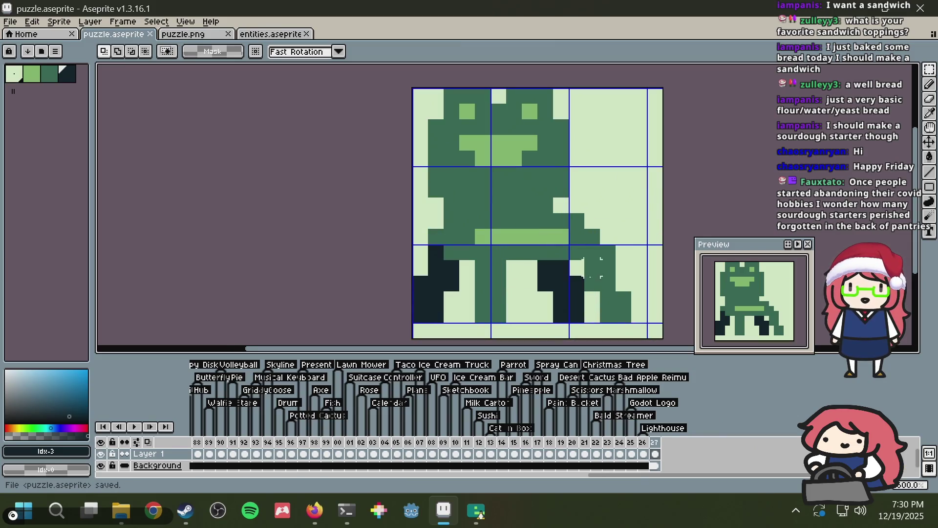
{"action": "mouse_move", "coordinate": [545, 278]}
{"action": "left_mouse_down"}
{"action": "mouse_move", "coordinate": [578, 320]}
{"action": "mouse_move", "coordinate": [622, 310]}
{"action": "mouse_move", "coordinate": [631, 322]}
{"action": "mouse_move", "coordinate": [600, 307]}
{"action": "mouse_move", "coordinate": [614, 320]}
{"action": "mouse_move", "coordinate": [612, 304]}
{"action": "left_mouse_up"}
{"action": "key", "text": "ctrl+d"}
{"action": "key", "text": "ctrl+d"}
{"action": "key", "text": "ctrl+s"}
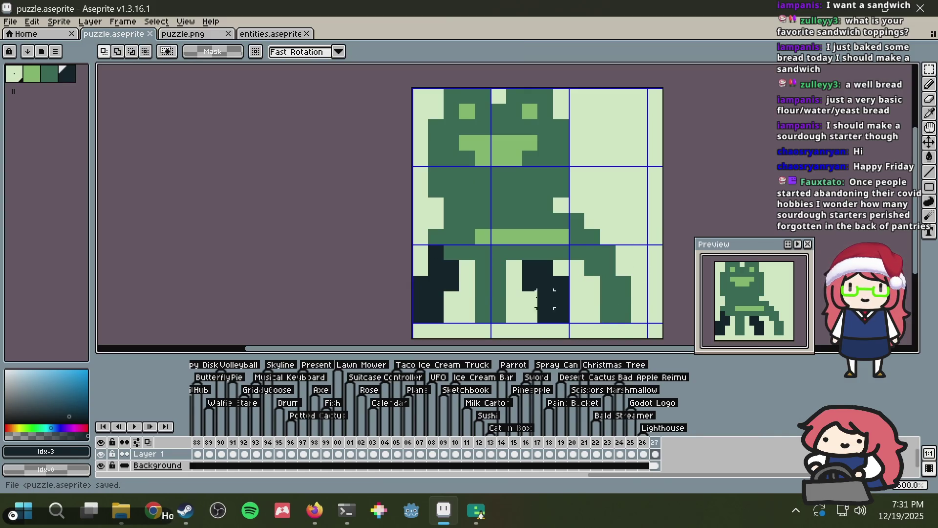
Step: Shift the left leg's dark block one pixel left, add a dark pixel beside it, and save
{"action": "left_click_drag", "start_coordinate": [460, 293], "coordinate": [413, 259]}
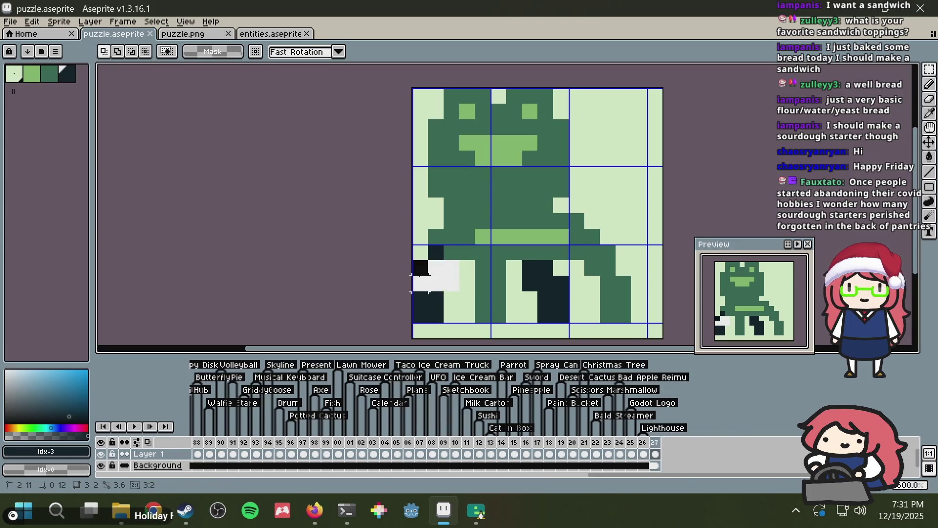
{"action": "key", "text": "Left"}
{"action": "key", "text": "ctrl+d"}
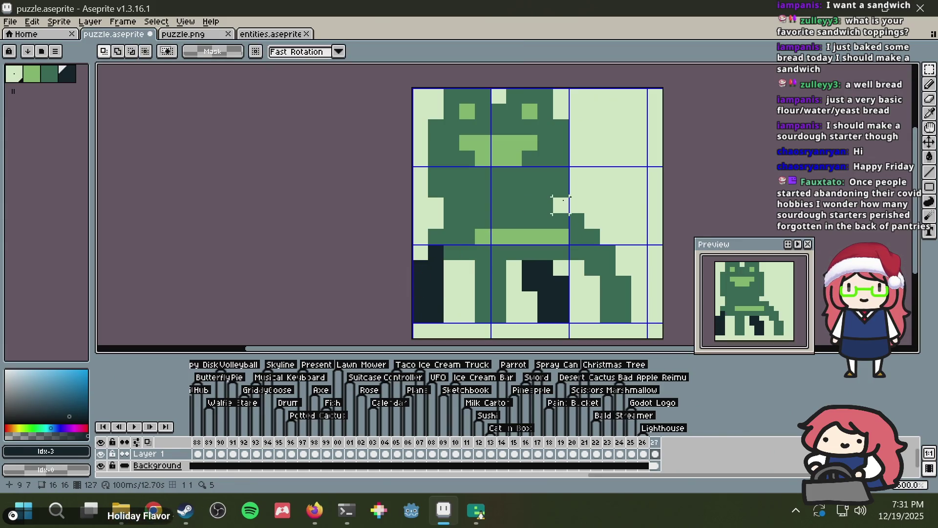
{"action": "key", "text": "b"}
{"action": "left_click", "coordinate": [450, 262]}
{"action": "key", "text": "ctrl+s"}
{"action": "scroll", "coordinate": [574, 207], "scroll_direction": "down", "scroll_amount": 3}
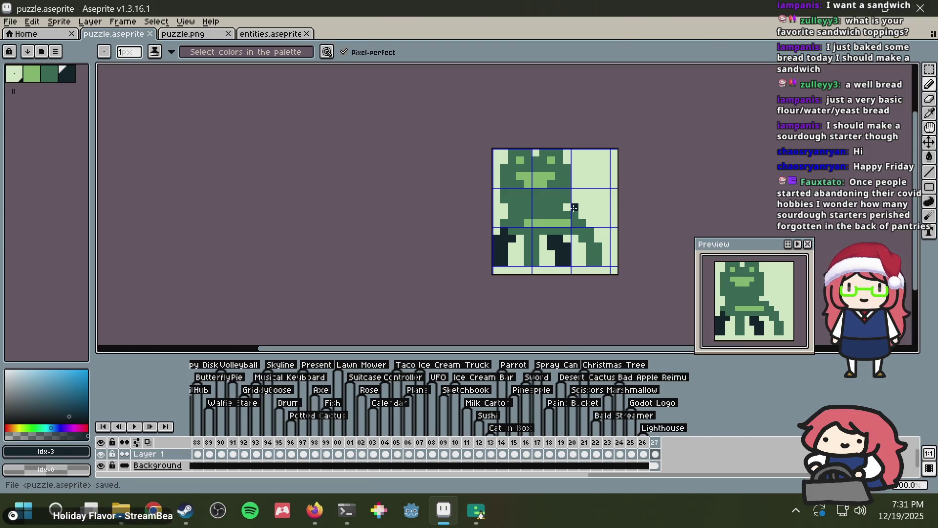
{"action": "scroll", "coordinate": [574, 207], "scroll_direction": "up", "scroll_amount": 3}
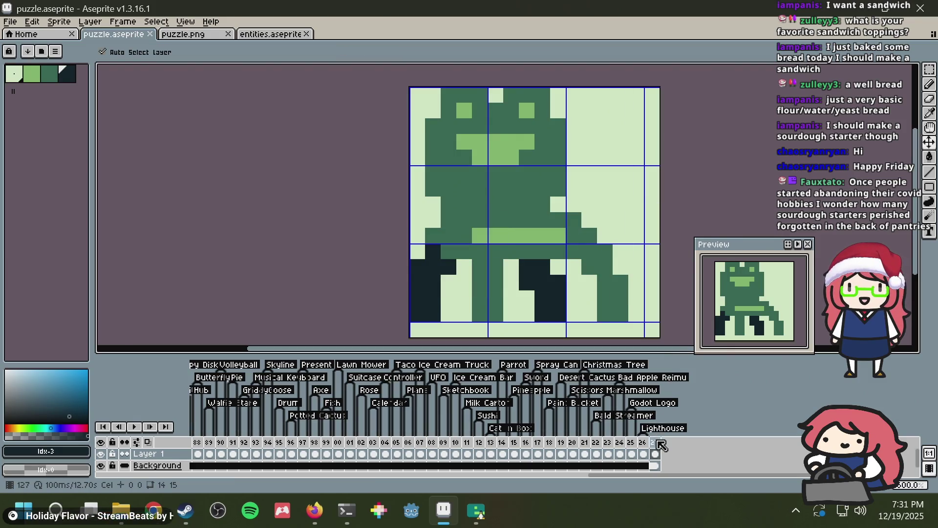
Step: Add a new tag named Froggy Chair to the current frame
{"action": "right_click", "coordinate": [664, 443]}
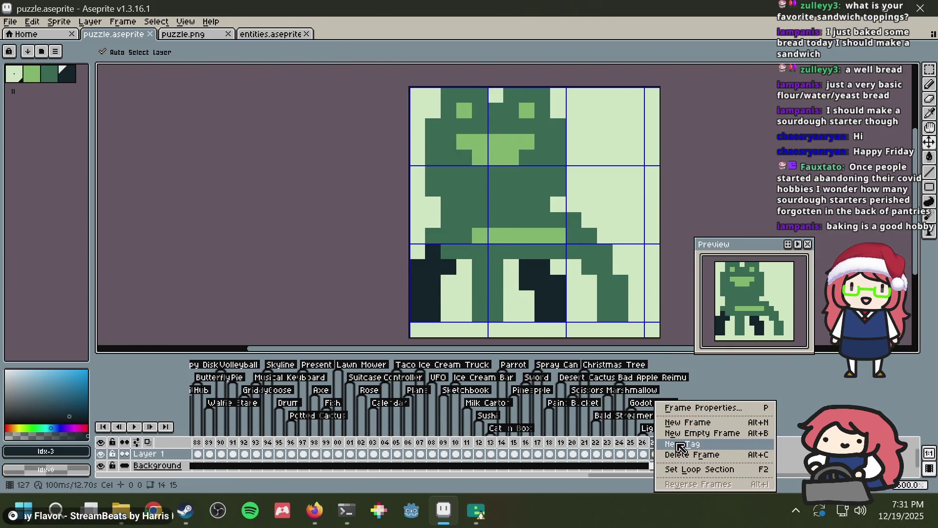
{"action": "left_click", "coordinate": [682, 446]}
{"action": "type", "text": "Froggy Chai"}
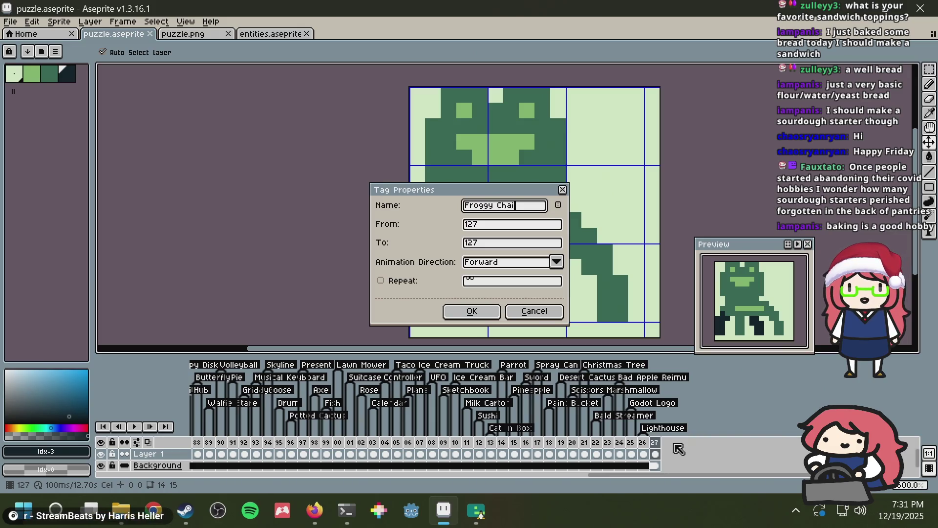
{"action": "type", "text": "r"}
{"action": "key", "text": "Return"}
Step: Copy the whole sprite, paste it into puzzle.png, and save puzzle.png
{"action": "key", "text": "ctrl+a"}
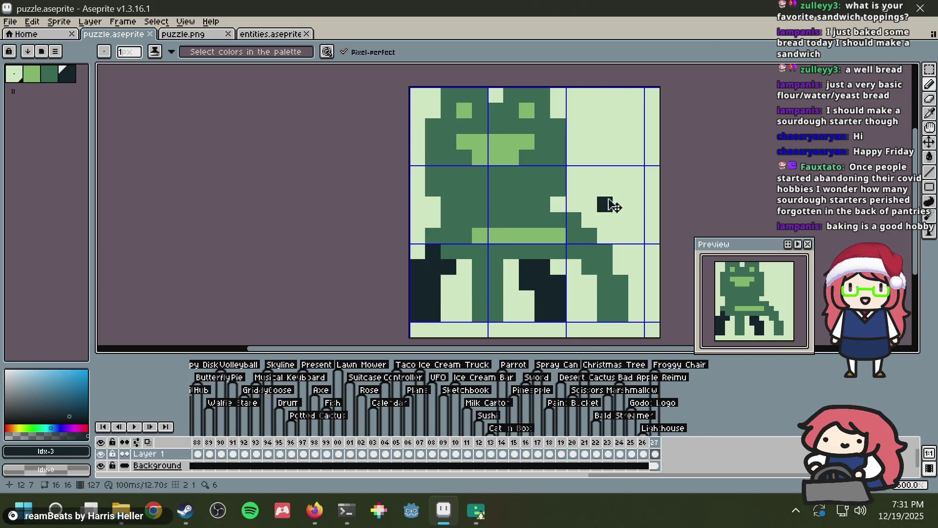
{"action": "key", "text": "ctrl+c"}
{"action": "left_click", "coordinate": [195, 34]}
{"action": "key", "text": "ctrl+v"}
{"action": "key", "text": "ctrl+s"}
{"action": "key", "text": "alt+Tab"}
Step: Generate a 15×15 nonogram from puzzle.png in Nonogram Maker, review its clues, and return to Aseprite
{"action": "left_click", "coordinate": [461, 4]}
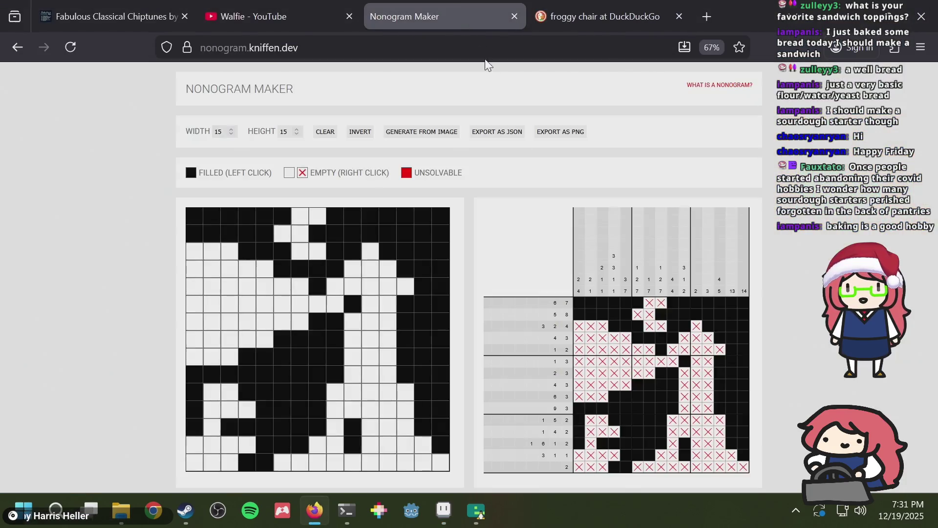
{"action": "left_click", "coordinate": [433, 133]}
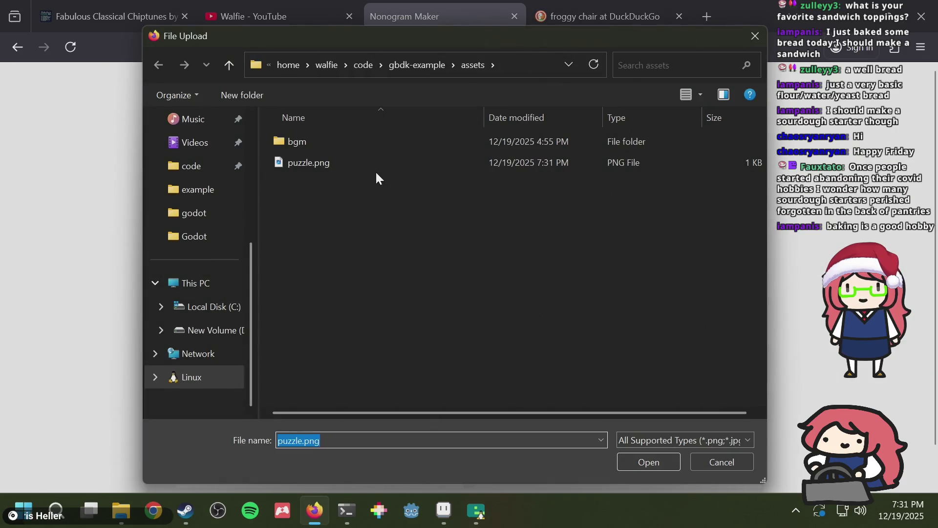
{"action": "double_click", "coordinate": [375, 166]}
{"action": "scroll", "coordinate": [706, 288], "scroll_direction": "down", "scroll_amount": 1}
{"action": "scroll", "coordinate": [737, 284], "scroll_direction": "up", "scroll_amount": 1}
{"action": "scroll", "coordinate": [751, 275], "scroll_direction": "down", "scroll_amount": 1}
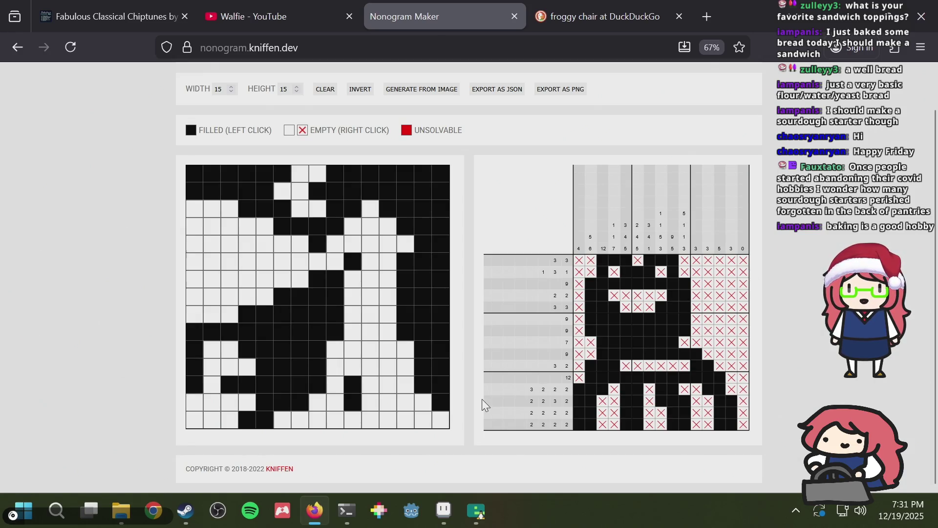
{"action": "key", "text": "alt+Tab"}
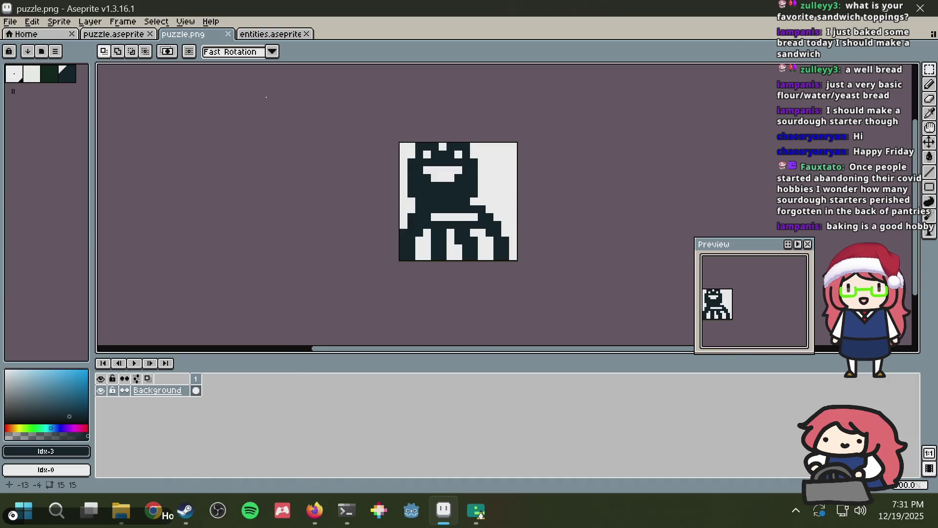
Step: Save puzzle.aseprite, then trial a dark line across the frog's middle and undo it
{"action": "left_click", "coordinate": [129, 34]}
{"action": "key", "text": "ctrl+s"}
{"action": "scroll", "coordinate": [681, 142], "scroll_direction": "down", "scroll_amount": 5}
{"action": "key", "text": "ctrl+s"}
{"action": "scroll", "coordinate": [682, 142], "scroll_direction": "up", "scroll_amount": 6}
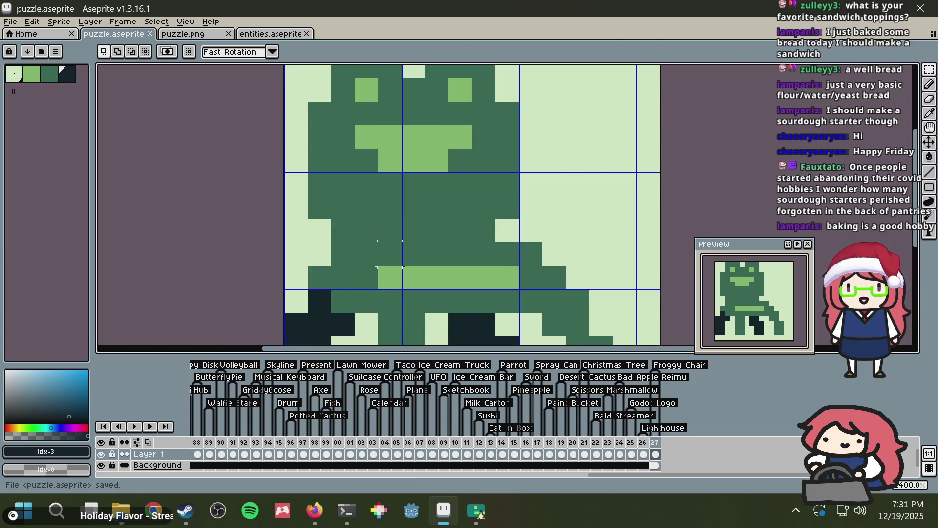
{"action": "key", "text": "b"}
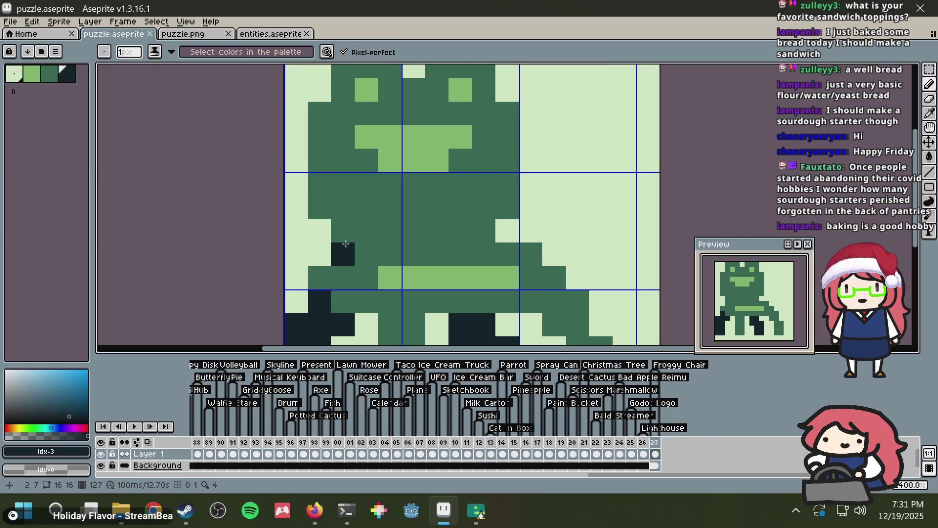
{"action": "left_click_drag", "start_coordinate": [350, 238], "coordinate": [479, 230]}
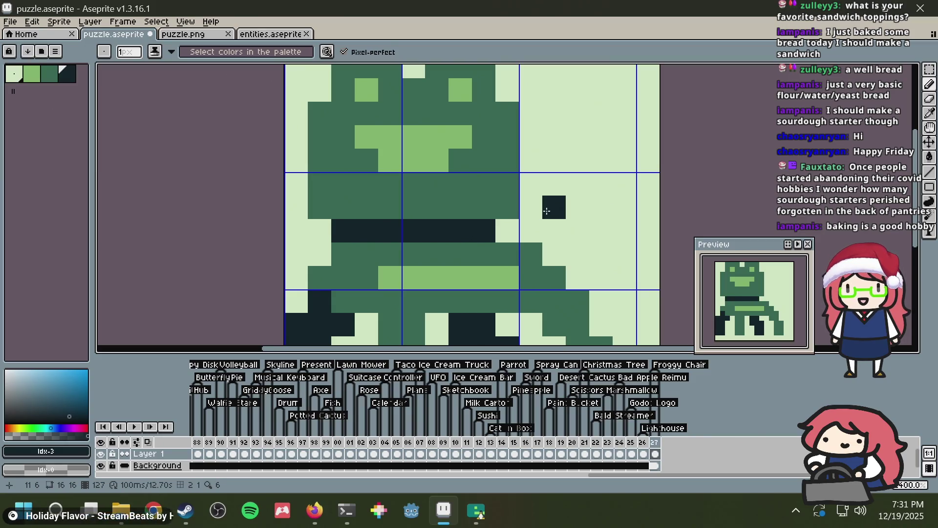
{"action": "scroll", "coordinate": [554, 207], "scroll_direction": "down", "scroll_amount": 2}
{"action": "key", "text": "ctrl+z"}
{"action": "key", "text": "ctrl+s"}
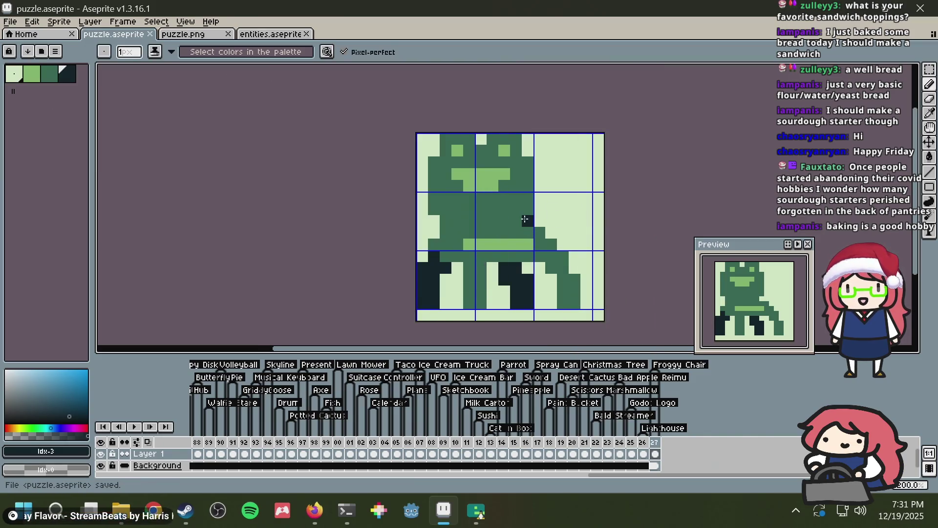
Step: Trial another dark stroke on the middle row, undo it, and save after checking the nonogram
{"action": "left_click_drag", "start_coordinate": [445, 231], "coordinate": [518, 230]}
{"action": "key", "text": "ctrl"}
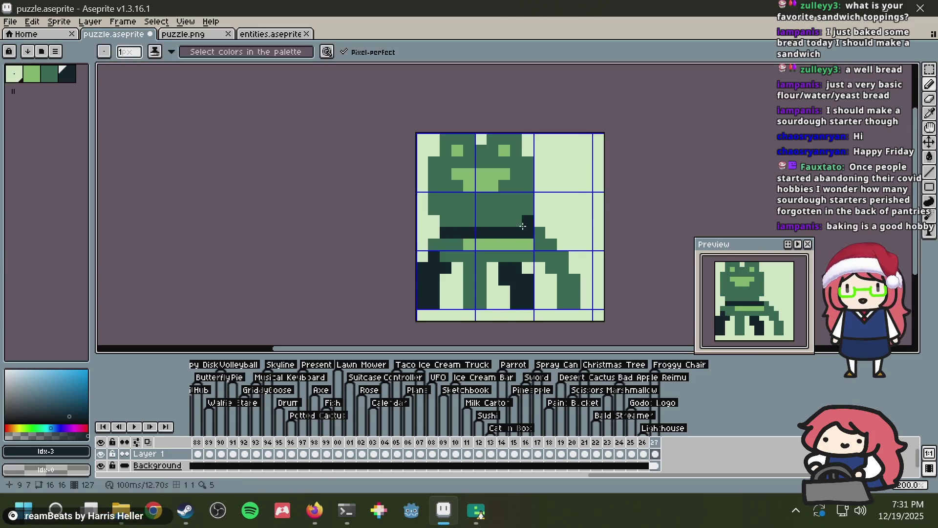
{"action": "key", "text": "ctrl+z"}
{"action": "key", "text": "alt+Tab"}
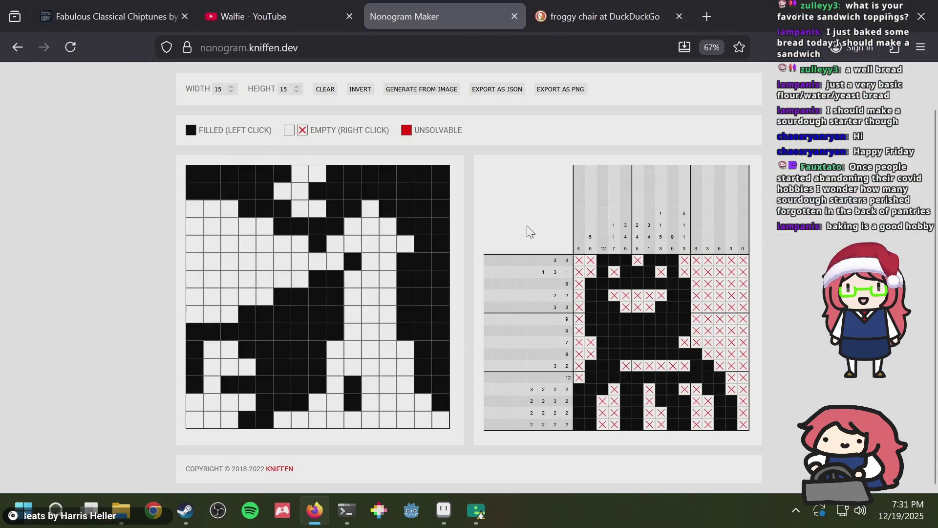
{"action": "key", "text": "alt+Tab"}
{"action": "key", "text": "ctrl+s"}
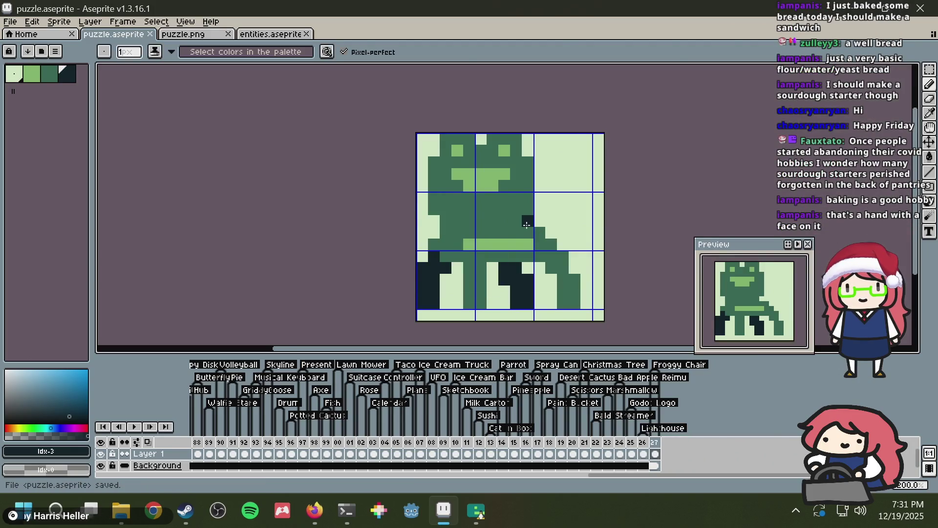
Step: Resave puzzle.aseprite and bring up the froggy chair image results in Firefox
{"action": "scroll", "coordinate": [531, 226], "scroll_direction": "down", "scroll_amount": 4}
{"action": "scroll", "coordinate": [532, 222], "scroll_direction": "up", "scroll_amount": 2}
{"action": "key", "text": "ctrl+s"}
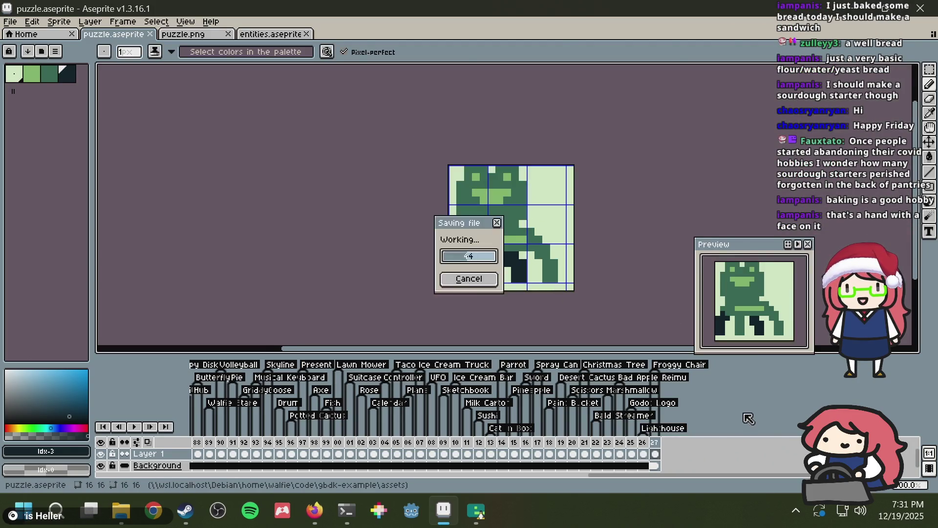
{"action": "key", "text": "alt+Tab"}
{"action": "left_click", "coordinate": [602, 15]}
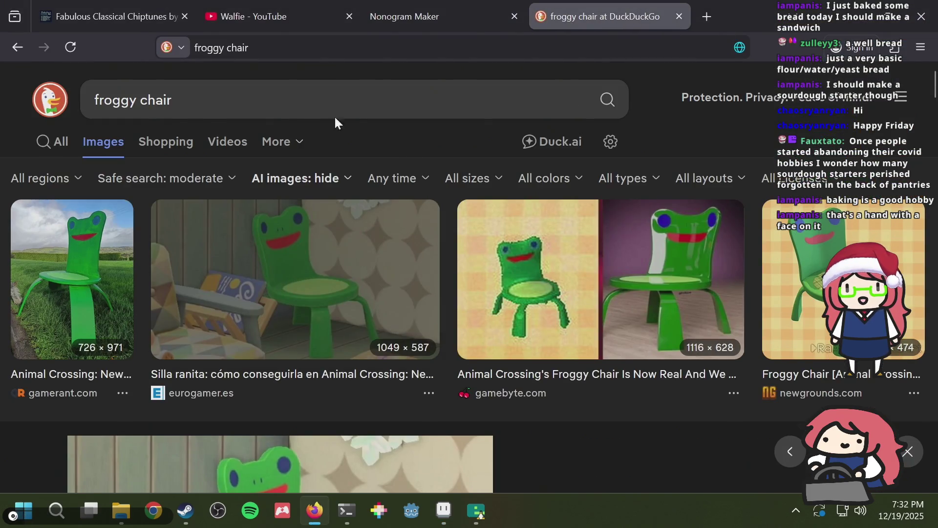
Step: Search for 'animal crossing', scroll through the image results, then jump back to the top
{"action": "left_click", "coordinate": [300, 105]}
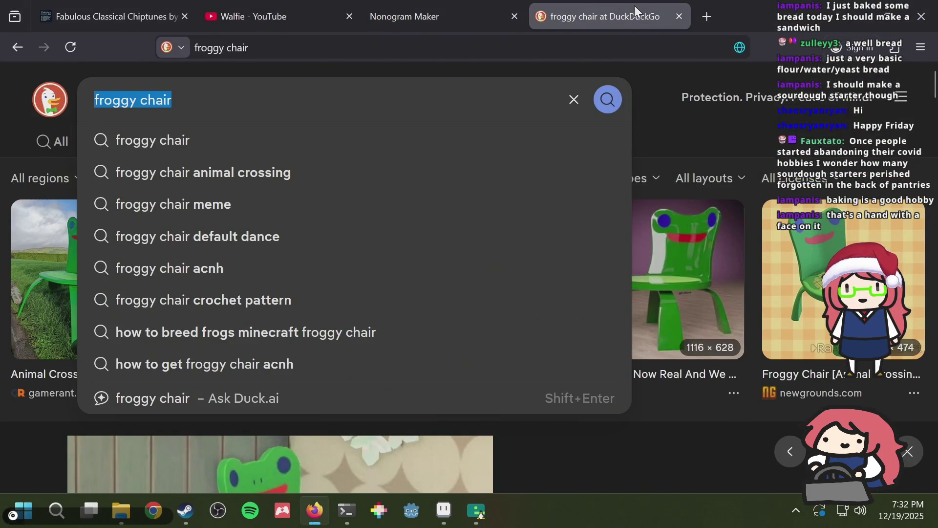
{"action": "type", "text": "animal crossing"}
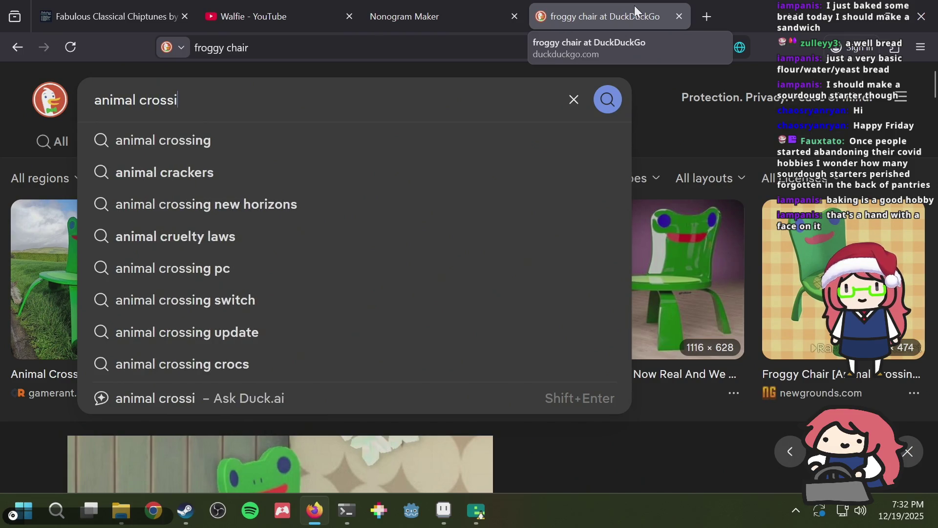
{"action": "key", "text": "Return"}
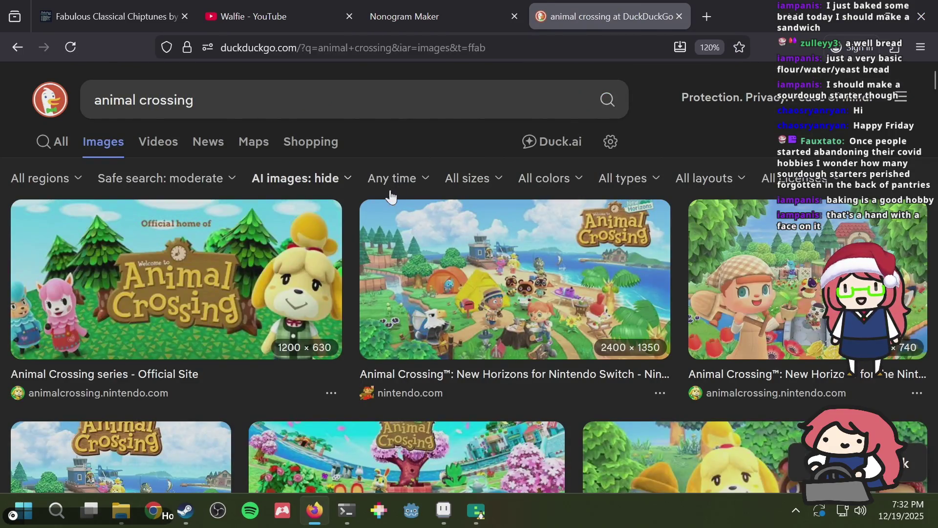
{"action": "scroll", "coordinate": [277, 252], "scroll_direction": "down", "scroll_amount": 2}
{"action": "scroll", "coordinate": [276, 251], "scroll_direction": "down", "scroll_amount": 2}
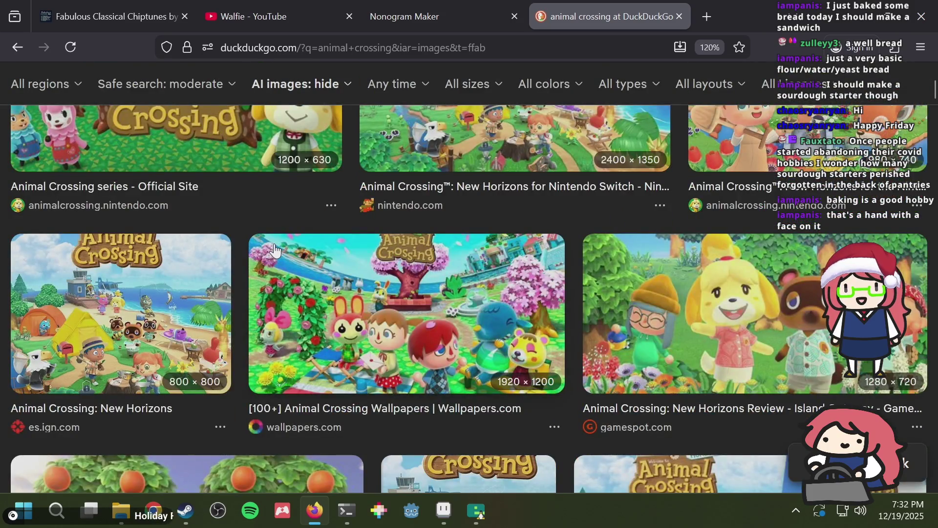
{"action": "scroll", "coordinate": [275, 250], "scroll_direction": "down", "scroll_amount": 6}
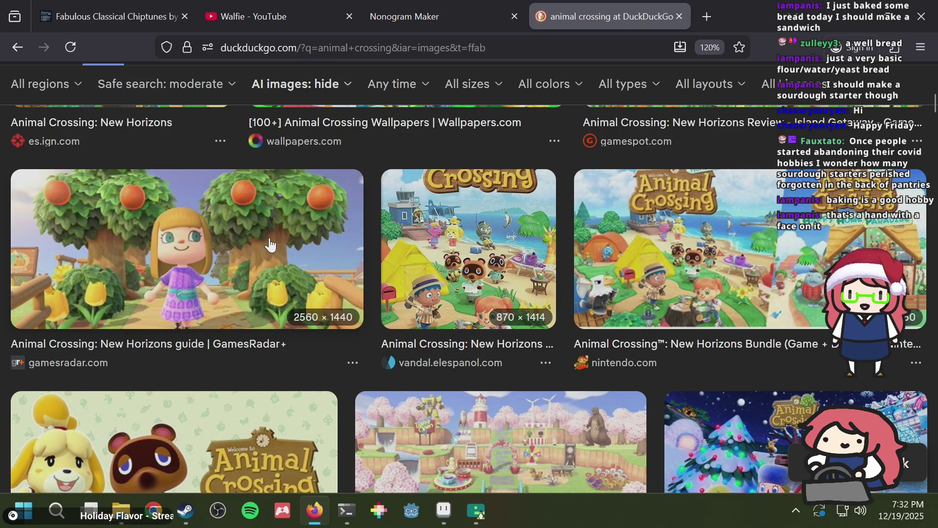
{"action": "scroll", "coordinate": [285, 270], "scroll_direction": "down", "scroll_amount": 8}
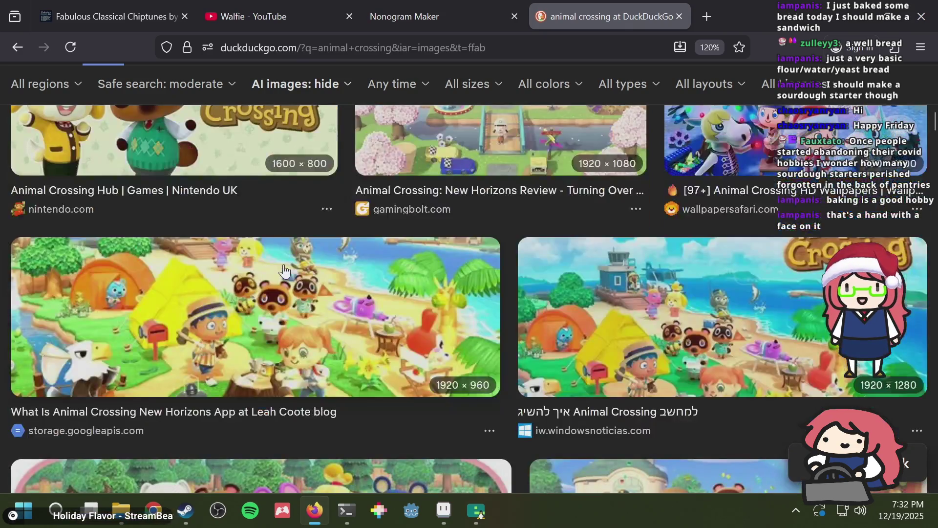
{"action": "scroll", "coordinate": [285, 270], "scroll_direction": "up", "scroll_amount": 4}
{"action": "scroll", "coordinate": [284, 272], "scroll_direction": "down", "scroll_amount": 14}
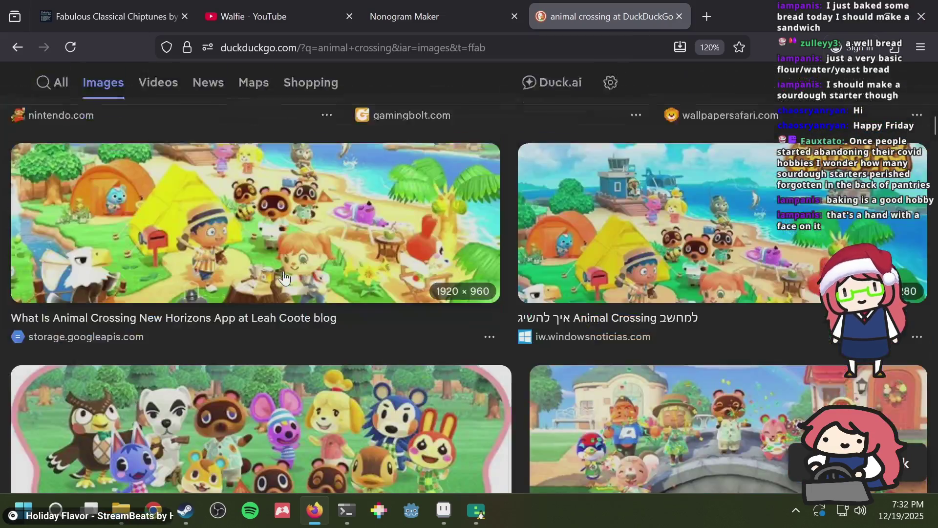
{"action": "scroll", "coordinate": [282, 269], "scroll_direction": "down", "scroll_amount": 14}
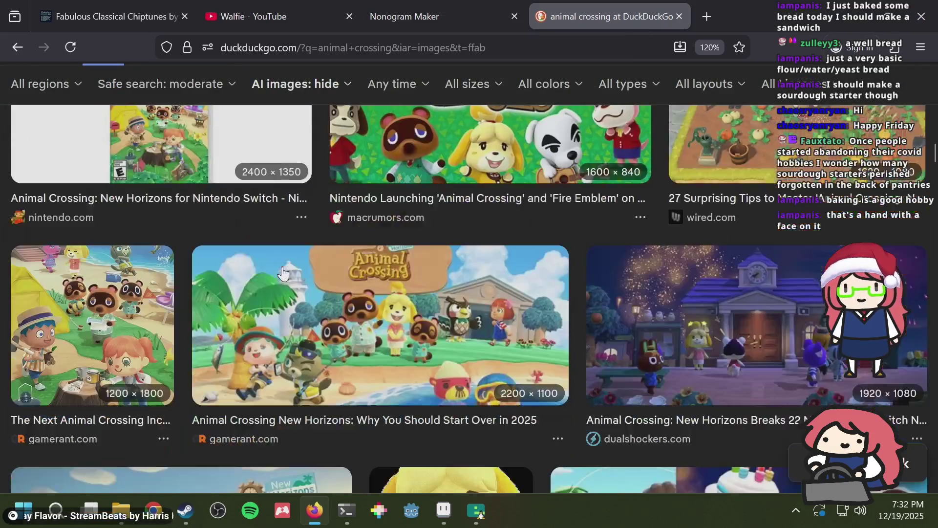
{"action": "scroll", "coordinate": [283, 267], "scroll_direction": "up", "scroll_amount": 20}
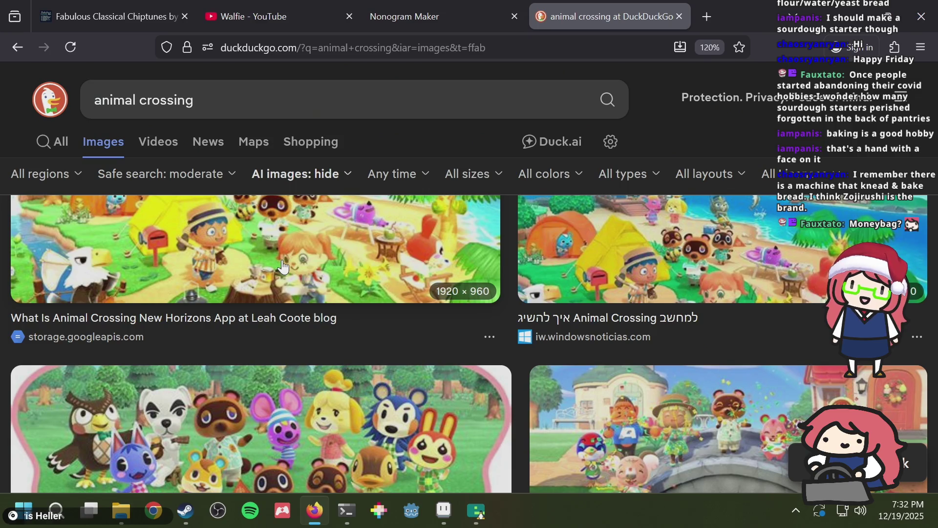
{"action": "scroll", "coordinate": [357, 264], "scroll_direction": "down", "scroll_amount": 10}
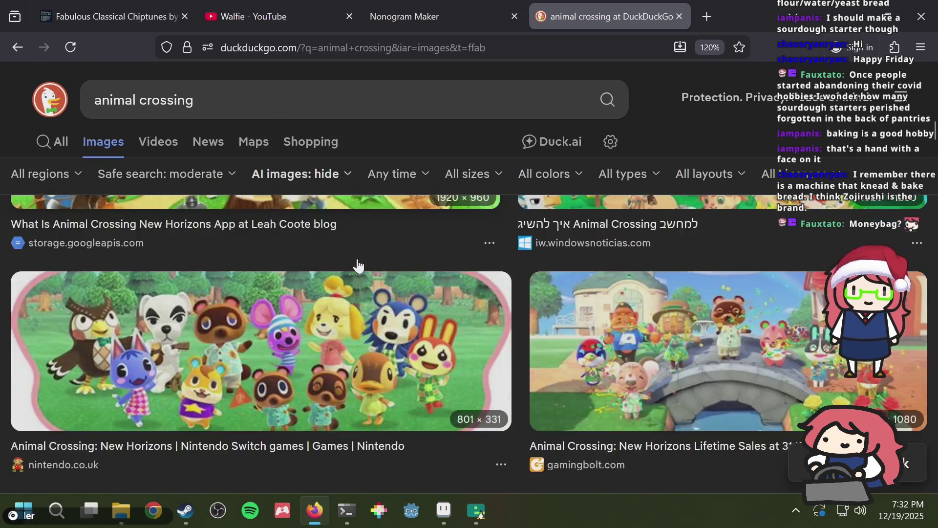
{"action": "scroll", "coordinate": [358, 262], "scroll_direction": "down", "scroll_amount": 9}
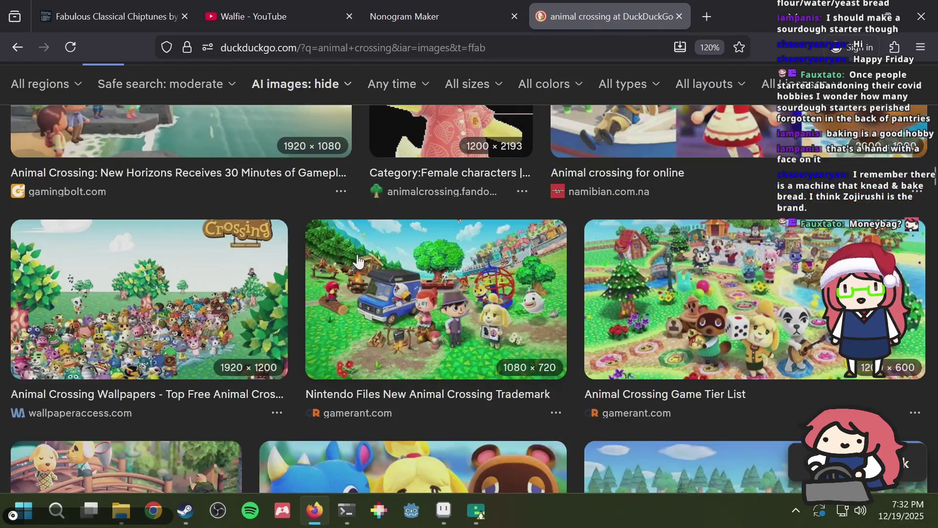
{"action": "scroll", "coordinate": [358, 260], "scroll_direction": "down", "scroll_amount": 2}
{"action": "scroll", "coordinate": [357, 260], "scroll_direction": "down", "scroll_amount": 2}
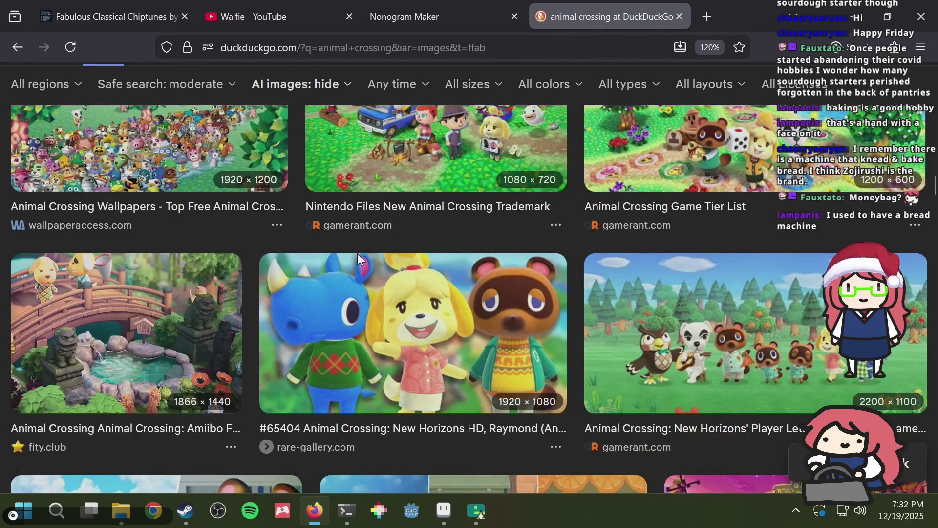
{"action": "scroll", "coordinate": [357, 260], "scroll_direction": "down", "scroll_amount": 8}
{"action": "scroll", "coordinate": [358, 259], "scroll_direction": "down", "scroll_amount": 2}
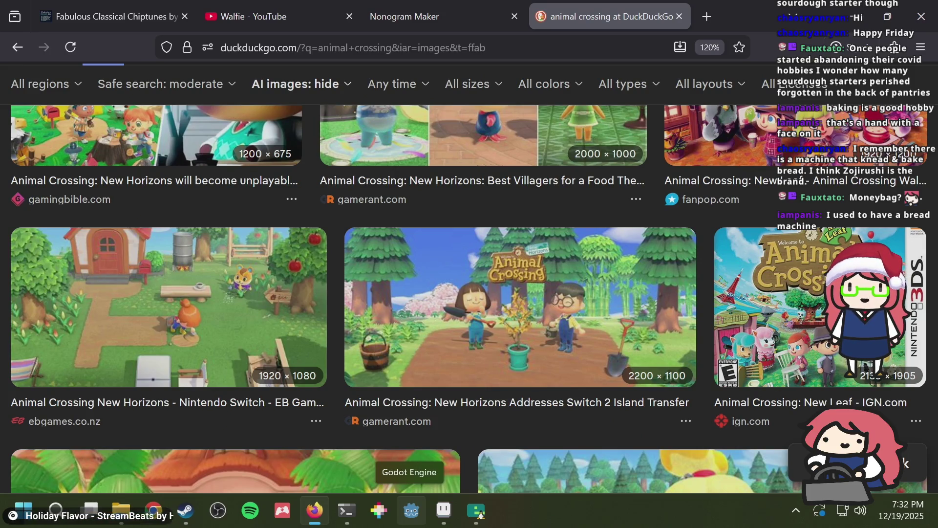
{"action": "scroll", "coordinate": [484, 141], "scroll_direction": "down", "scroll_amount": 5}
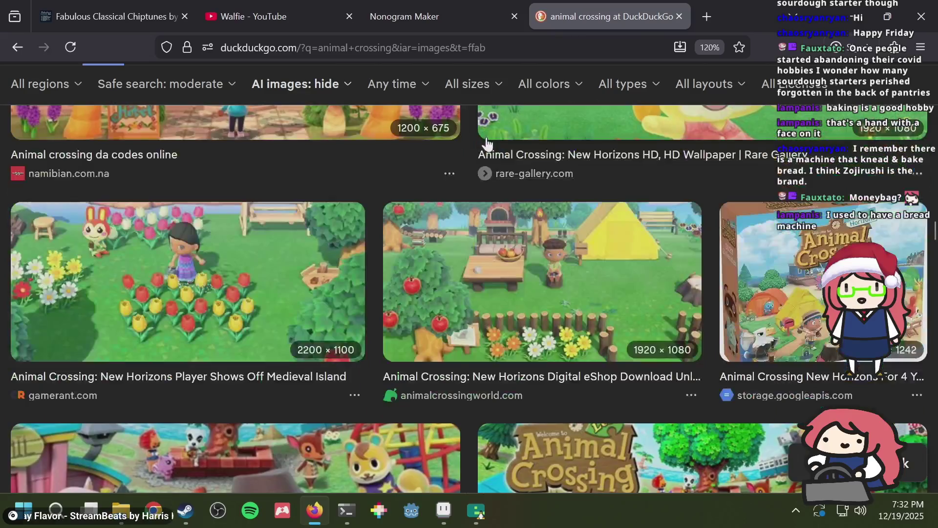
{"action": "scroll", "coordinate": [483, 137], "scroll_direction": "down", "scroll_amount": 10}
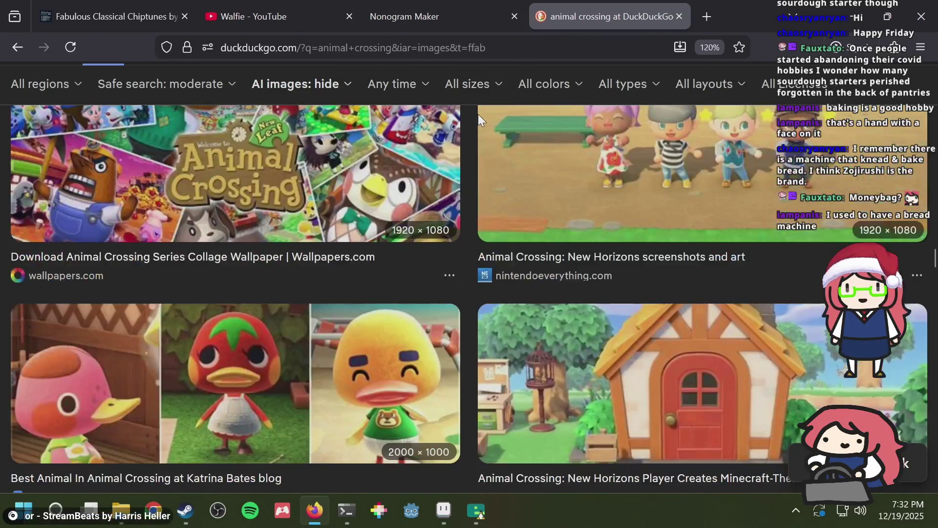
{"action": "scroll", "coordinate": [477, 113], "scroll_direction": "down", "scroll_amount": 7}
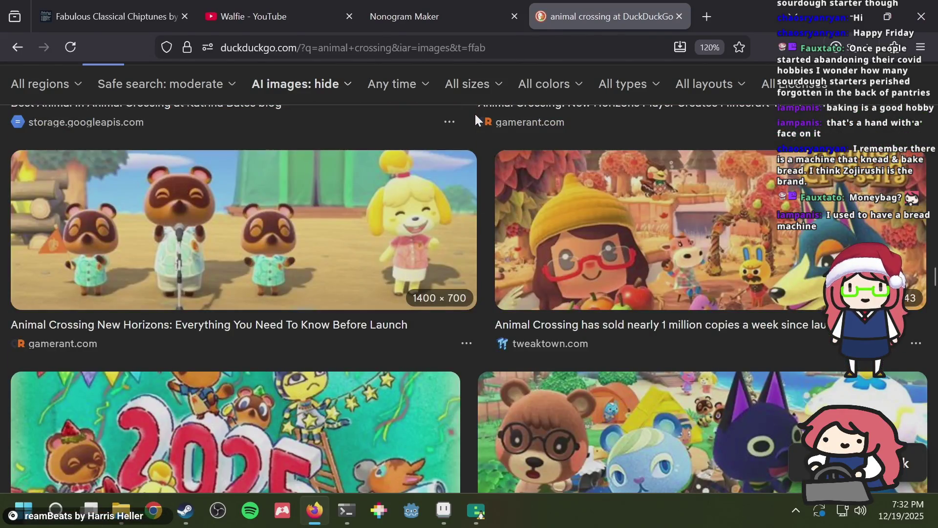
{"action": "scroll", "coordinate": [434, 242], "scroll_direction": "down", "scroll_amount": 3}
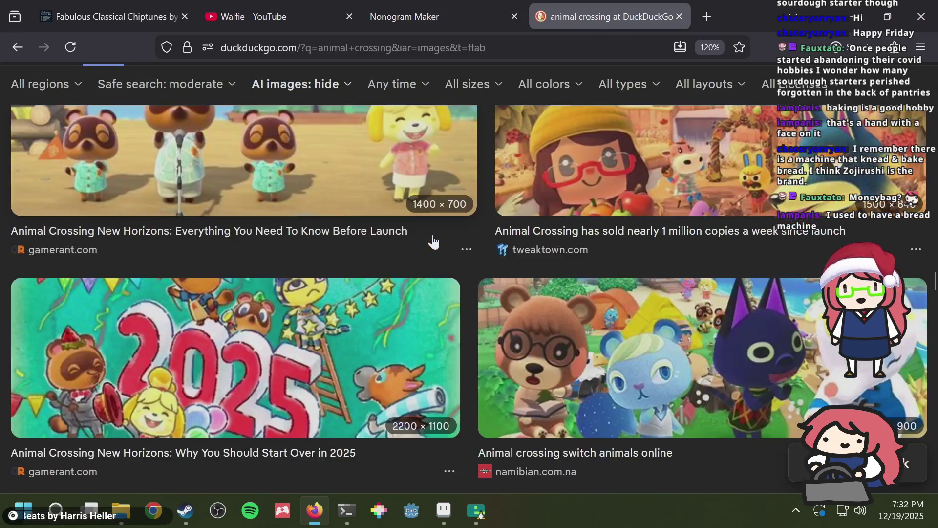
{"action": "scroll", "coordinate": [433, 239], "scroll_direction": "down", "scroll_amount": 5}
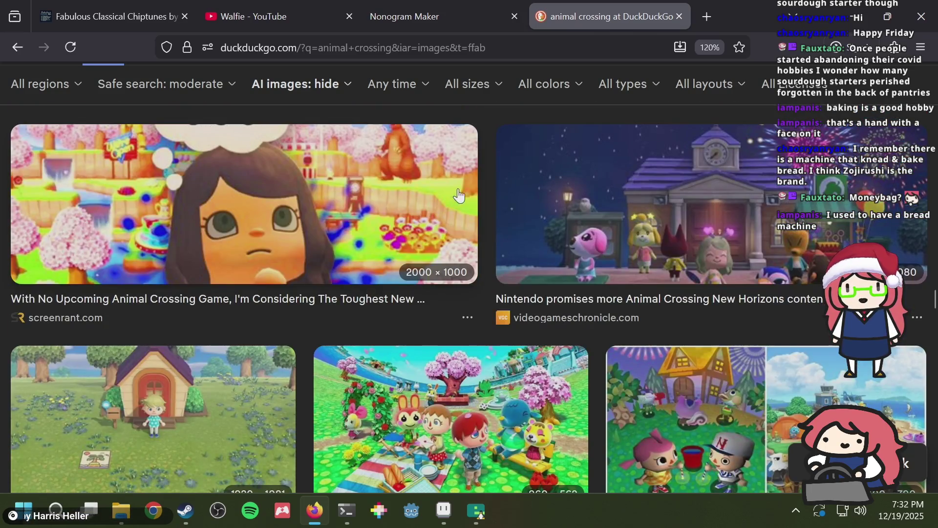
{"action": "scroll", "coordinate": [542, 242], "scroll_direction": "down", "scroll_amount": 3}
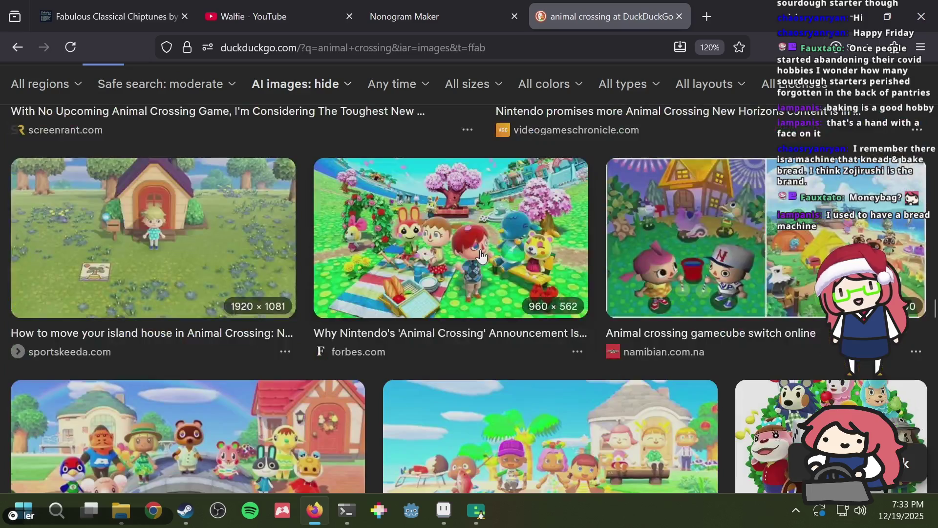
{"action": "scroll", "coordinate": [501, 256], "scroll_direction": "down", "scroll_amount": 5}
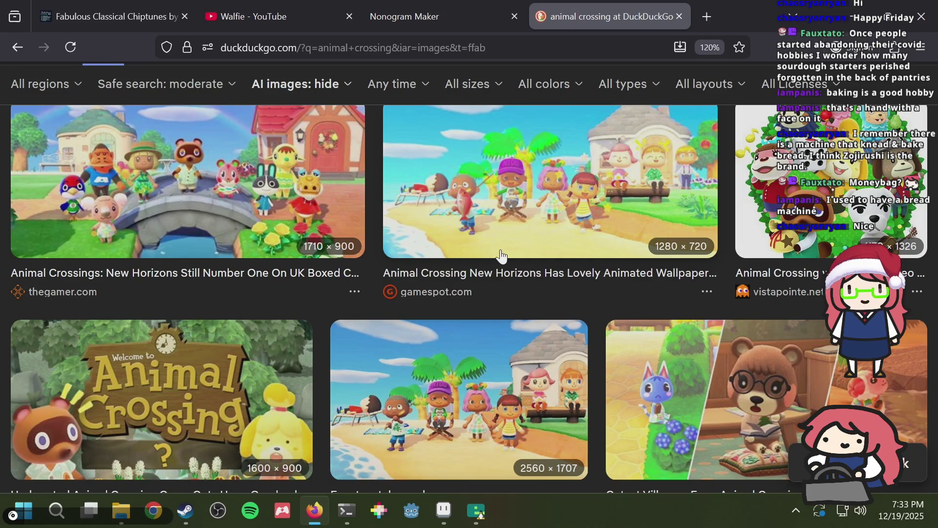
{"action": "scroll", "coordinate": [502, 256], "scroll_direction": "down", "scroll_amount": 8}
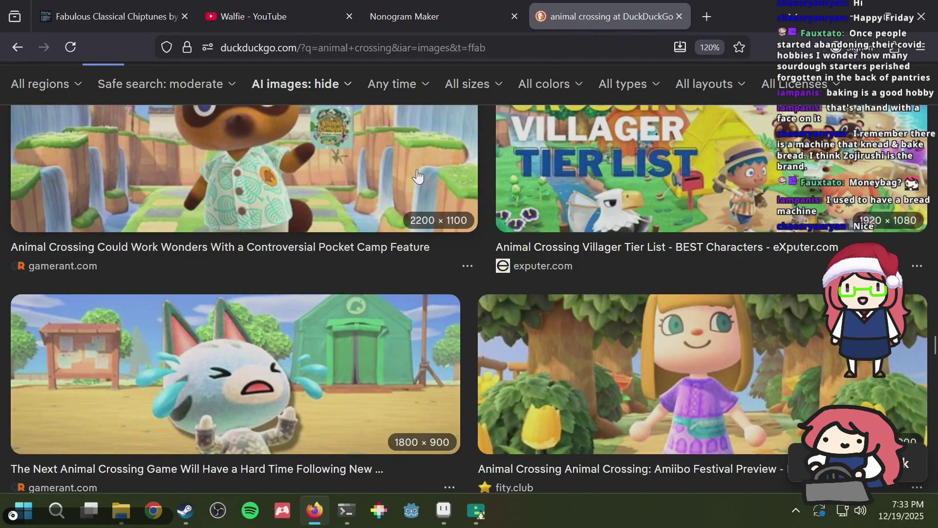
{"action": "scroll", "coordinate": [417, 176], "scroll_direction": "down", "scroll_amount": 12}
{"action": "scroll", "coordinate": [414, 171], "scroll_direction": "down", "scroll_amount": 10}
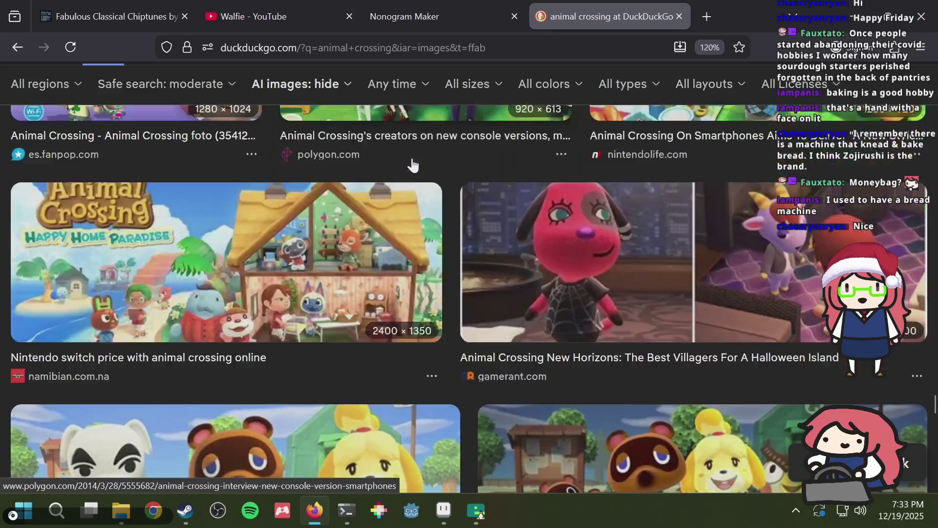
{"action": "scroll", "coordinate": [413, 165], "scroll_direction": "down", "scroll_amount": 10}
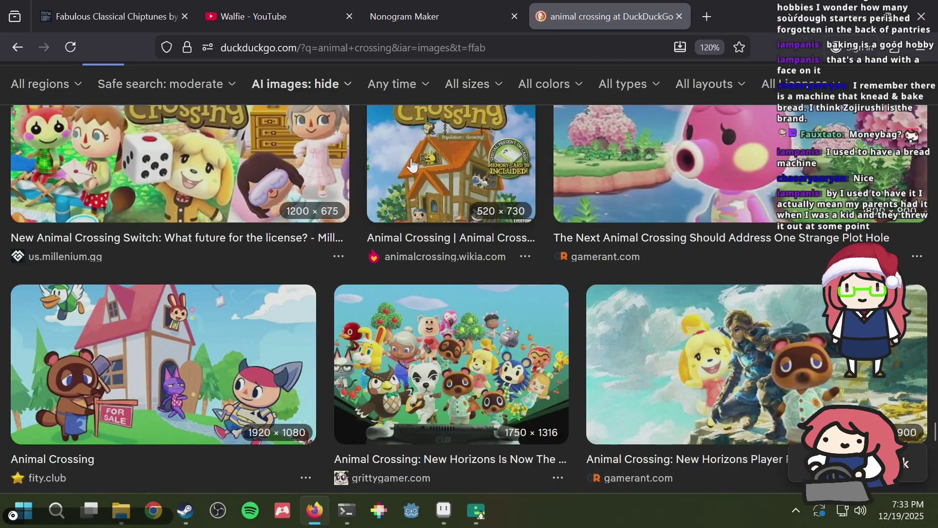
{"action": "key", "text": "Home"}
Step: Search 'animal crossing items', switch to web results, and open Nookipedia's New Horizons furniture list
{"action": "left_click", "coordinate": [369, 96]}
{"action": "type", "text": "items"}
{"action": "key", "text": "Return"}
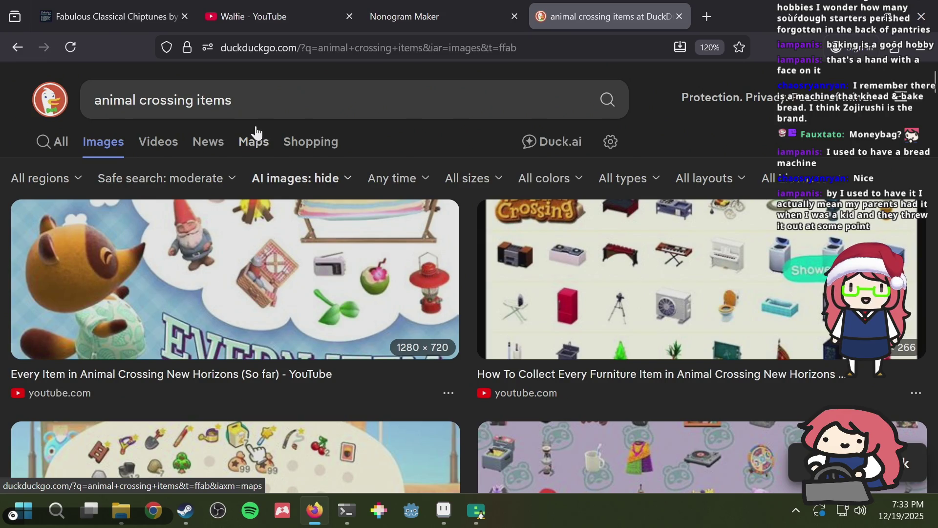
{"action": "left_click", "coordinate": [58, 143]}
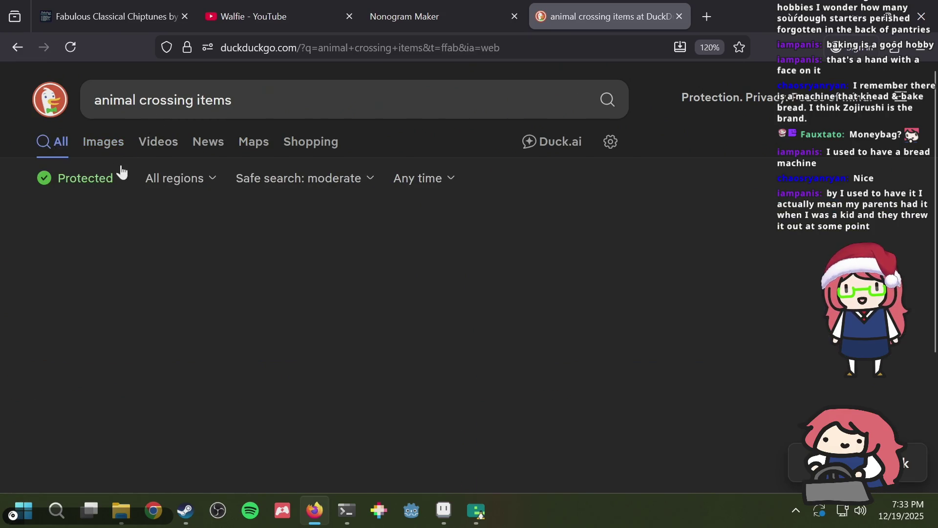
{"action": "left_click", "coordinate": [296, 257]}
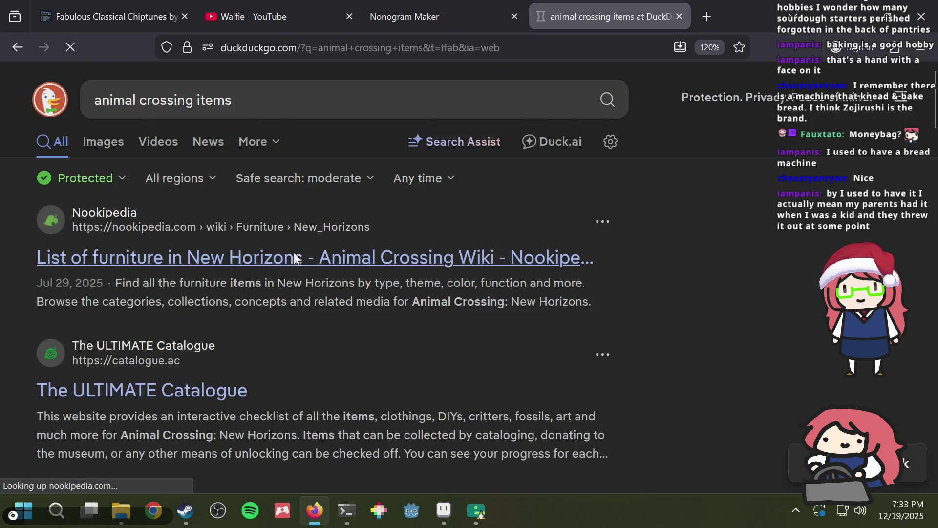
Step: Browse the Nookipedia furniture list and open the heritage-themed furniture list
{"action": "scroll", "coordinate": [553, 282], "scroll_direction": "down", "scroll_amount": 15}
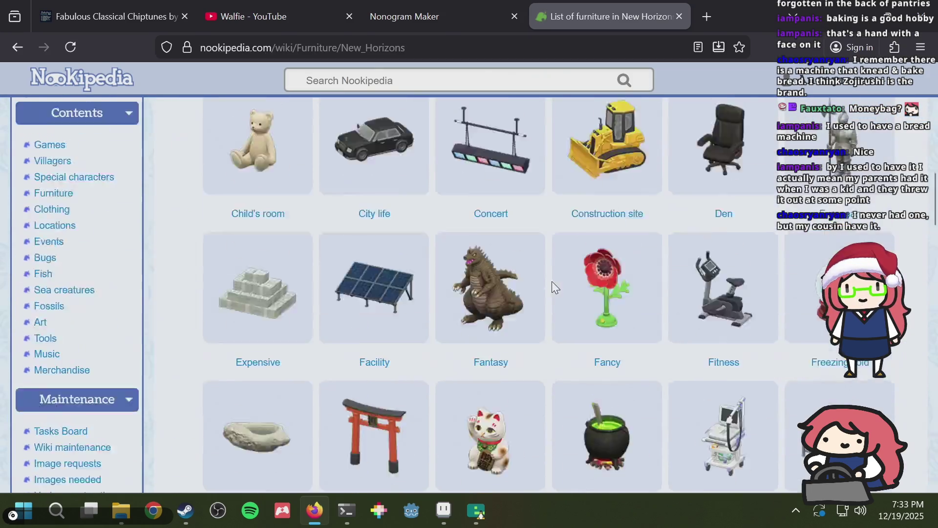
{"action": "scroll", "coordinate": [552, 281], "scroll_direction": "down", "scroll_amount": 20}
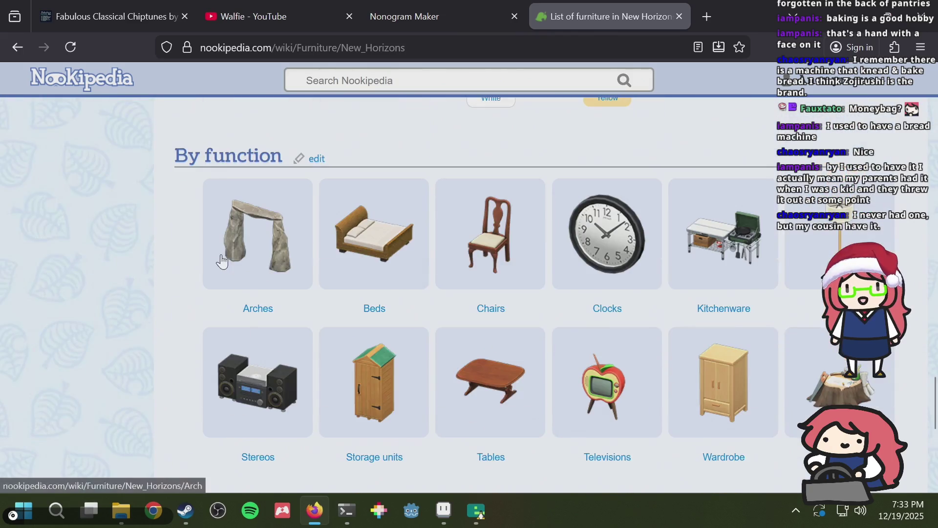
{"action": "scroll", "coordinate": [185, 236], "scroll_direction": "down", "scroll_amount": 4}
{"action": "scroll", "coordinate": [184, 236], "scroll_direction": "up", "scroll_amount": 3}
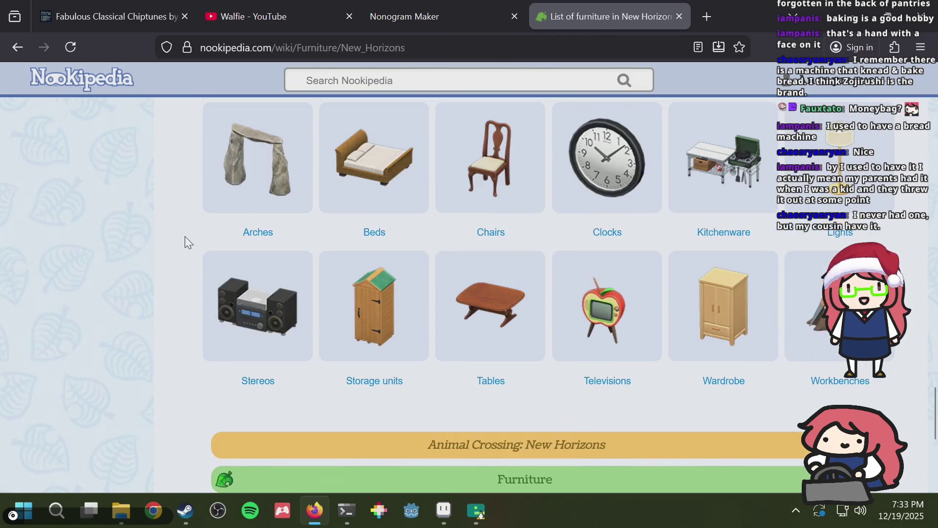
{"action": "scroll", "coordinate": [185, 236], "scroll_direction": "up", "scroll_amount": 2}
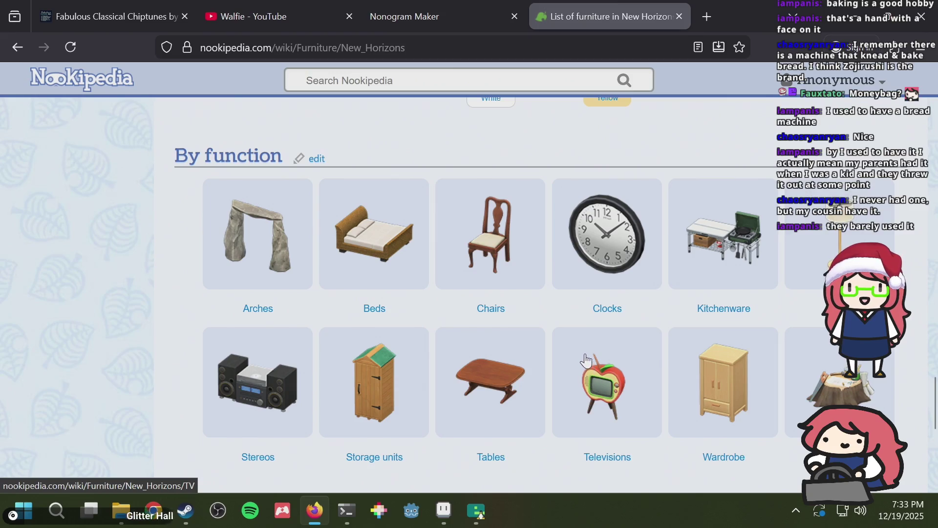
{"action": "scroll", "coordinate": [623, 310], "scroll_direction": "down", "scroll_amount": 2}
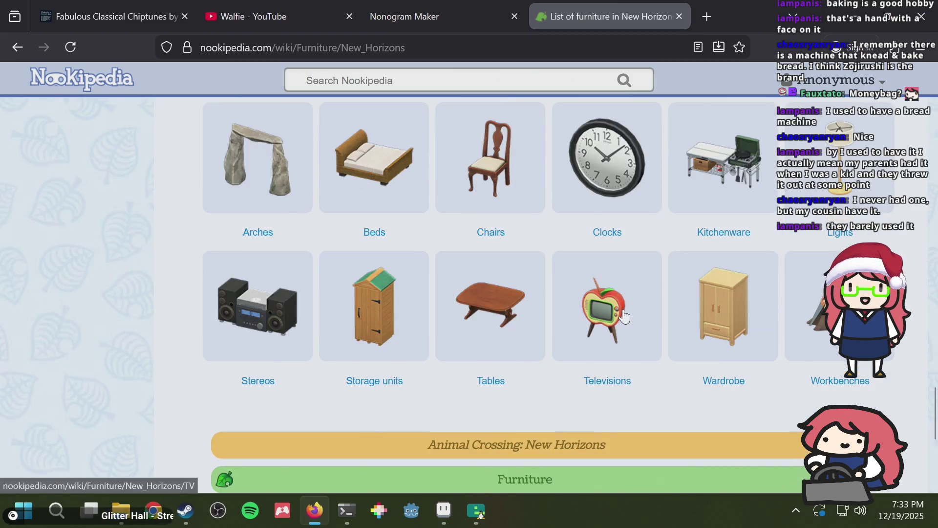
{"action": "scroll", "coordinate": [623, 304], "scroll_direction": "up", "scroll_amount": 15}
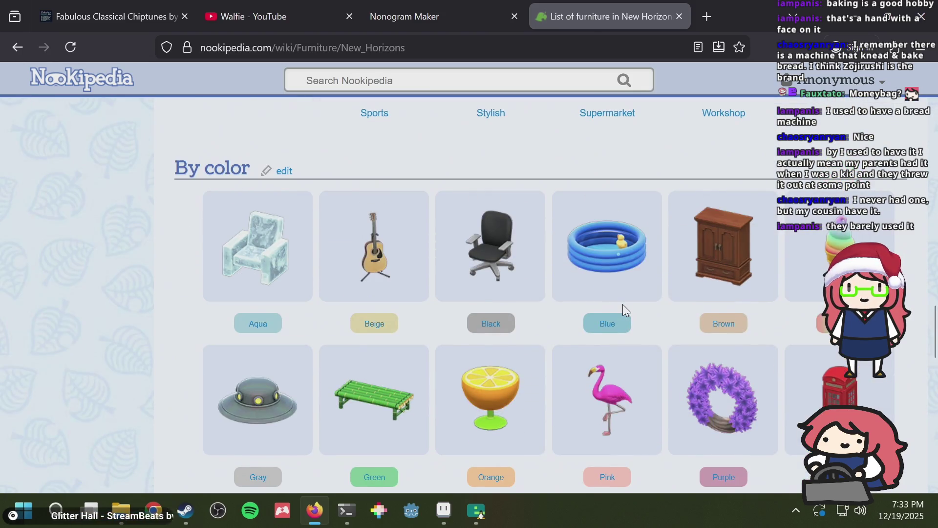
{"action": "scroll", "coordinate": [623, 304], "scroll_direction": "down", "scroll_amount": 2}
{"action": "scroll", "coordinate": [492, 352], "scroll_direction": "up", "scroll_amount": 2}
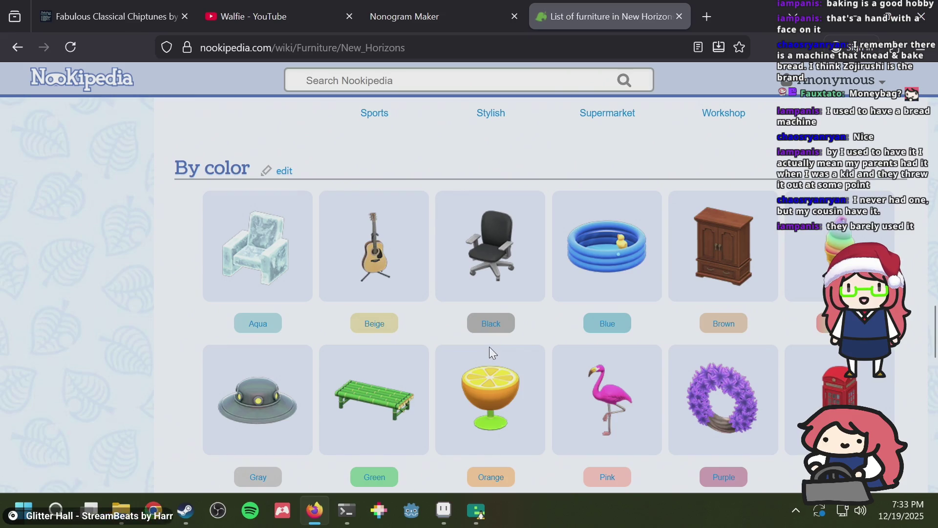
{"action": "scroll", "coordinate": [491, 351], "scroll_direction": "up", "scroll_amount": 6}
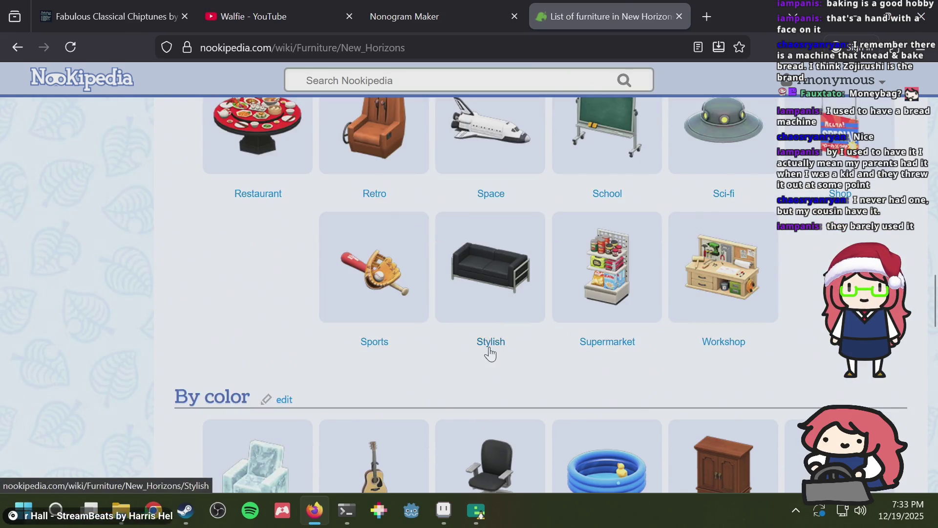
{"action": "scroll", "coordinate": [498, 299], "scroll_direction": "up", "scroll_amount": 5}
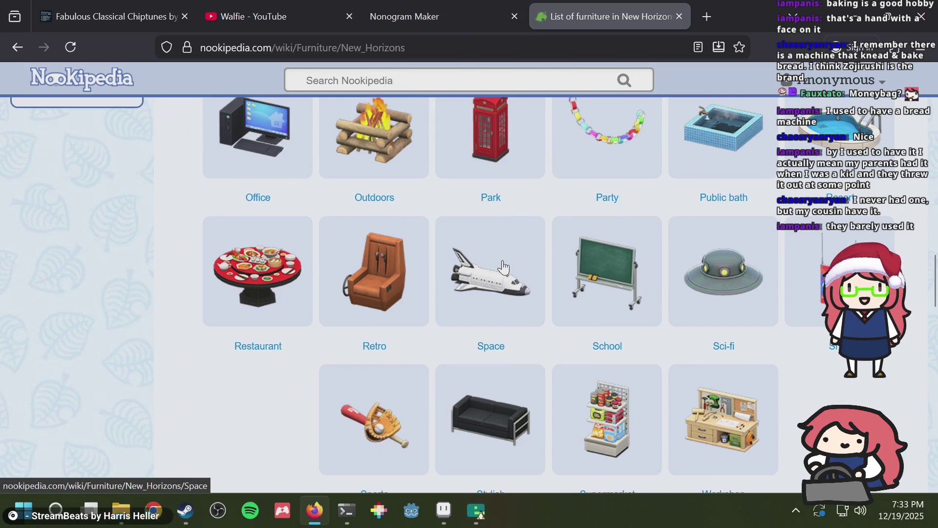
{"action": "scroll", "coordinate": [503, 266], "scroll_direction": "up", "scroll_amount": 4}
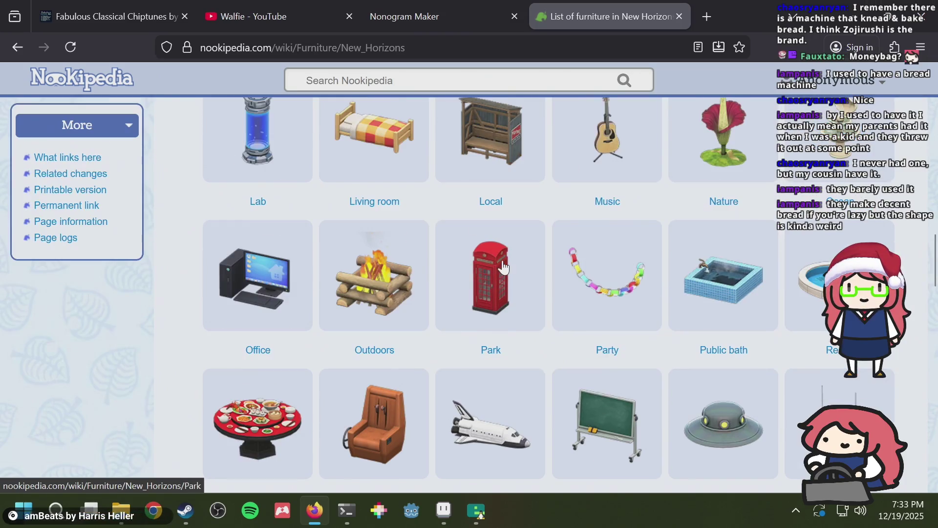
{"action": "scroll", "coordinate": [504, 266], "scroll_direction": "up", "scroll_amount": 1}
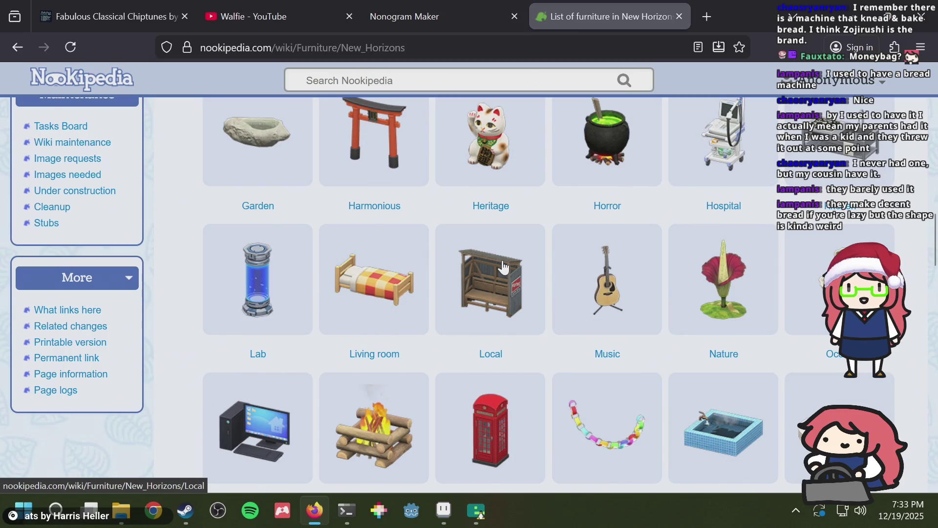
{"action": "scroll", "coordinate": [503, 266], "scroll_direction": "up", "scroll_amount": 2}
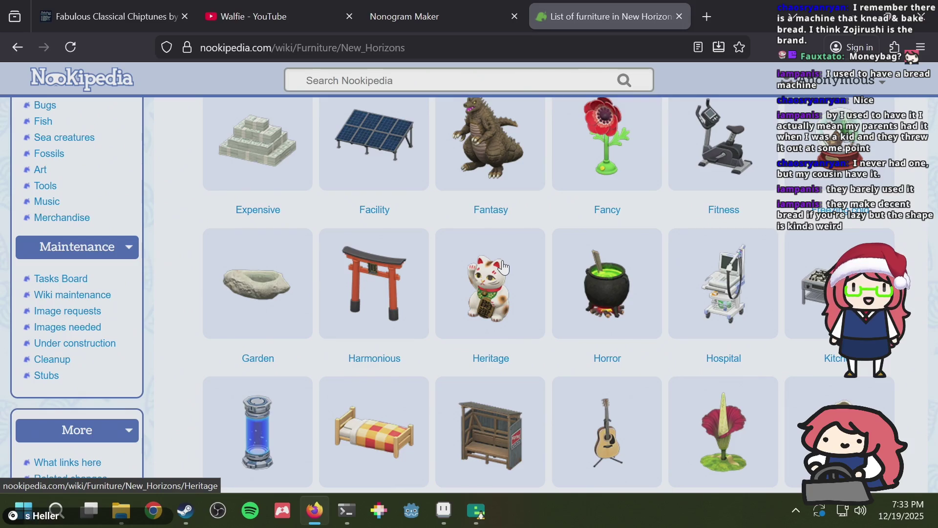
{"action": "scroll", "coordinate": [503, 266], "scroll_direction": "up", "scroll_amount": 2}
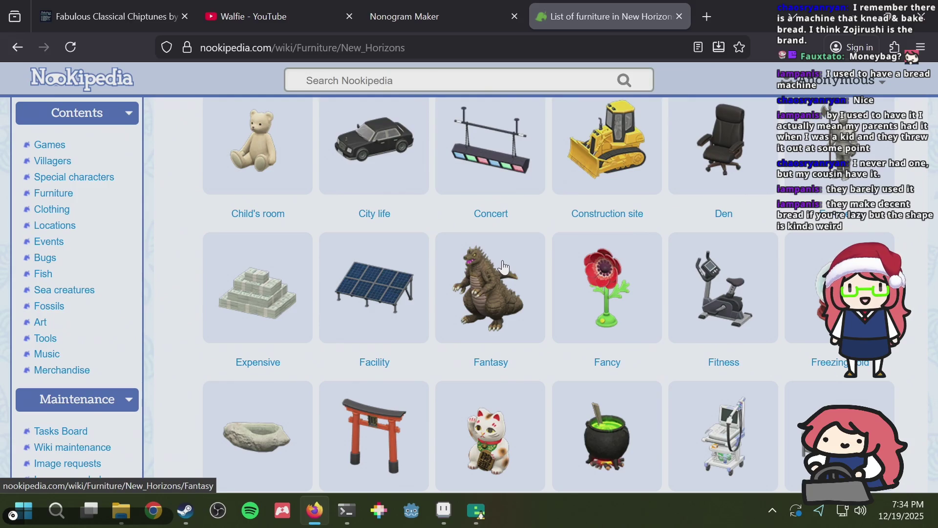
{"action": "scroll", "coordinate": [504, 266], "scroll_direction": "up", "scroll_amount": 3}
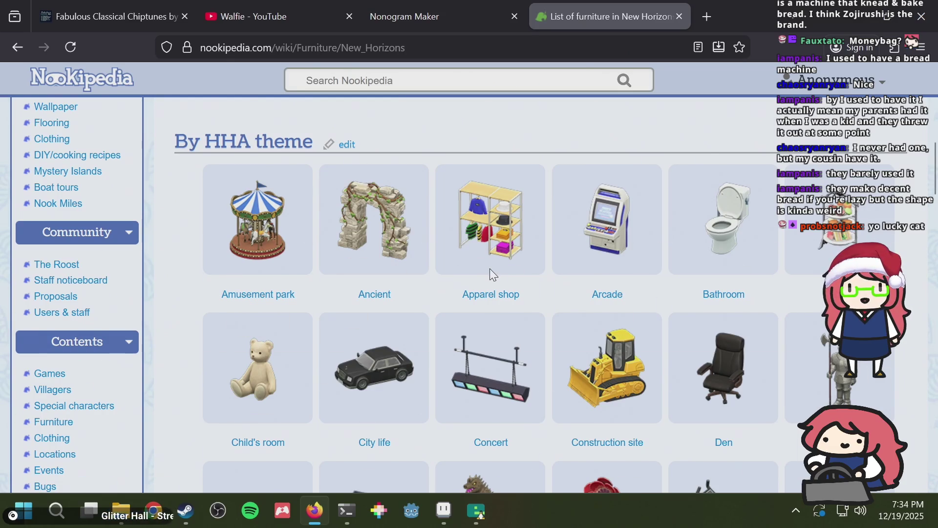
{"action": "scroll", "coordinate": [489, 269], "scroll_direction": "down", "scroll_amount": 3}
{"action": "scroll", "coordinate": [486, 273], "scroll_direction": "down", "scroll_amount": 3}
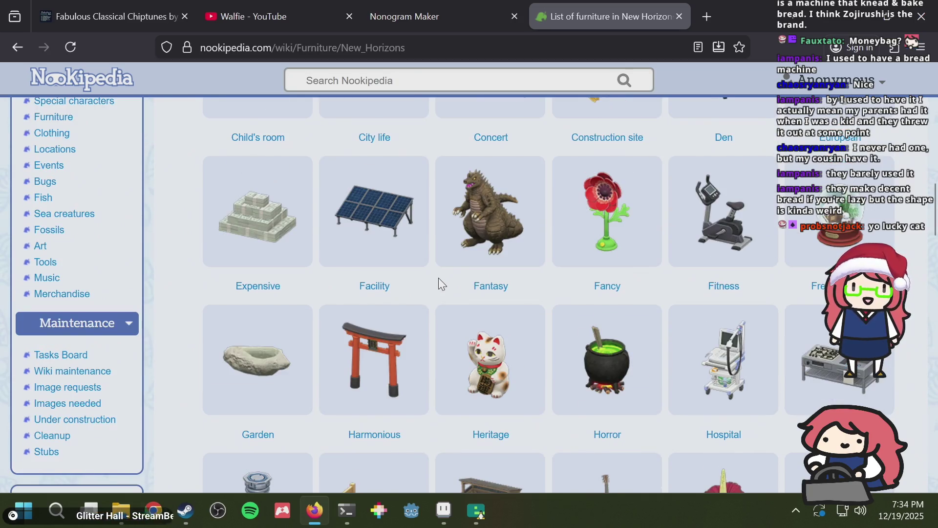
{"action": "left_click", "coordinate": [459, 354]}
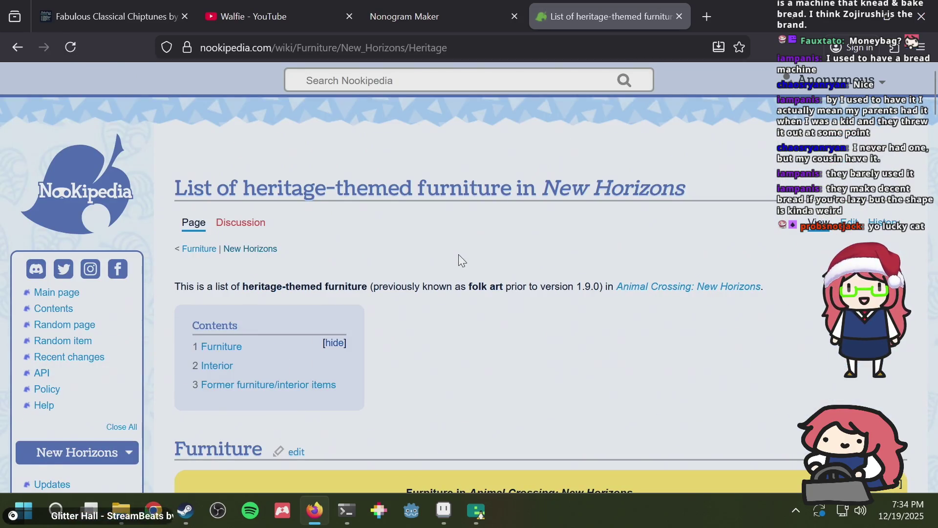
Step: Find 'permalink' on the page, open Lucky cat in a background tab, and return to Aseprite
{"action": "scroll", "coordinate": [460, 255], "scroll_direction": "down", "scroll_amount": 10}
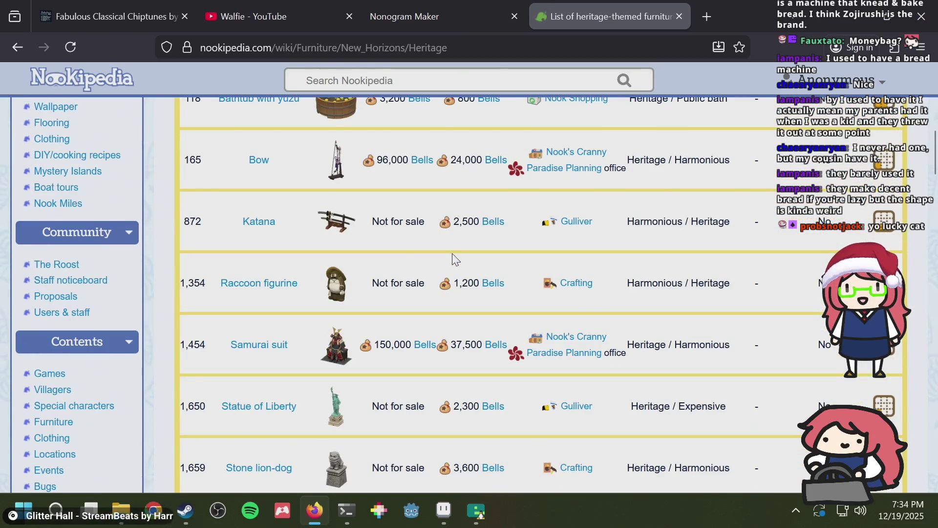
{"action": "key", "text": "ctrl+f"}
{"action": "type", "text": "permalink"}
{"action": "key", "text": "Escape"}
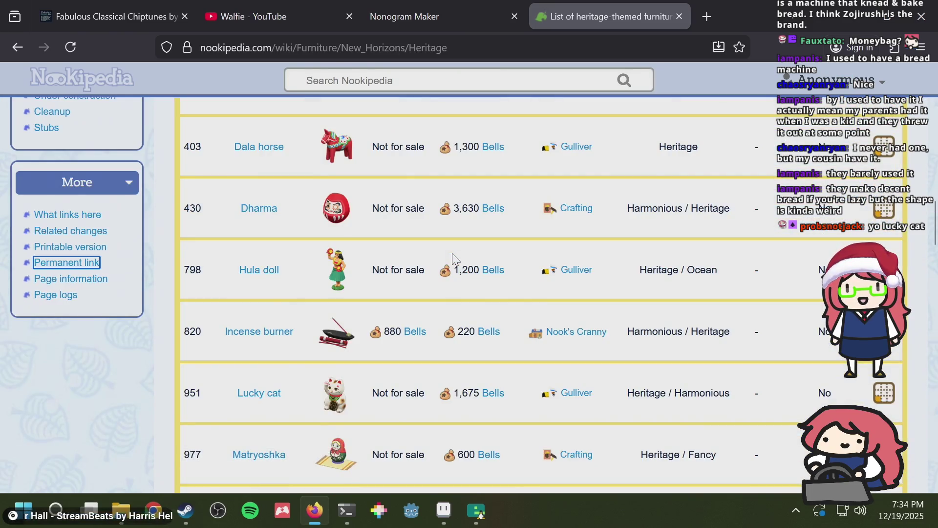
{"action": "middle_click", "coordinate": [258, 399]}
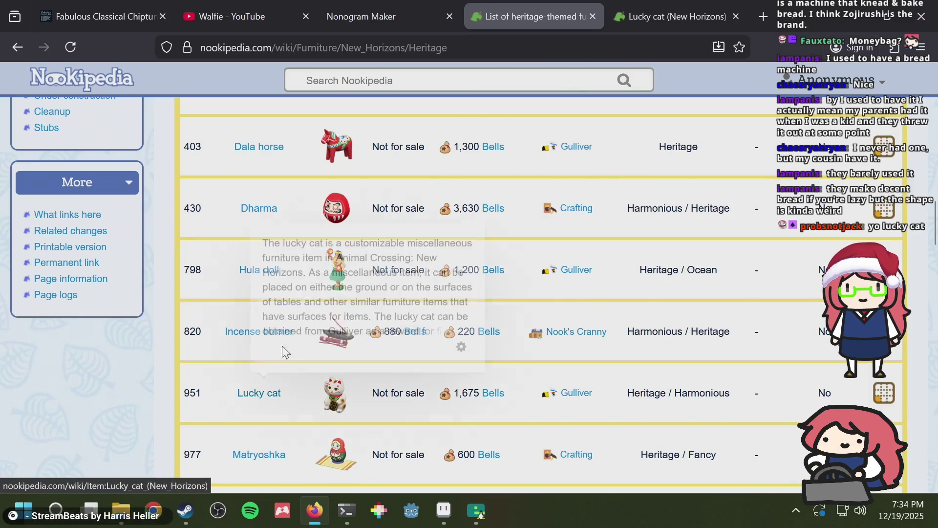
{"action": "scroll", "coordinate": [546, 215], "scroll_direction": "up", "scroll_amount": 4}
{"action": "scroll", "coordinate": [546, 215], "scroll_direction": "up", "scroll_amount": 4}
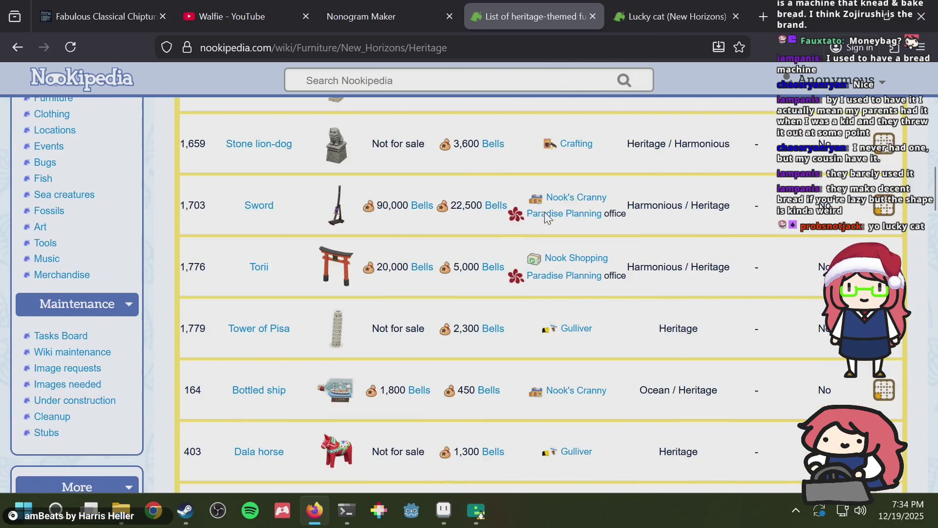
{"action": "scroll", "coordinate": [547, 215], "scroll_direction": "down", "scroll_amount": 1}
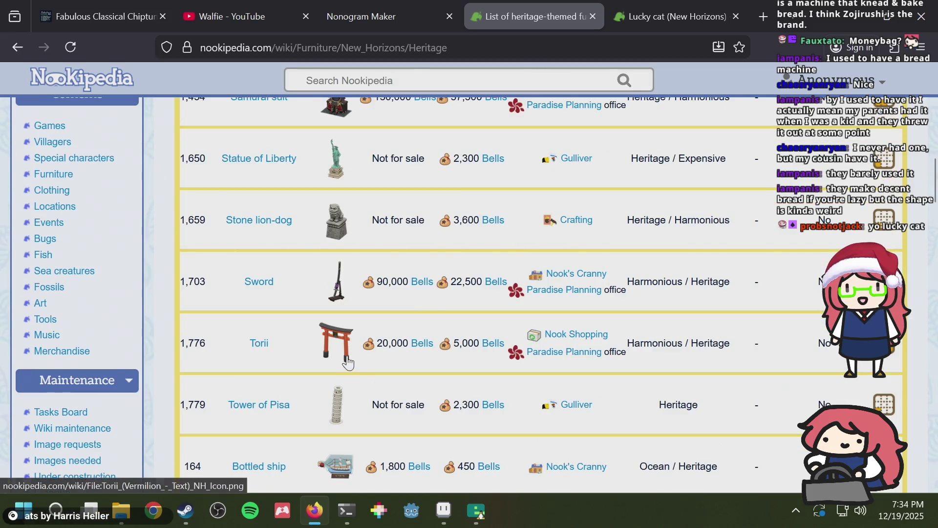
{"action": "key", "text": "alt+Tab"}
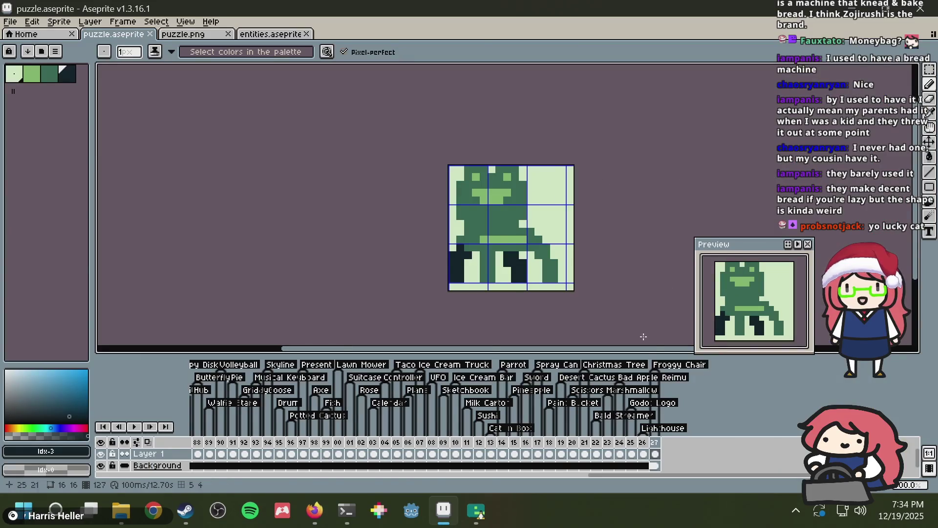
Step: Add a new empty frame 128 after frame 127 in puzzle.aseprite and show its cel
{"action": "key", "text": "v"}
{"action": "right_click", "coordinate": [655, 442]}
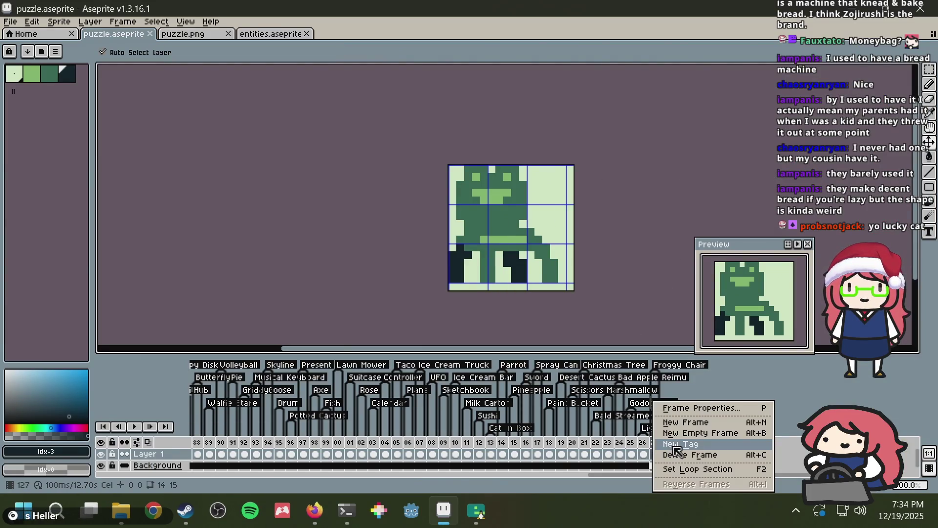
{"action": "left_click", "coordinate": [689, 423]}
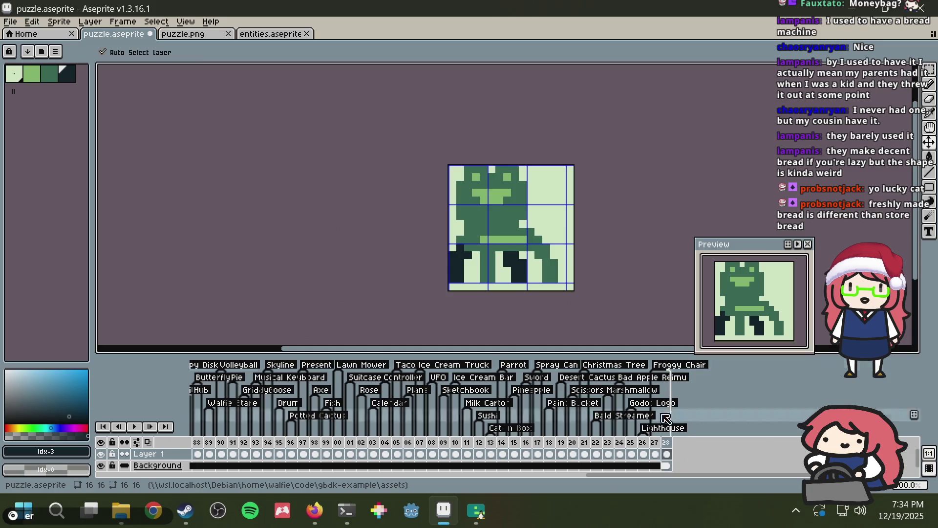
{"action": "left_click", "coordinate": [666, 453]}
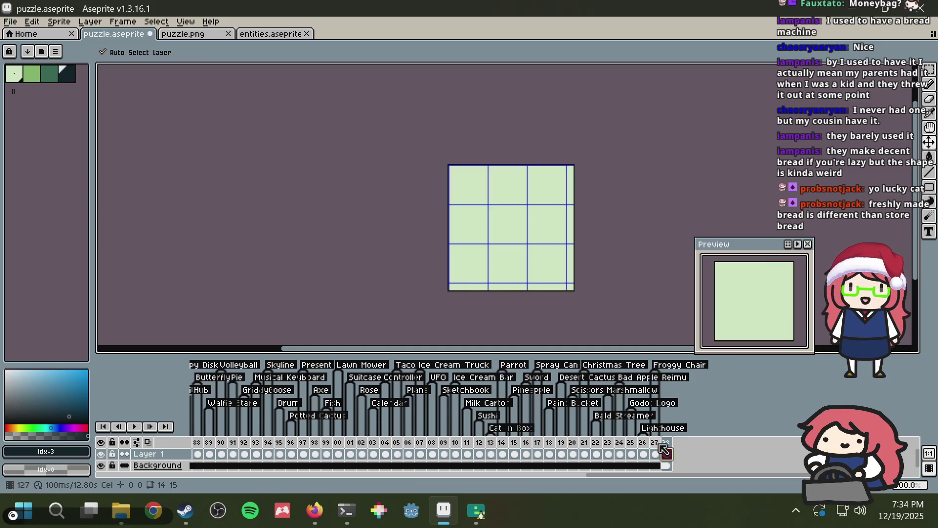
{"action": "left_click", "coordinate": [346, 511]}
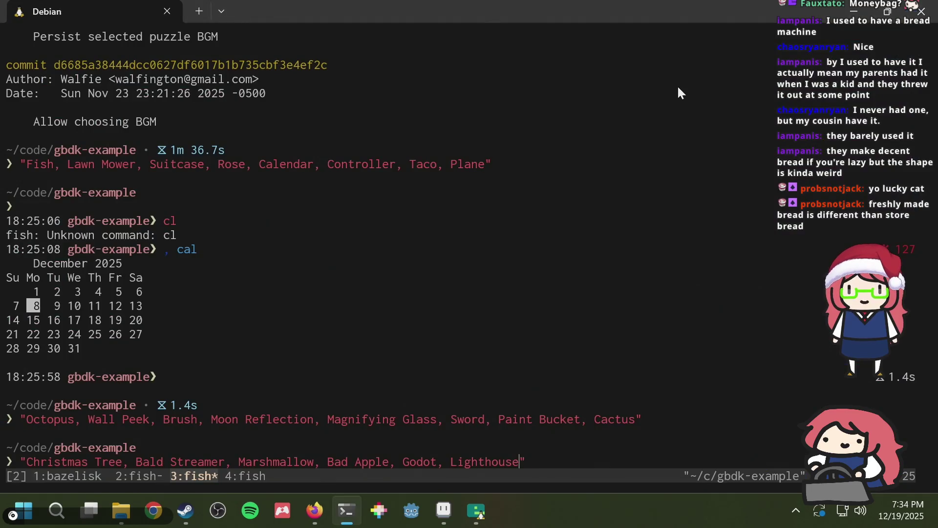
Step: Append 'Froggy Chair' to the terminal's quoted puzzle list and save puzzle.aseprite
{"action": "type", "text": "Froggy Cha"}
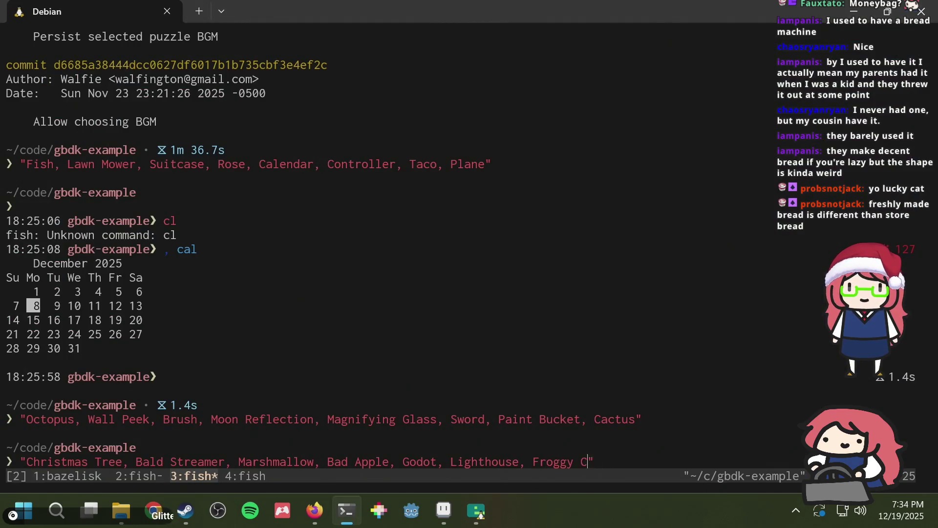
{"action": "type", "text": "ir"}
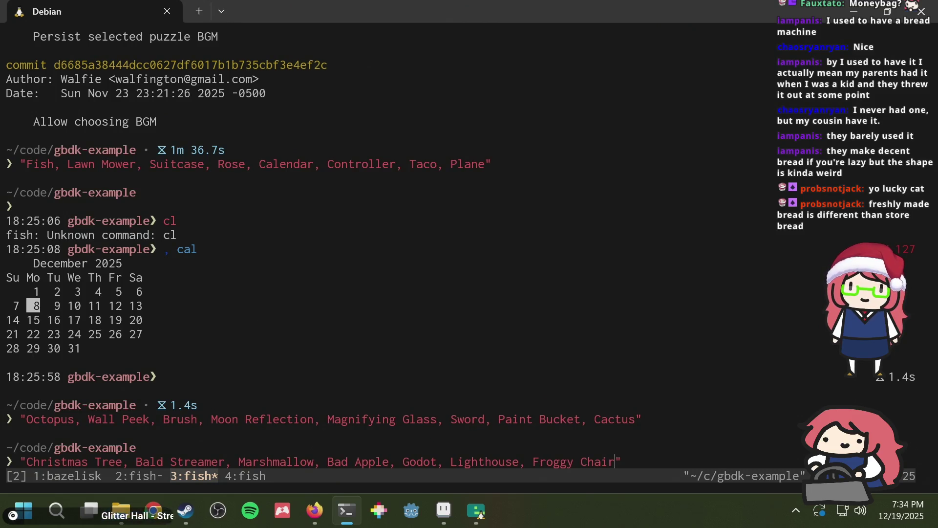
{"action": "key", "text": "alt+Tab"}
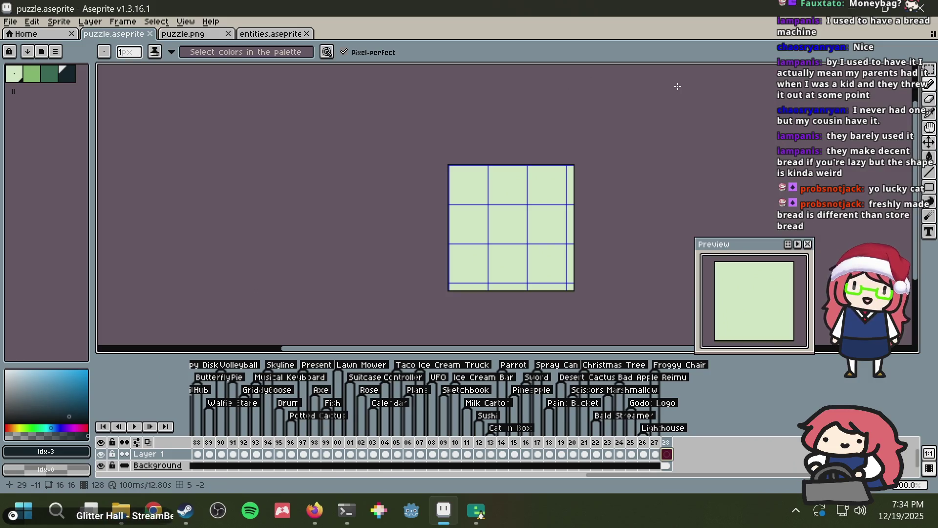
{"action": "key", "text": "ctrl+s"}
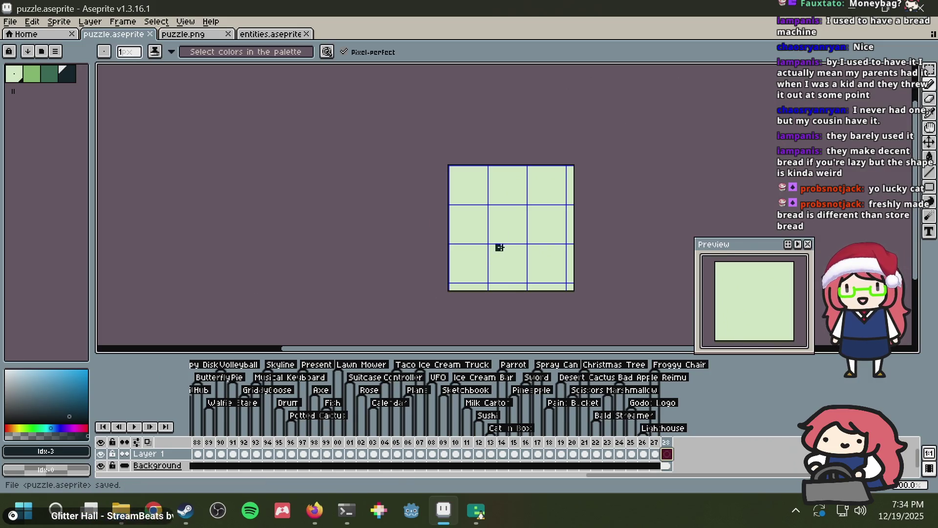
{"action": "scroll", "coordinate": [507, 216], "scroll_direction": "up", "scroll_amount": 1}
{"action": "left_click_drag", "start_coordinate": [507, 215], "coordinate": [505, 203]}
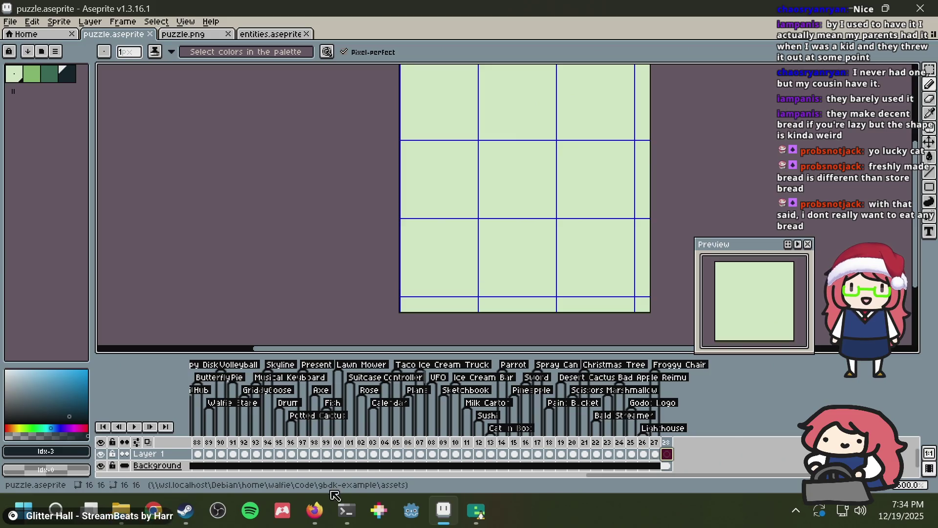
{"action": "left_click", "coordinate": [318, 499]}
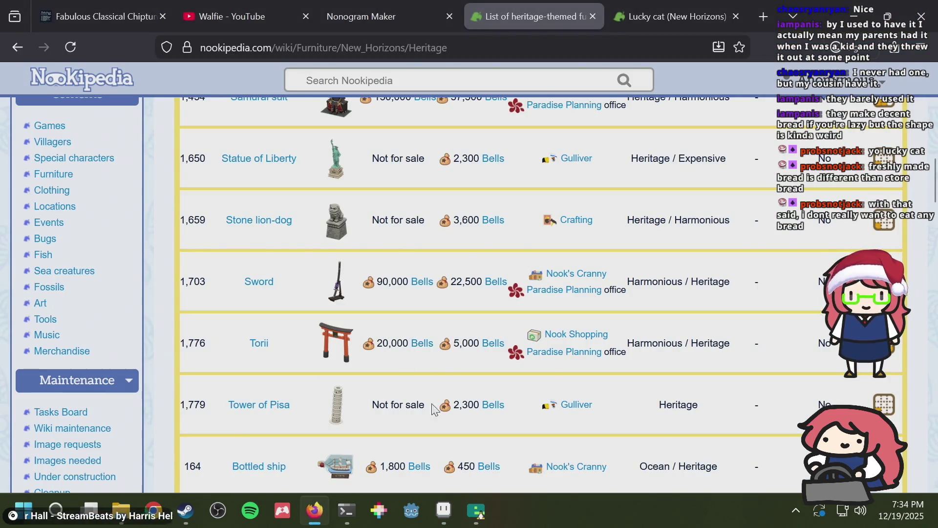
Step: Scroll the heritage furniture table, then open a new tab and enter 'capybara pixel art'
{"action": "mouse_move", "coordinate": [477, 511]}
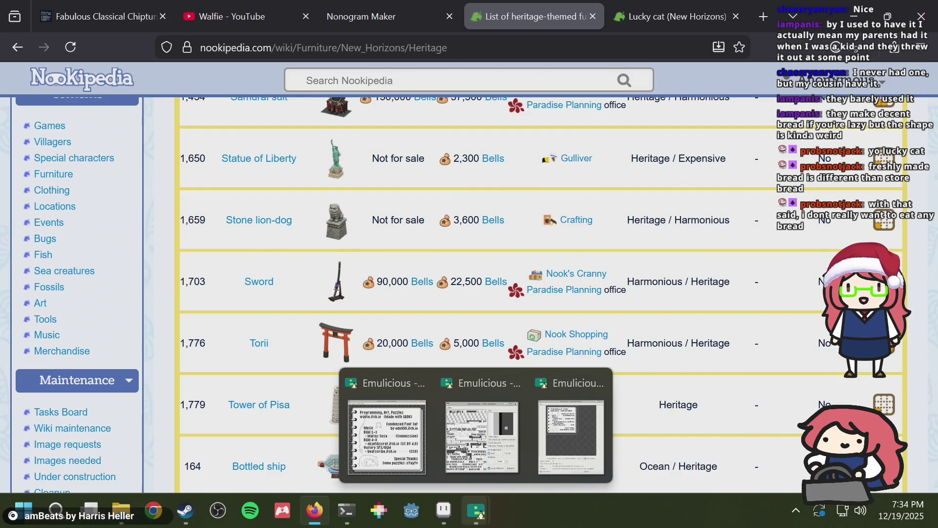
{"action": "scroll", "coordinate": [416, 190], "scroll_direction": "up", "scroll_amount": 3}
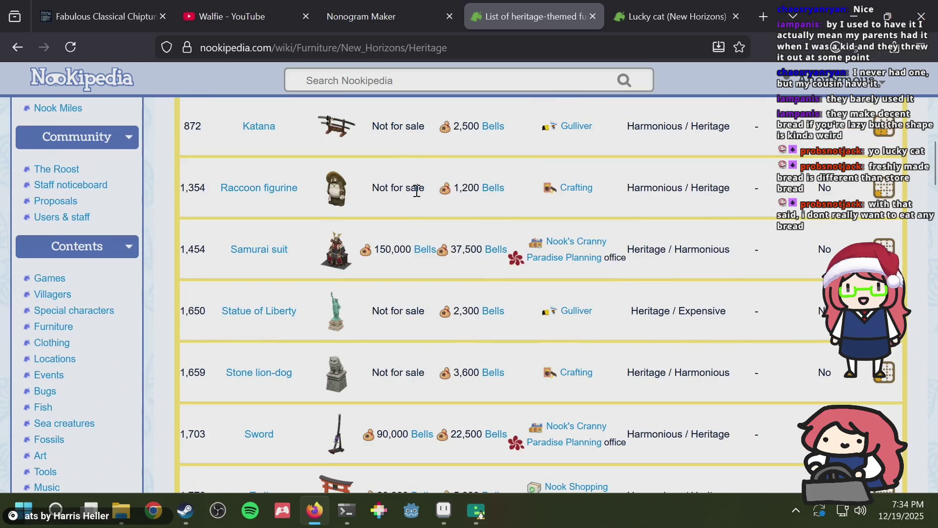
{"action": "key", "text": "alt"}
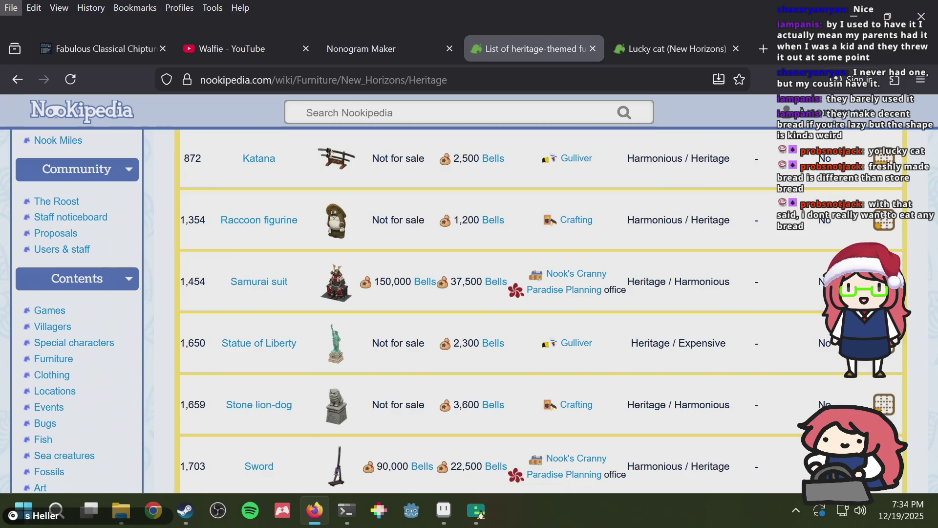
{"action": "scroll", "coordinate": [386, 293], "scroll_direction": "up", "scroll_amount": 4}
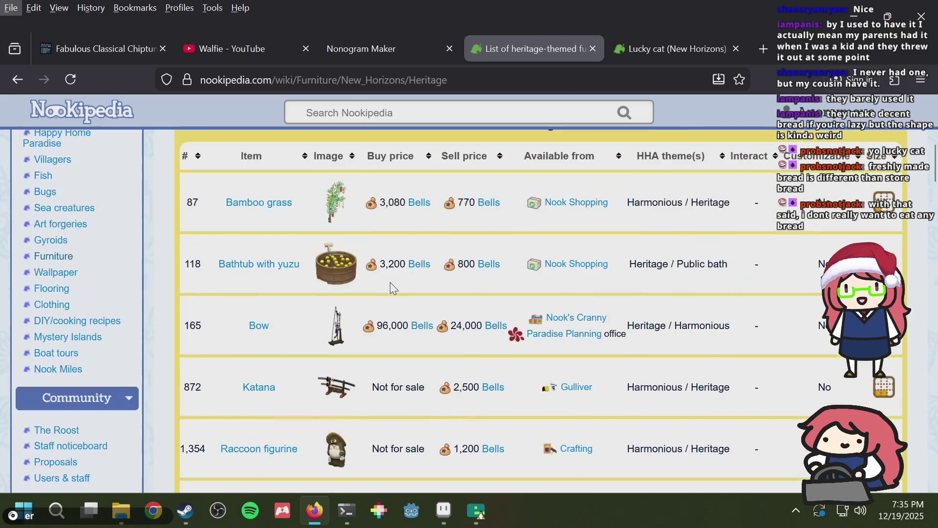
{"action": "scroll", "coordinate": [408, 296], "scroll_direction": "down", "scroll_amount": 7}
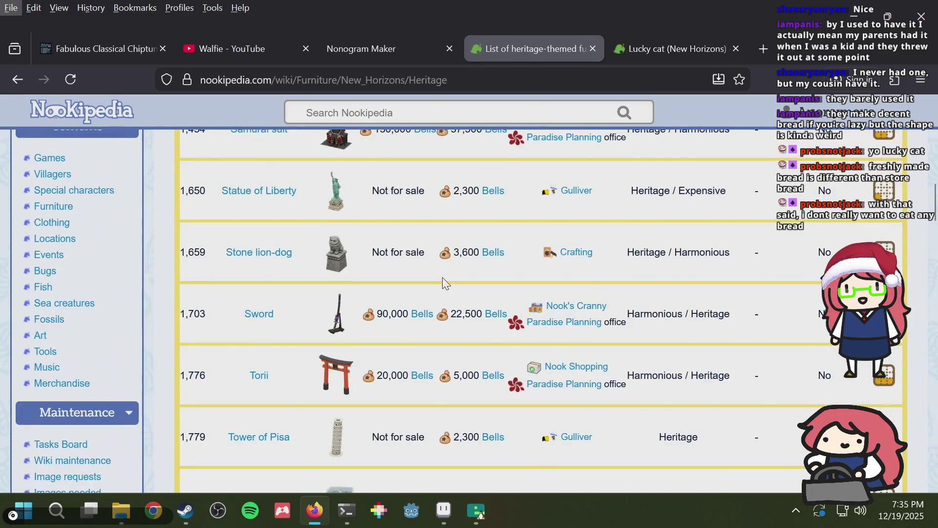
{"action": "scroll", "coordinate": [443, 282], "scroll_direction": "down", "scroll_amount": 3}
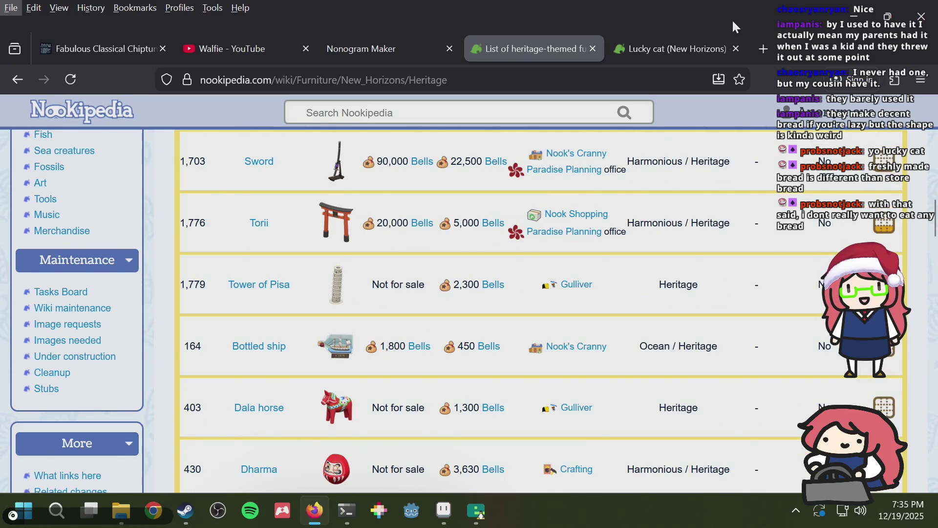
{"action": "key", "text": "alt"}
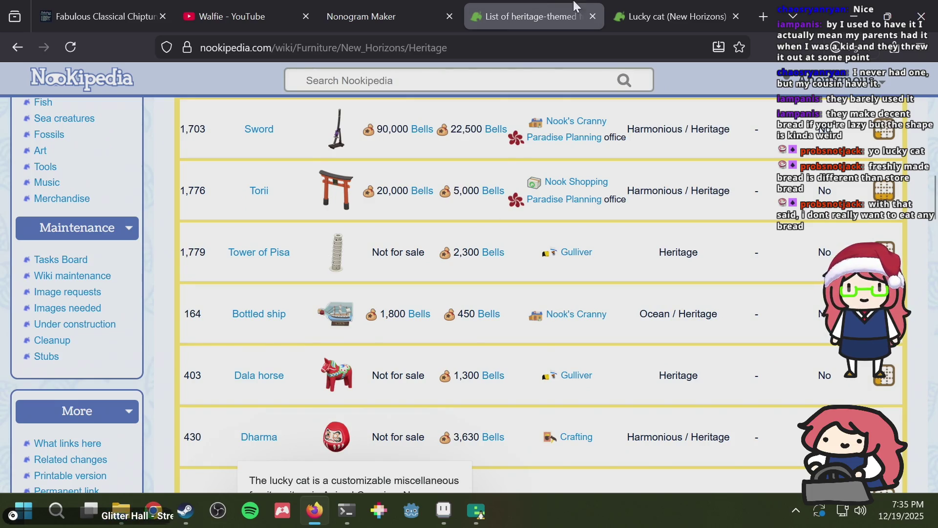
{"action": "left_click", "coordinate": [754, 8]}
{"action": "type", "text": "ca"}
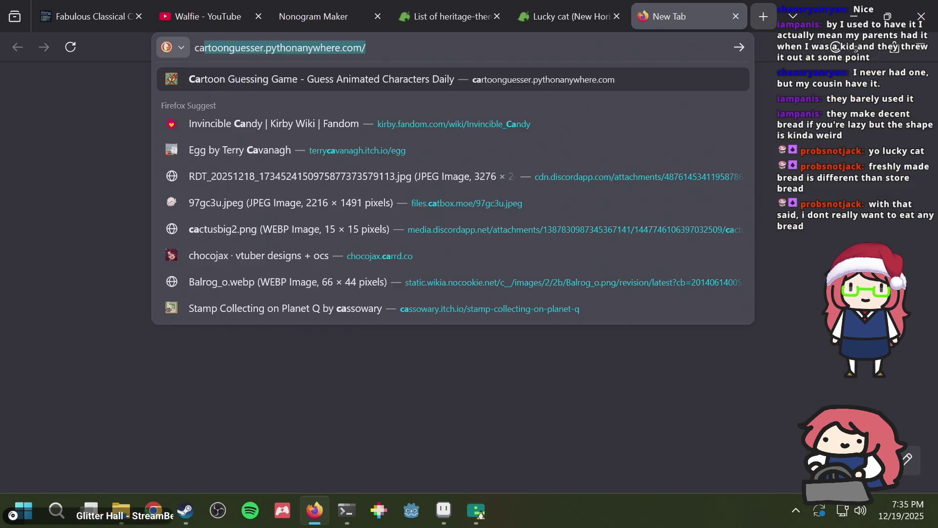
{"action": "type", "text": "pybara pixel art"}
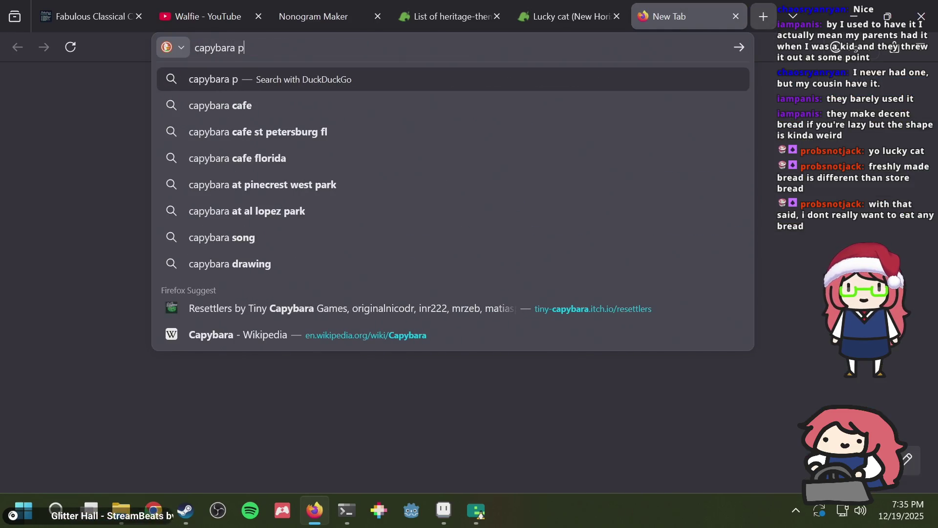
Step: Run the 'capybara pixel art' search and browse the image results
{"action": "key", "text": "Return"}
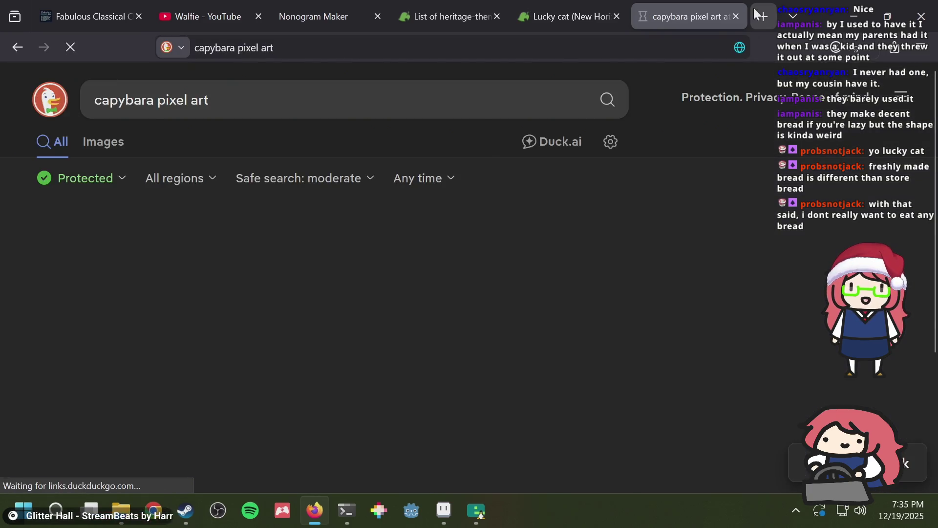
{"action": "left_click", "coordinate": [113, 146]}
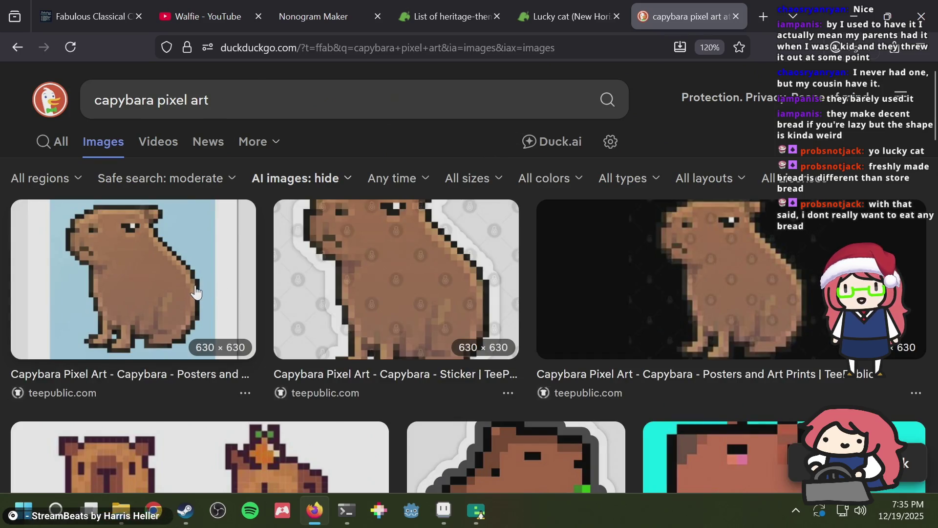
{"action": "scroll", "coordinate": [195, 292], "scroll_direction": "down", "scroll_amount": 4}
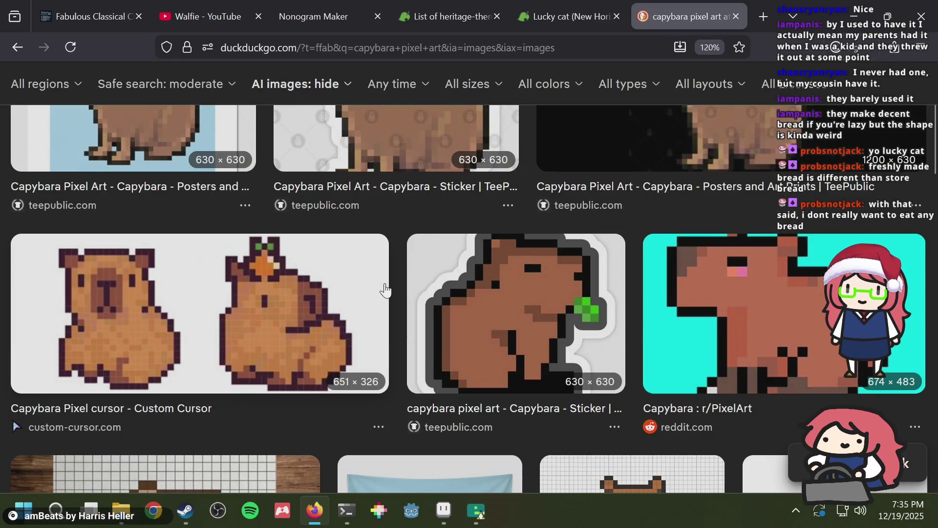
{"action": "scroll", "coordinate": [385, 290], "scroll_direction": "down", "scroll_amount": 2}
{"action": "scroll", "coordinate": [357, 280], "scroll_direction": "up", "scroll_amount": 2}
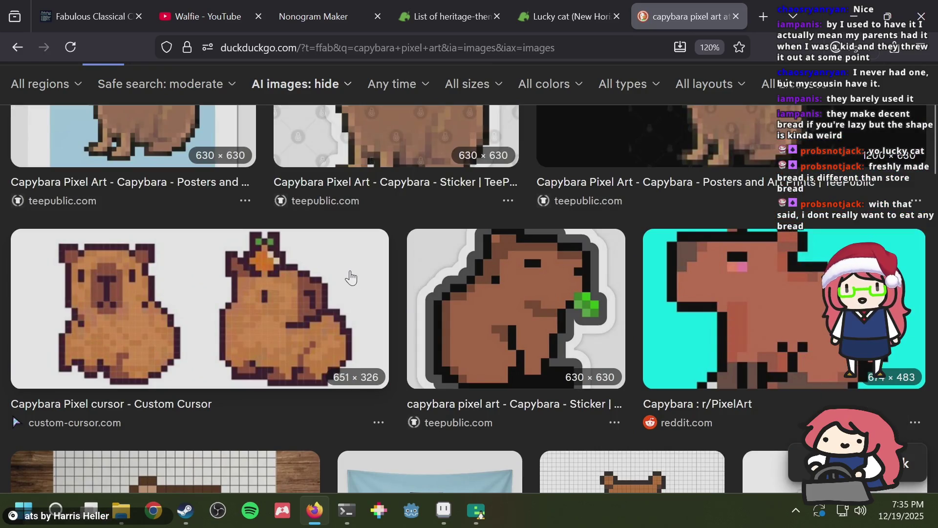
Step: Centre the sprite in Aseprite, save puzzle.aseprite, and select the Pencil
{"action": "key", "text": "alt+Tab"}
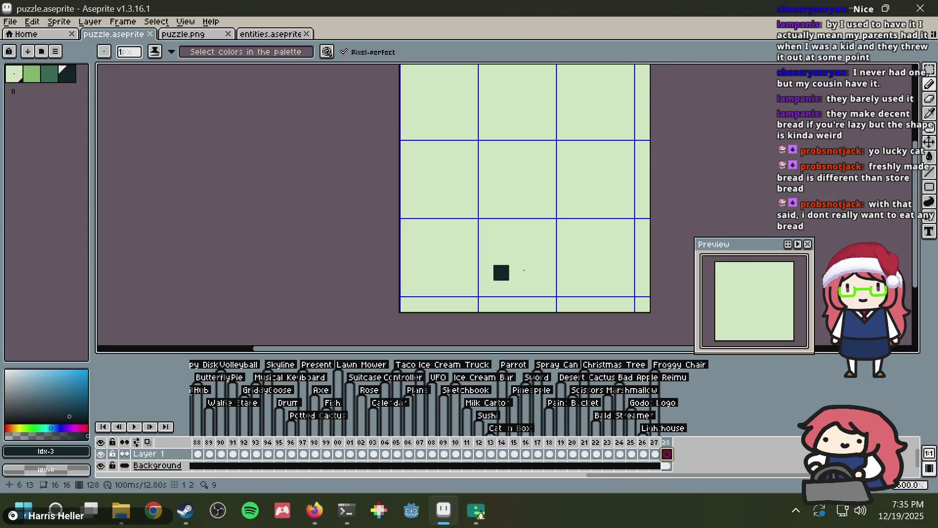
{"action": "left_click_drag", "start_coordinate": [500, 240], "coordinate": [454, 255]}
{"action": "key", "text": "ctrl+s"}
{"action": "key", "text": "b"}
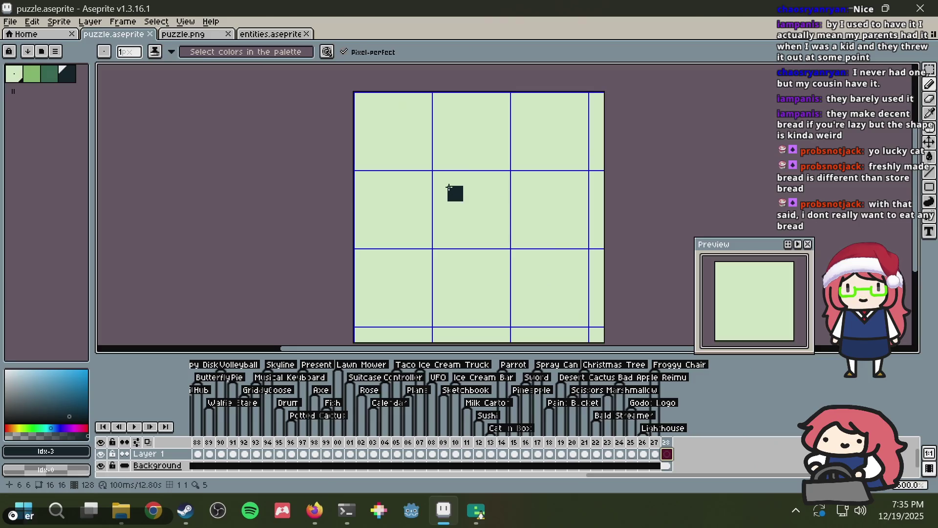
{"action": "key", "text": "alt+Tab"}
{"action": "key", "text": "alt+Tab"}
{"action": "key", "text": "alt+Tab"}
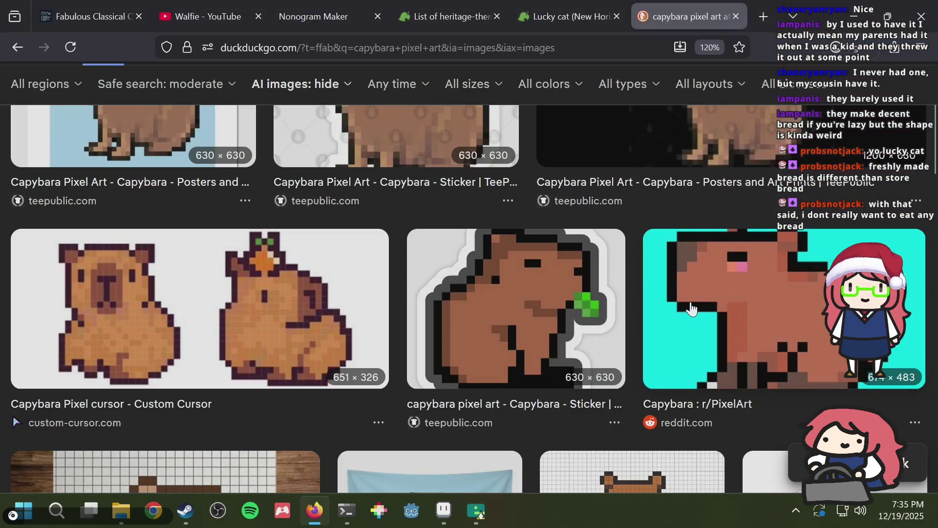
Step: View the r/PixelArt capybara reference larger, then draw a dark back line in Aseprite
{"action": "left_click", "coordinate": [708, 305]}
{"action": "scroll", "coordinate": [419, 272], "scroll_direction": "down", "scroll_amount": 4}
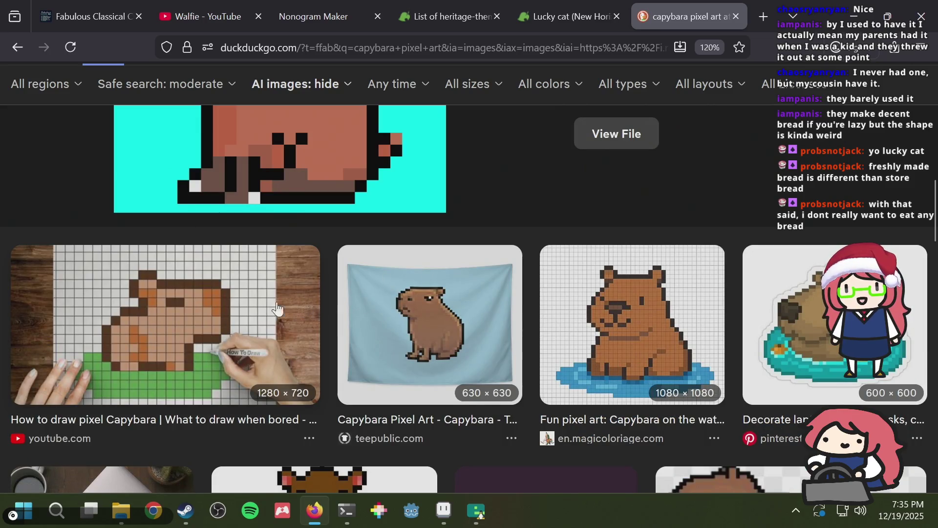
{"action": "scroll", "coordinate": [229, 307], "scroll_direction": "down", "scroll_amount": 12}
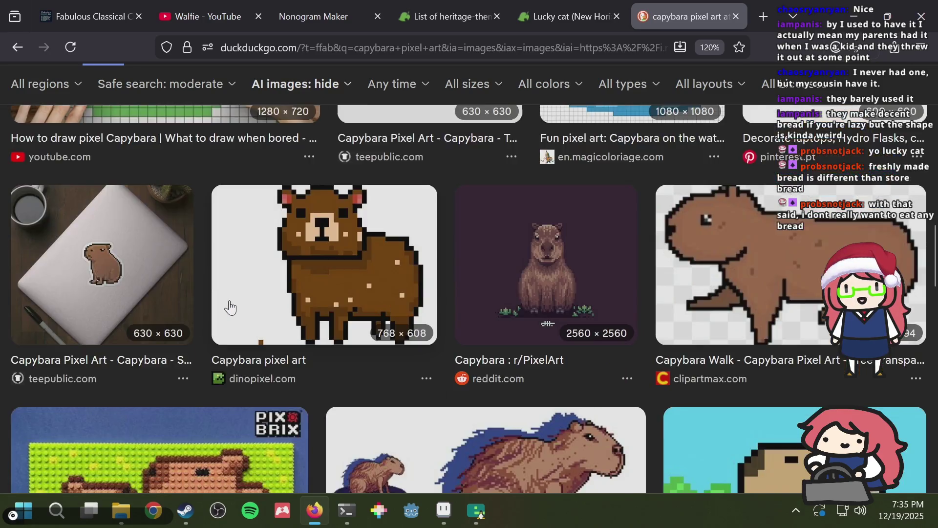
{"action": "scroll", "coordinate": [234, 287], "scroll_direction": "down", "scroll_amount": 4}
{"action": "scroll", "coordinate": [235, 287], "scroll_direction": "up", "scroll_amount": 5}
{"action": "scroll", "coordinate": [233, 287], "scroll_direction": "down", "scroll_amount": 15}
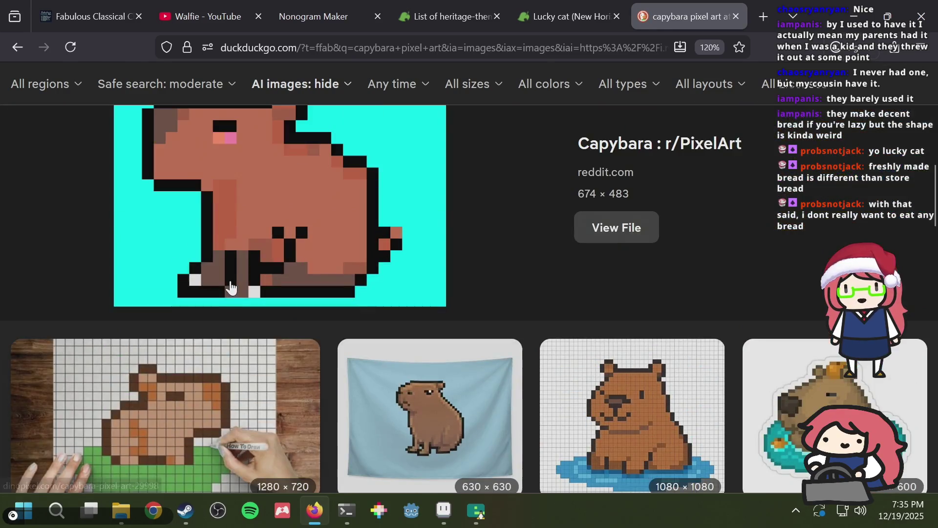
{"action": "key", "text": "alt+Tab"}
{"action": "mouse_move", "coordinate": [455, 158]}
{"action": "left_mouse_down"}
{"action": "mouse_move", "coordinate": [516, 168]}
{"action": "mouse_move", "coordinate": [517, 211]}
{"action": "mouse_move", "coordinate": [504, 221]}
{"action": "mouse_move", "coordinate": [450, 222]}
{"action": "left_mouse_up"}
Step: Paint some mid-green pixels on the sprite and recheck the capybara reference
{"action": "key", "text": "alt+Tab"}
{"action": "key", "text": "alt+Tab"}
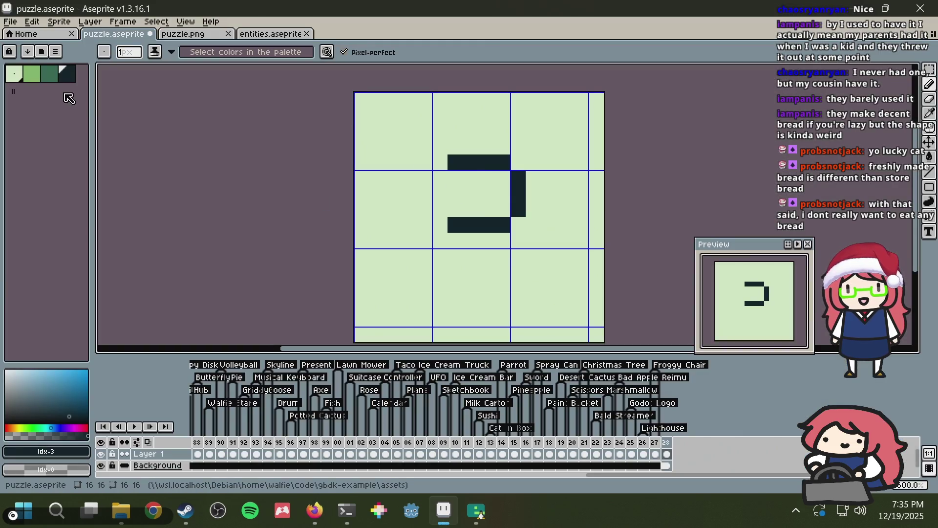
{"action": "key", "text": "bracketleft"}
{"action": "mouse_move", "coordinate": [486, 178]}
{"action": "left_mouse_down"}
{"action": "mouse_move", "coordinate": [503, 178]}
{"action": "mouse_move", "coordinate": [503, 191]}
{"action": "left_mouse_up"}
{"action": "key", "text": "alt+Tab"}
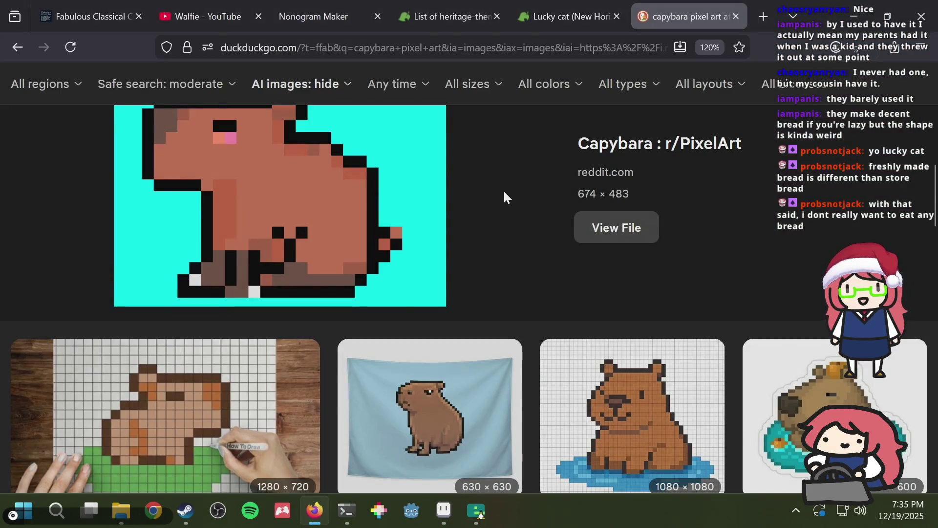
{"action": "scroll", "coordinate": [504, 197], "scroll_direction": "up", "scroll_amount": 2}
{"action": "scroll", "coordinate": [504, 193], "scroll_direction": "down", "scroll_amount": 2}
{"action": "scroll", "coordinate": [505, 193], "scroll_direction": "up", "scroll_amount": 6}
{"action": "key", "text": "alt+Tab"}
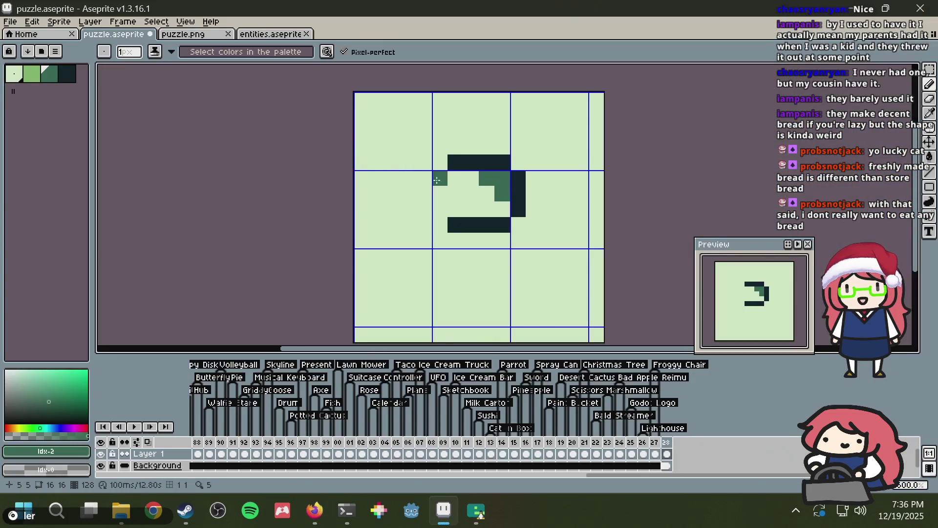
{"action": "key", "text": "alt+Tab"}
{"action": "key", "text": "alt+Tab"}
{"action": "key", "text": "alt+Tab"}
{"action": "key", "text": "alt+Tab"}
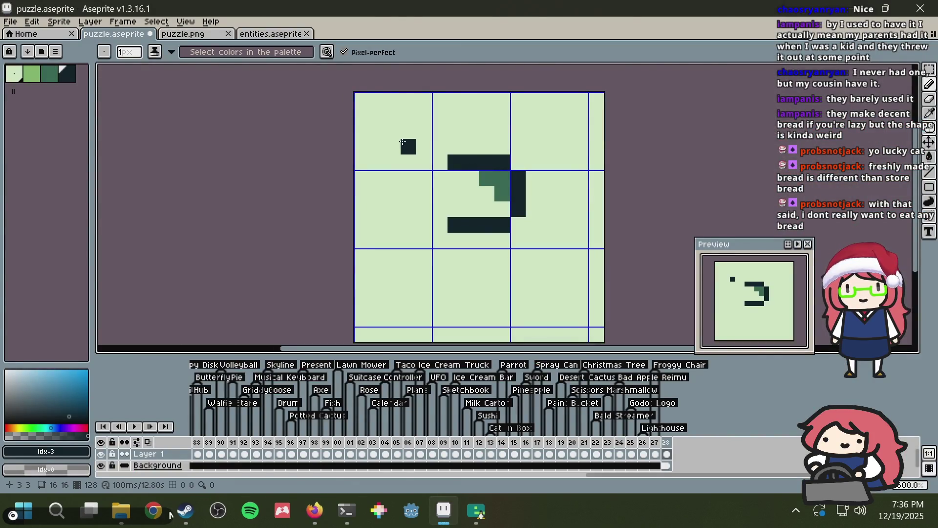
Step: Outline the capybara's head in the top-left and join it to the back line
{"action": "mouse_move", "coordinate": [400, 137]}
{"action": "left_mouse_down"}
{"action": "mouse_move", "coordinate": [391, 131]}
{"action": "mouse_move", "coordinate": [377, 146]}
{"action": "mouse_move", "coordinate": [377, 163]}
{"action": "left_mouse_up"}
{"action": "left_click", "coordinate": [412, 161]}
{"action": "right_click", "coordinate": [412, 161]}
{"action": "right_click", "coordinate": [377, 156]}
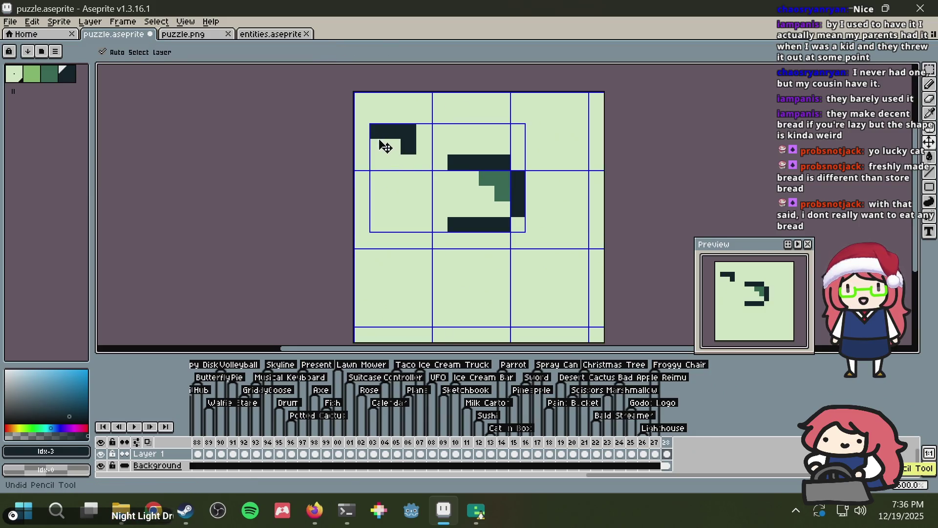
{"action": "left_click", "coordinate": [366, 146]}
{"action": "left_click_drag", "start_coordinate": [361, 141], "coordinate": [362, 163]}
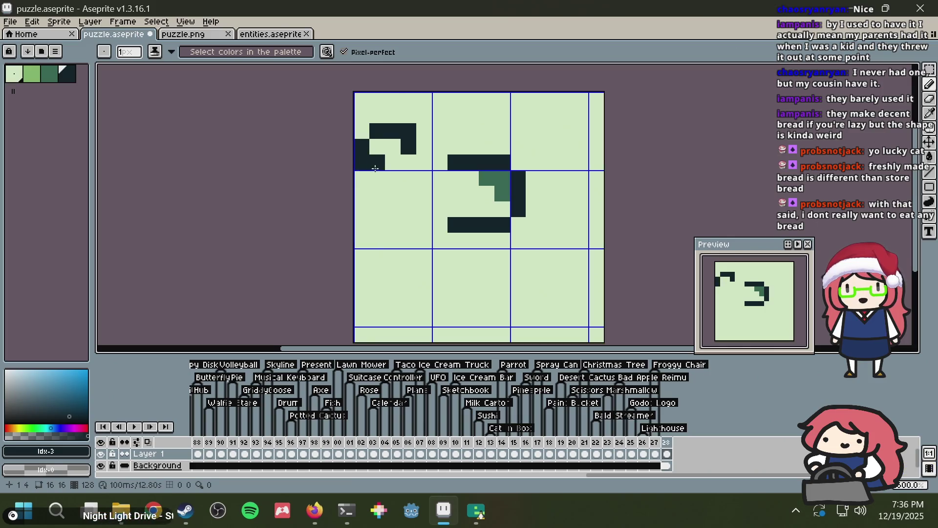
{"action": "left_click_drag", "start_coordinate": [426, 165], "coordinate": [439, 164]}
Step: Move the lower outline down two pixels, then draw the body's right side and face pixels
{"action": "key", "text": "m"}
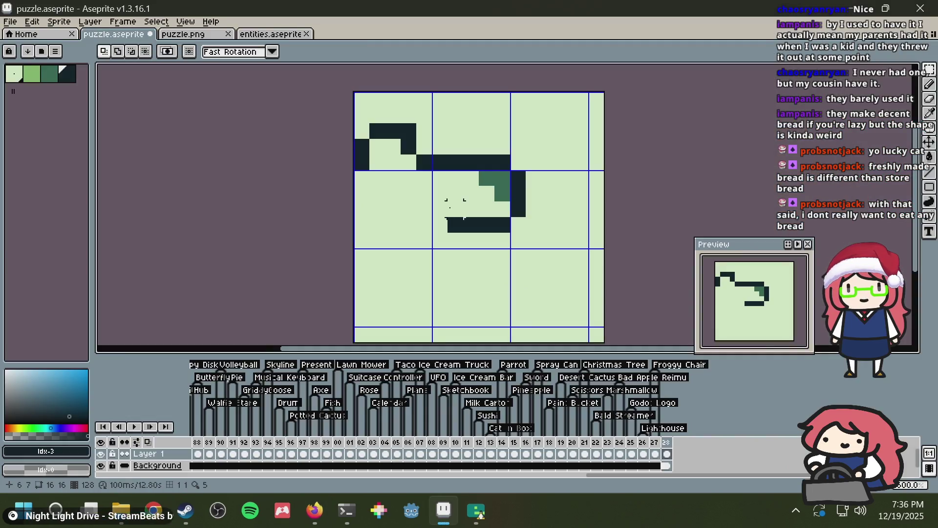
{"action": "mouse_move", "coordinate": [455, 209]}
{"action": "left_mouse_down"}
{"action": "mouse_move", "coordinate": [523, 230]}
{"action": "mouse_move", "coordinate": [489, 256]}
{"action": "left_mouse_up"}
{"action": "key", "text": "ctrl+d"}
{"action": "key", "text": "b"}
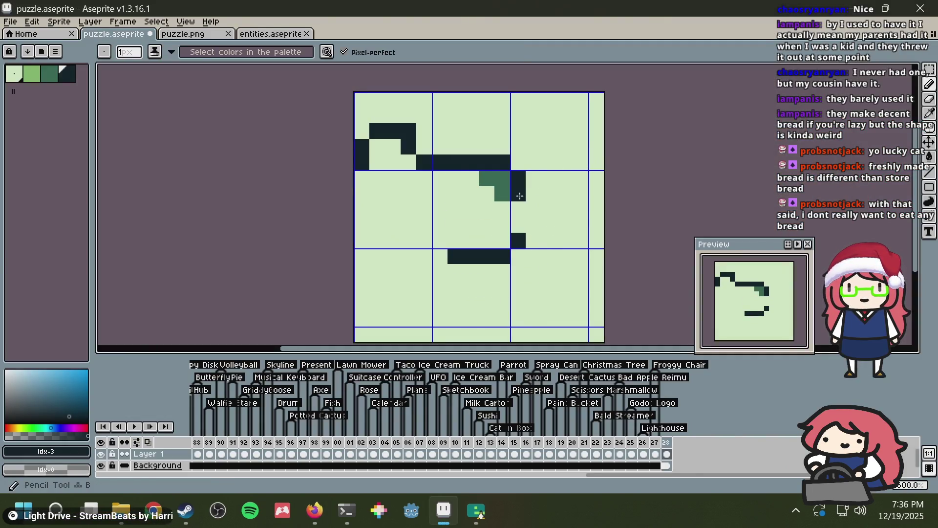
{"action": "left_click_drag", "start_coordinate": [520, 196], "coordinate": [518, 242]}
{"action": "left_click", "coordinate": [408, 193]}
{"action": "left_click", "coordinate": [424, 193]}
{"action": "left_click", "coordinate": [424, 240]}
Step: Shift the whole drawing right and up, then paint a mid-green leaf sprout on top
{"action": "key", "text": "ctrl+a"}
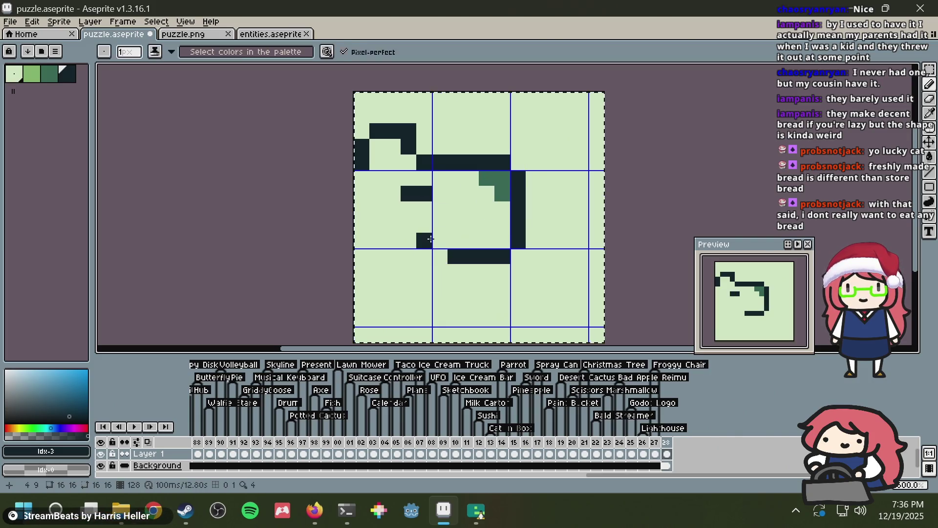
{"action": "mouse_move", "coordinate": [433, 245]}
{"action": "left_mouse_down"}
{"action": "mouse_move", "coordinate": [494, 220]}
{"action": "mouse_move", "coordinate": [494, 241]}
{"action": "left_mouse_up"}
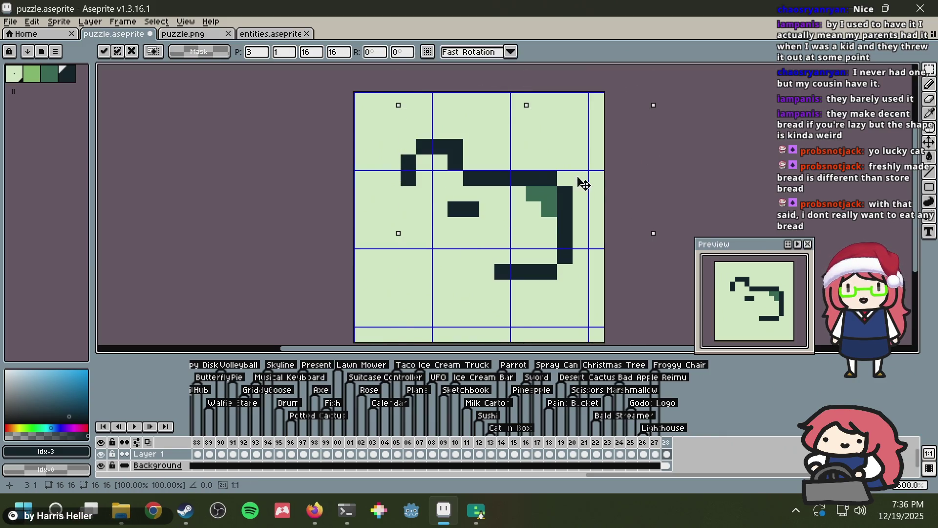
{"action": "key", "text": "ctrl+d"}
{"action": "left_click", "coordinate": [49, 73]}
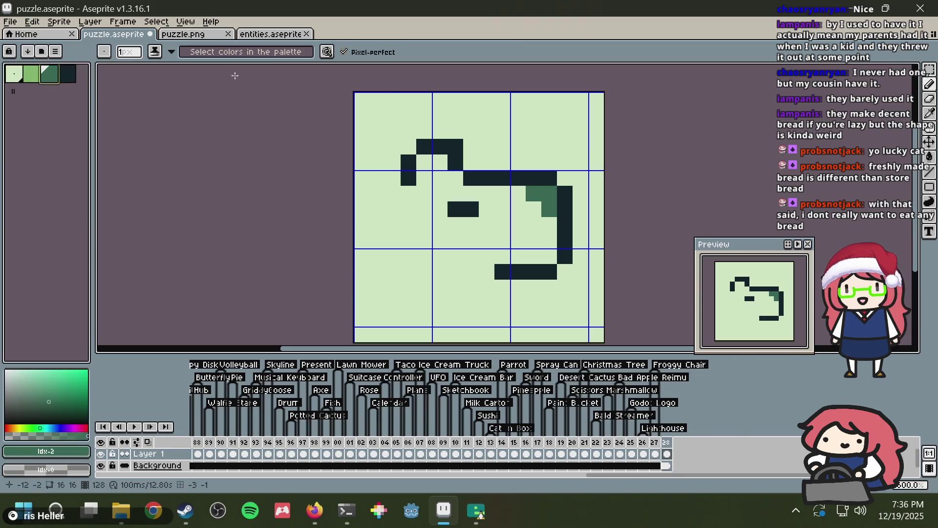
{"action": "mouse_move", "coordinate": [503, 163]}
{"action": "left_mouse_down"}
{"action": "mouse_move", "coordinate": [503, 147]}
{"action": "mouse_move", "coordinate": [534, 131]}
{"action": "mouse_move", "coordinate": [533, 144]}
{"action": "left_mouse_up"}
{"action": "left_click", "coordinate": [518, 162]}
{"action": "left_click", "coordinate": [488, 147]}
{"action": "left_click", "coordinate": [518, 116]}
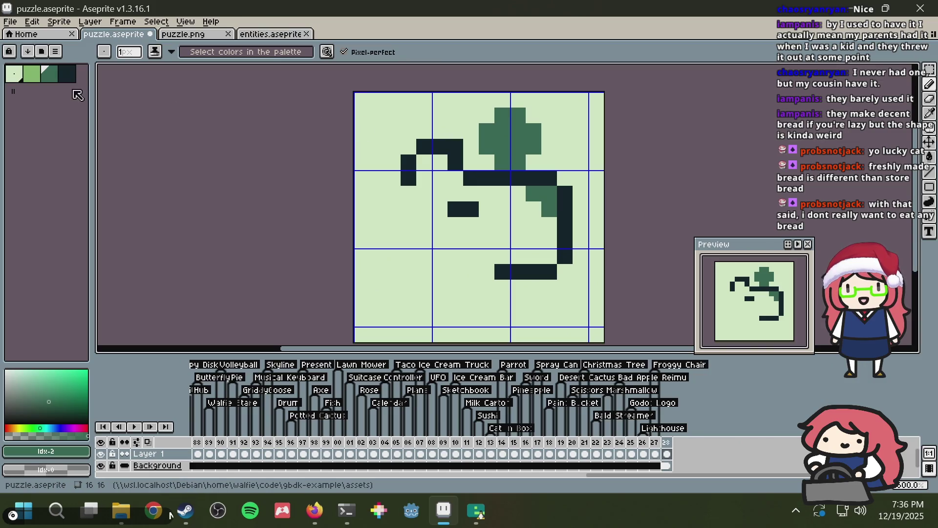
Step: Nudge the whole drawing one pixel right and up in dark outline colour and commit the move
{"action": "left_click", "coordinate": [69, 77]}
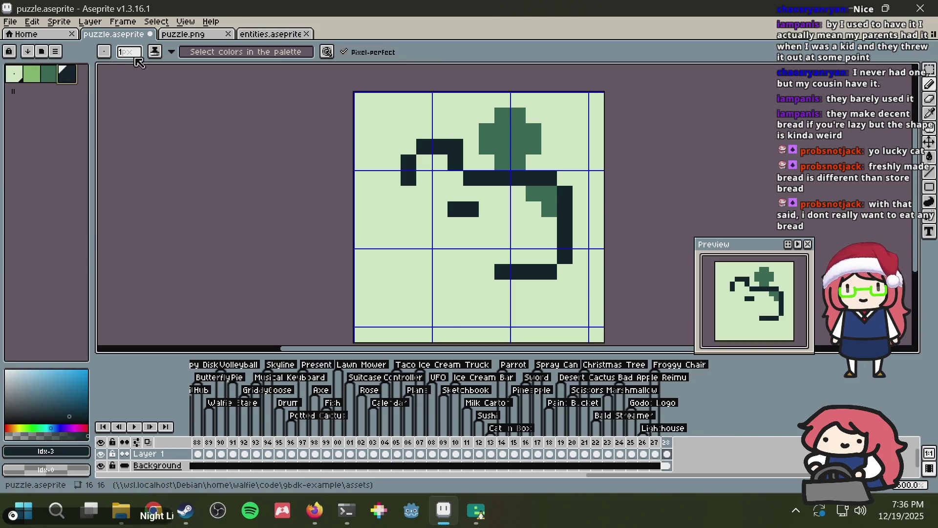
{"action": "key", "text": "Right"}
{"action": "key", "text": "Up"}
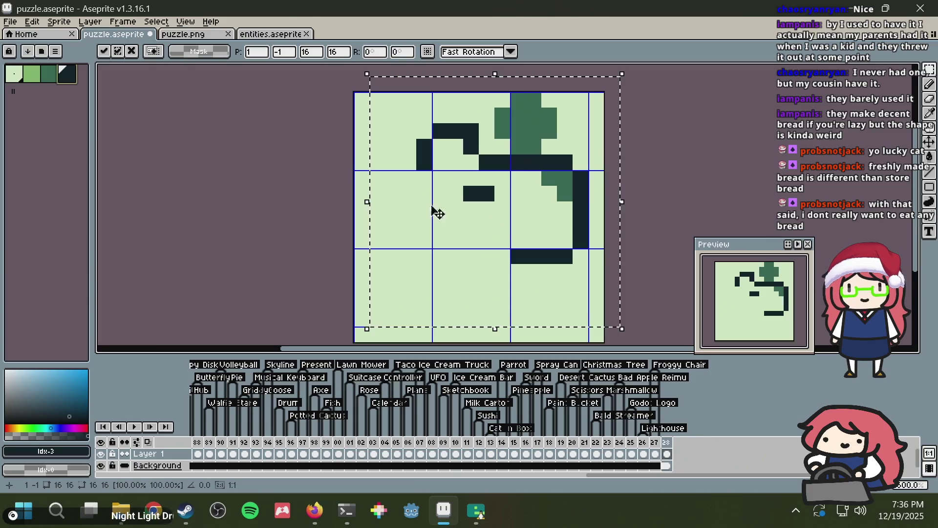
{"action": "key", "text": "Return"}
Step: Clean up the ear's stepped outline, adding dark pixels and erasing strays
{"action": "key", "text": "alt+Tab"}
{"action": "key", "text": "alt+Tab"}
{"action": "left_click", "coordinate": [424, 131]}
{"action": "right_click", "coordinate": [460, 146]}
{"action": "left_click", "coordinate": [471, 162]}
{"action": "left_click", "coordinate": [440, 146]}
{"action": "key", "text": "ctrl+z"}
{"action": "left_click", "coordinate": [439, 140]}
{"action": "left_click", "coordinate": [482, 103], "text": "alt"}
{"action": "left_click", "coordinate": [471, 132]}
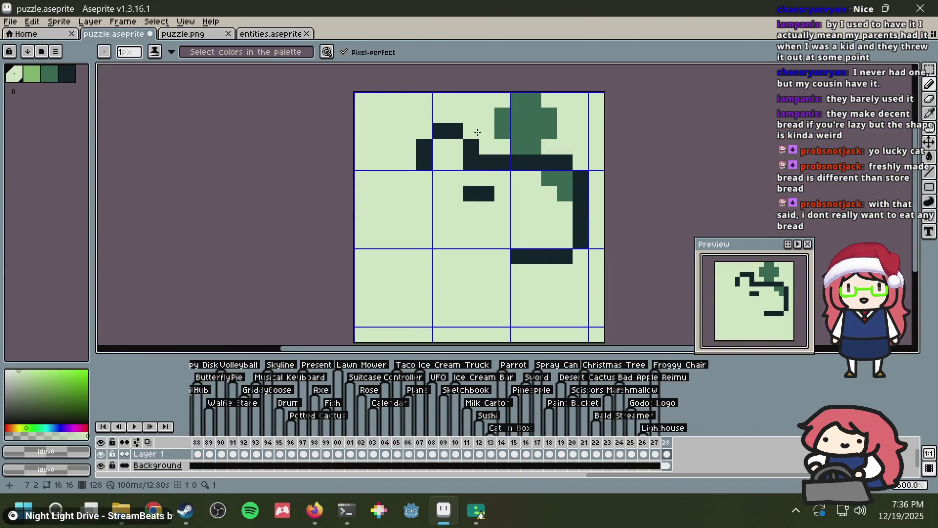
Step: Select the dark n-shaped ear with the Rectangular Marquee and move it two pixels left
{"action": "key", "text": "m"}
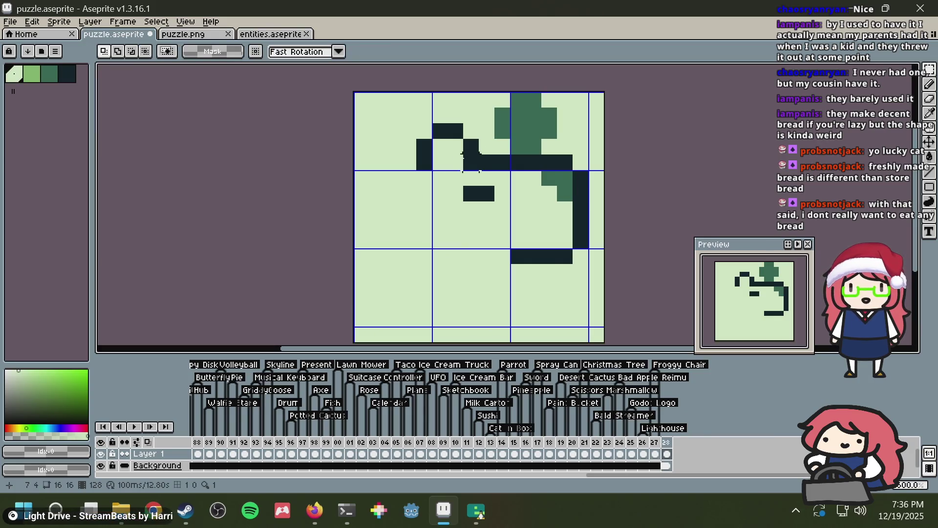
{"action": "left_click_drag", "start_coordinate": [400, 100], "coordinate": [480, 171]}
{"action": "left_click_drag", "start_coordinate": [414, 125], "coordinate": [383, 125]}
{"action": "left_click", "coordinate": [499, 131]}
Step: Fill the gap between the dark strokes with the Pencil, undoing a stray stroke
{"action": "key", "text": "b"}
{"action": "left_click", "coordinate": [442, 160], "text": "alt"}
{"action": "left_click_drag", "start_coordinate": [455, 162], "coordinate": [475, 164]}
{"action": "left_click_drag", "start_coordinate": [414, 183], "coordinate": [410, 193]}
{"action": "key", "text": "ctrl+z"}
Step: Extend the back diagonally to the left edge and draw a vertical leg below the belly bar
{"action": "left_click", "coordinate": [375, 226]}
{"action": "left_click", "coordinate": [393, 209]}
{"action": "left_click", "coordinate": [362, 241]}
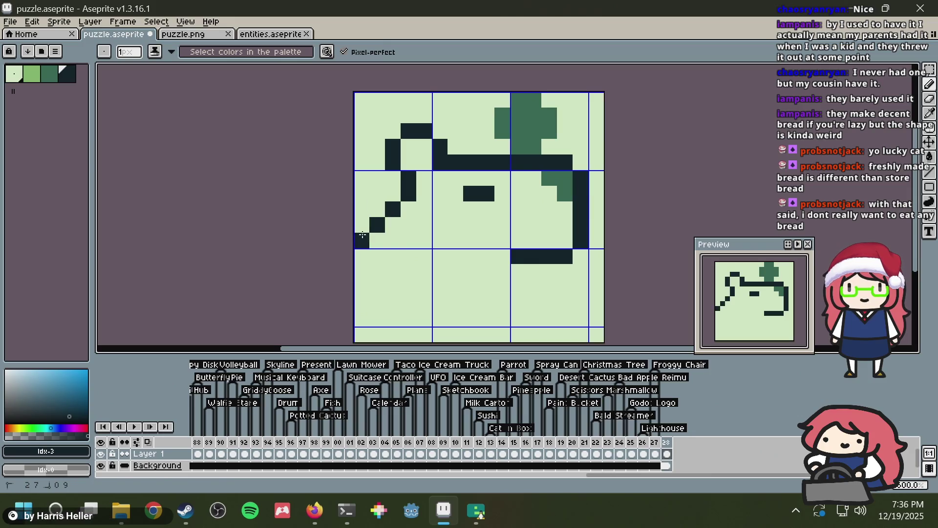
{"action": "left_click_drag", "start_coordinate": [518, 272], "coordinate": [513, 313]}
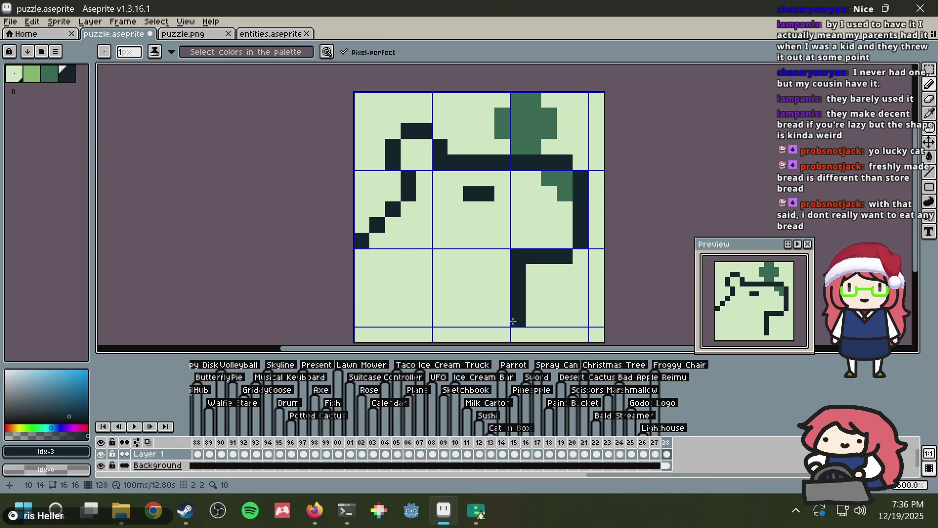
{"action": "key", "text": "alt+Tab"}
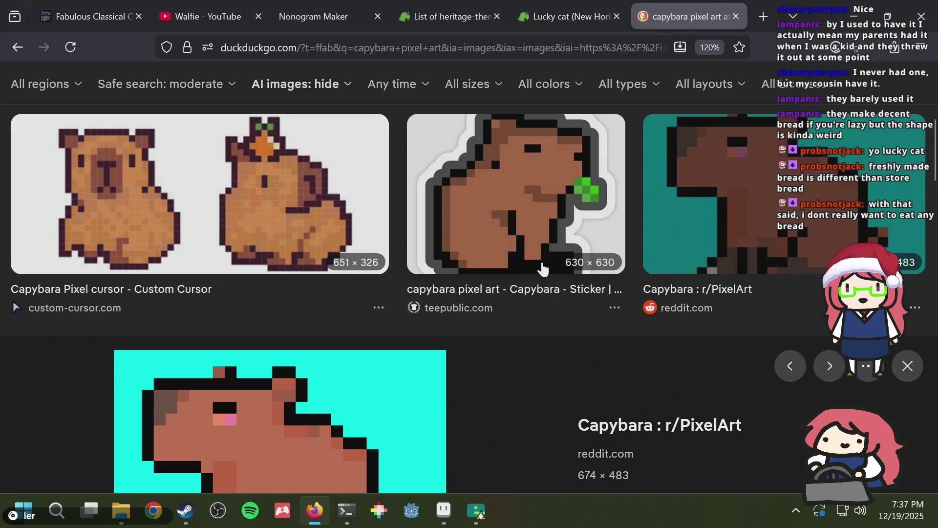
Step: Compare the sprite with the enlarged Capybara Pixel cursor reference image in Firefox
{"action": "scroll", "coordinate": [542, 268], "scroll_direction": "up", "scroll_amount": 5}
{"action": "scroll", "coordinate": [542, 269], "scroll_direction": "down", "scroll_amount": 5}
{"action": "scroll", "coordinate": [543, 268], "scroll_direction": "up", "scroll_amount": 3}
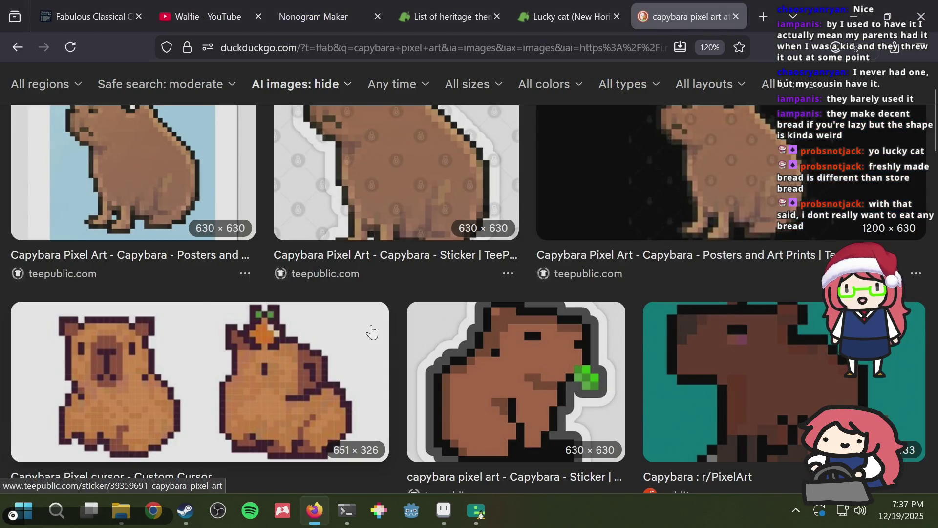
{"action": "left_click", "coordinate": [339, 350]}
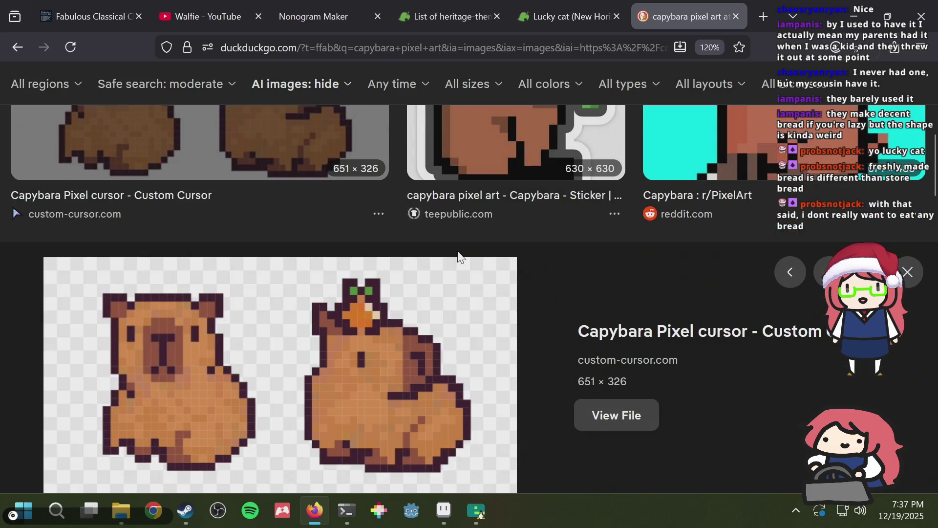
{"action": "key", "text": "alt+Tab"}
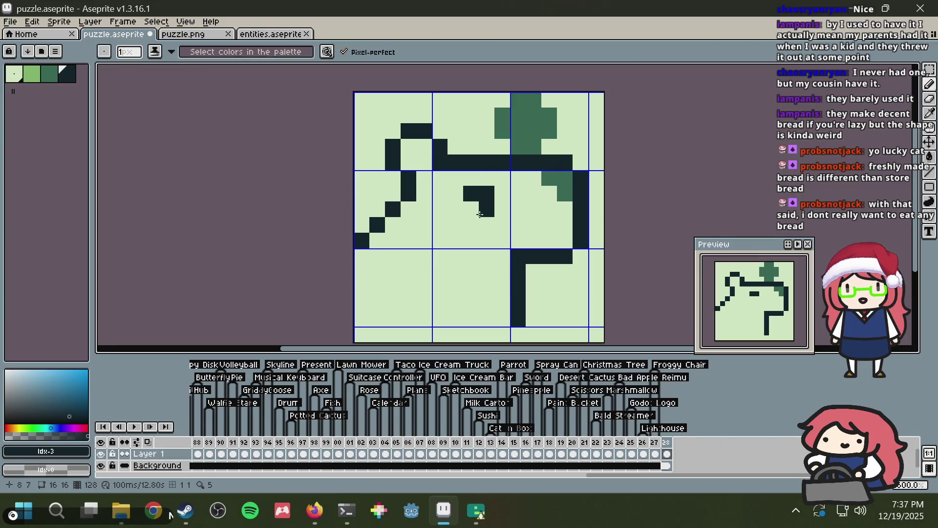
{"action": "key", "text": "alt+Tab"}
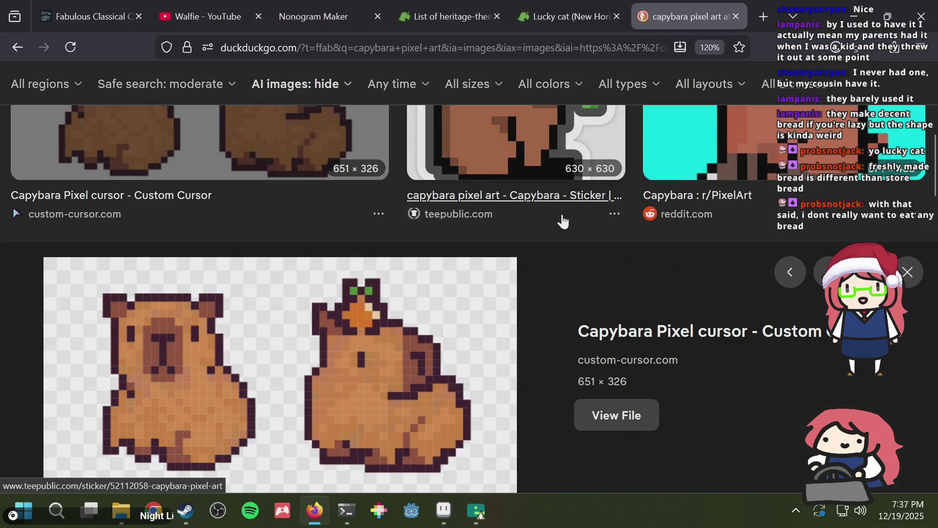
{"action": "key", "text": "alt+Tab"}
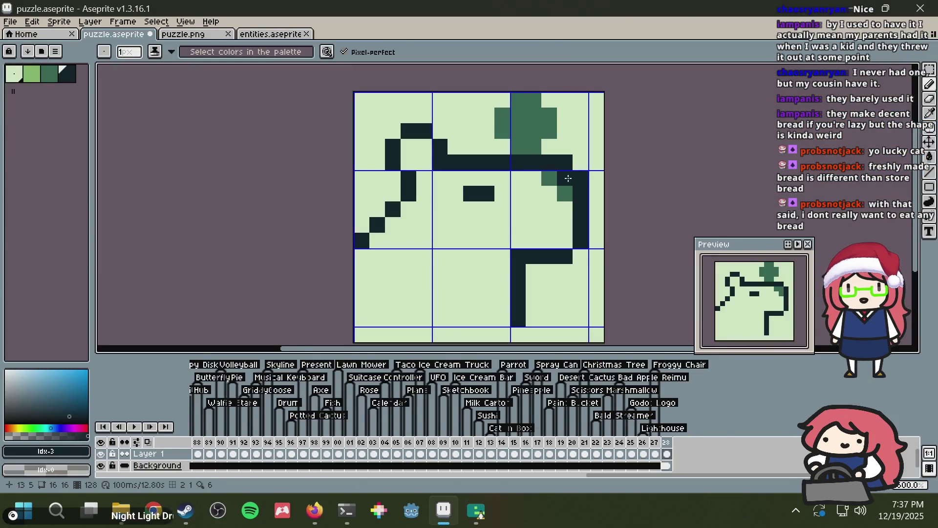
Step: Fix the right-side pixels, turning a dark pixel medium green after undoing trial erasures
{"action": "left_click", "coordinate": [581, 142], "text": "alt"}
{"action": "left_click", "coordinate": [565, 162]}
{"action": "left_click", "coordinate": [581, 178]}
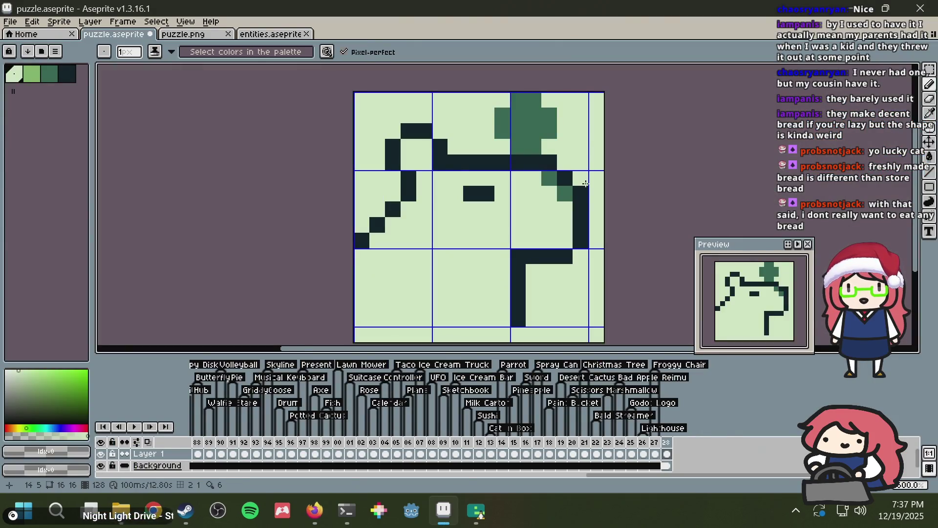
{"action": "left_click", "coordinate": [549, 178]}
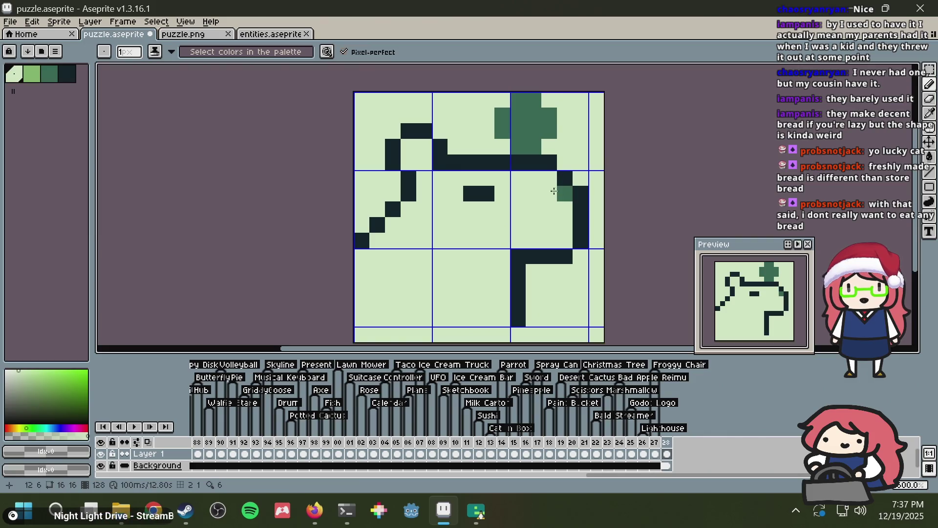
{"action": "key", "text": "ctrl+z"}
{"action": "key", "text": "ctrl+z"}
{"action": "key", "text": "ctrl+z"}
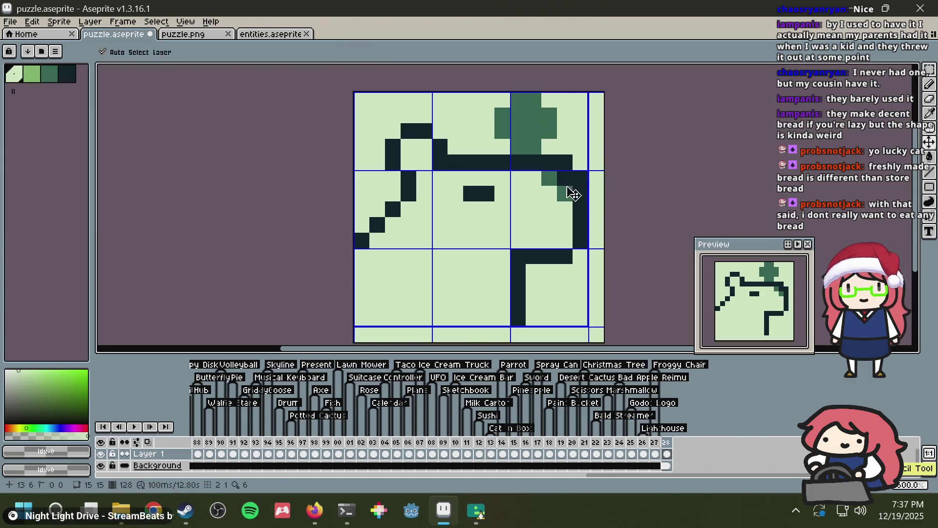
{"action": "left_click", "coordinate": [565, 193], "text": "alt"}
{"action": "left_click", "coordinate": [564, 178]}
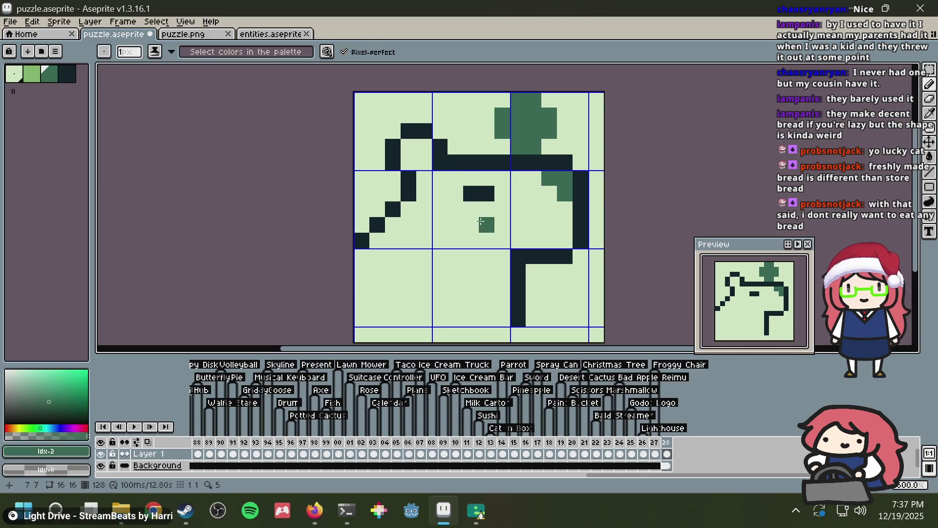
Step: Try shifting the ear's left block with the marquee, then revert the change
{"action": "key", "text": "alt+Tab"}
{"action": "key", "text": "alt+Tab"}
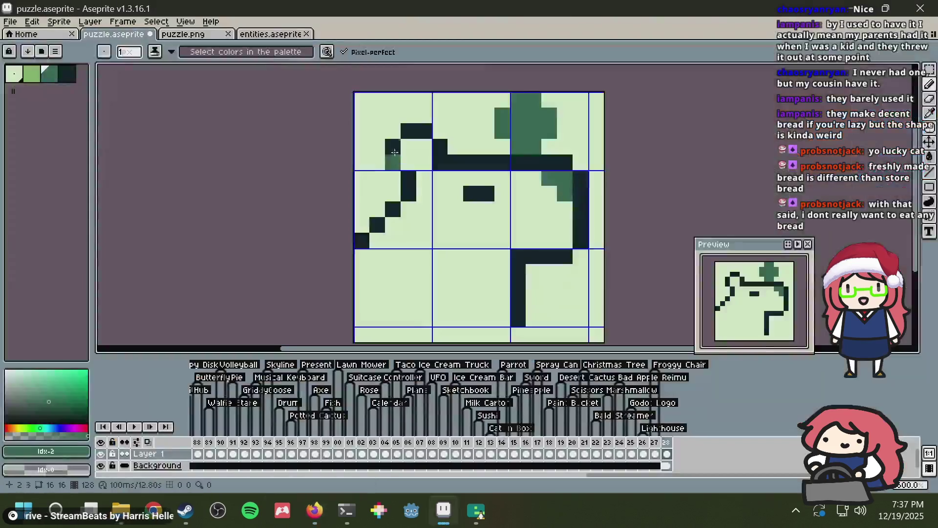
{"action": "key", "text": "m"}
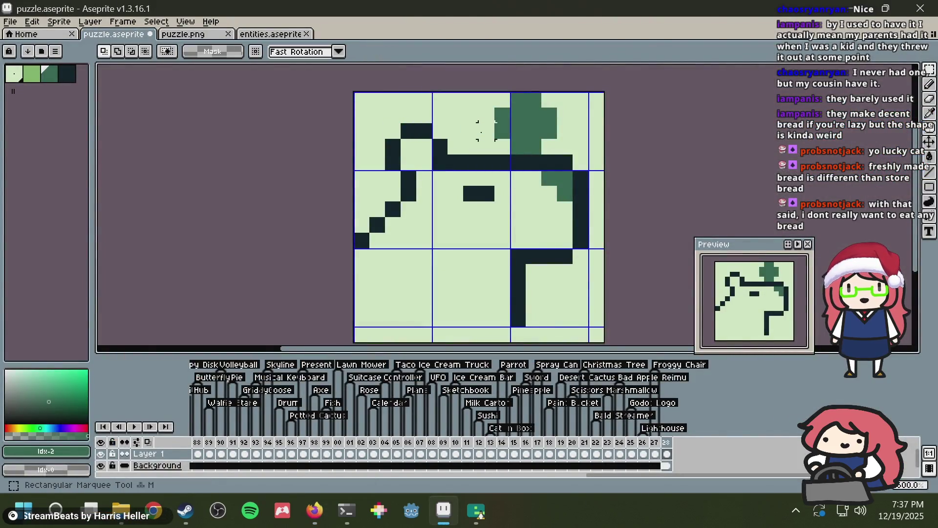
{"action": "left_click_drag", "start_coordinate": [440, 178], "coordinate": [396, 141]}
{"action": "left_click", "coordinate": [454, 117]}
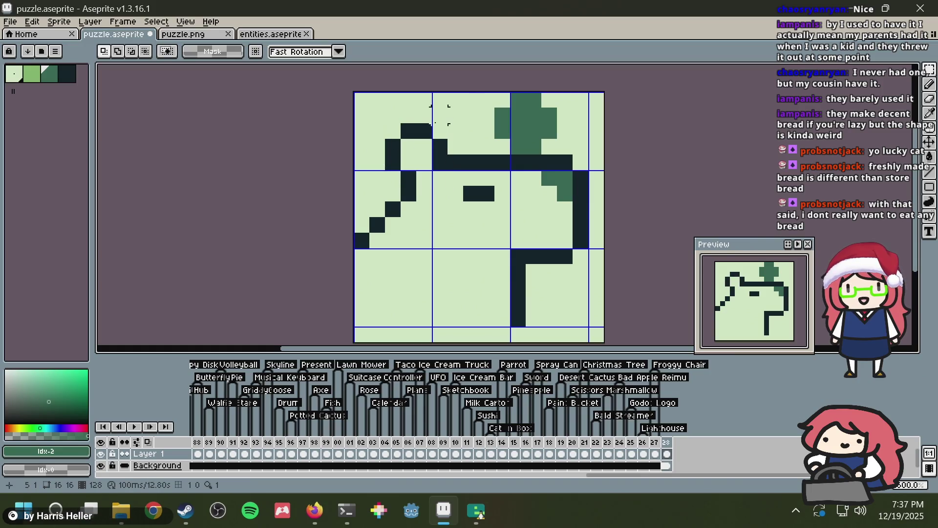
{"action": "key", "text": "ctrl+z"}
{"action": "key", "text": "ctrl+z"}
{"action": "key", "text": "ctrl+z"}
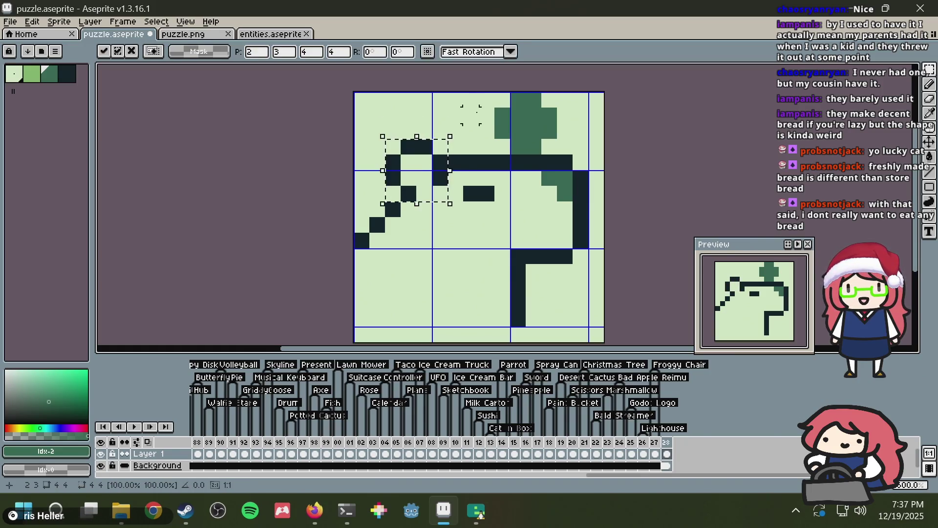
{"action": "key", "text": "ctrl+y"}
{"action": "key", "text": "ctrl+y"}
{"action": "key", "text": "ctrl+y"}
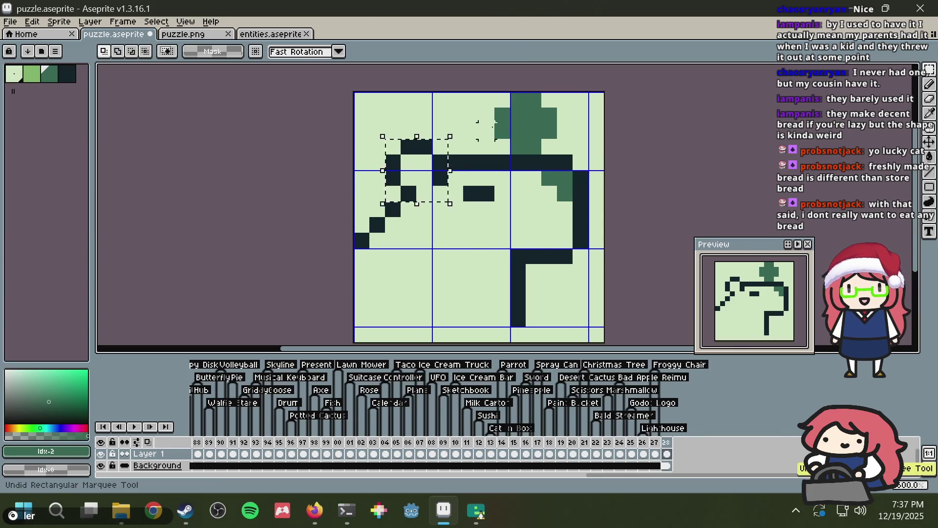
{"action": "key", "text": "b"}
Step: Tidy the back diagonal's pixels and draw the dark back line down the left edge
{"action": "left_click", "coordinate": [407, 226]}
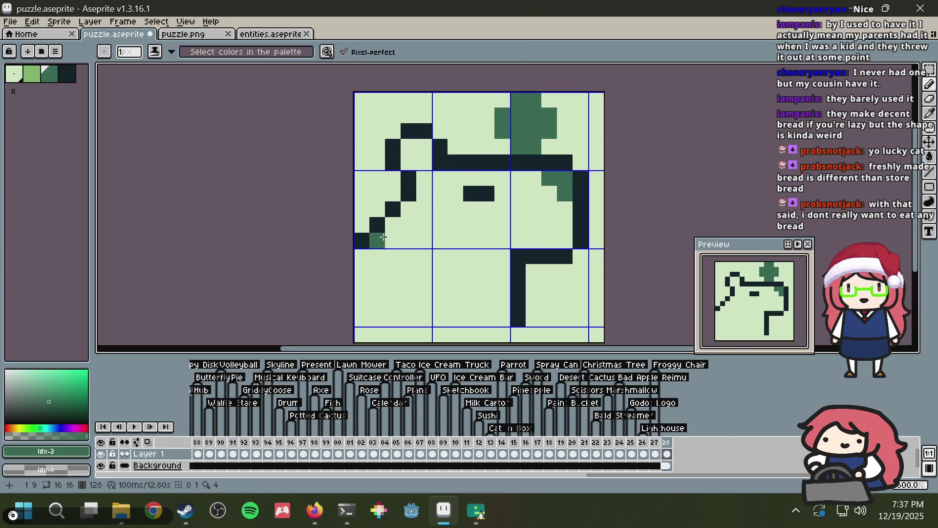
{"action": "left_click", "coordinate": [393, 209], "text": "alt"}
{"action": "left_click", "coordinate": [377, 241]}
{"action": "left_click", "coordinate": [376, 215], "text": "alt"}
{"action": "left_click", "coordinate": [376, 222]}
{"action": "left_click", "coordinate": [369, 231]}
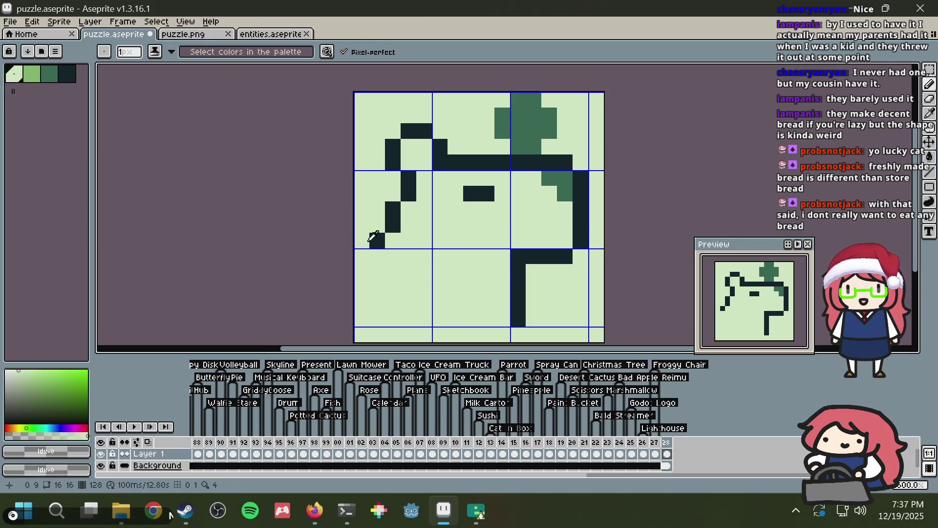
{"action": "left_click", "coordinate": [376, 246], "text": "alt"}
{"action": "left_click_drag", "start_coordinate": [365, 256], "coordinate": [363, 284]}
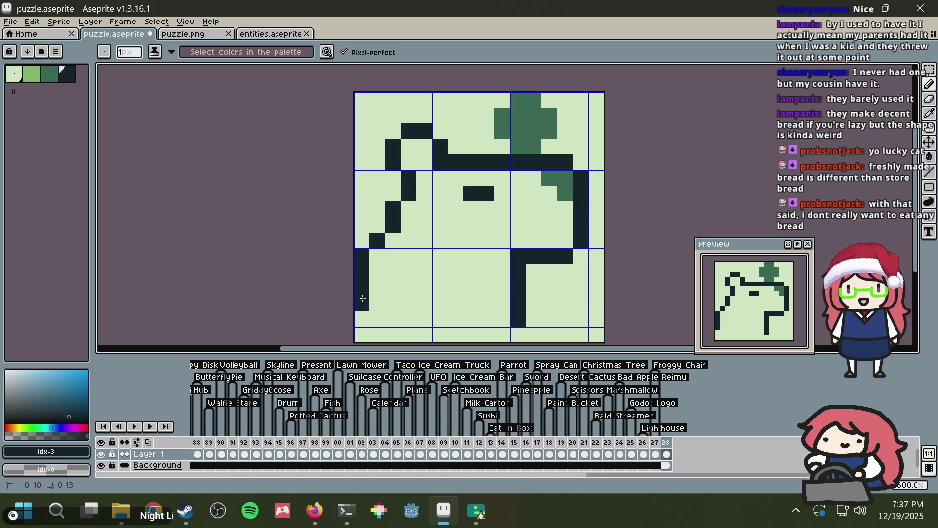
Step: Extend the lower bar one pixel left into a T-shaped leg and save puzzle.aseprite
{"action": "key", "text": "alt+Tab"}
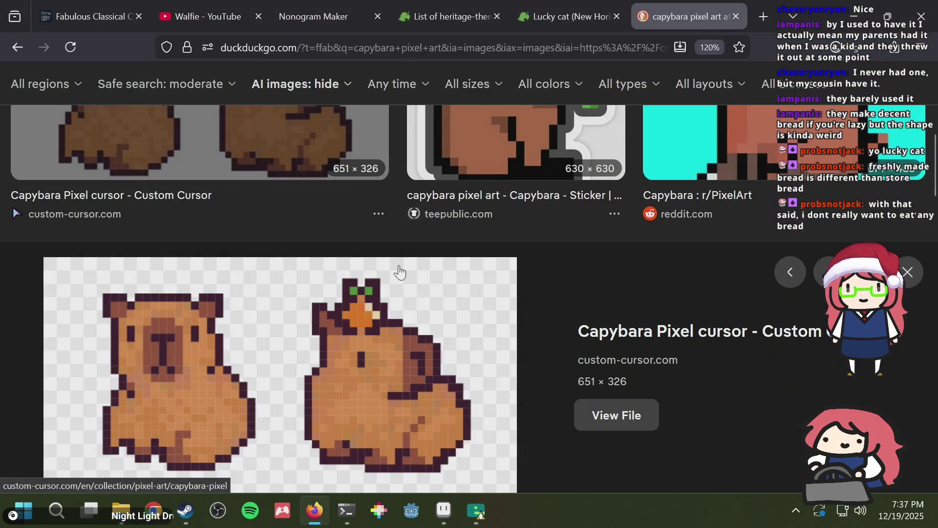
{"action": "key", "text": "alt+Tab"}
{"action": "left_click", "coordinate": [486, 257]}
{"action": "key", "text": "ctrl+s"}
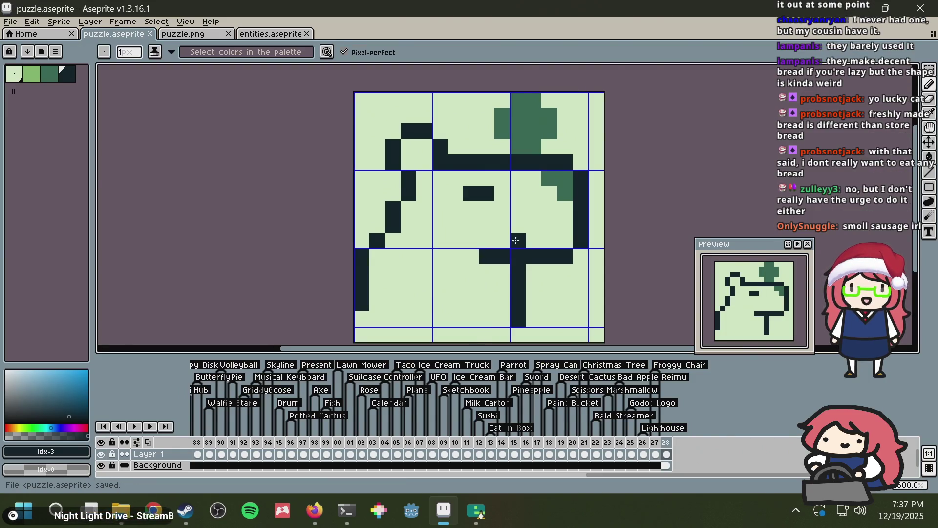
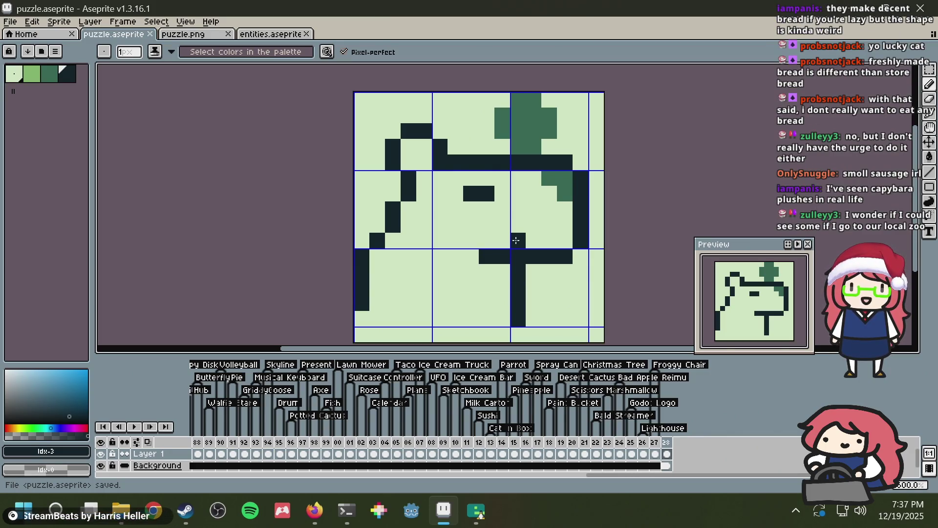
Step: Pick the light green swatch, then switch over to the Firefox references
{"action": "left_click", "coordinate": [32, 75]}
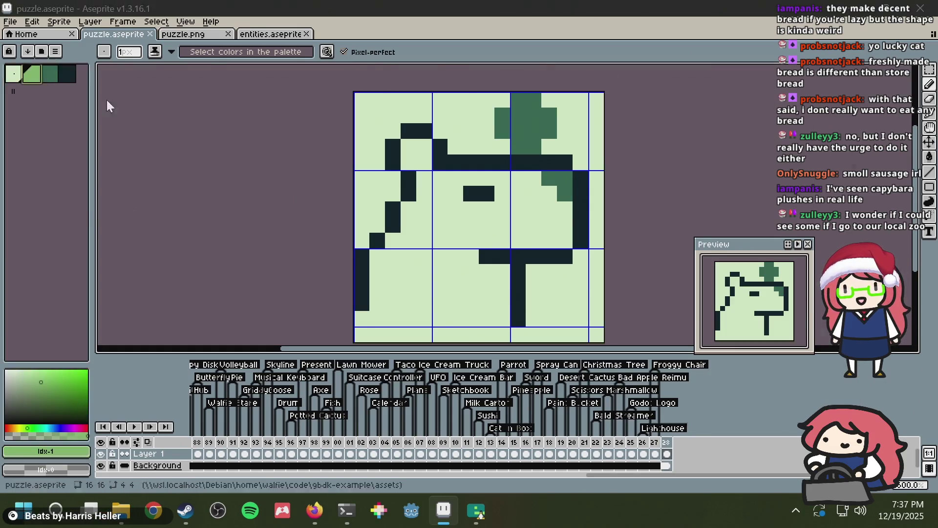
{"action": "key", "text": "alt+Tab"}
{"action": "scroll", "coordinate": [546, 248], "scroll_direction": "up", "scroll_amount": 6}
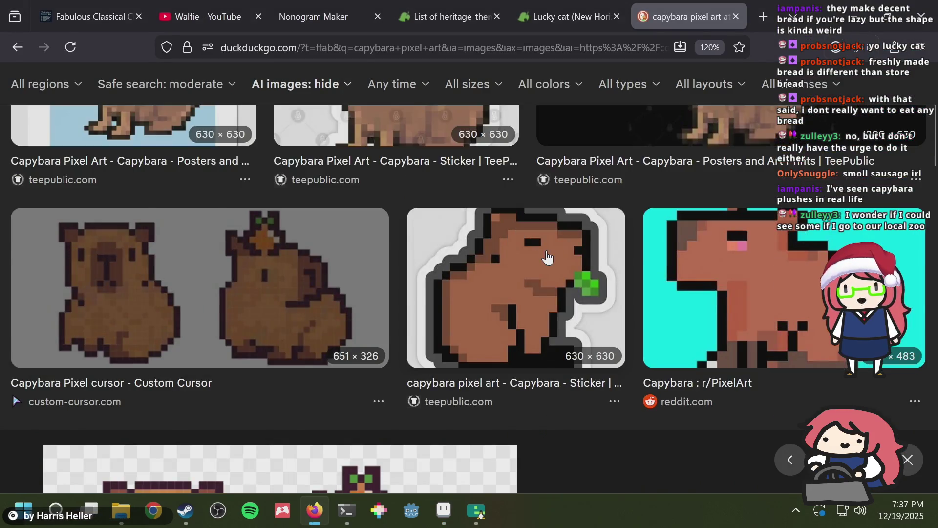
{"action": "scroll", "coordinate": [546, 254], "scroll_direction": "down", "scroll_amount": 3}
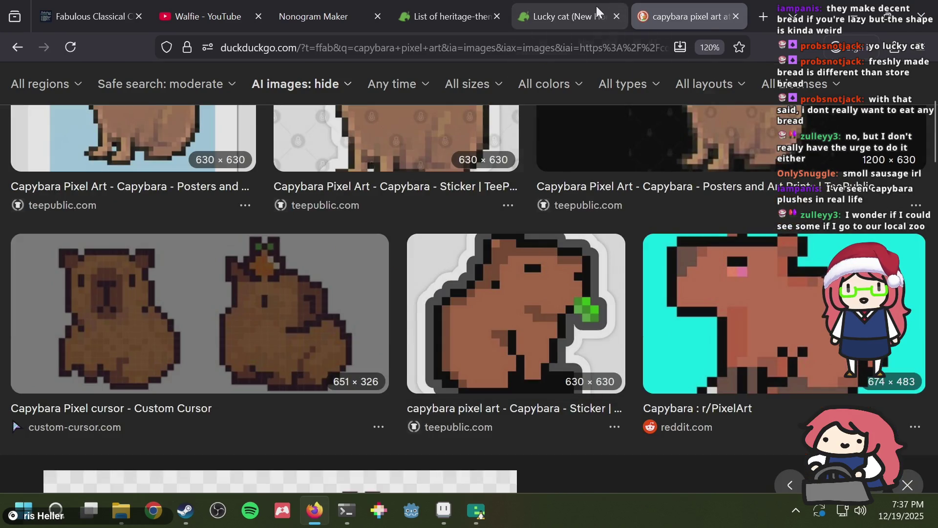
Step: Search 'capybara' in a new tab, browse the image results, and return to Aseprite
{"action": "key", "text": "ctrl+t"}
{"action": "type", "text": "capybara"}
{"action": "key", "text": "Return"}
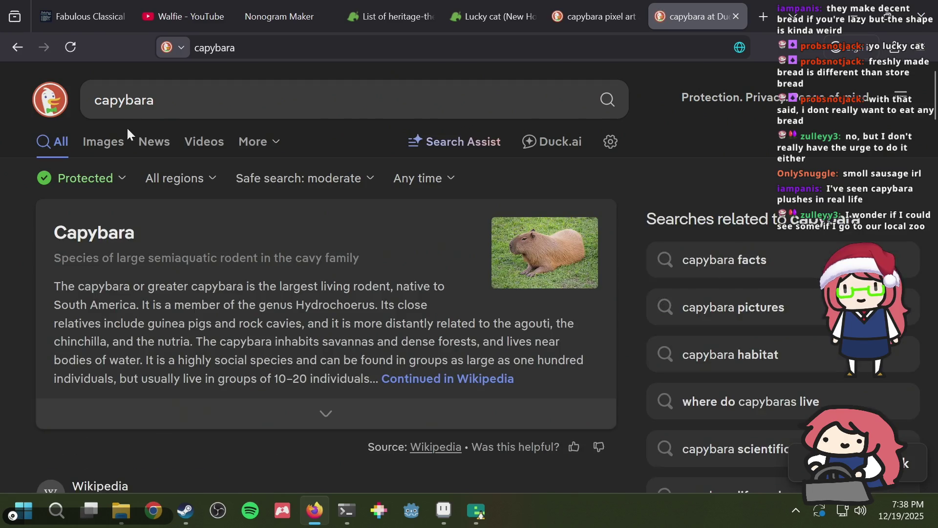
{"action": "left_click", "coordinate": [109, 143]}
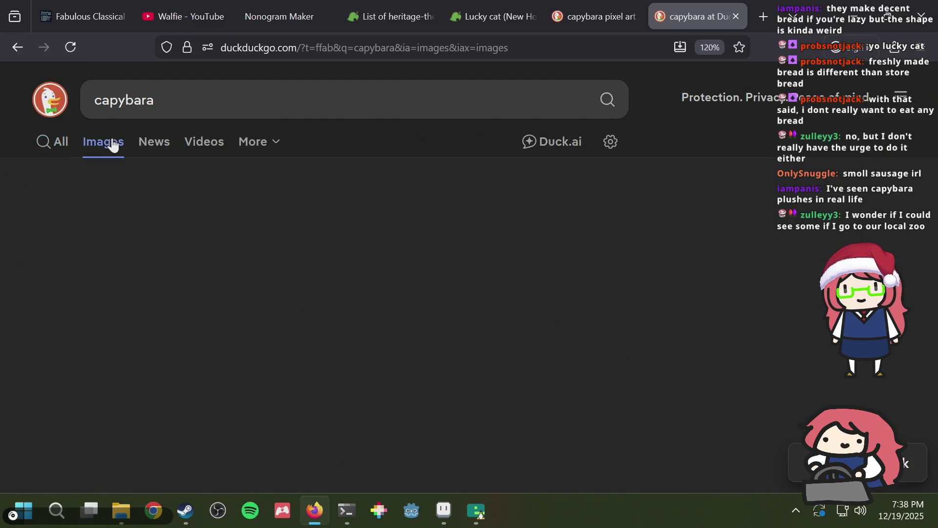
{"action": "scroll", "coordinate": [396, 240], "scroll_direction": "down", "scroll_amount": 2}
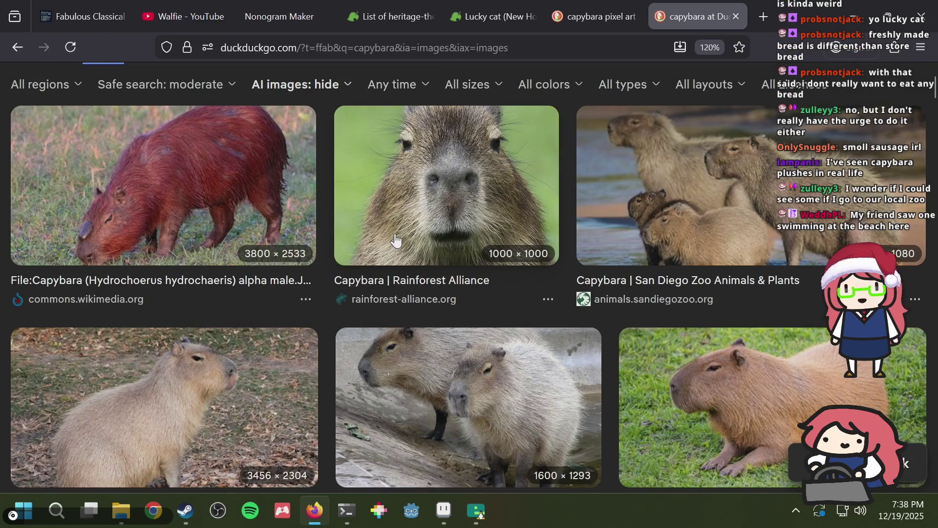
{"action": "left_click", "coordinate": [397, 231]}
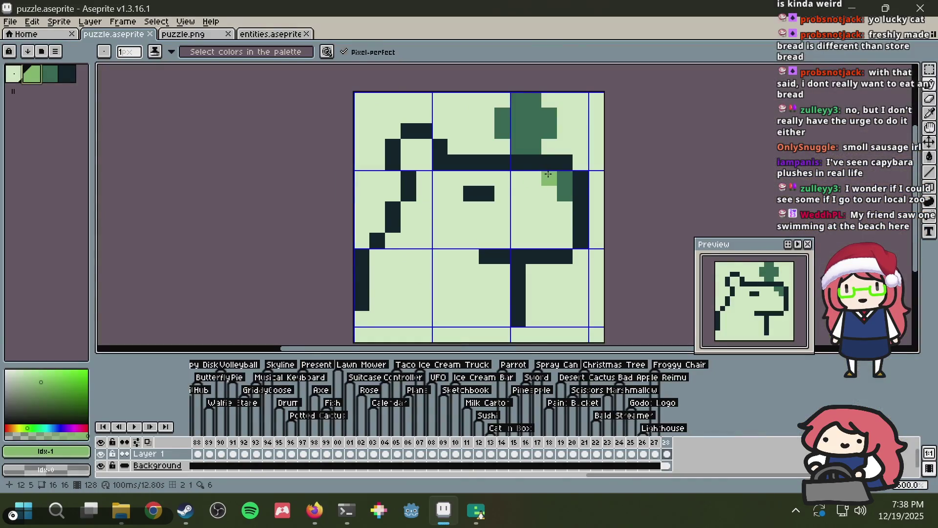
Step: Add one dark-green pixel below the shading patch, then view the 'capybara pixel art' results
{"action": "left_click_drag", "start_coordinate": [549, 196], "coordinate": [565, 225]}
{"action": "key", "text": "ctrl+z"}
{"action": "left_click", "coordinate": [565, 215]}
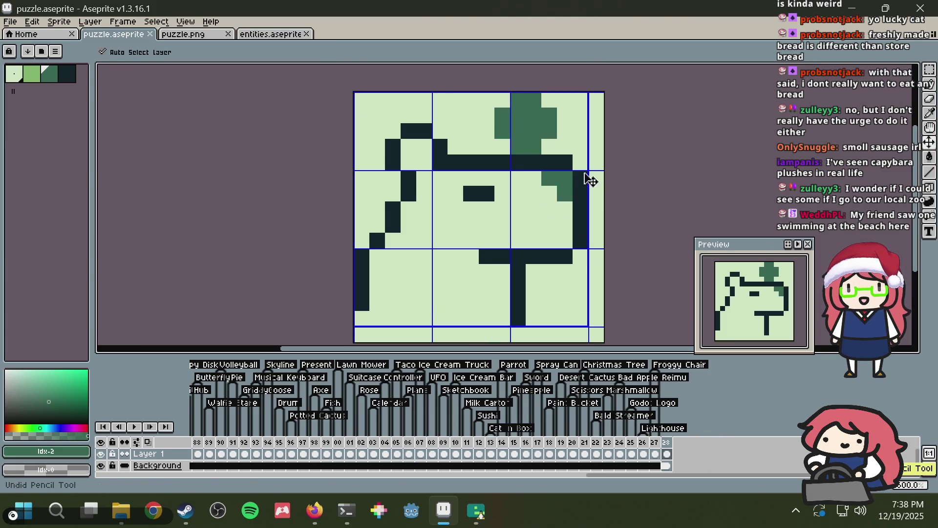
{"action": "key", "text": "alt+Tab"}
{"action": "left_click", "coordinate": [584, 6]}
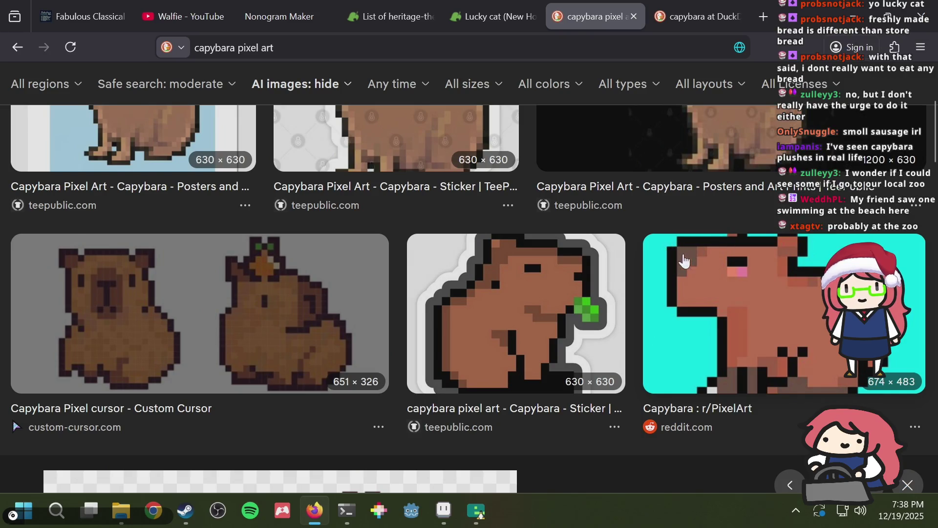
Step: Scroll through the 'capybara' photo results, then return to the Aseprite sprite
{"action": "scroll", "coordinate": [684, 256], "scroll_direction": "up", "scroll_amount": 4}
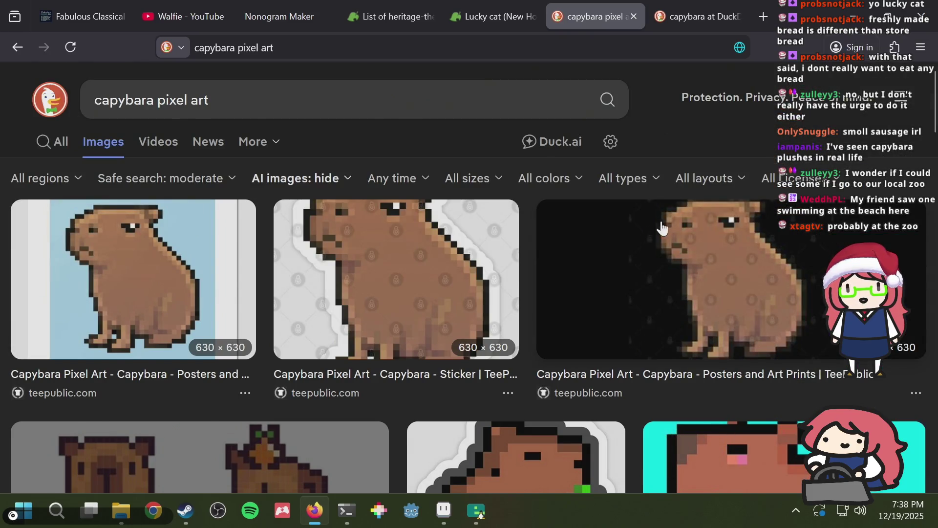
{"action": "left_click", "coordinate": [689, 15]}
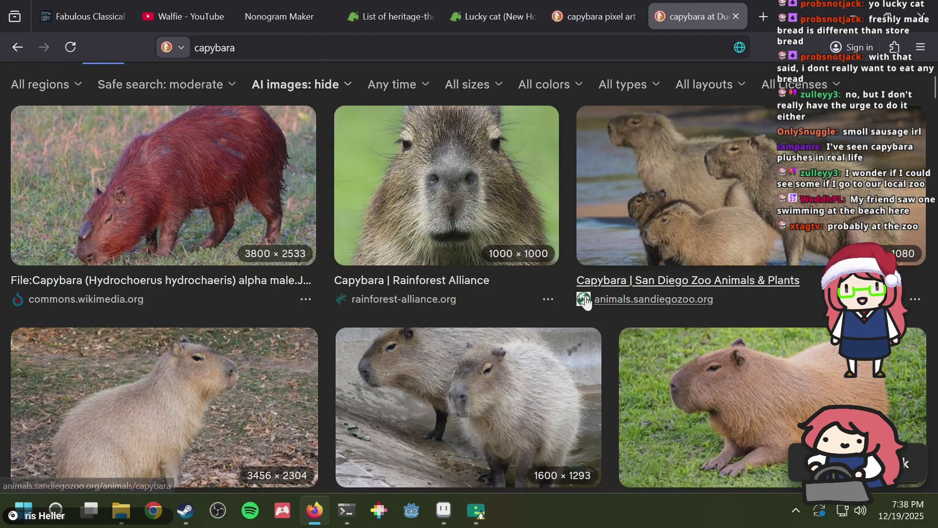
{"action": "scroll", "coordinate": [587, 301], "scroll_direction": "down", "scroll_amount": 3}
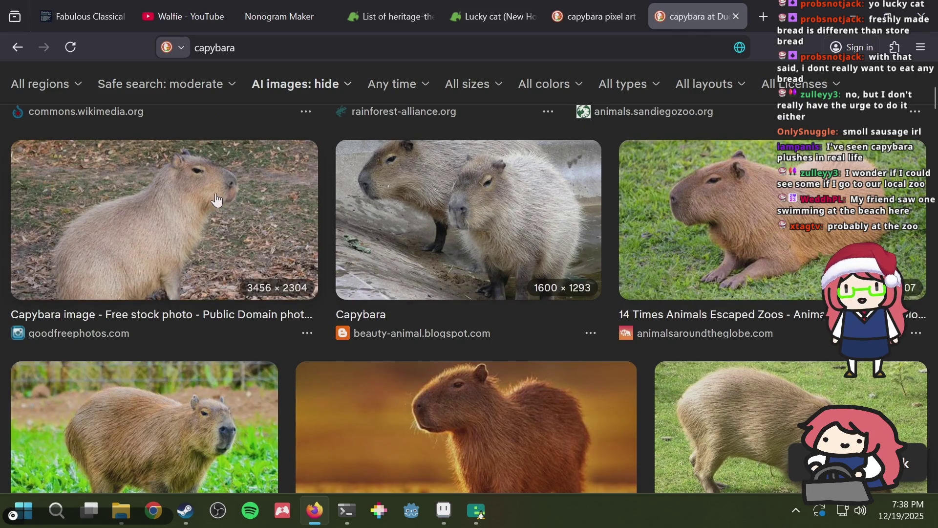
{"action": "key", "text": "alt+Tab"}
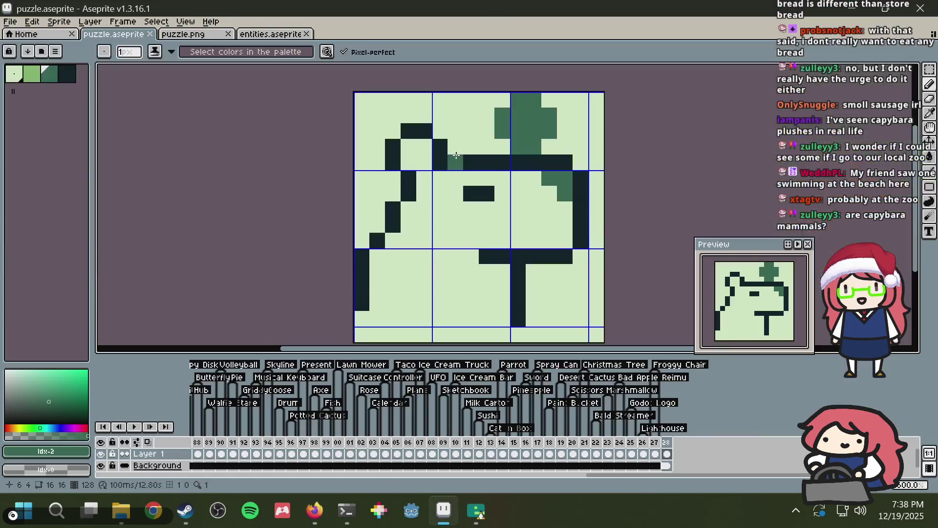
Step: Extend the mid-green shading down the right side, then clear stray light- and mid-green pixels to background
{"action": "mouse_move", "coordinate": [563, 197]}
{"action": "left_mouse_down"}
{"action": "mouse_move", "coordinate": [565, 225]}
{"action": "mouse_move", "coordinate": [549, 195]}
{"action": "left_mouse_up"}
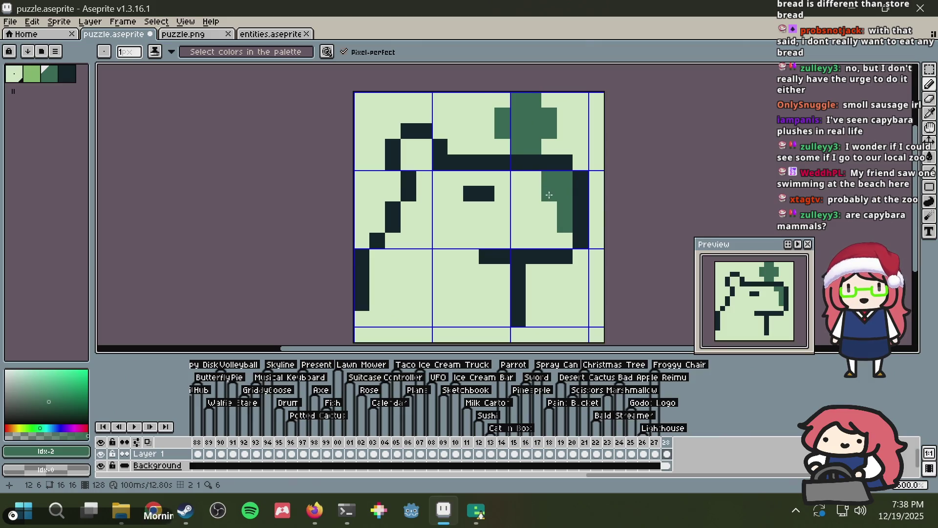
{"action": "left_click", "coordinate": [549, 208]}
{"action": "key", "text": "ctrl+z"}
{"action": "left_click", "coordinate": [38, 74]}
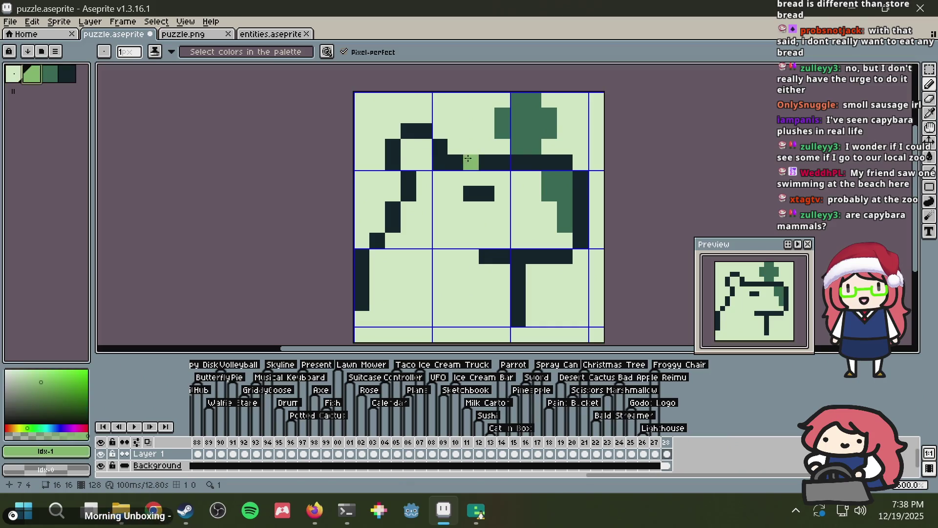
{"action": "left_click_drag", "start_coordinate": [549, 209], "coordinate": [563, 224]}
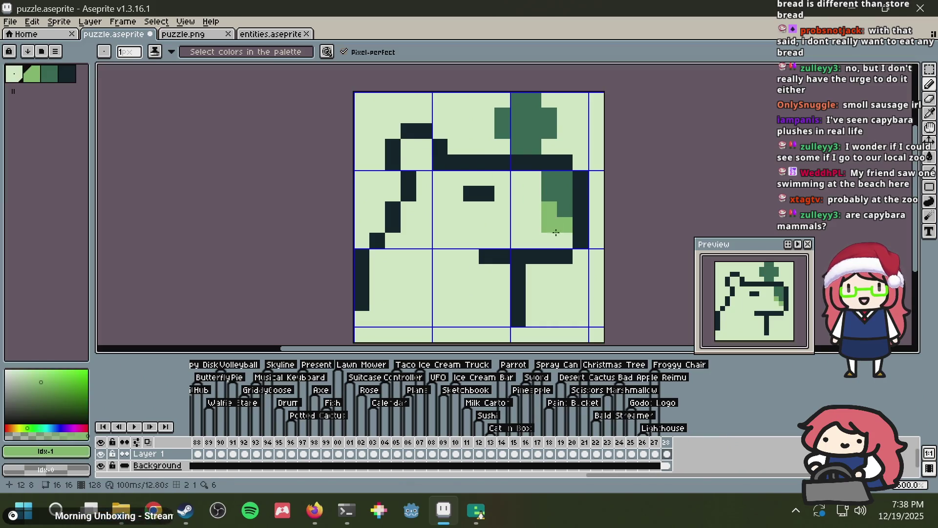
{"action": "left_click", "coordinate": [550, 226], "text": "alt"}
{"action": "left_click", "coordinate": [550, 210]}
{"action": "left_click", "coordinate": [561, 224]}
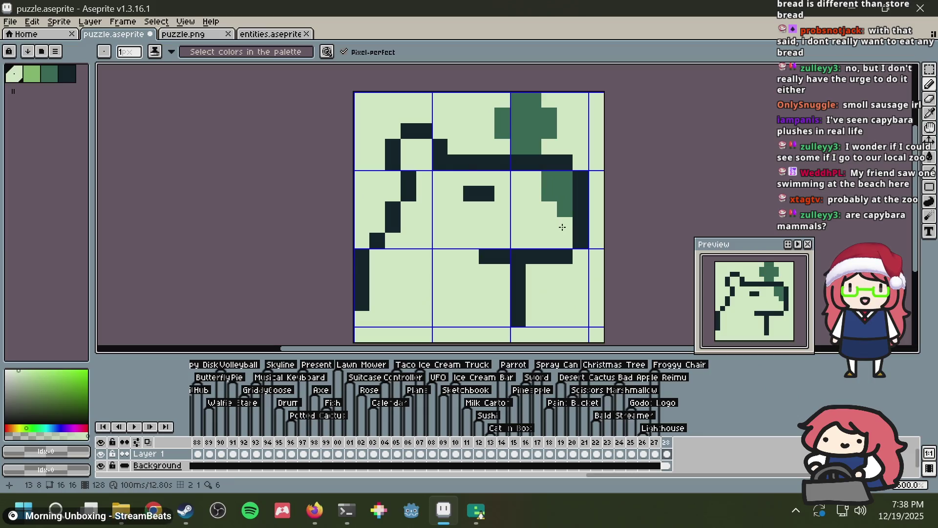
{"action": "left_click", "coordinate": [554, 199]}
{"action": "left_click", "coordinate": [550, 178]}
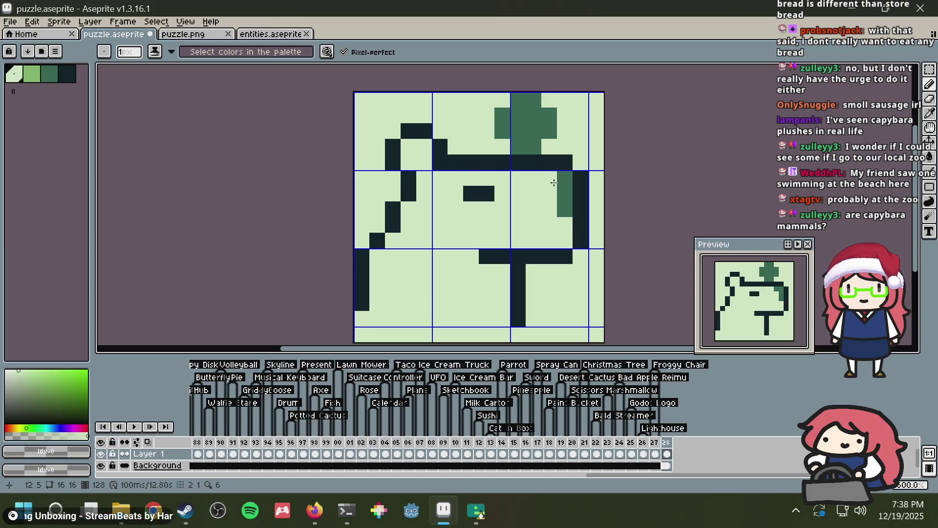
Step: Eyedrop the mid-green, repaint shading pixels and its upper-left corner, and save
{"action": "key", "text": "alt"}
{"action": "left_click", "coordinate": [566, 183], "text": "alt"}
{"action": "left_click", "coordinate": [549, 178]}
{"action": "left_click", "coordinate": [549, 194]}
{"action": "key", "text": "ctrl"}
{"action": "key", "text": "ctrl+s"}
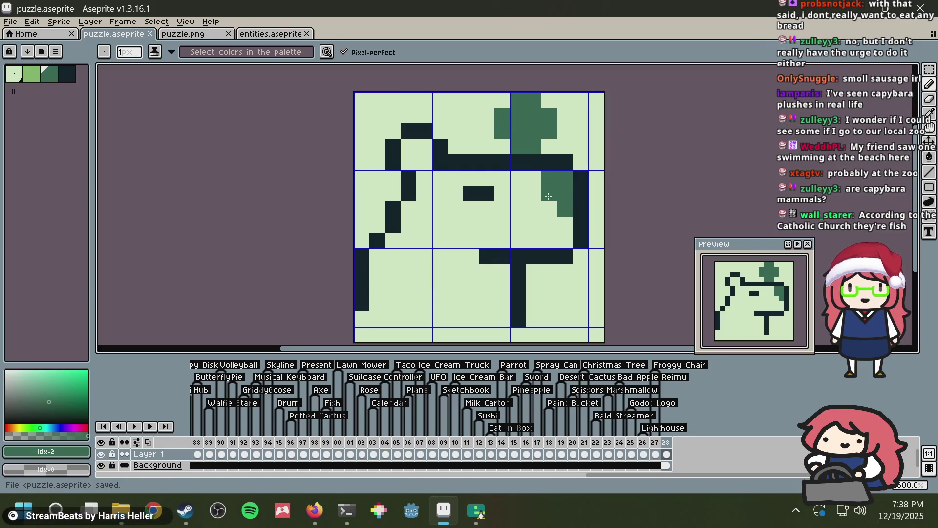
{"action": "left_click", "coordinate": [537, 173]}
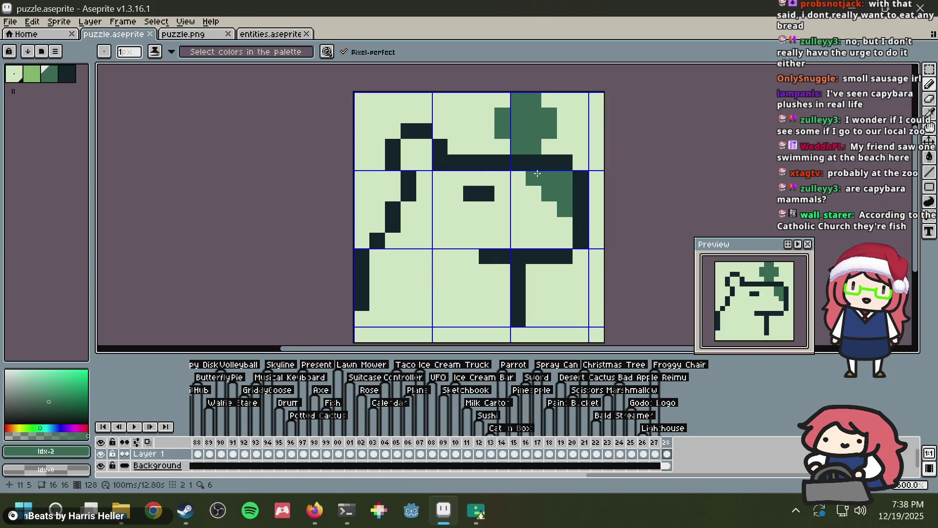
{"action": "key", "text": "ctrl+s"}
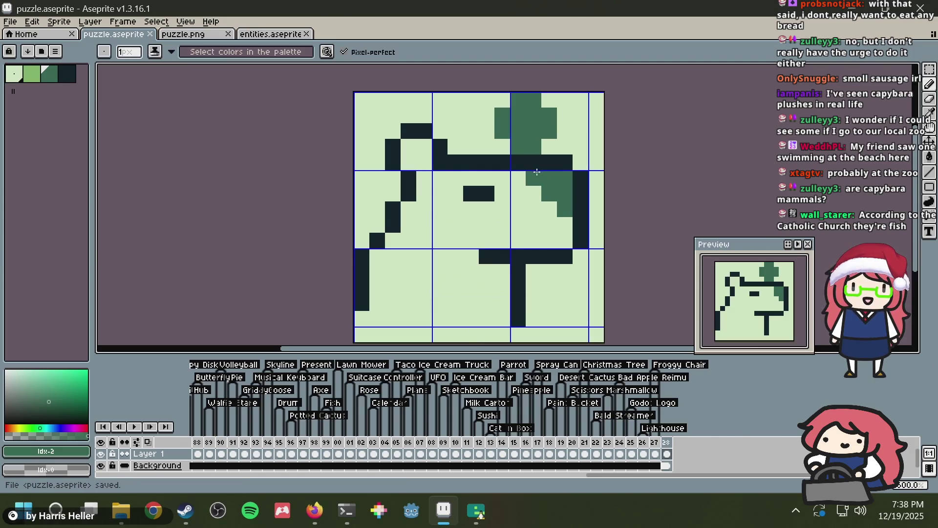
Step: Close the gap in the dark top outline and erase the bottom pixel of the left outline
{"action": "left_click", "coordinate": [532, 158]}
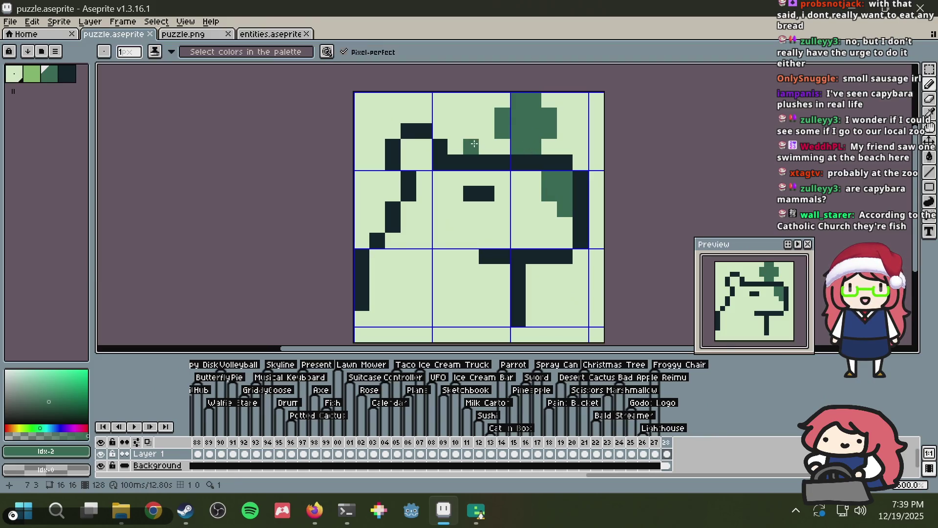
{"action": "left_click", "coordinate": [506, 157], "text": "alt"}
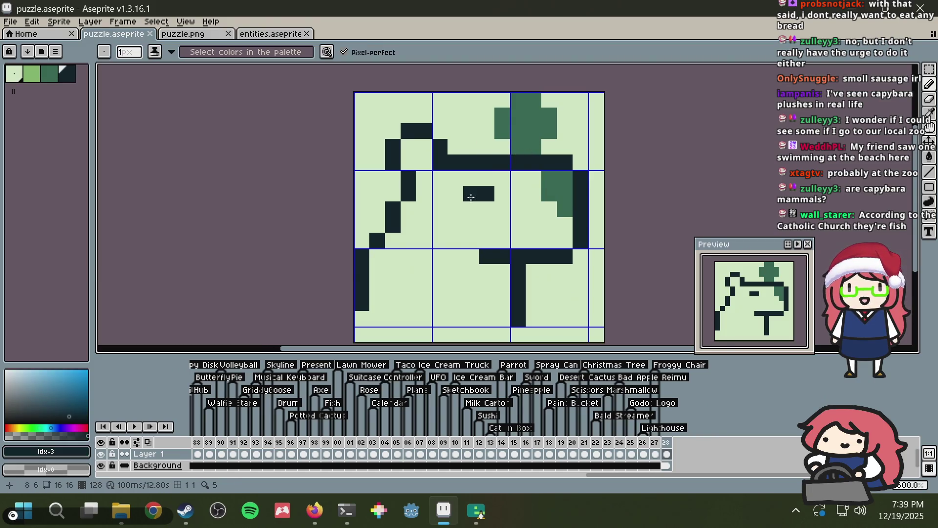
{"action": "right_click", "coordinate": [362, 302]}
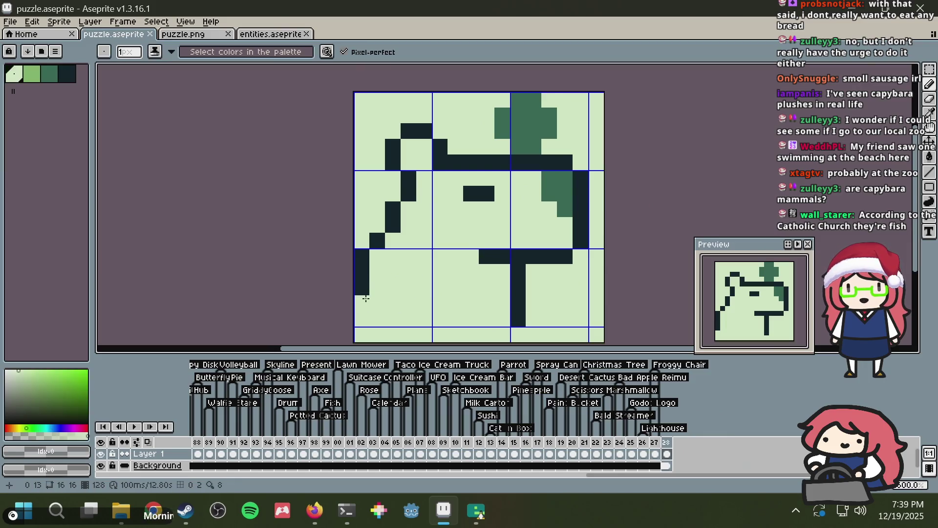
{"action": "left_click", "coordinate": [32, 73]}
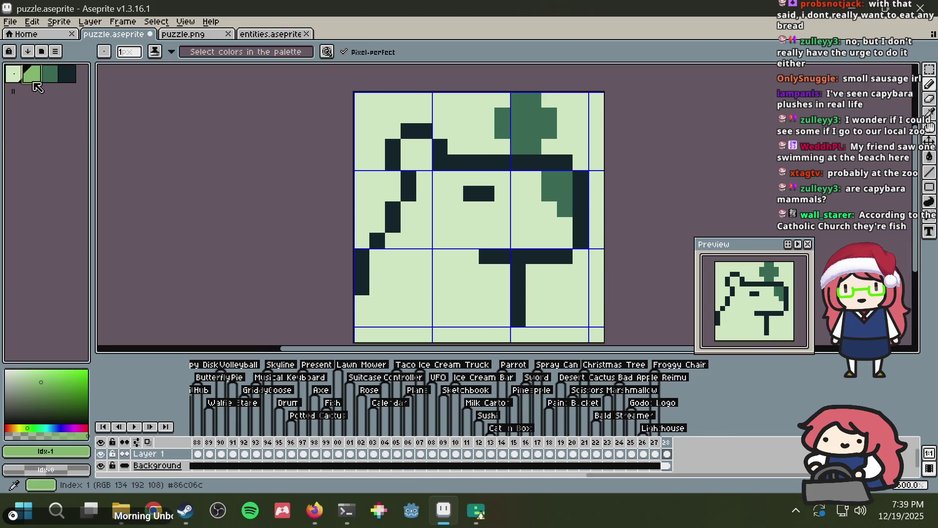
Step: Paint a green ground strip along the bottom row and bucket-fill the body mid-green
{"action": "mouse_move", "coordinate": [356, 320]}
{"action": "left_mouse_down"}
{"action": "mouse_move", "coordinate": [477, 303]}
{"action": "mouse_move", "coordinate": [495, 317]}
{"action": "mouse_move", "coordinate": [454, 319]}
{"action": "left_mouse_up"}
{"action": "key", "text": "g"}
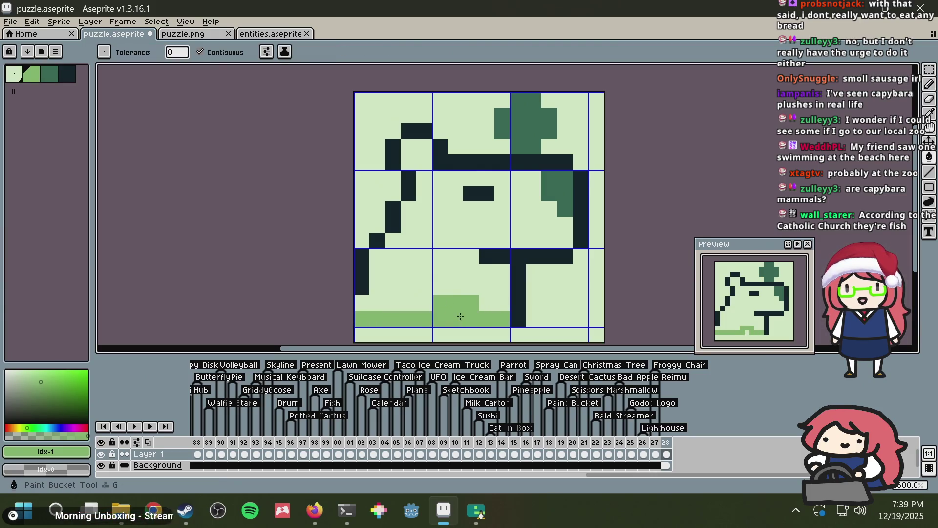
{"action": "left_click", "coordinate": [469, 335]}
{"action": "left_click", "coordinate": [443, 277]}
{"action": "key", "text": "ctrl+z"}
{"action": "key", "text": "ctrl+z"}
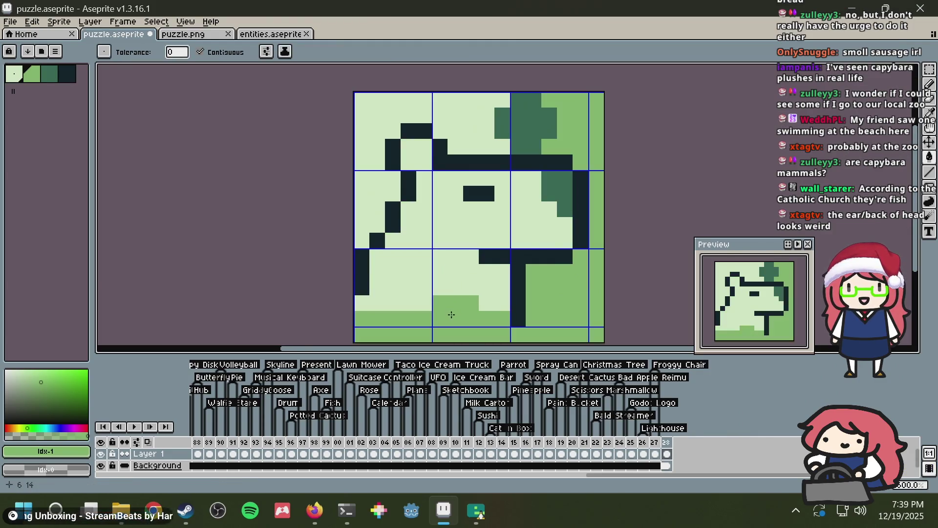
{"action": "left_click", "coordinate": [442, 258]}
{"action": "left_click", "coordinate": [472, 297]}
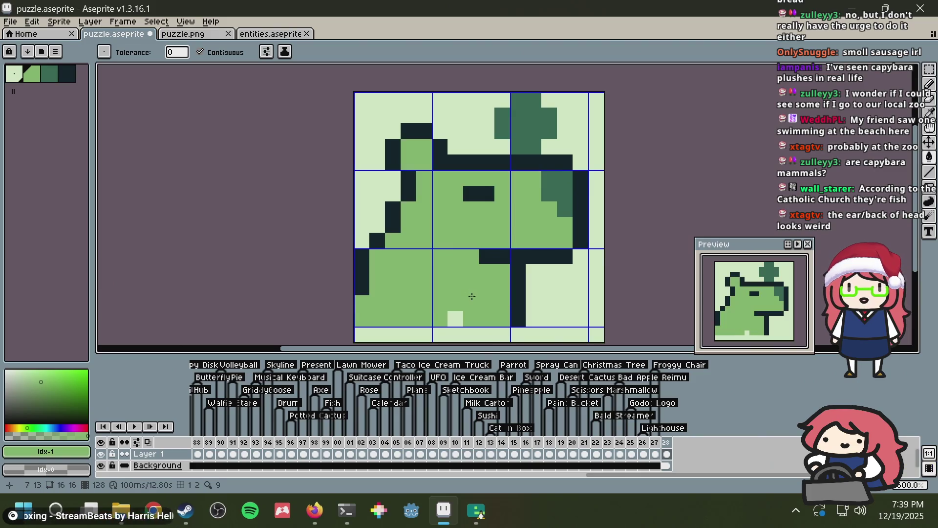
{"action": "key", "text": "b"}
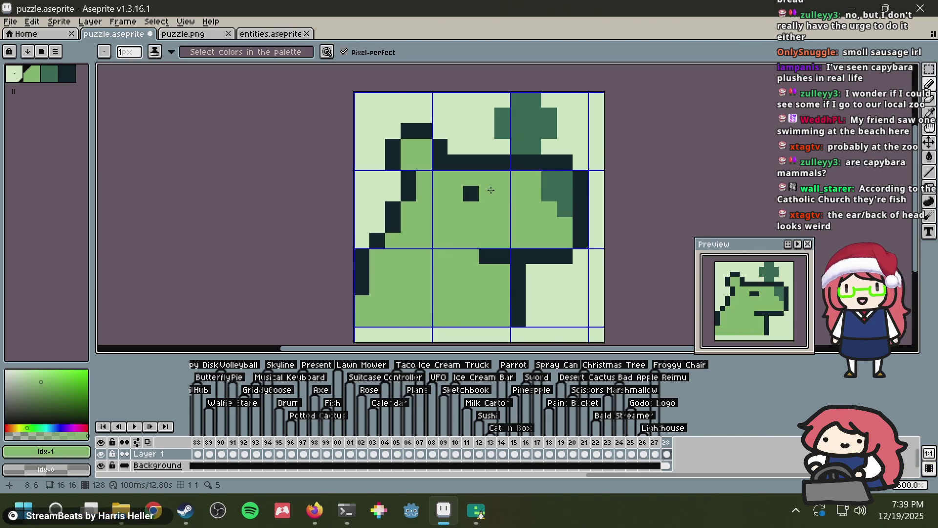
Step: Move the selected ear down one pixel, save, and bring up the reference photos
{"action": "key", "text": "m"}
{"action": "left_click_drag", "start_coordinate": [446, 185], "coordinate": [386, 125]}
{"action": "key", "text": "Down"}
{"action": "key", "text": "ctrl+d"}
{"action": "key", "text": "b"}
{"action": "key", "text": "ctrl+s"}
{"action": "key", "text": "alt+Tab"}
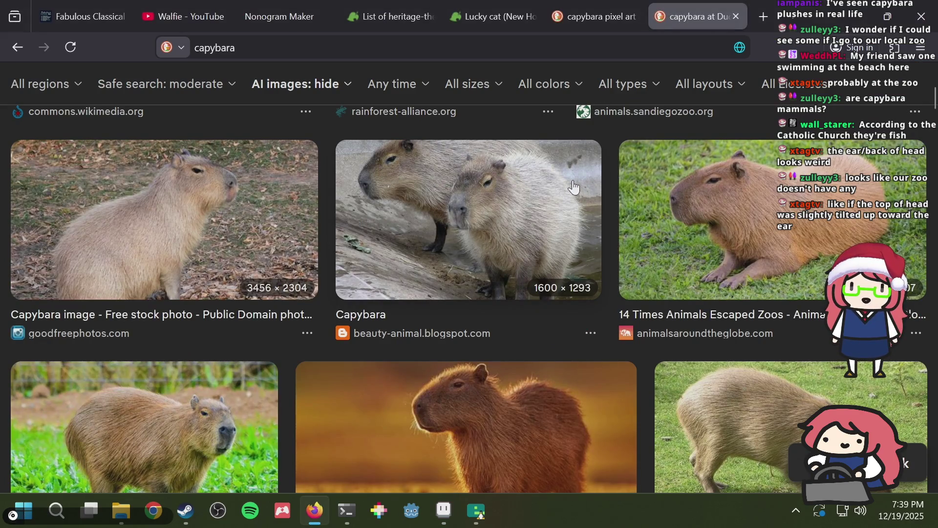
Step: Scroll through the capybara photos and return to the Aseprite sprite
{"action": "scroll", "coordinate": [570, 171], "scroll_direction": "up", "scroll_amount": 2}
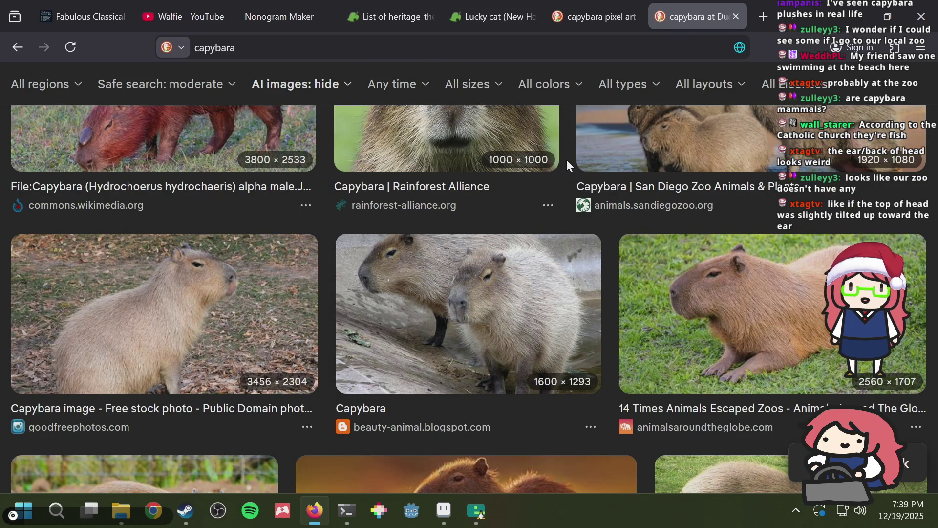
{"action": "scroll", "coordinate": [566, 158], "scroll_direction": "up", "scroll_amount": 2}
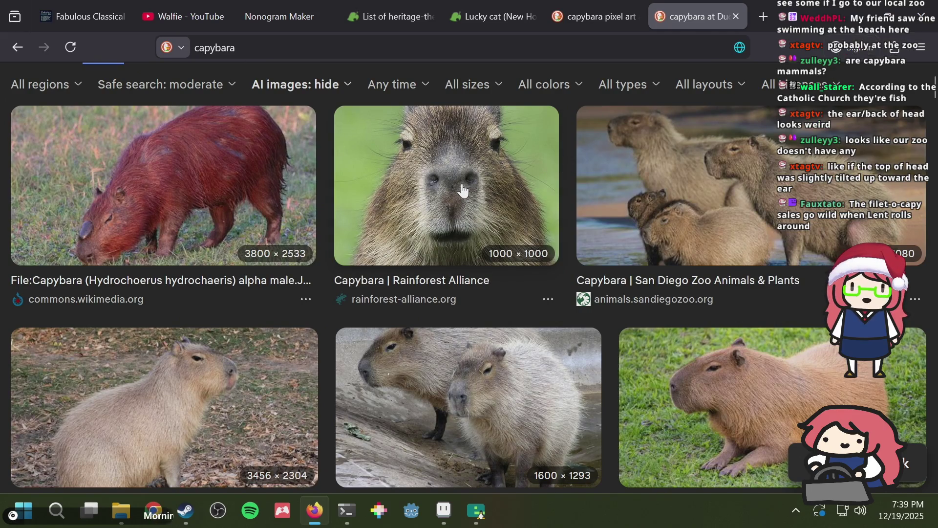
{"action": "key", "text": "alt+Tab"}
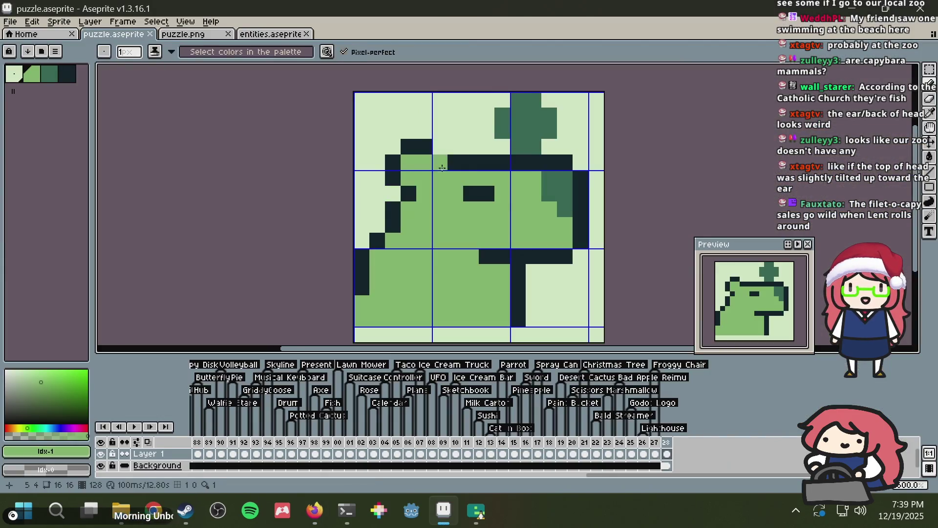
Step: Recolour the dark pixel atop the head mid-green
{"action": "key", "text": "i"}
{"action": "key", "text": "b"}
{"action": "left_click", "coordinate": [439, 162]}
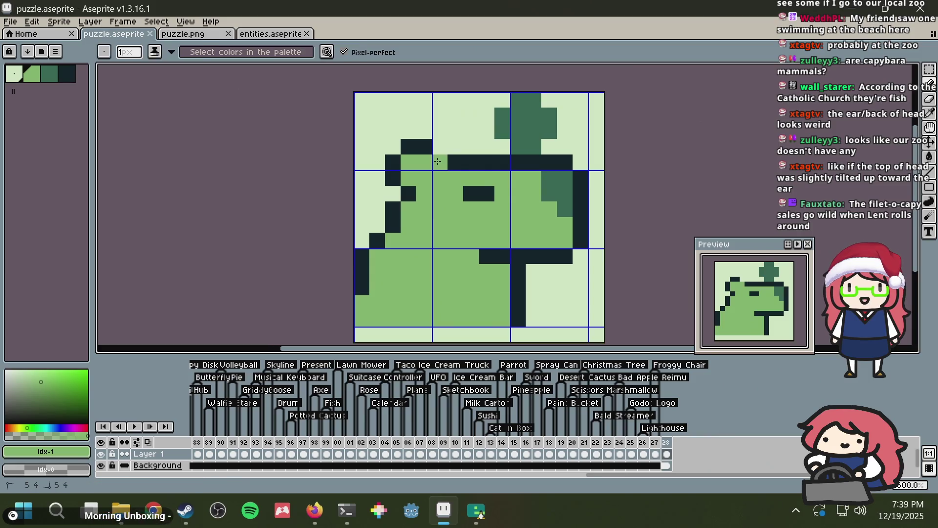
Step: Add dark pixels raising the top of the head and beside the ear, then save
{"action": "left_click", "coordinate": [429, 144], "text": "alt"}
{"action": "left_click", "coordinate": [439, 146]}
{"action": "left_click", "coordinate": [581, 147]}
{"action": "key", "text": "ctrl+s"}
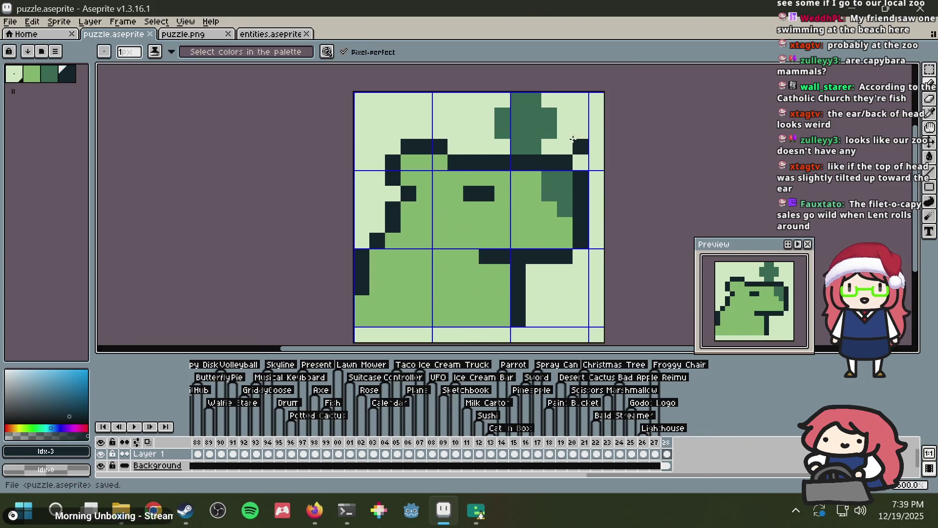
{"action": "key", "text": "alt+Tab"}
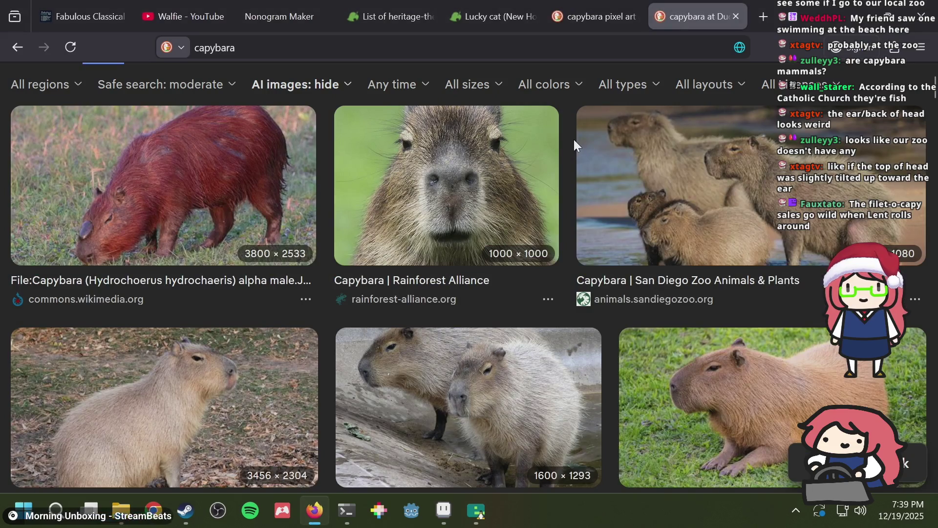
{"action": "key", "text": "alt+Tab"}
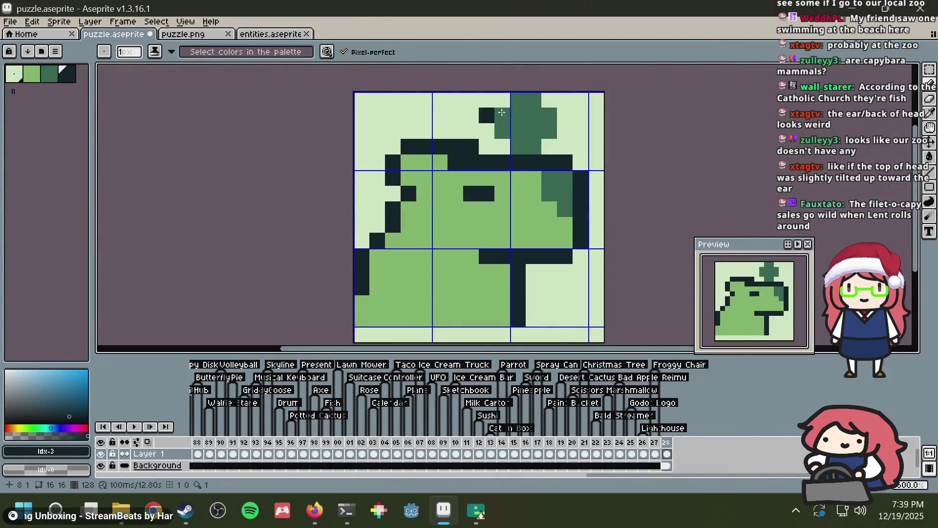
{"action": "key", "text": "ctrl+s"}
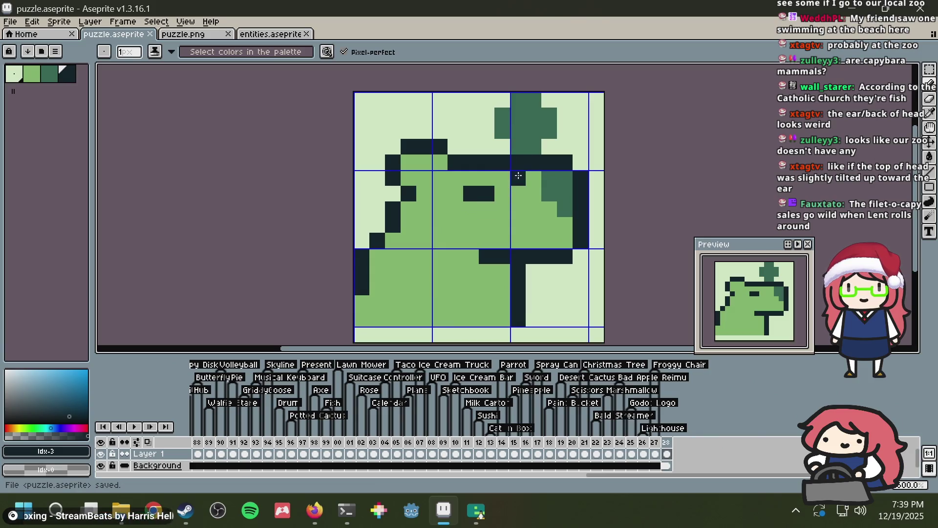
Step: Draw a dark outline run across the top of the head and clear the stray pixel beside the ear
{"action": "mouse_move", "coordinate": [535, 179]}
{"action": "left_mouse_down"}
{"action": "mouse_move", "coordinate": [566, 178]}
{"action": "mouse_move", "coordinate": [533, 162]}
{"action": "mouse_move", "coordinate": [569, 162]}
{"action": "left_mouse_up"}
{"action": "left_click", "coordinate": [573, 139], "text": "alt"}
{"action": "left_click", "coordinate": [580, 177]}
{"action": "scroll", "coordinate": [584, 166], "scroll_direction": "down", "scroll_amount": 3}
{"action": "scroll", "coordinate": [586, 162], "scroll_direction": "up", "scroll_amount": 3}
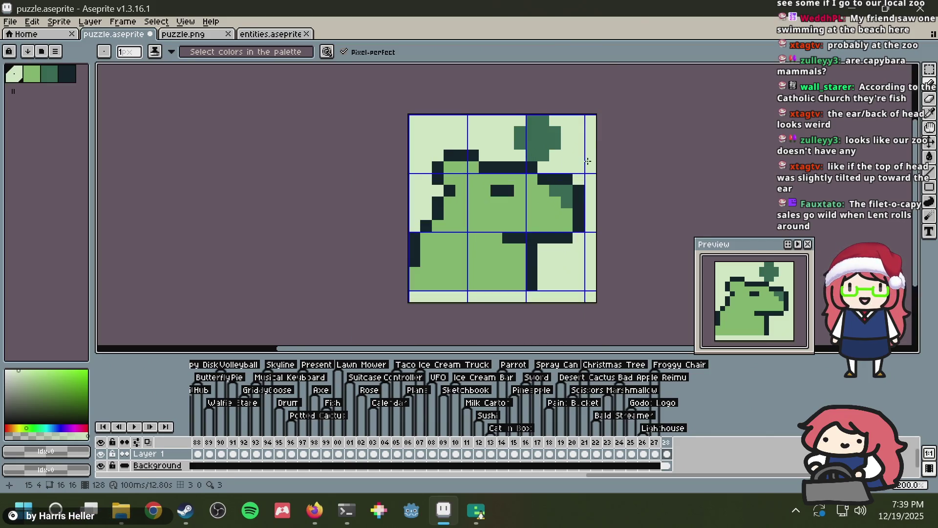
{"action": "scroll", "coordinate": [588, 161], "scroll_direction": "up", "scroll_amount": 2}
{"action": "scroll", "coordinate": [577, 162], "scroll_direction": "down", "scroll_amount": 4}
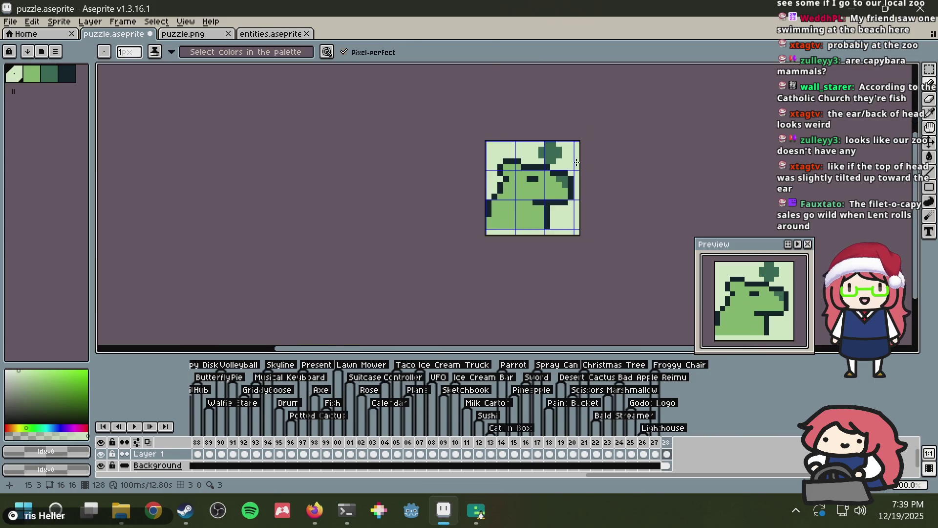
{"action": "scroll", "coordinate": [577, 162], "scroll_direction": "up", "scroll_amount": 3}
Step: Compare the lowered head outline against the saved version, keeping the saved outline
{"action": "key", "text": "ctrl+z"}
{"action": "key", "text": "ctrl+z"}
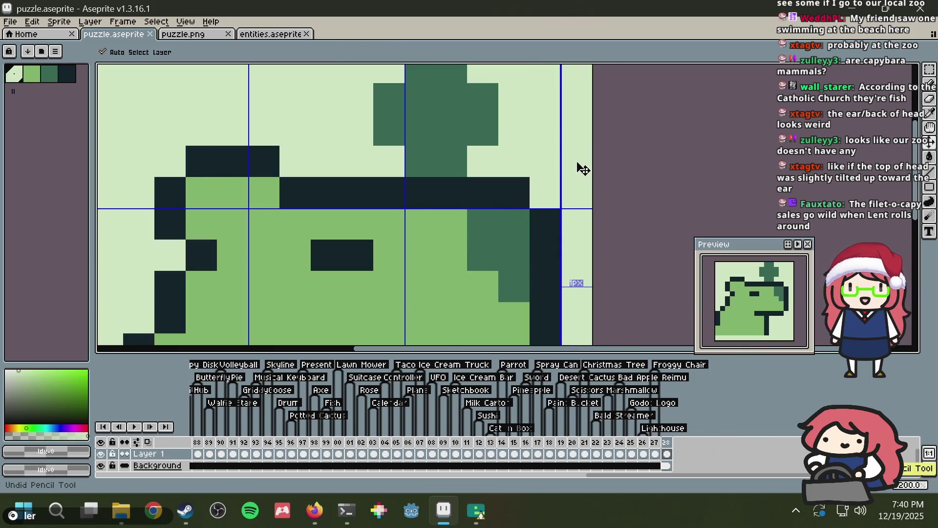
{"action": "key", "text": "b"}
{"action": "scroll", "coordinate": [577, 161], "scroll_direction": "down", "scroll_amount": 1}
{"action": "key", "text": "ctrl+y"}
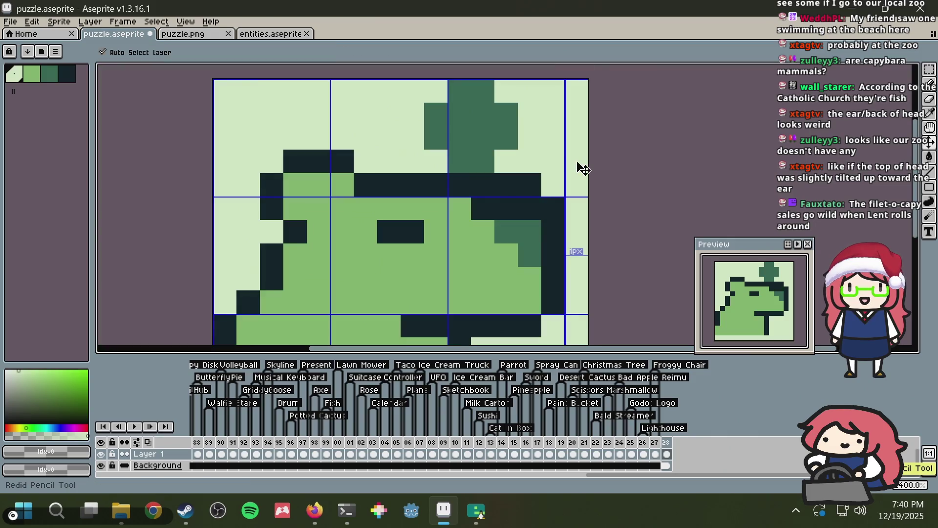
{"action": "scroll", "coordinate": [577, 162], "scroll_direction": "down", "scroll_amount": 1}
{"action": "key", "text": "v"}
{"action": "key", "text": "ctrl+z"}
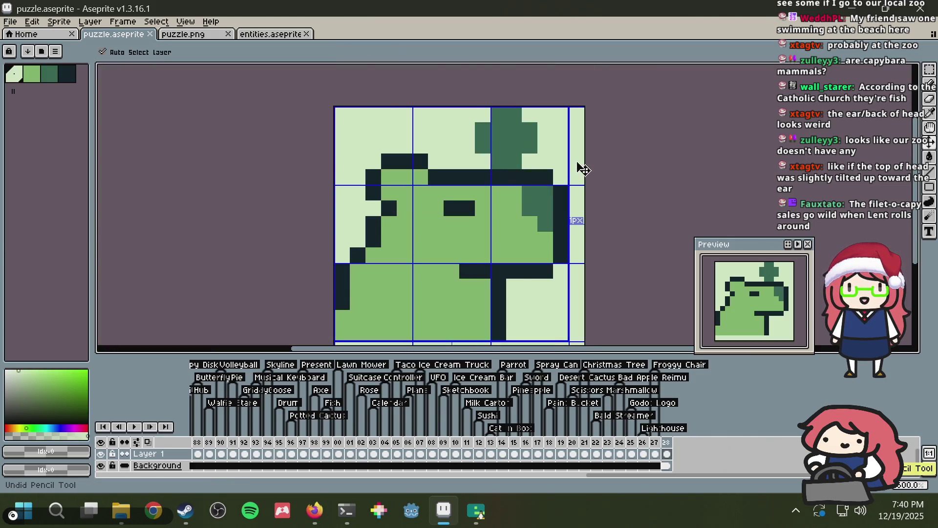
{"action": "key", "text": "ctrl+y"}
{"action": "key", "text": "b"}
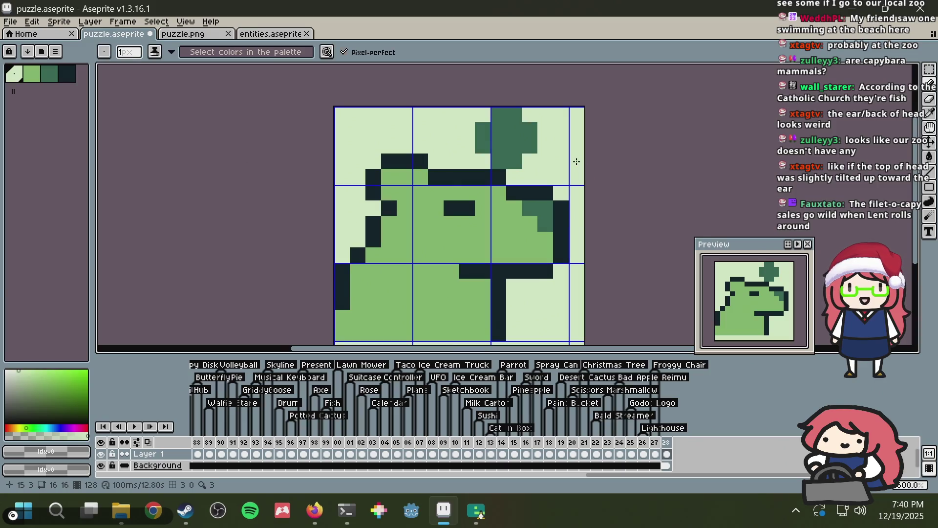
{"action": "key", "text": "v"}
{"action": "key", "text": "ctrl+z"}
{"action": "key", "text": "b"}
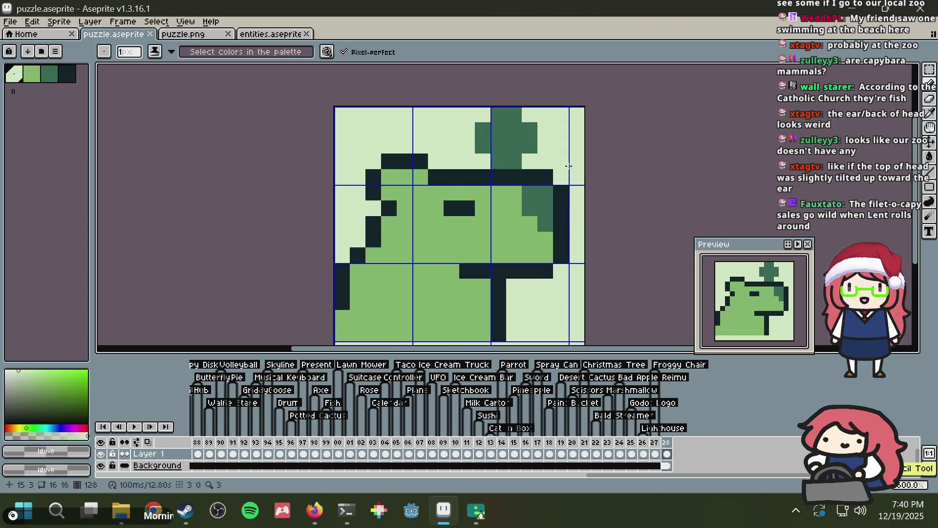
Step: Add dark outline pixels near the ear and save
{"action": "left_click", "coordinate": [561, 204], "text": "alt"}
{"action": "left_click", "coordinate": [545, 208]}
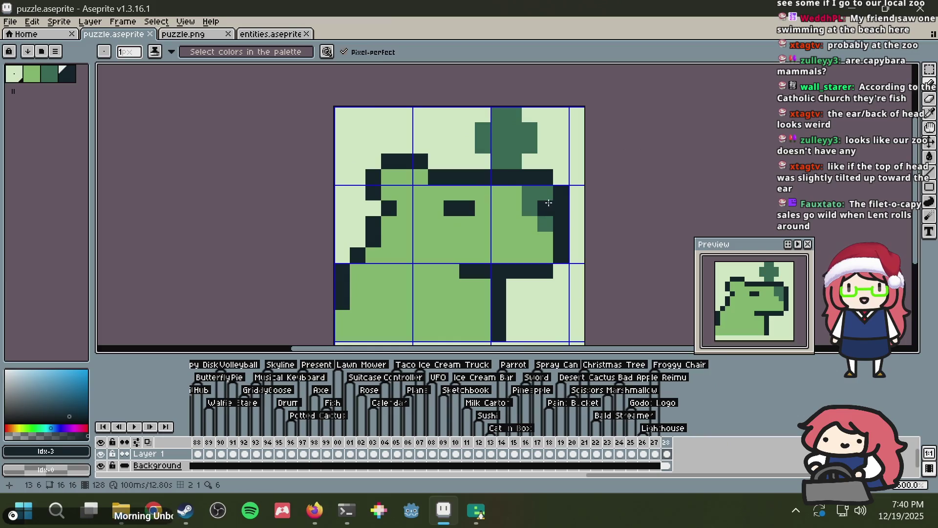
{"action": "key", "text": "v"}
{"action": "key", "text": "ctrl+s"}
Step: Try dark-green shading beside the ear, then repaint the ear pixel dark outline colour
{"action": "key", "text": "b"}
{"action": "left_click", "coordinate": [534, 193], "text": "alt"}
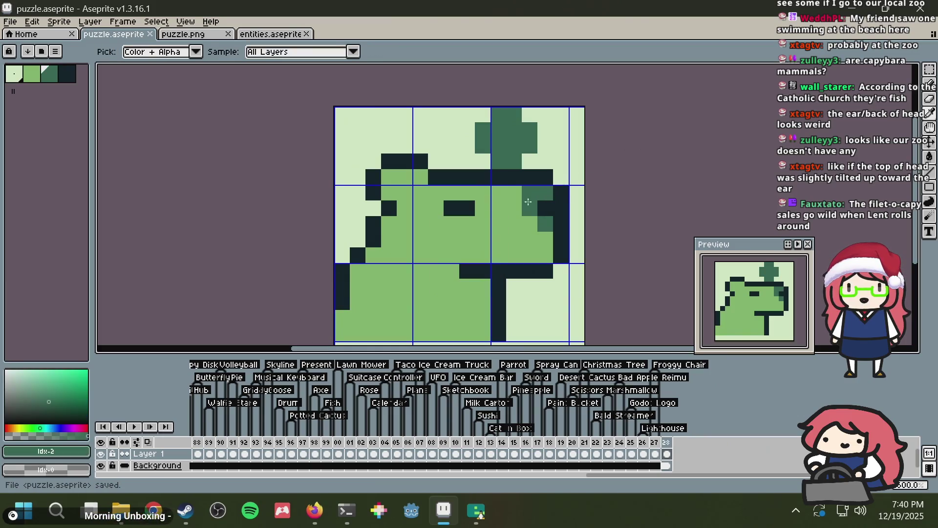
{"action": "left_click", "coordinate": [527, 223]}
{"action": "key", "text": "ctrl+z"}
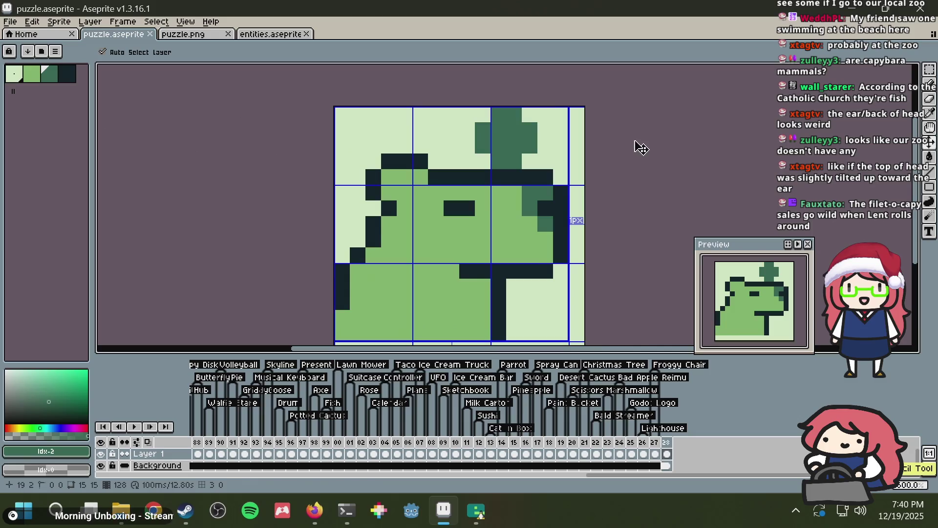
{"action": "left_click", "coordinate": [439, 207]}
{"action": "left_click", "coordinate": [443, 209], "text": "alt"}
{"action": "left_click", "coordinate": [436, 210]}
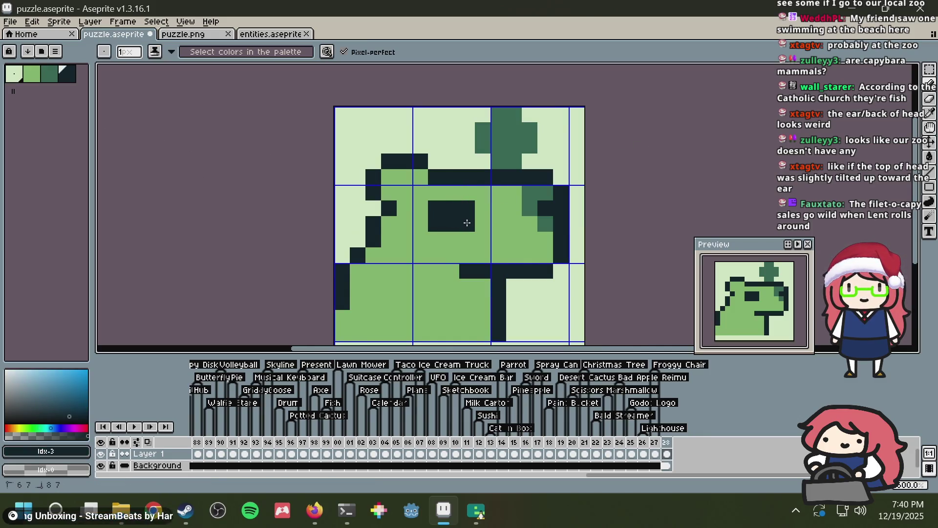
Step: Adjust the eye pixels and save the sprite
{"action": "key", "text": "v"}
{"action": "key", "text": "ctrl+z"}
{"action": "key", "text": "ctrl+z"}
{"action": "left_click", "coordinate": [464, 220]}
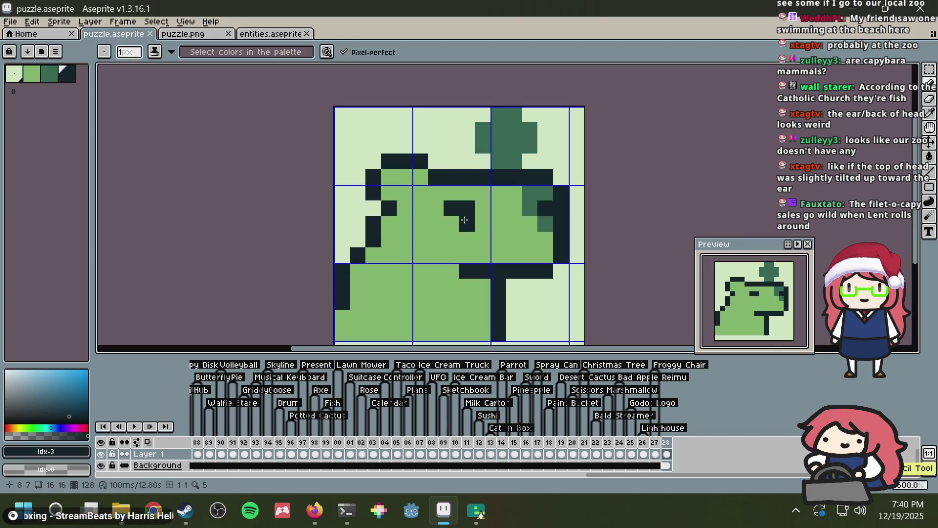
{"action": "key", "text": "v"}
{"action": "key", "text": "ctrl+s"}
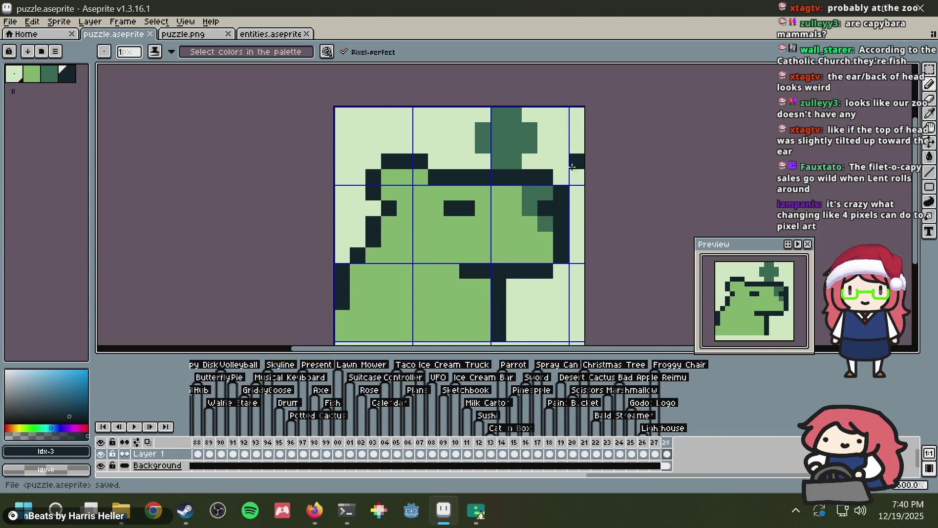
Step: Shade the ear pixels with sampled greens, undo two edits, save, and check the reference photos
{"action": "left_click", "coordinate": [545, 193], "text": "alt"}
{"action": "left_click", "coordinate": [545, 208]}
{"action": "key", "text": "alt"}
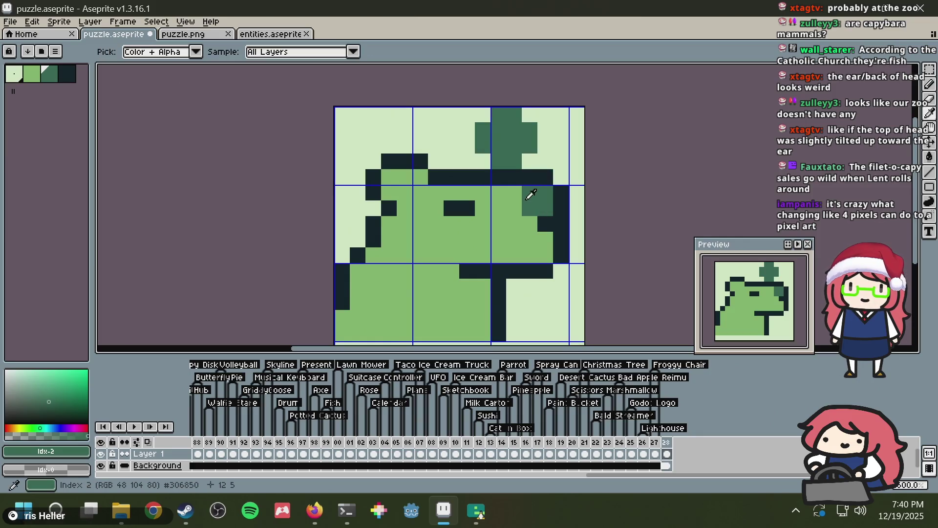
{"action": "left_click", "coordinate": [527, 218]}
{"action": "left_click", "coordinate": [499, 188], "text": "alt"}
{"action": "left_click", "coordinate": [524, 193]}
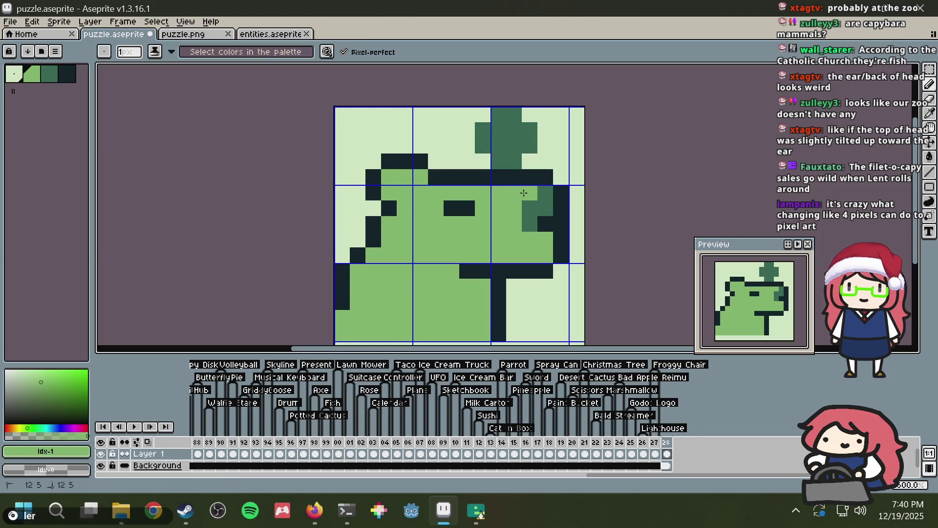
{"action": "key", "text": "ctrl+z"}
{"action": "key", "text": "ctrl+z"}
{"action": "key", "text": "ctrl+z"}
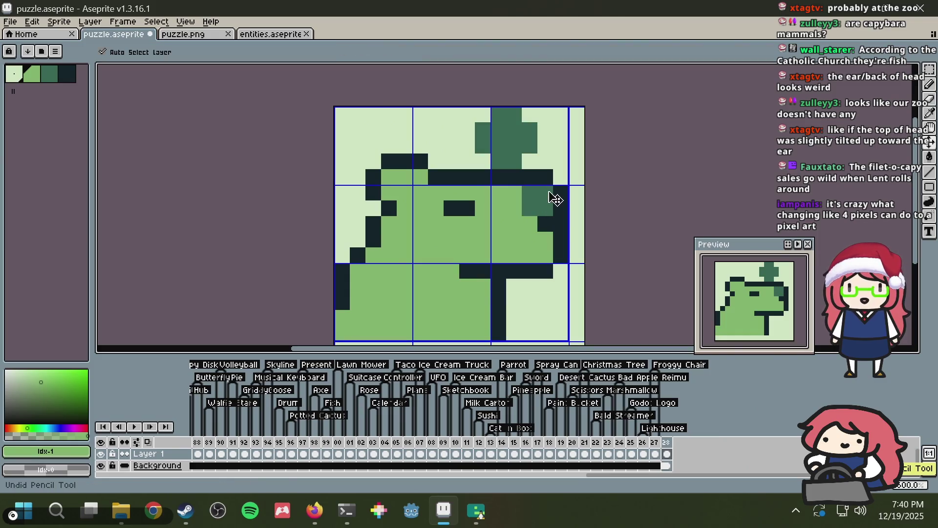
{"action": "key", "text": "ctrl+z"}
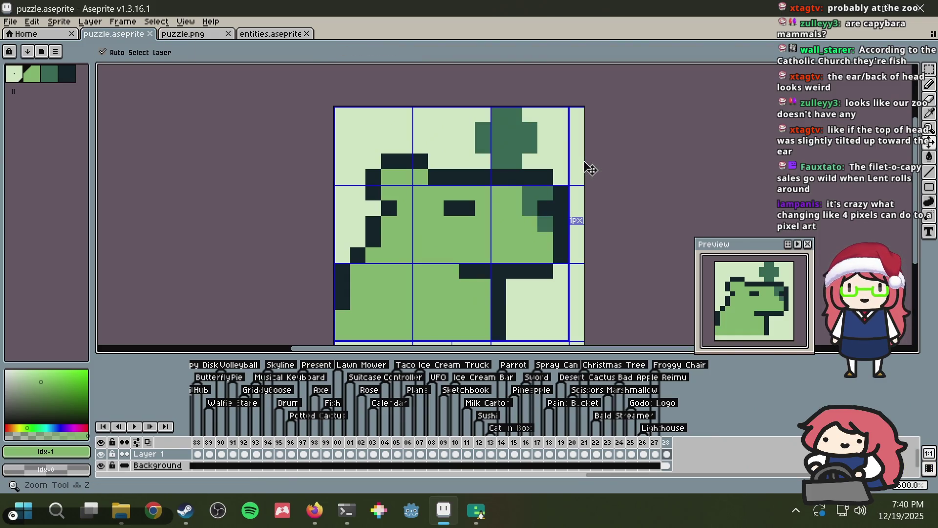
{"action": "key", "text": "ctrl+s"}
{"action": "scroll", "coordinate": [591, 169], "scroll_direction": "down", "scroll_amount": 3}
{"action": "scroll", "coordinate": [571, 175], "scroll_direction": "up", "scroll_amount": 2}
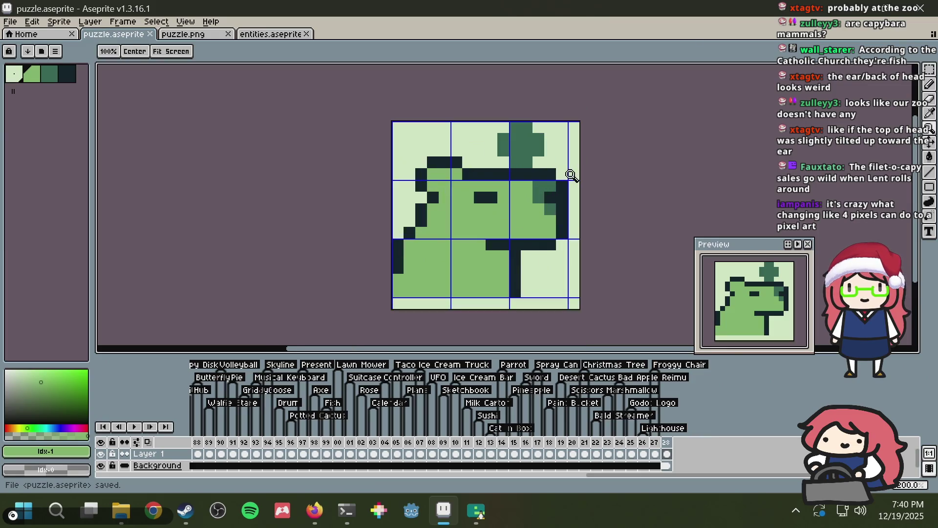
{"action": "key", "text": "b"}
{"action": "key", "text": "alt+Tab"}
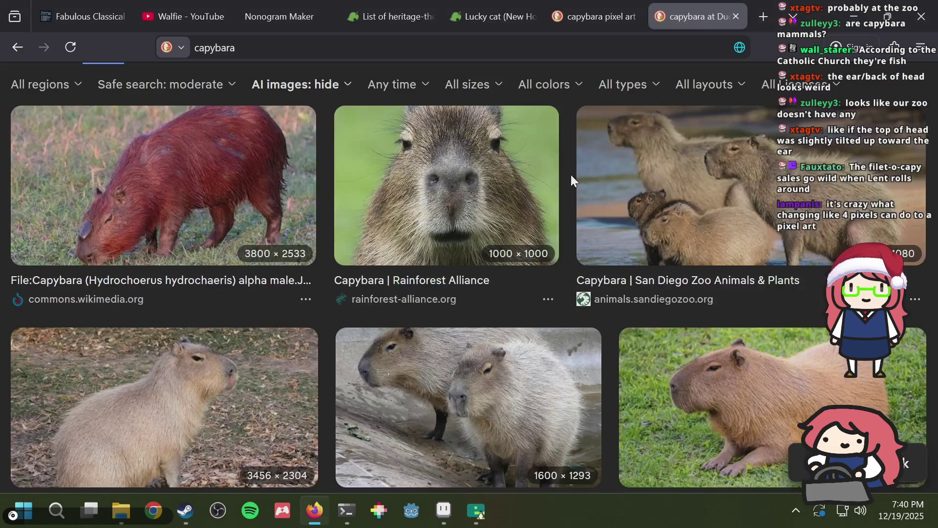
Step: Shade the lower body under the head with mid-dark green, including the bottom rows
{"action": "key", "text": "alt+Tab"}
{"action": "key", "text": "alt+Tab"}
{"action": "key", "text": "alt+Tab"}
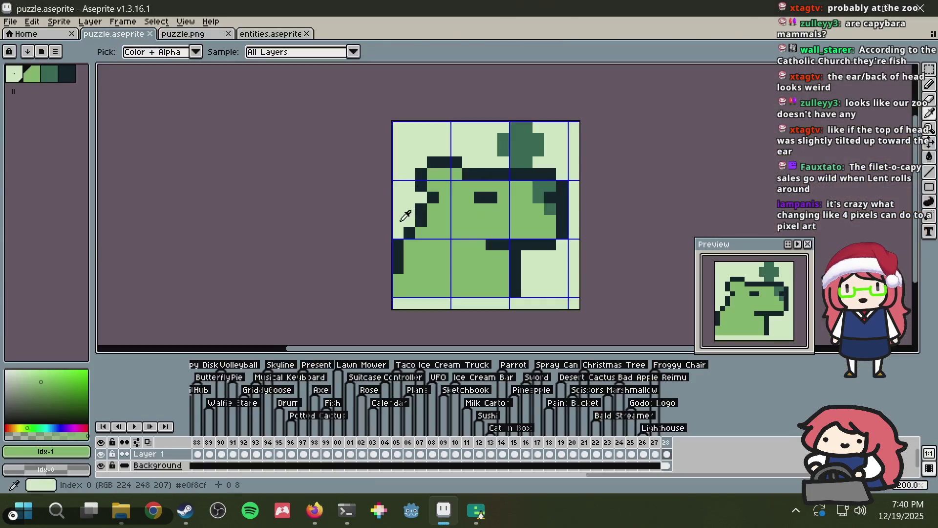
{"action": "key", "text": "ctrl+s"}
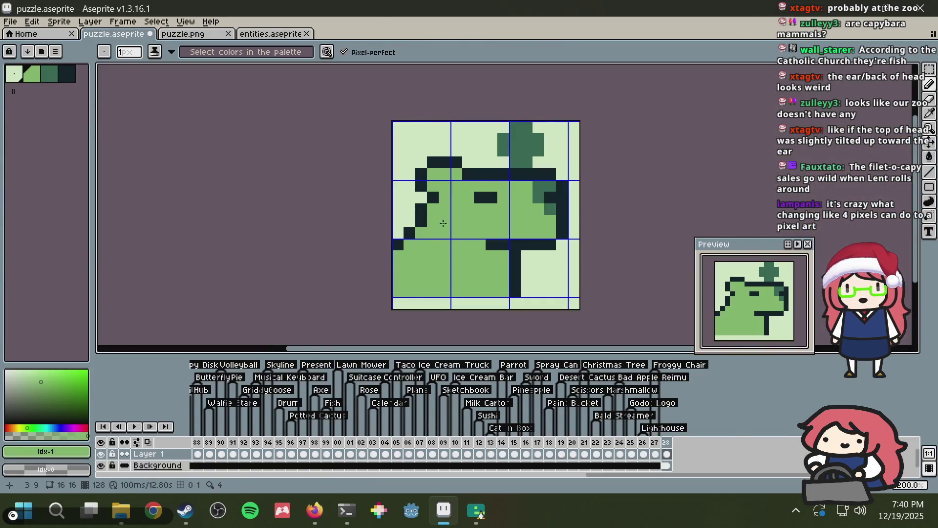
{"action": "left_click", "coordinate": [551, 209], "text": "alt"}
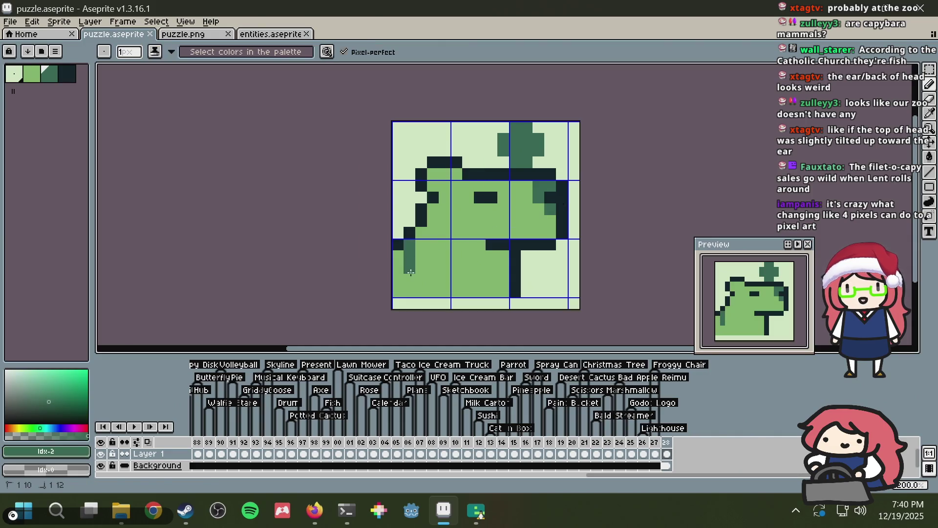
{"action": "left_click", "coordinate": [409, 244]}
{"action": "left_click", "coordinate": [493, 256]}
{"action": "left_click", "coordinate": [508, 262]}
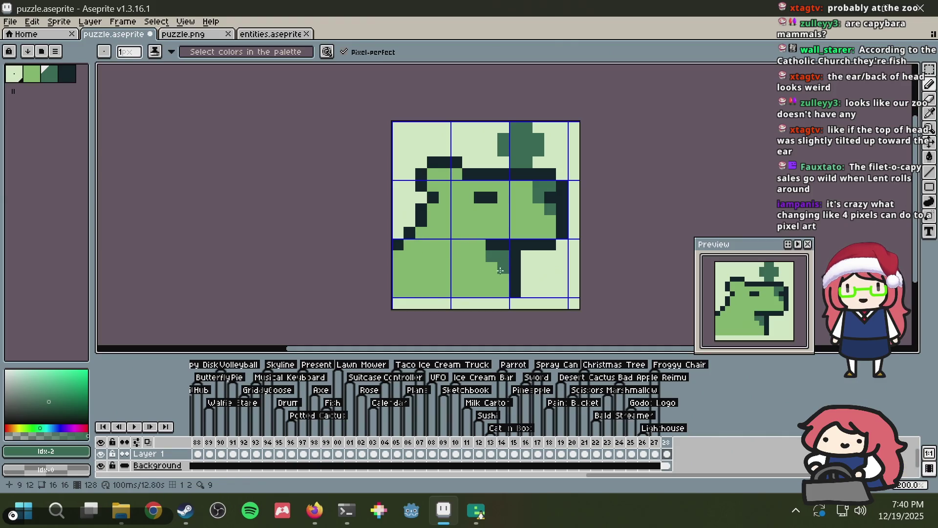
{"action": "left_click", "coordinate": [477, 241]}
{"action": "left_click", "coordinate": [492, 268]}
{"action": "mouse_move", "coordinate": [504, 290]}
{"action": "left_mouse_down"}
{"action": "mouse_move", "coordinate": [391, 280]}
{"action": "mouse_move", "coordinate": [468, 257]}
{"action": "mouse_move", "coordinate": [439, 269]}
{"action": "mouse_move", "coordinate": [479, 279]}
{"action": "mouse_move", "coordinate": [398, 288]}
{"action": "left_mouse_up"}
{"action": "left_click", "coordinate": [445, 291]}
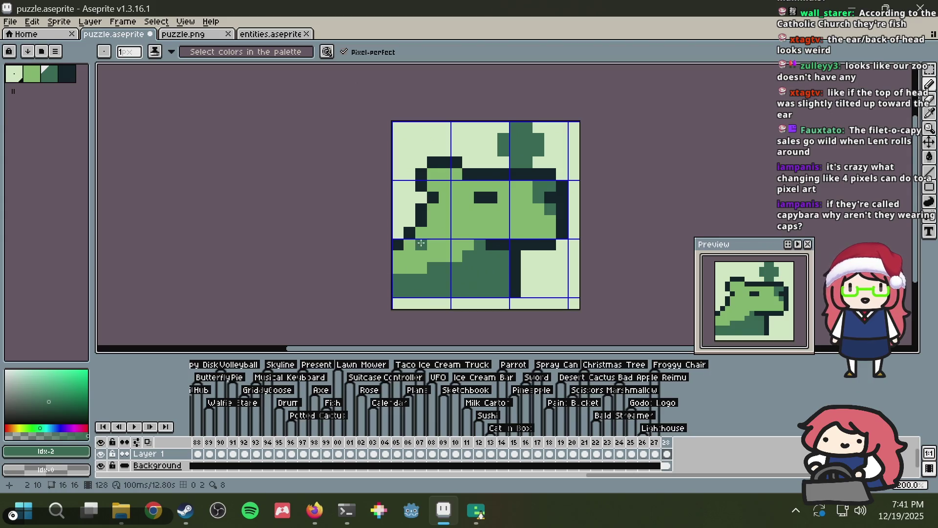
Step: Lighten the rear-end and bottom-left body pixels with light green, and save
{"action": "left_click", "coordinate": [442, 232], "text": "alt"}
{"action": "left_click", "coordinate": [434, 268]}
{"action": "left_click_drag", "start_coordinate": [439, 263], "coordinate": [445, 263]}
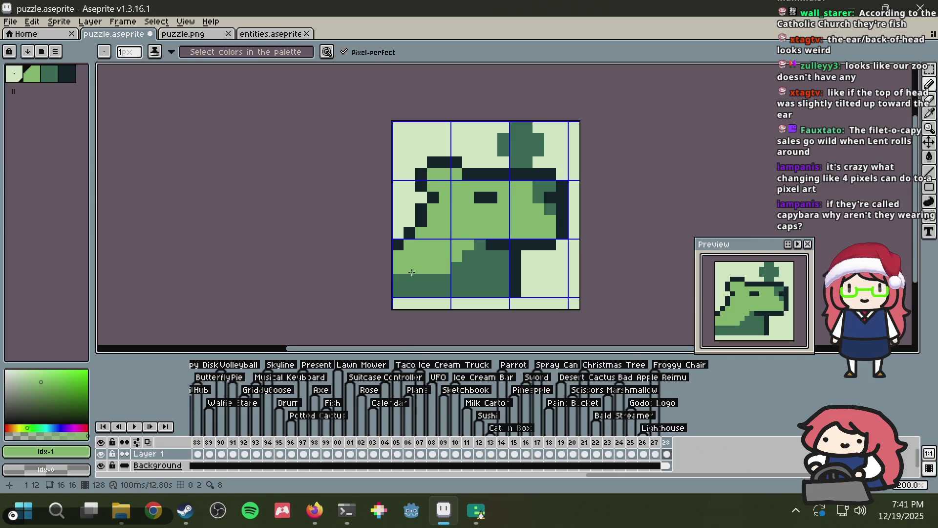
{"action": "left_click_drag", "start_coordinate": [419, 276], "coordinate": [397, 279]}
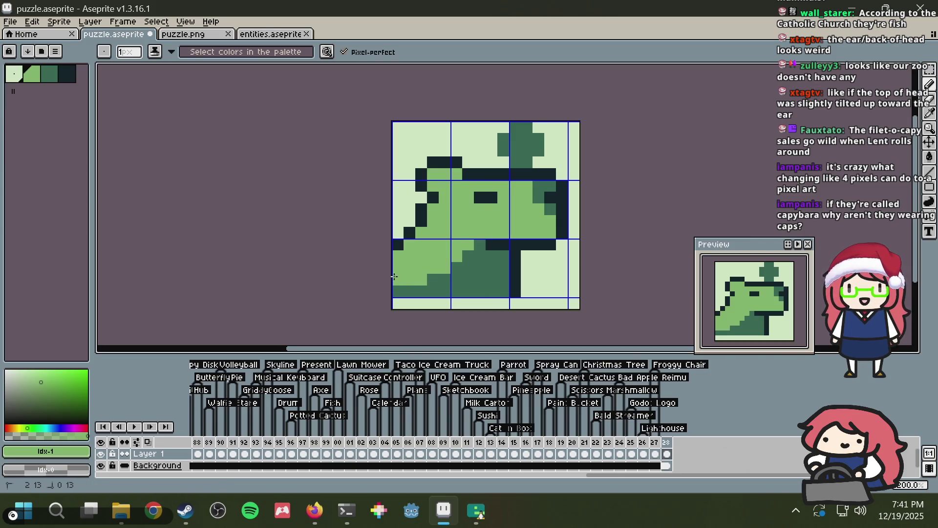
{"action": "key", "text": "ctrl+s"}
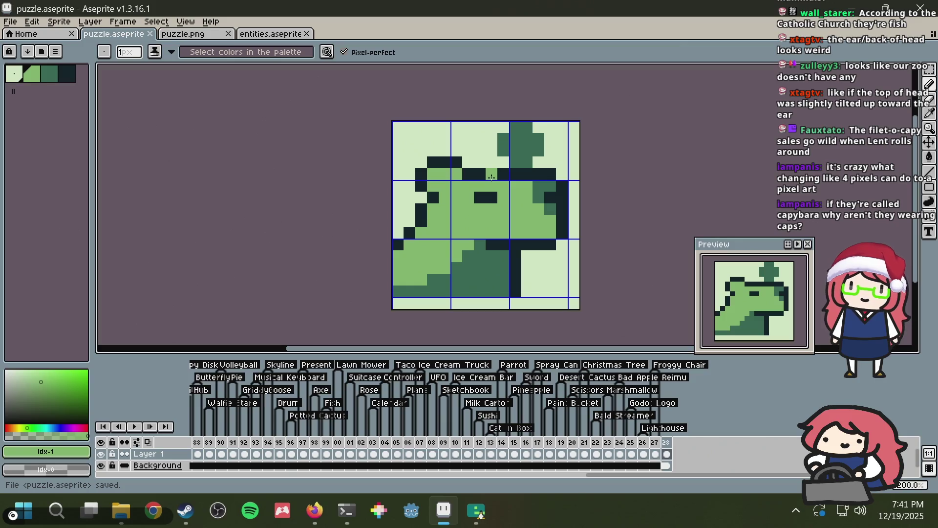
{"action": "mouse_move", "coordinate": [440, 278]}
{"action": "left_mouse_down"}
{"action": "mouse_move", "coordinate": [396, 291]}
{"action": "mouse_move", "coordinate": [393, 284]}
{"action": "left_mouse_up"}
{"action": "left_click", "coordinate": [433, 279]}
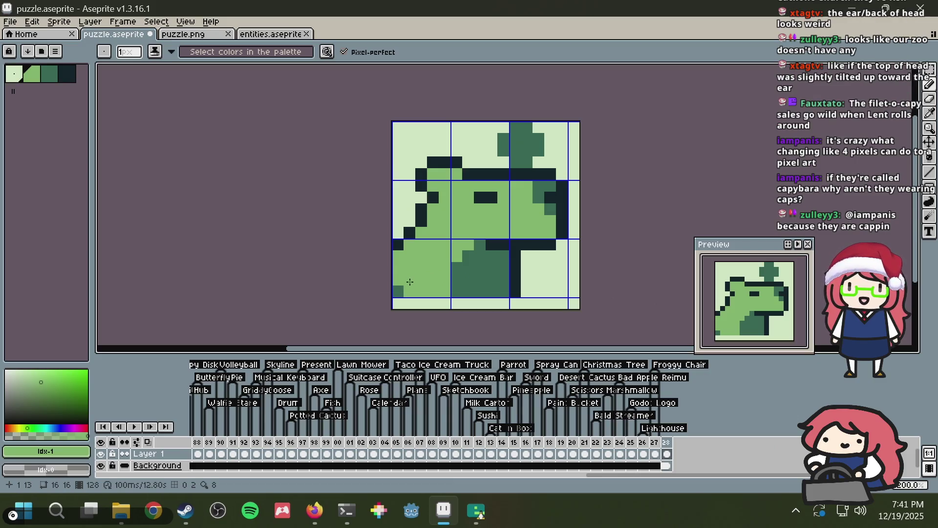
{"action": "key", "text": "ctrl+s"}
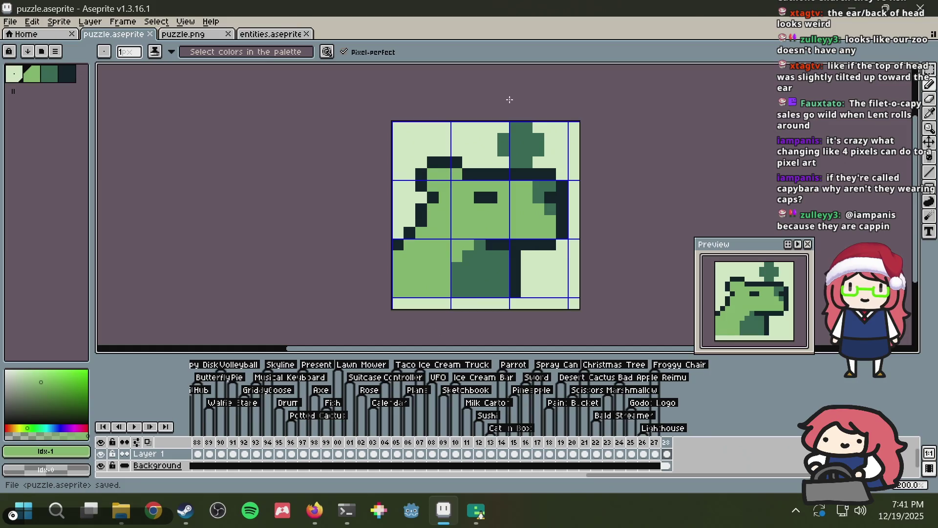
{"action": "key", "text": "ctrl+s"}
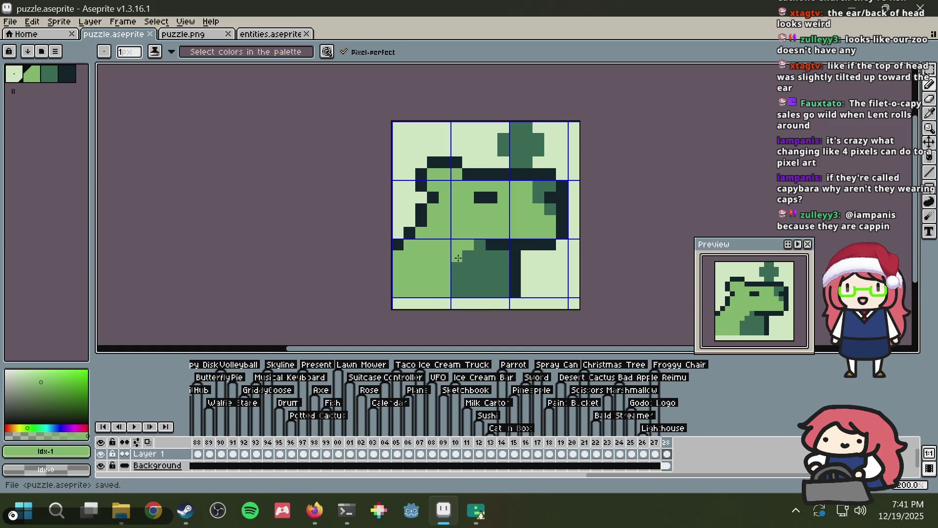
Step: Undo a head-outline pixel change, pick the darkest colour from the canvas, and save
{"action": "left_click", "coordinate": [478, 173]}
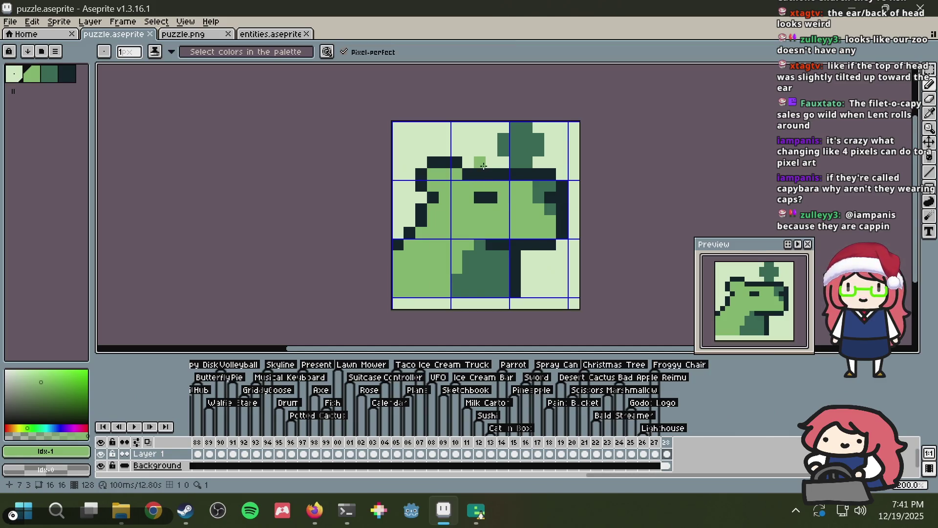
{"action": "key", "text": "i"}
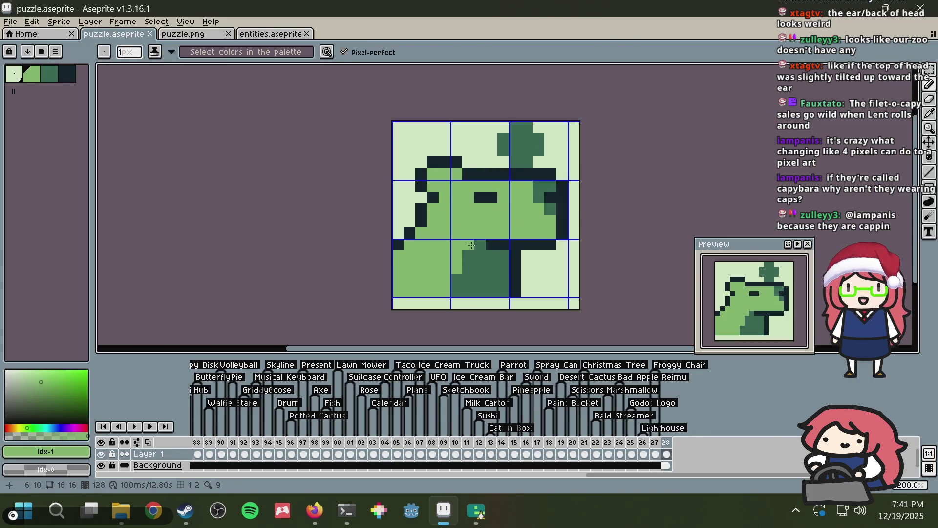
{"action": "key", "text": "ctrl+z"}
{"action": "key", "text": "i"}
{"action": "left_click", "coordinate": [513, 266]}
{"action": "key", "text": "ctrl+s"}
Step: After checking the reference photos, add dark pixels at the legs' feet
{"action": "key", "text": "alt+Tab"}
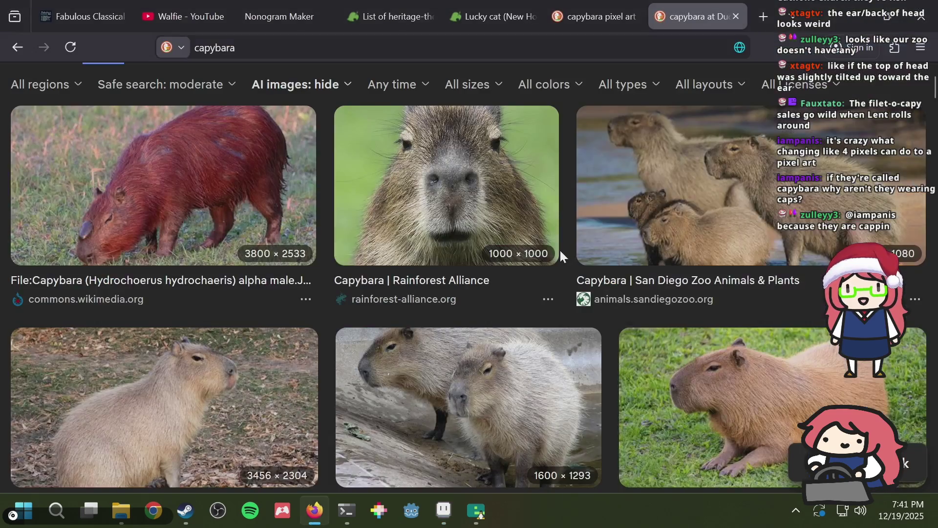
{"action": "scroll", "coordinate": [559, 248], "scroll_direction": "down", "scroll_amount": 2}
{"action": "key", "text": "alt+Tab"}
{"action": "key", "text": "b"}
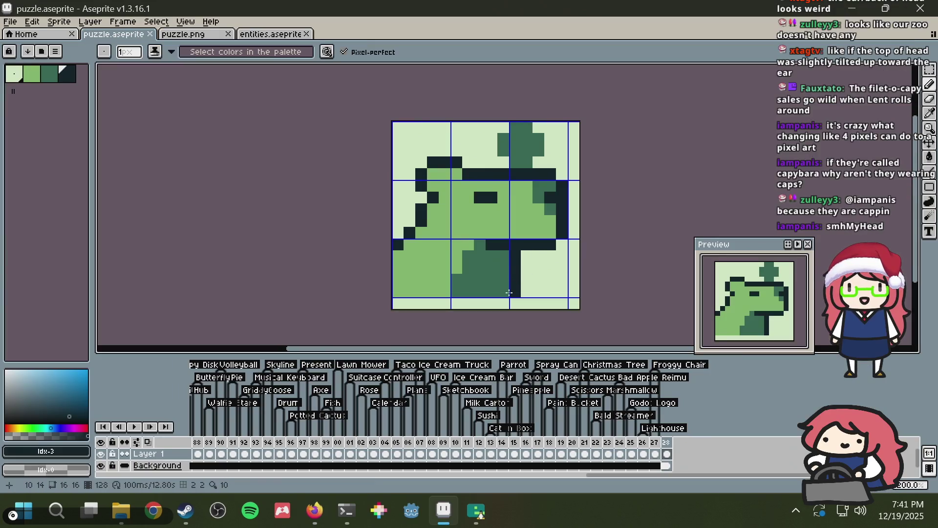
{"action": "left_click", "coordinate": [504, 291]}
{"action": "left_click", "coordinate": [538, 275], "text": "alt"}
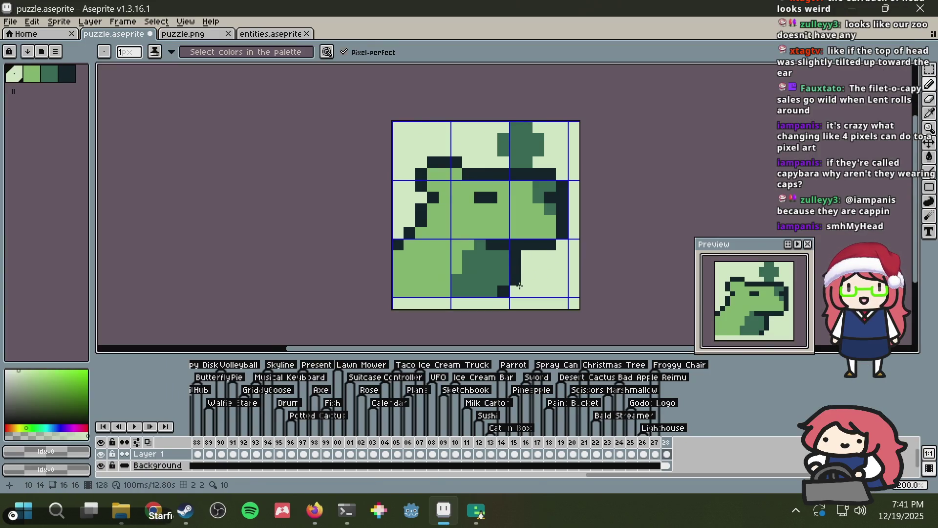
{"action": "key", "text": "alt+Tab"}
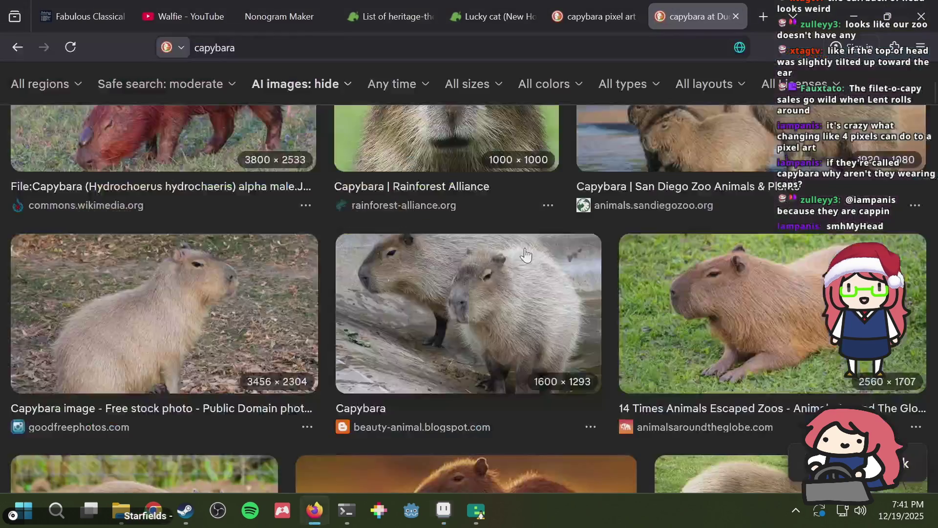
Step: Browse the 'capybara pixel art' image results in Firefox, then return to Aseprite
{"action": "scroll", "coordinate": [514, 252], "scroll_direction": "up", "scroll_amount": 4}
{"action": "key", "text": "ctrl+shift+Tab"}
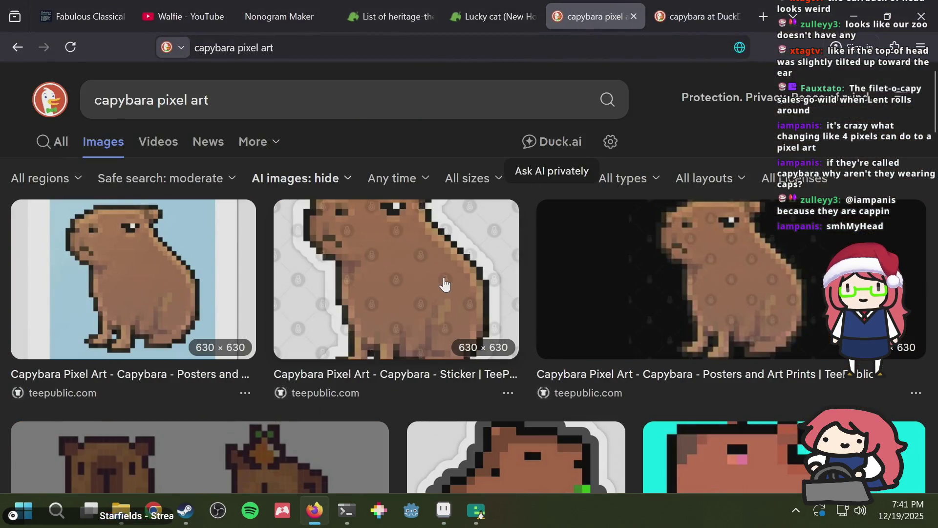
{"action": "scroll", "coordinate": [443, 278], "scroll_direction": "down", "scroll_amount": 10}
{"action": "scroll", "coordinate": [440, 265], "scroll_direction": "down", "scroll_amount": 4}
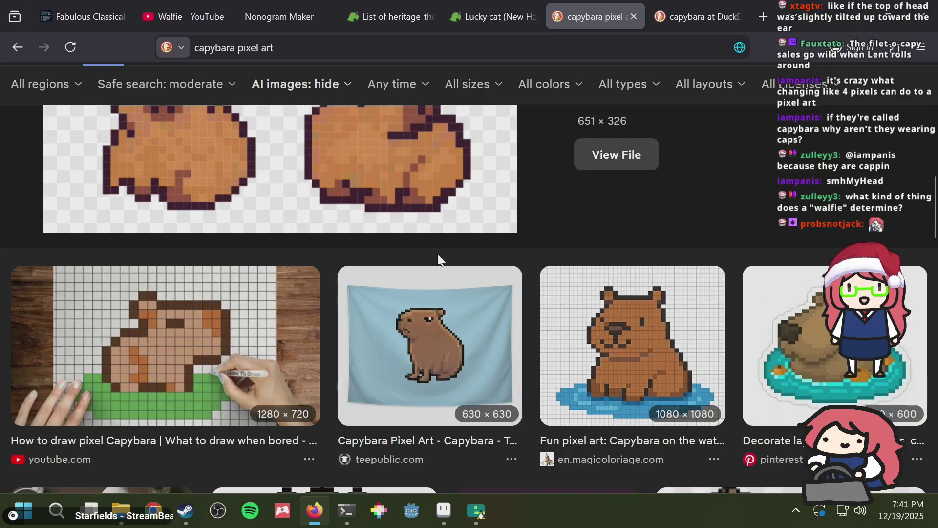
{"action": "scroll", "coordinate": [438, 254], "scroll_direction": "down", "scroll_amount": 4}
{"action": "scroll", "coordinate": [438, 253], "scroll_direction": "up", "scroll_amount": 4}
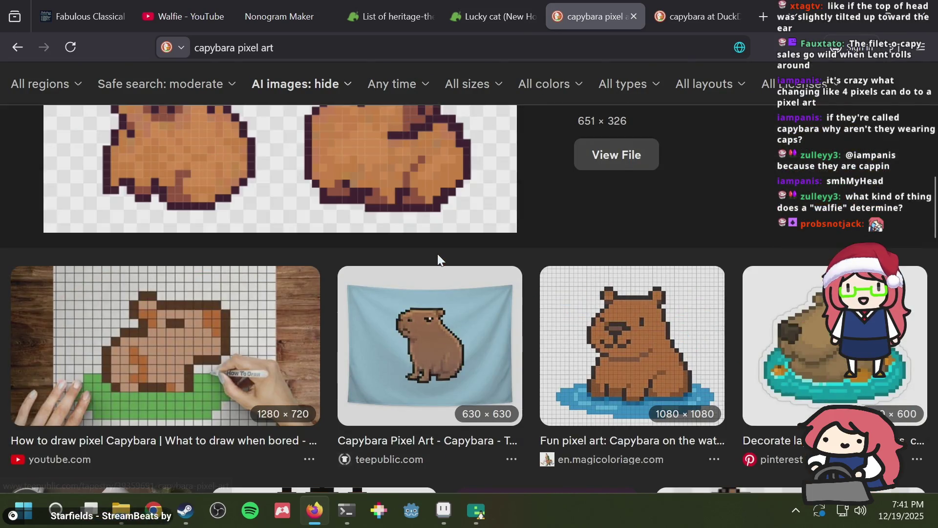
{"action": "scroll", "coordinate": [438, 254], "scroll_direction": "up", "scroll_amount": 2}
{"action": "scroll", "coordinate": [437, 254], "scroll_direction": "down", "scroll_amount": 10}
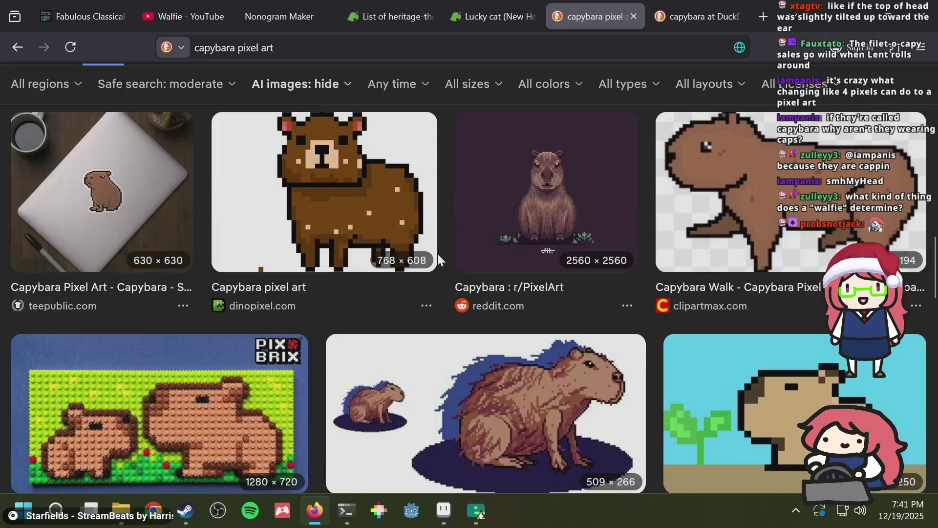
{"action": "scroll", "coordinate": [438, 253], "scroll_direction": "down", "scroll_amount": 12}
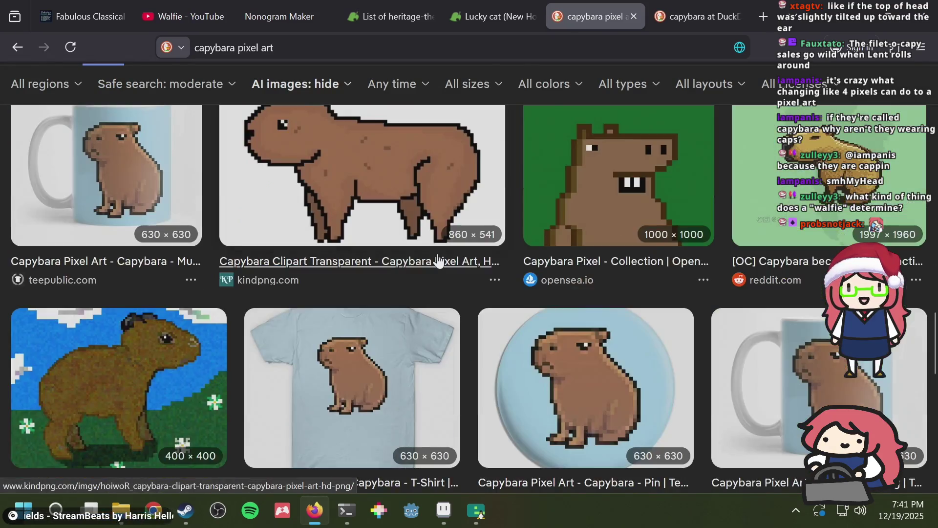
{"action": "scroll", "coordinate": [438, 260], "scroll_direction": "up", "scroll_amount": 14}
{"action": "scroll", "coordinate": [438, 261], "scroll_direction": "down", "scroll_amount": 2}
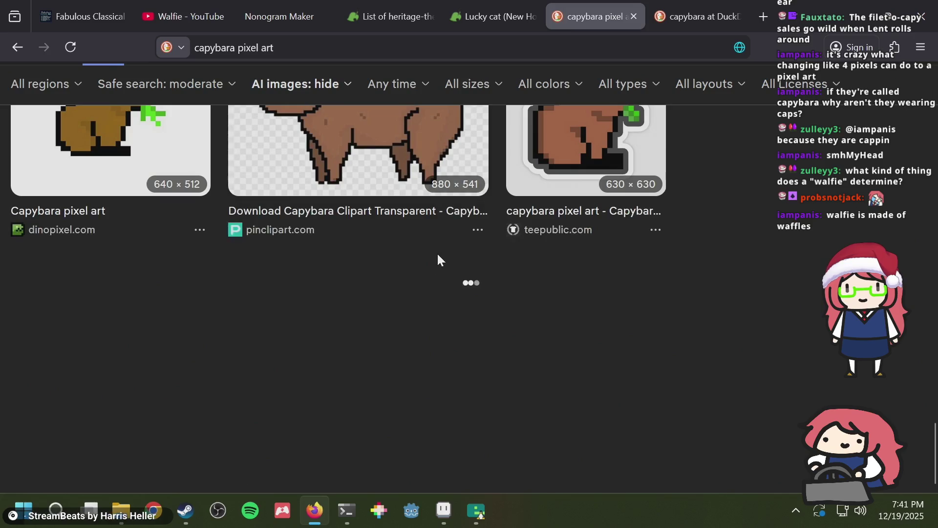
{"action": "scroll", "coordinate": [437, 261], "scroll_direction": "down", "scroll_amount": 11}
{"action": "scroll", "coordinate": [438, 261], "scroll_direction": "up", "scroll_amount": 15}
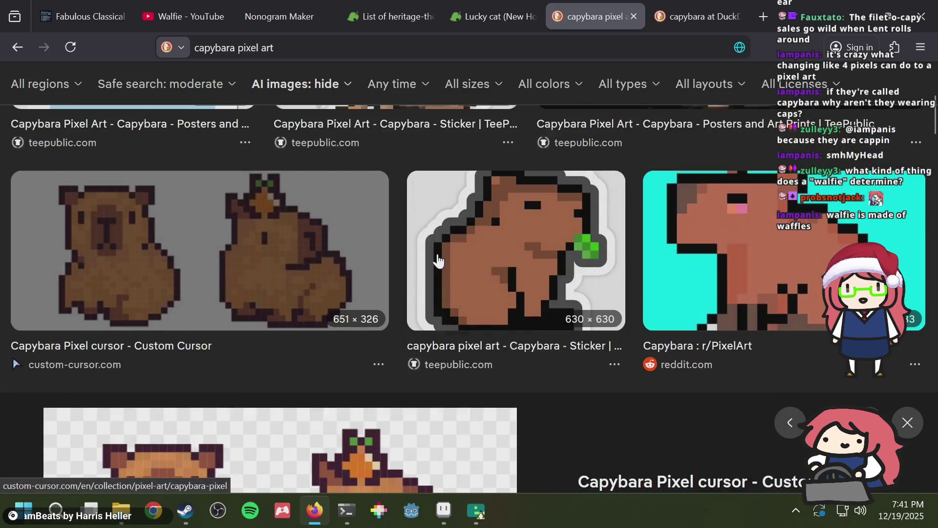
{"action": "scroll", "coordinate": [438, 261], "scroll_direction": "down", "scroll_amount": 6}
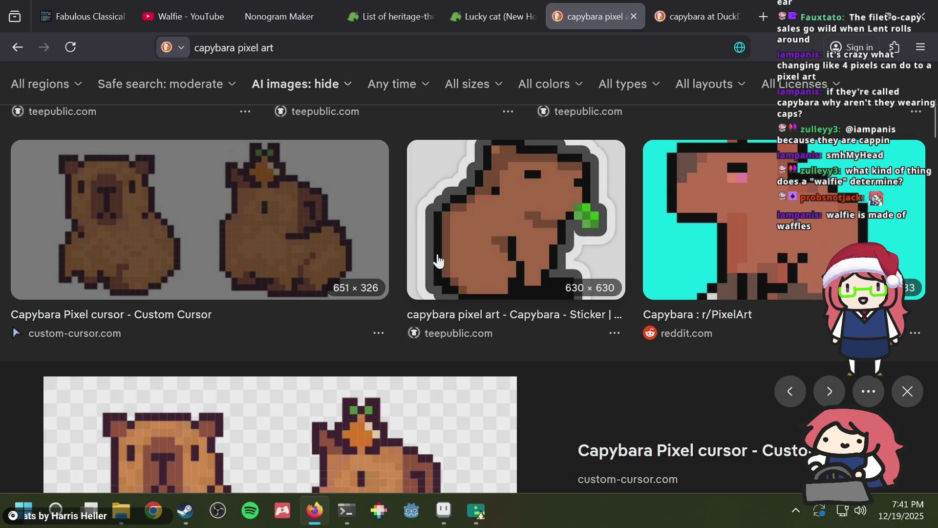
{"action": "key", "text": "alt+Tab"}
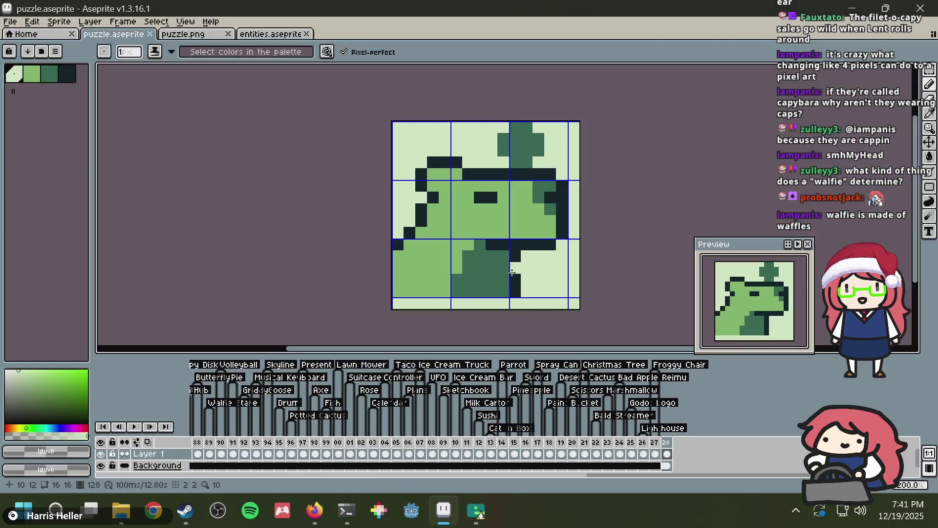
Step: Add a dark head-outline pixel and dark-green shading pixels on the lower body, saving
{"action": "key", "text": "i"}
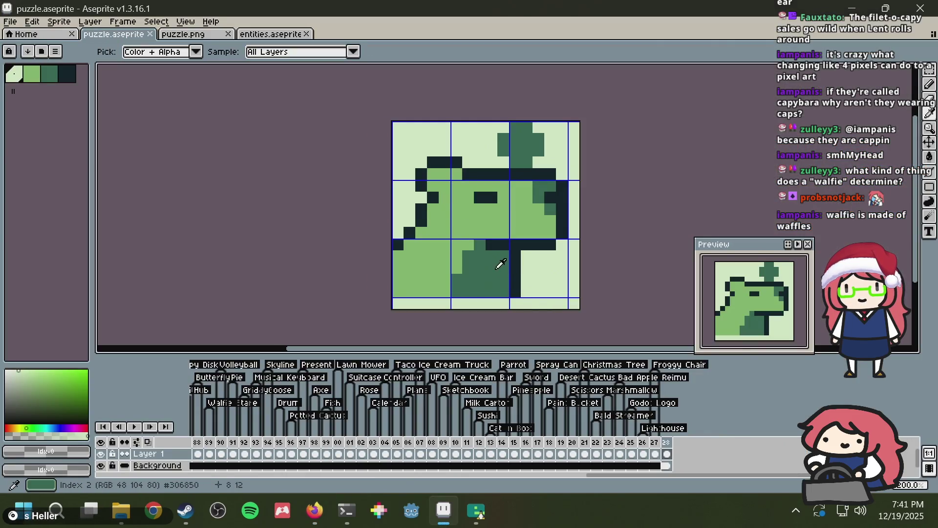
{"action": "left_click", "coordinate": [434, 209]}
{"action": "left_click", "coordinate": [442, 215], "text": "alt"}
{"action": "left_click", "coordinate": [422, 208]}
{"action": "left_click", "coordinate": [498, 252], "text": "alt"}
{"action": "left_click", "coordinate": [434, 220]}
{"action": "key", "text": "ctrl+s"}
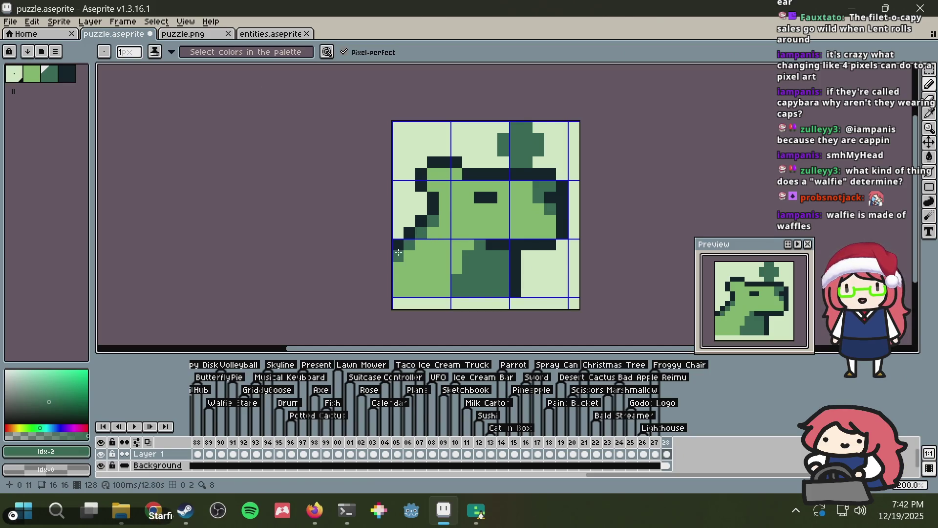
{"action": "left_click", "coordinate": [413, 246]}
{"action": "key", "text": "ctrl+s"}
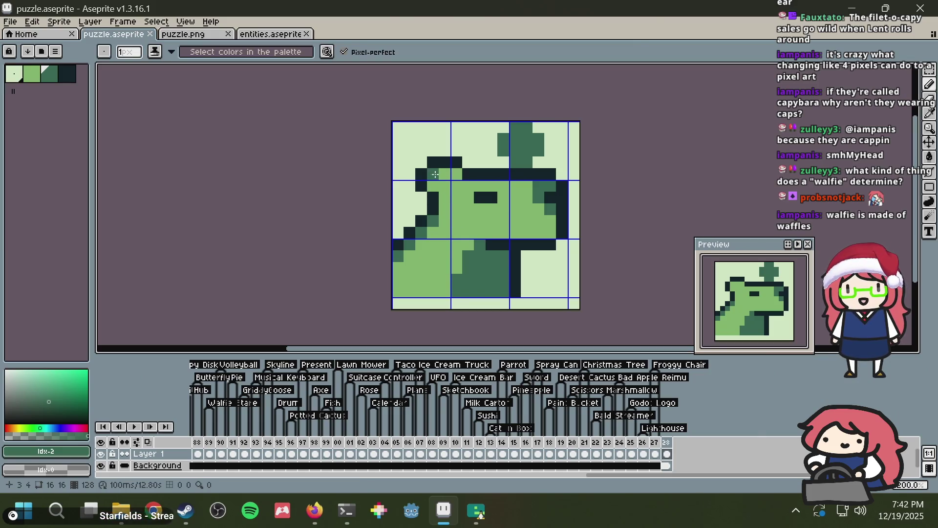
Step: Paint a mid-green pixel at the back of the head and save
{"action": "key", "text": "alt+Tab"}
{"action": "key", "text": "alt+Tab"}
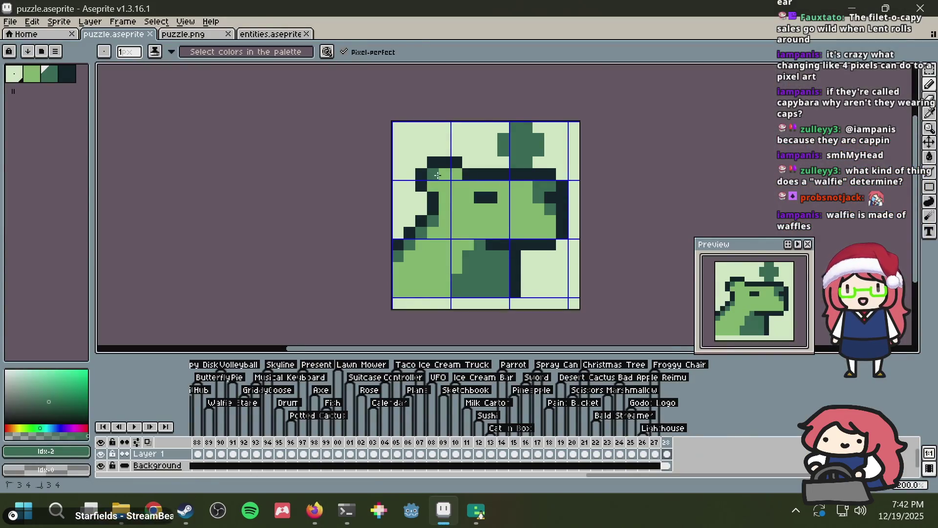
{"action": "left_click_drag", "start_coordinate": [441, 177], "coordinate": [452, 170]}
{"action": "key", "text": "ctrl+s"}
{"action": "left_click", "coordinate": [437, 156], "text": "alt"}
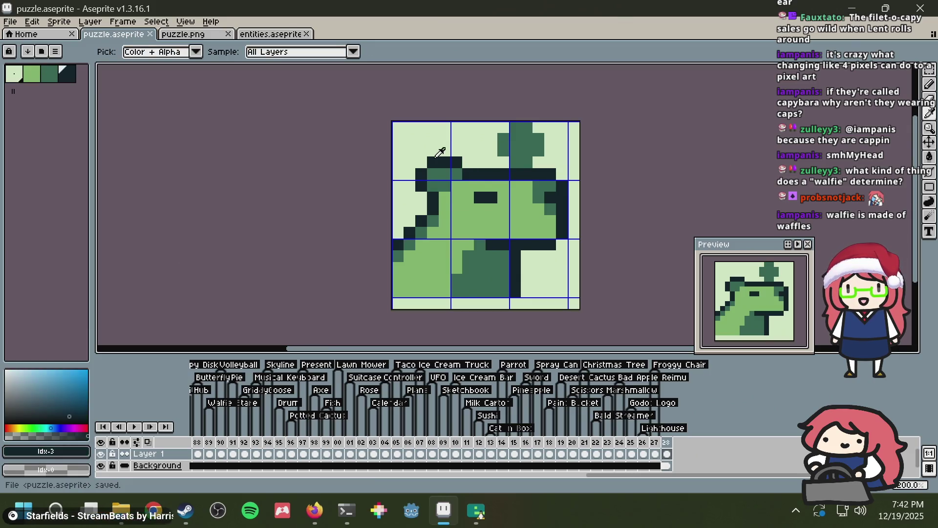
{"action": "key", "text": "alt+Tab"}
{"action": "scroll", "coordinate": [597, 239], "scroll_direction": "up", "scroll_amount": 2}
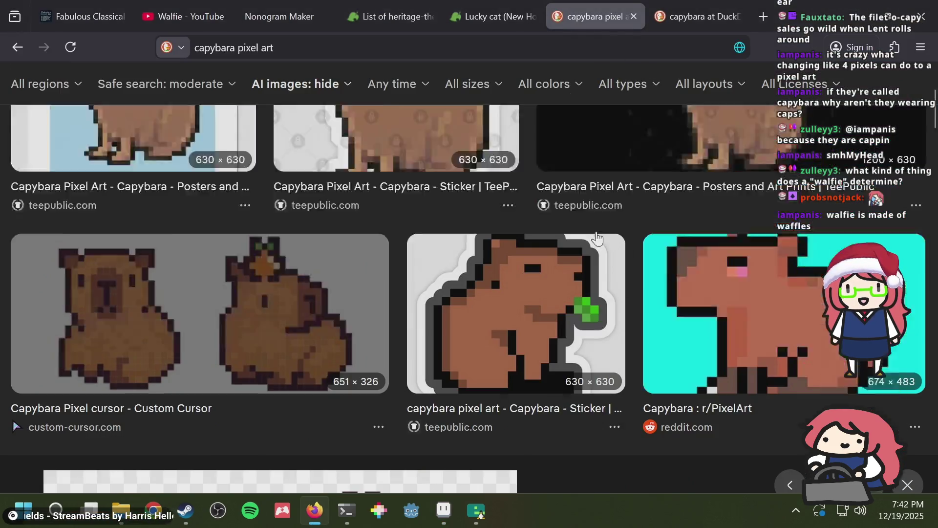
Step: Compare with the capybara photos, then try and undo shifting the head's upper-left outline pixels
{"action": "scroll", "coordinate": [597, 239], "scroll_direction": "up", "scroll_amount": 3}
{"action": "key", "text": "ctrl+Tab"}
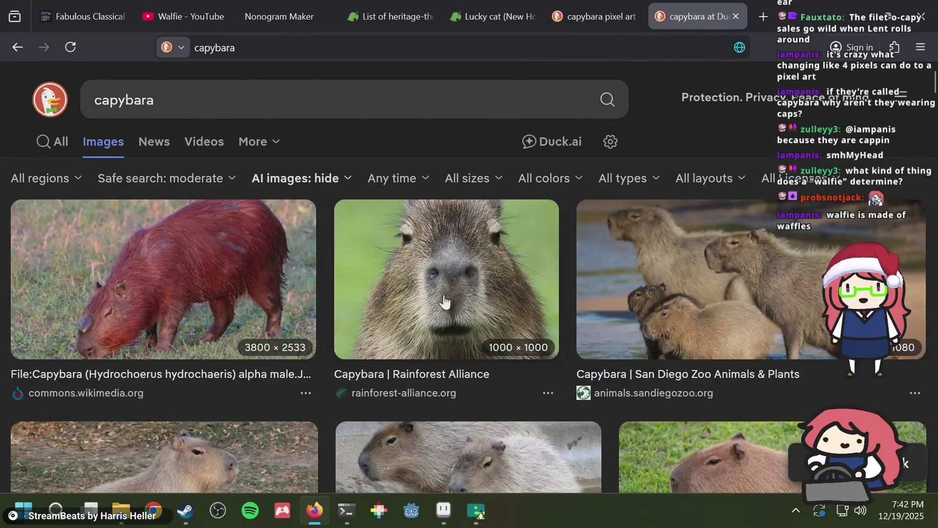
{"action": "scroll", "coordinate": [132, 351], "scroll_direction": "down", "scroll_amount": 5}
{"action": "key", "text": "alt+Tab"}
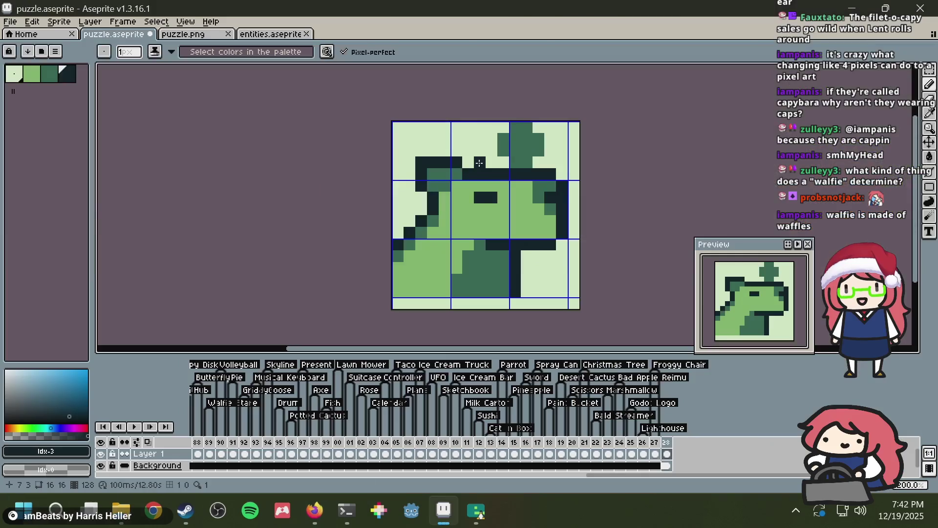
{"action": "key", "text": "m"}
{"action": "left_click_drag", "start_coordinate": [421, 162], "coordinate": [429, 176]}
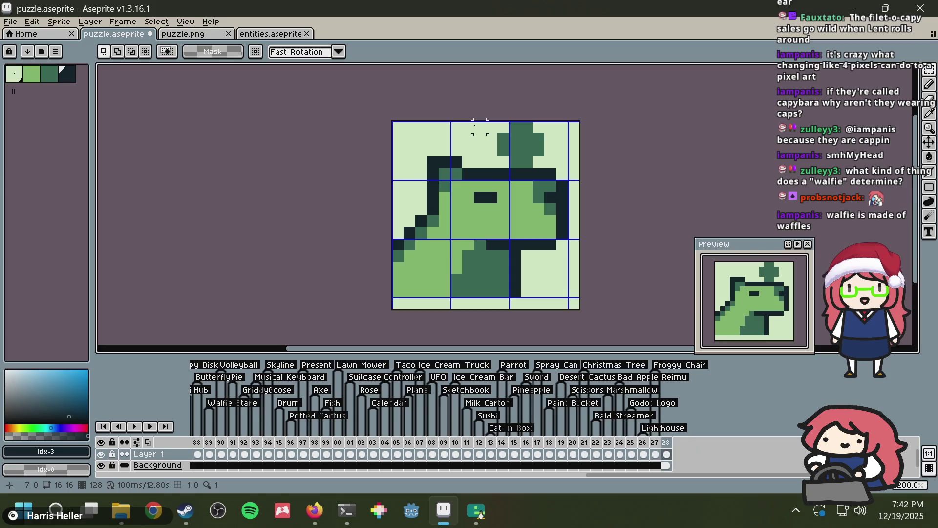
{"action": "key", "text": "ctrl+z"}
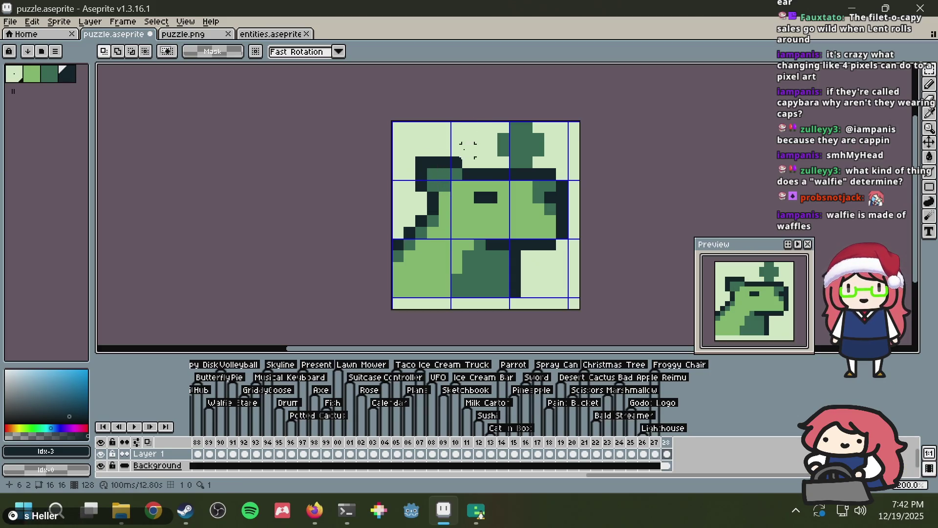
{"action": "left_click", "coordinate": [484, 134]}
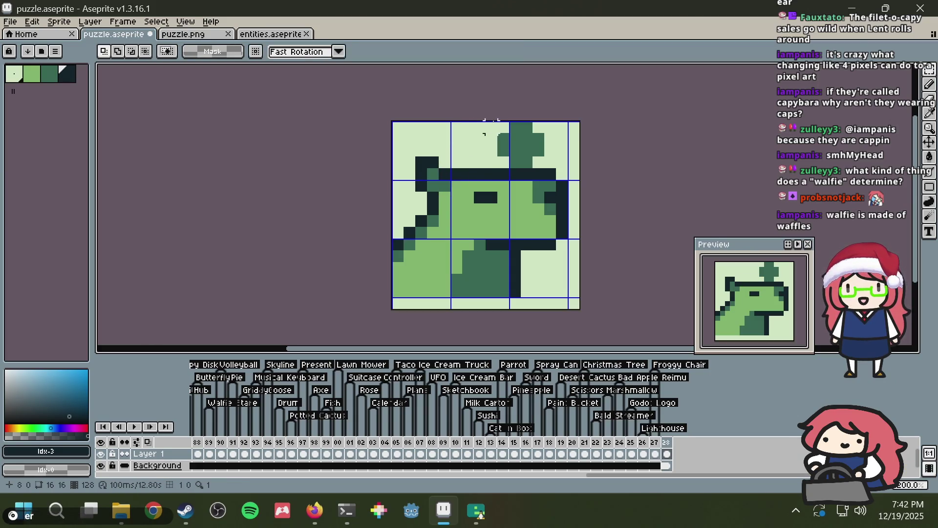
Step: Delete the dark pixels above the hat rim, repaint a dark head pixel light, and save
{"action": "mouse_move", "coordinate": [457, 150]}
{"action": "left_mouse_down"}
{"action": "mouse_move", "coordinate": [454, 166]}
{"action": "mouse_move", "coordinate": [471, 149]}
{"action": "mouse_move", "coordinate": [459, 157]}
{"action": "mouse_move", "coordinate": [468, 162]}
{"action": "left_mouse_up"}
{"action": "key", "text": "Delete"}
{"action": "key", "text": "ctrl+d"}
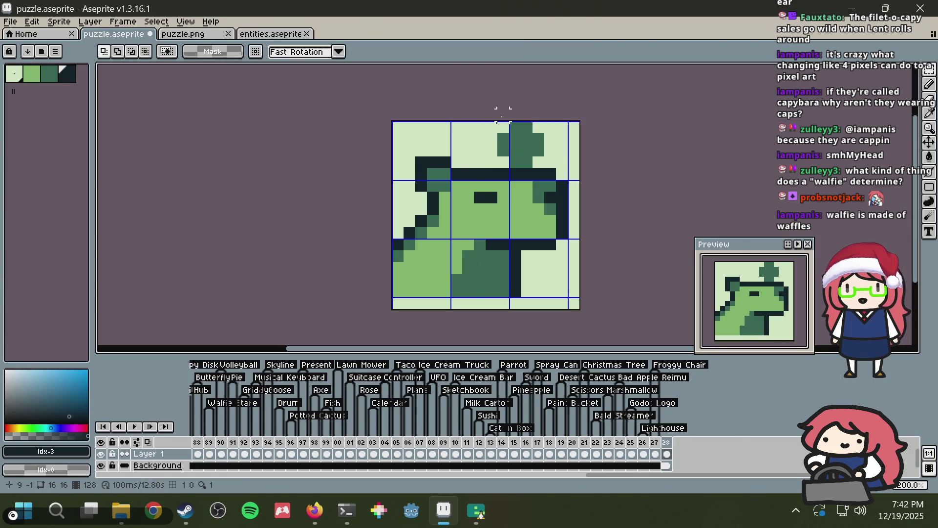
{"action": "key", "text": "b"}
{"action": "left_click", "coordinate": [423, 140], "text": "alt"}
{"action": "left_click", "coordinate": [418, 164]}
{"action": "key", "text": "ctrl+s"}
Step: Redraw the ear outline pixel dark and fill the back of the head with mid-green
{"action": "key", "text": "alt+Tab"}
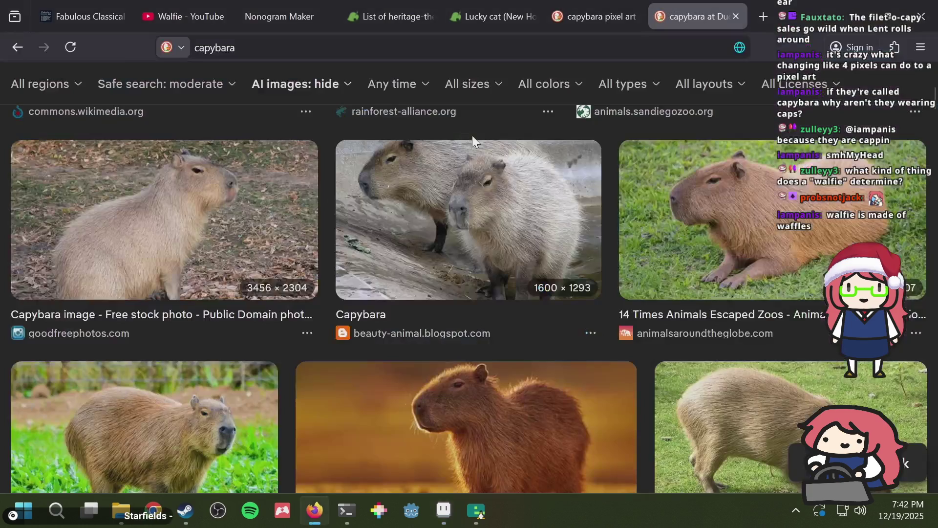
{"action": "key", "text": "alt+Tab"}
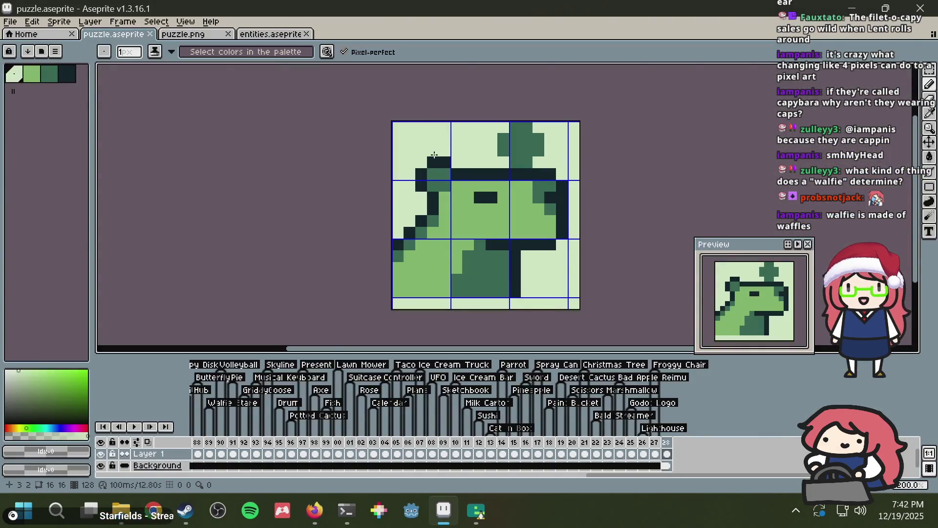
{"action": "left_click", "coordinate": [416, 172], "text": "alt"}
{"action": "left_click", "coordinate": [422, 163]}
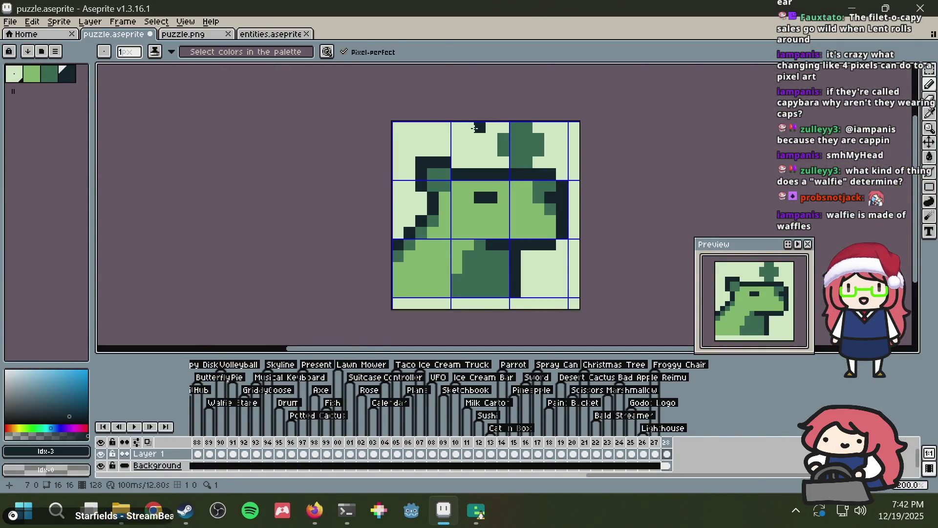
{"action": "key", "text": "ctrl+z"}
{"action": "left_click", "coordinate": [433, 150]}
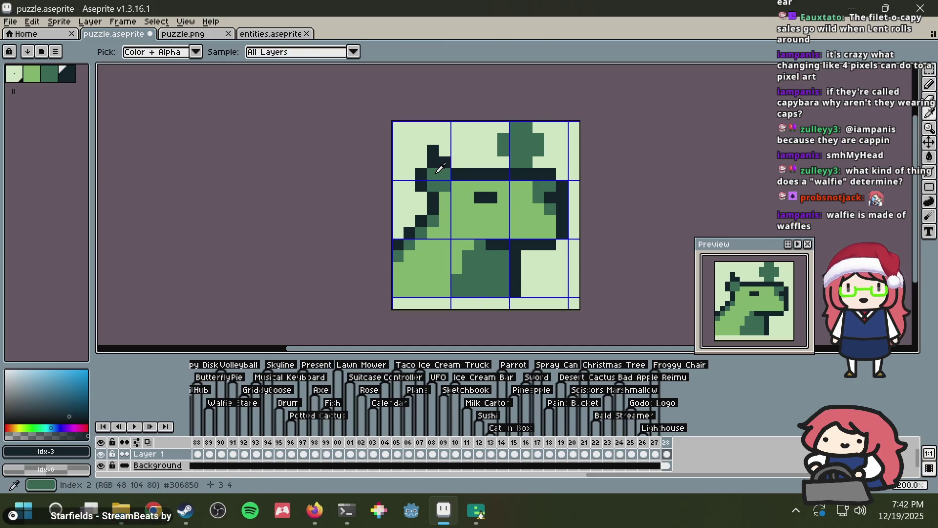